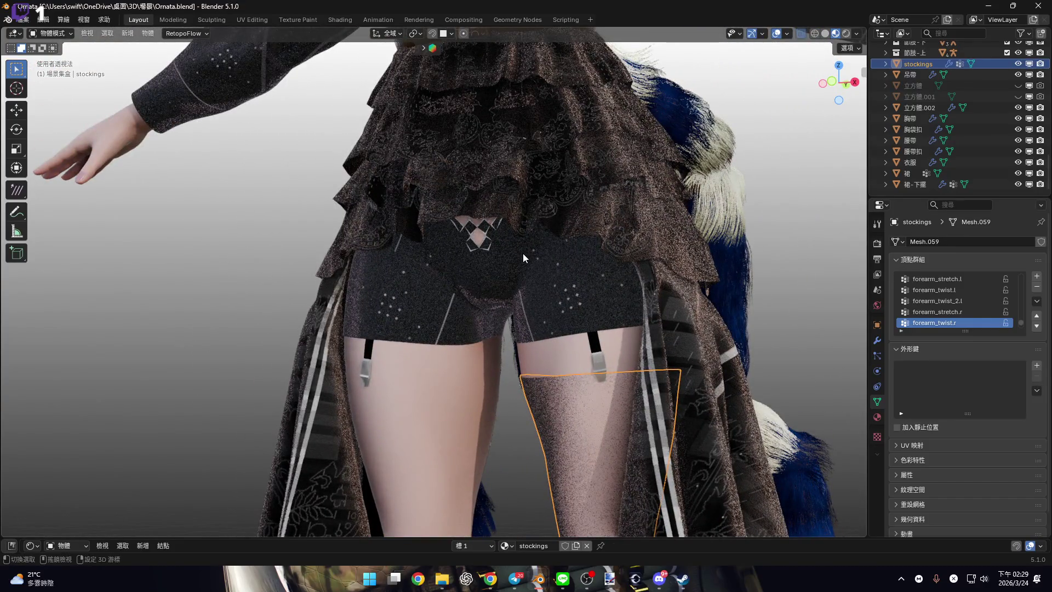
From the front view, select 裙 and 裙-下擺, hide them, and pan up to the waistband.
{"action": "left_click", "coordinate": [830, 81]}
{"action": "scroll", "coordinate": [449, 309], "scroll_direction": "down", "scroll_amount": 1}
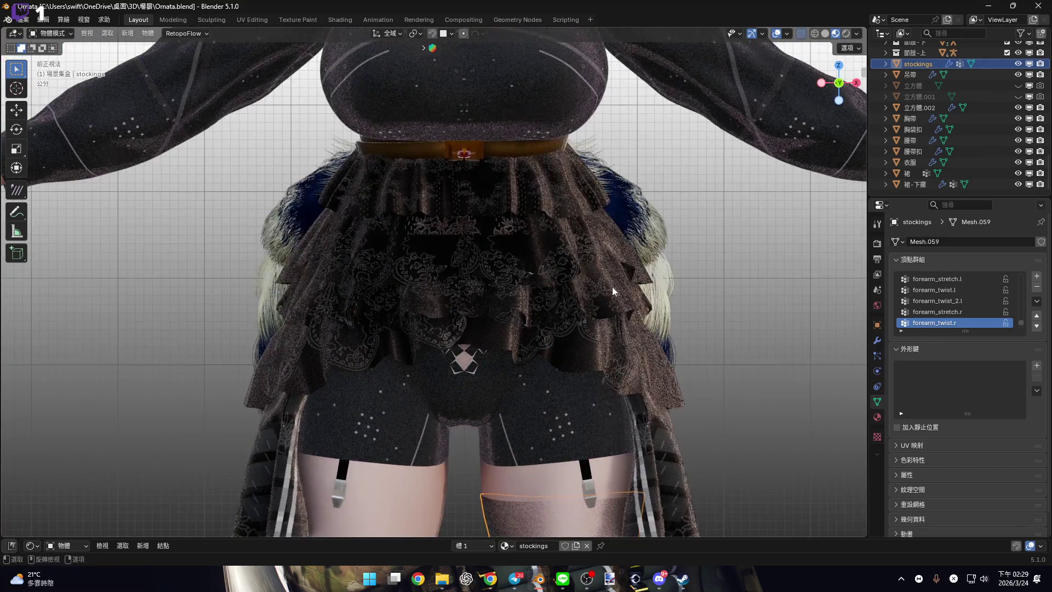
{"action": "left_click", "coordinate": [652, 288]}
{"action": "scroll", "coordinate": [679, 400], "scroll_direction": "up", "scroll_amount": 1}
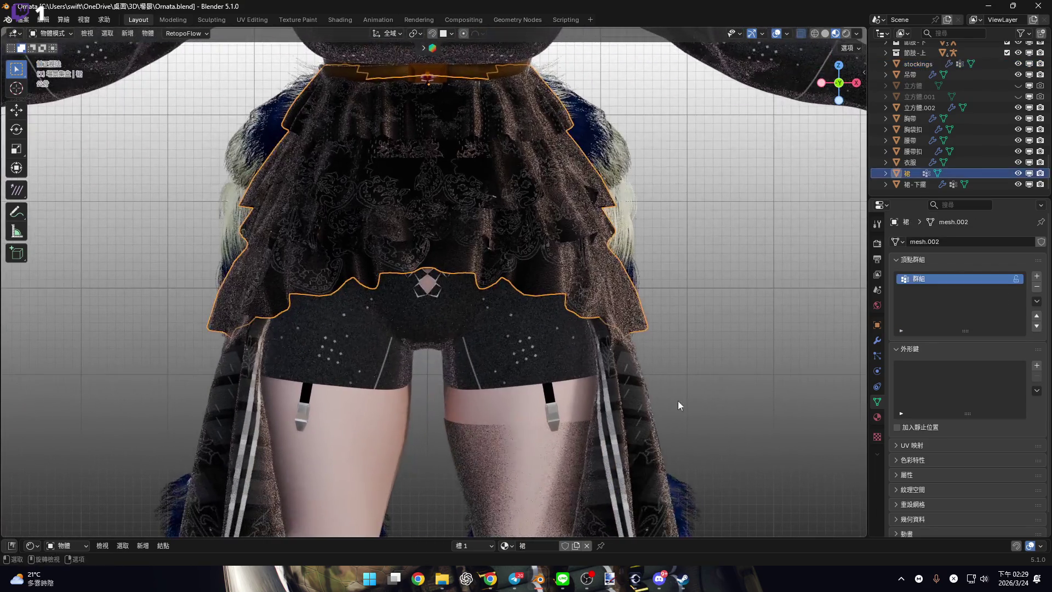
{"action": "left_click", "coordinate": [658, 422], "text": "shift"}
{"action": "key", "text": "h"}
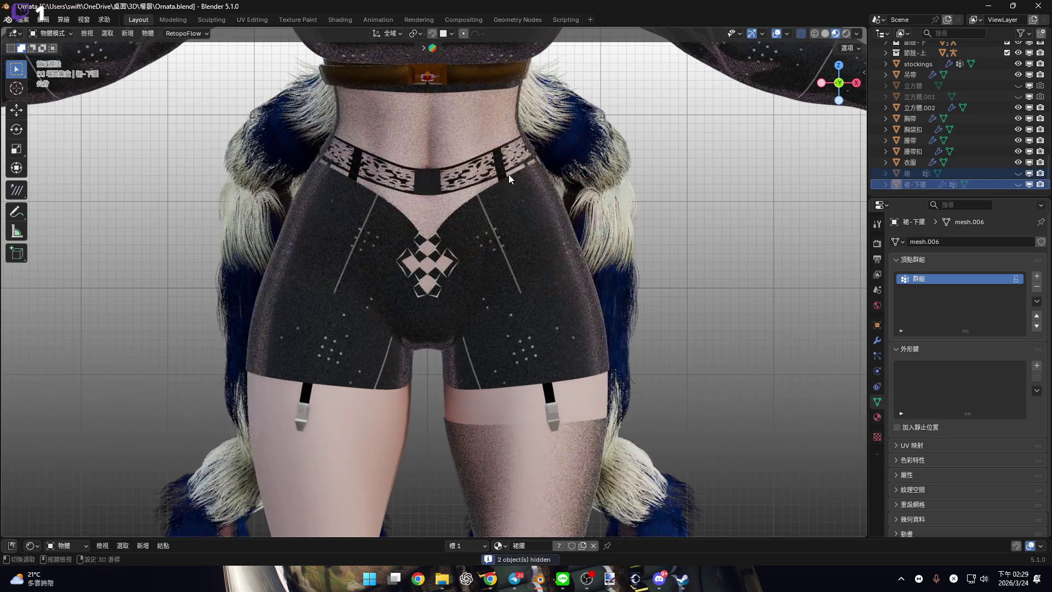
{"action": "scroll", "coordinate": [499, 219], "scroll_direction": "up", "scroll_amount": 3, "text": "shift"}
{"action": "scroll", "coordinate": [493, 268], "scroll_direction": "up", "scroll_amount": 3}
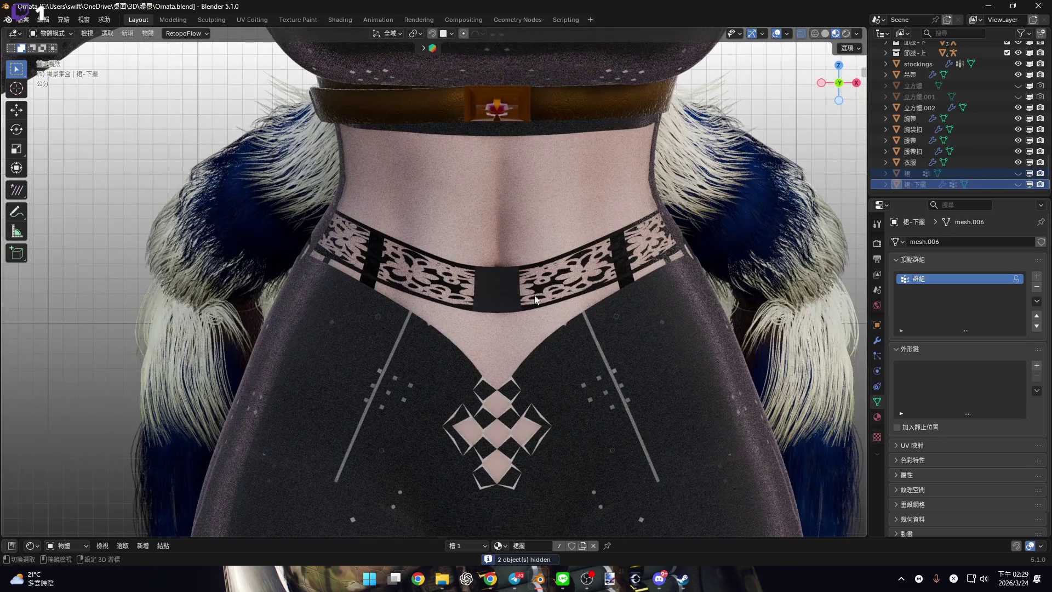
{"action": "middle_click_drag", "start_coordinate": [521, 295], "coordinate": [524, 268], "text": "shift"}
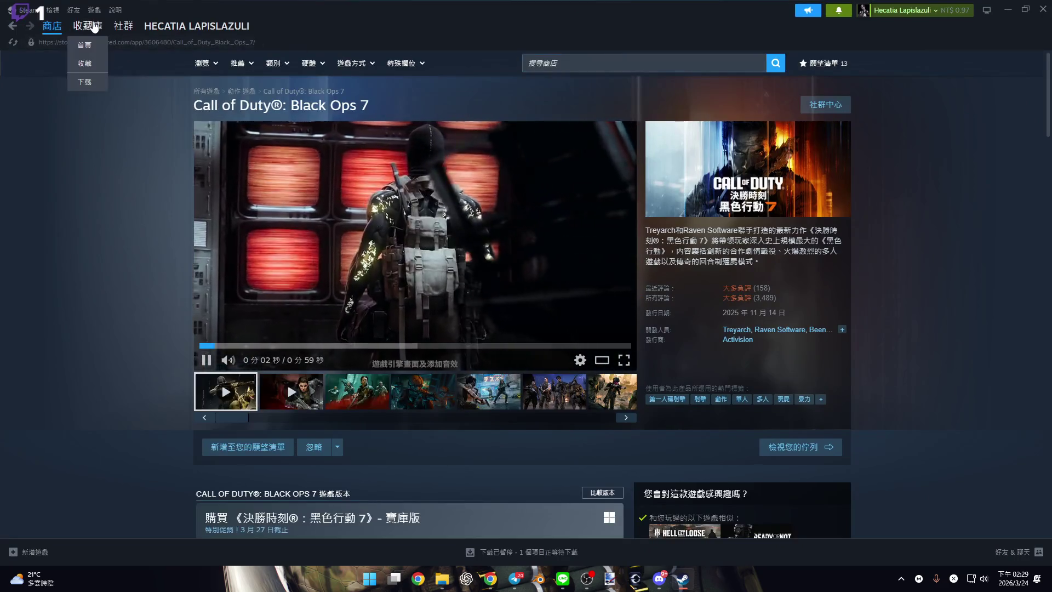
Go to the Steam store and search for GTA.
{"action": "left_click", "coordinate": [87, 26]}
{"action": "left_click", "coordinate": [52, 26]}
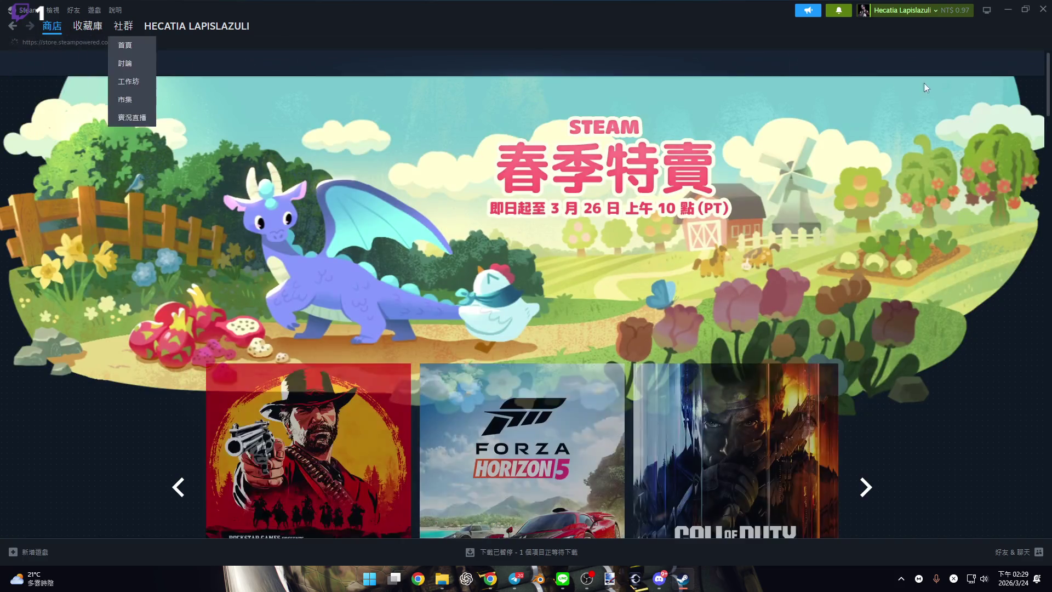
{"action": "left_click", "coordinate": [757, 60]}
{"action": "type", "text": "GTA"}
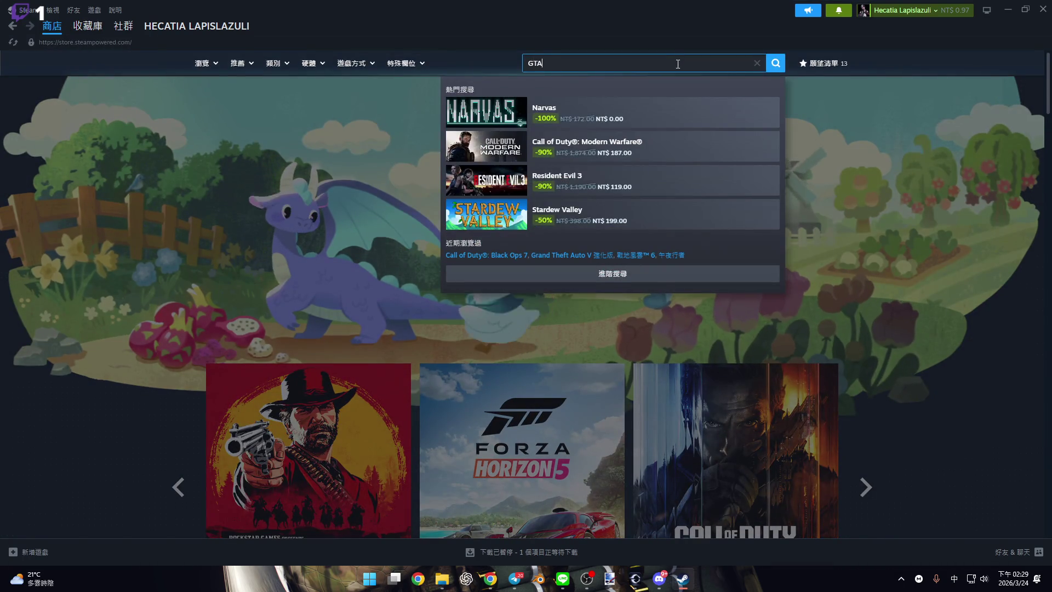
Open the Grand Theft Auto V Enhanced page and scroll to the NT$ 445 and NT$ 589 purchase options.
{"action": "left_click", "coordinate": [669, 110]}
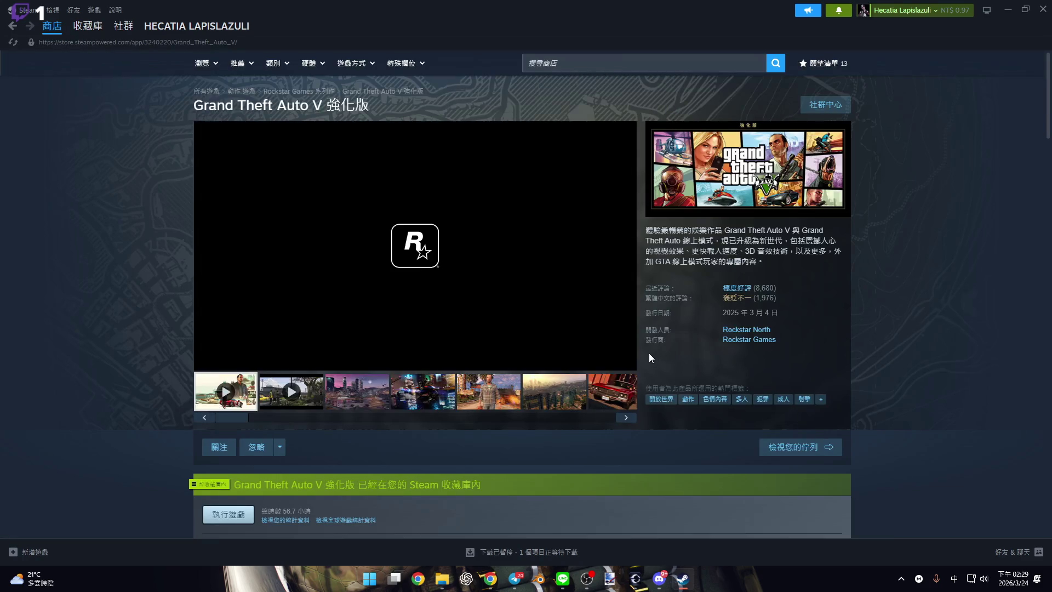
{"action": "scroll", "coordinate": [649, 357], "scroll_direction": "down", "scroll_amount": 5}
{"action": "scroll", "coordinate": [599, 352], "scroll_direction": "down", "scroll_amount": 4}
{"action": "scroll", "coordinate": [573, 377], "scroll_direction": "up", "scroll_amount": 8}
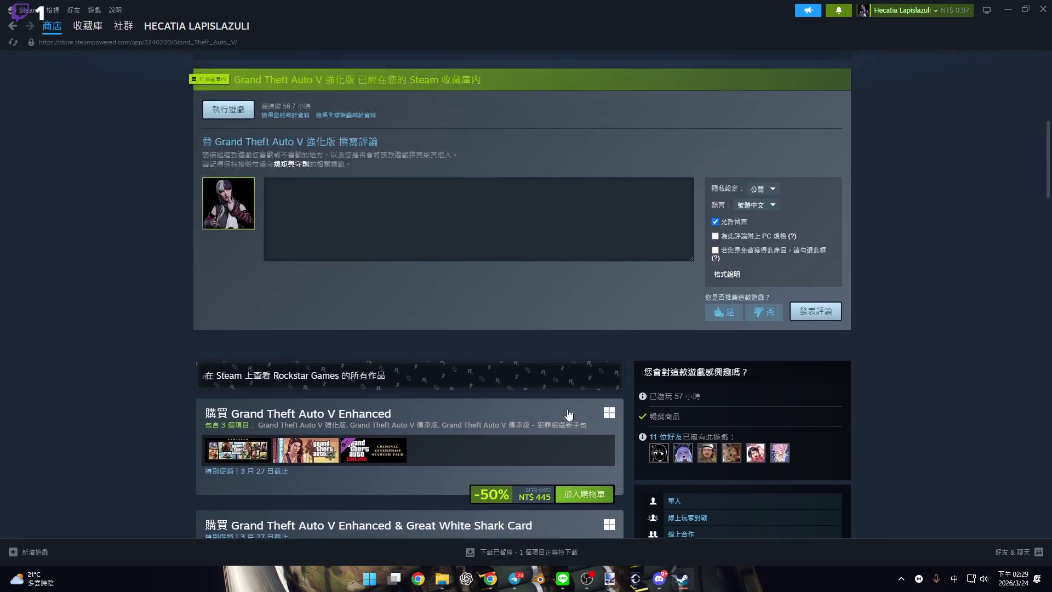
{"action": "scroll", "coordinate": [471, 394], "scroll_direction": "down", "scroll_amount": 7}
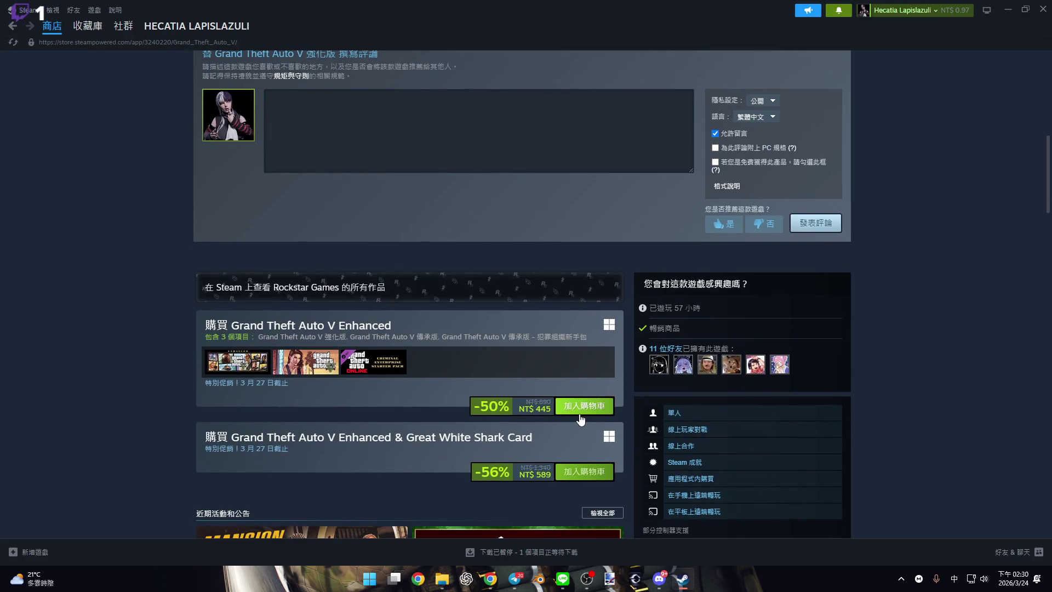
{"action": "scroll", "coordinate": [581, 418], "scroll_direction": "down", "scroll_amount": 1}
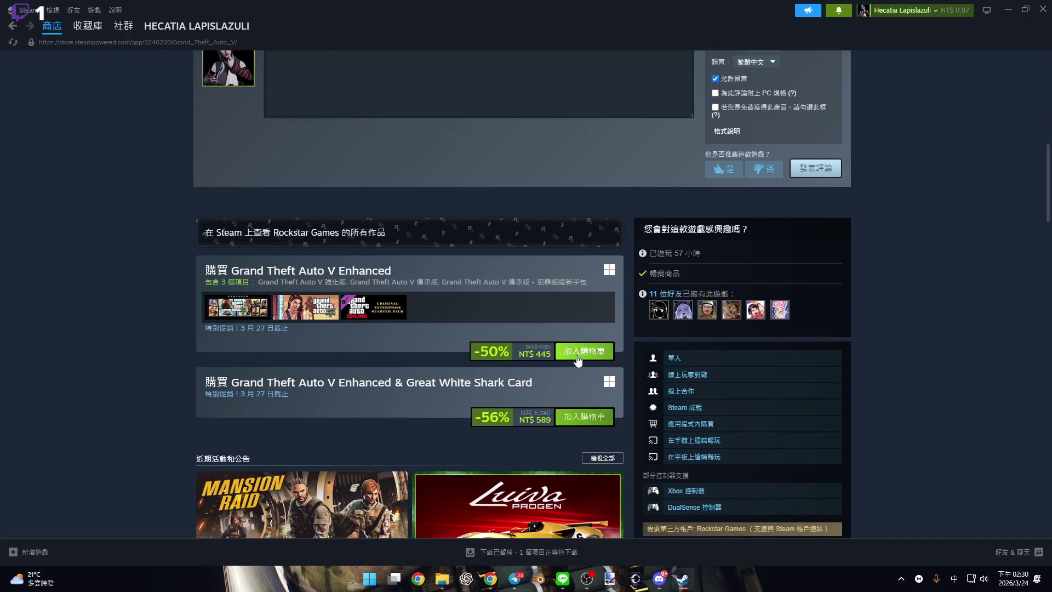
Add Grand Theft Auto V Enhanced to the cart marked as a gift, then view the cart.
{"action": "left_click", "coordinate": [577, 360]}
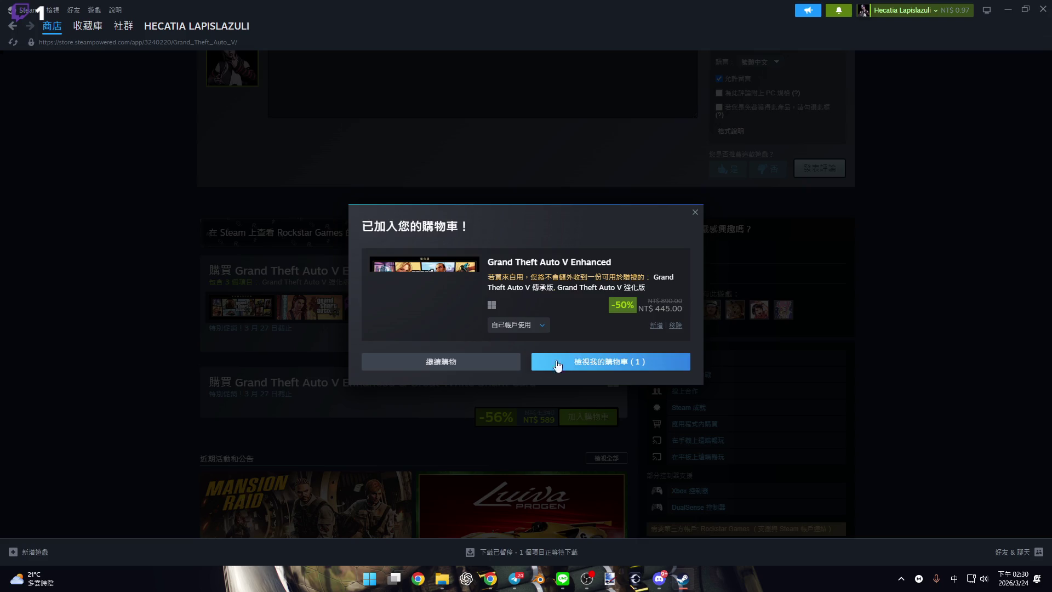
{"action": "left_click", "coordinate": [542, 327]}
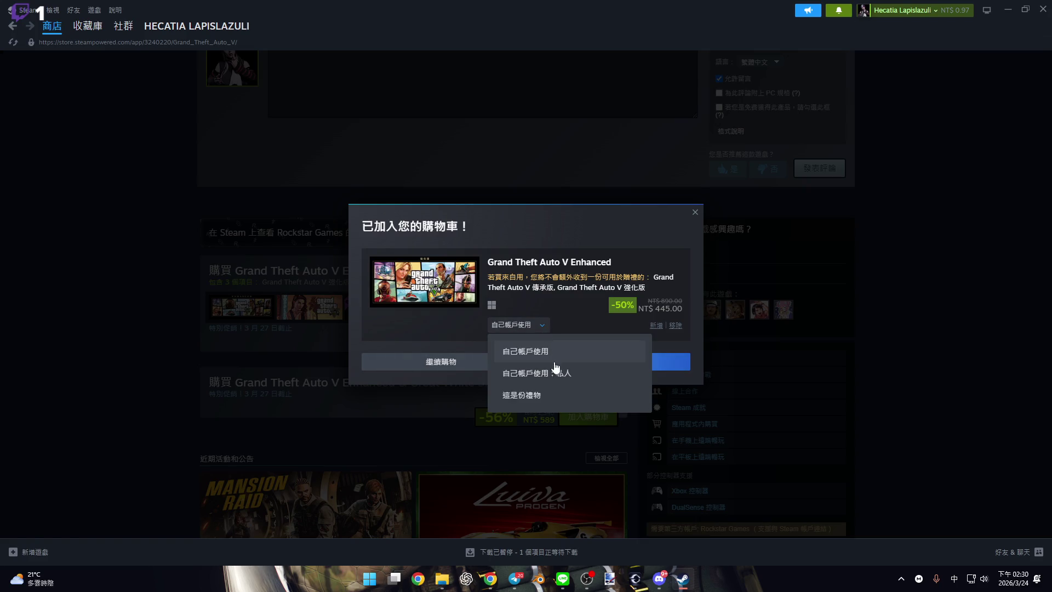
{"action": "left_click", "coordinate": [564, 403]}
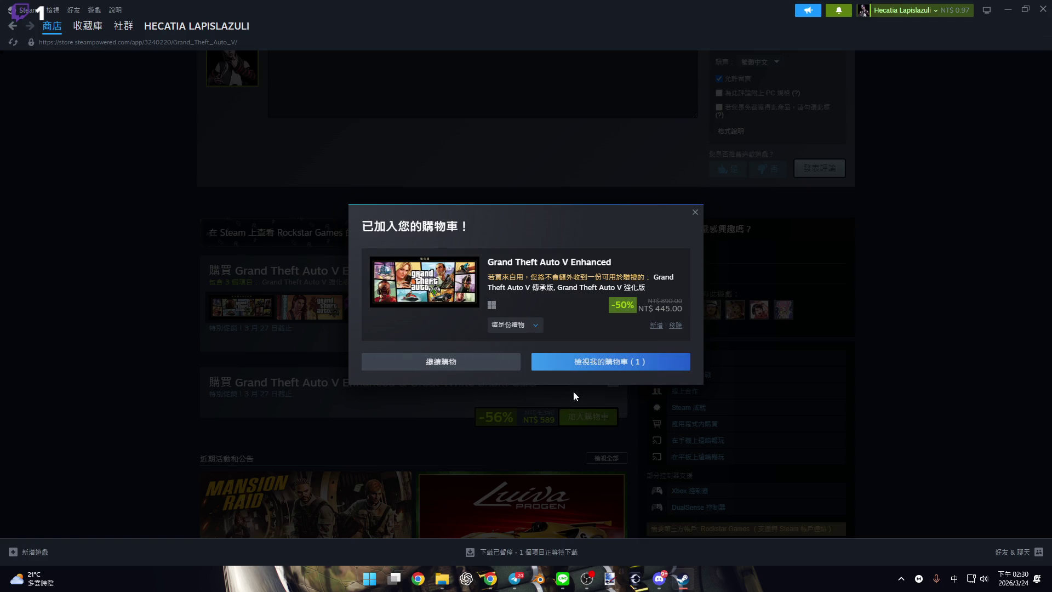
{"action": "left_click", "coordinate": [592, 363]}
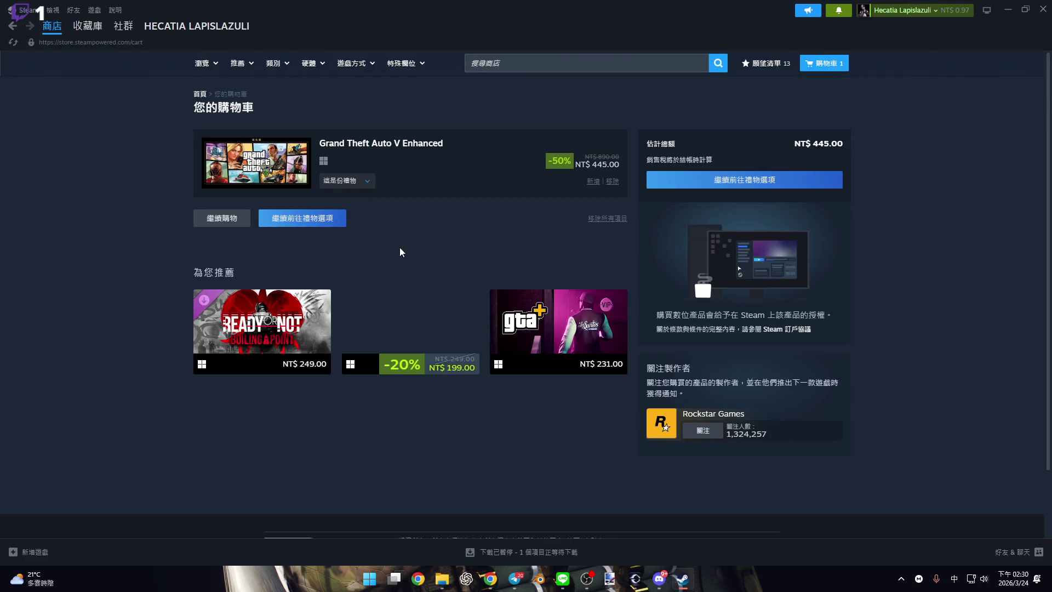
Continue to gift options and choose a friend from the list as the recipient.
{"action": "left_click", "coordinate": [325, 224]}
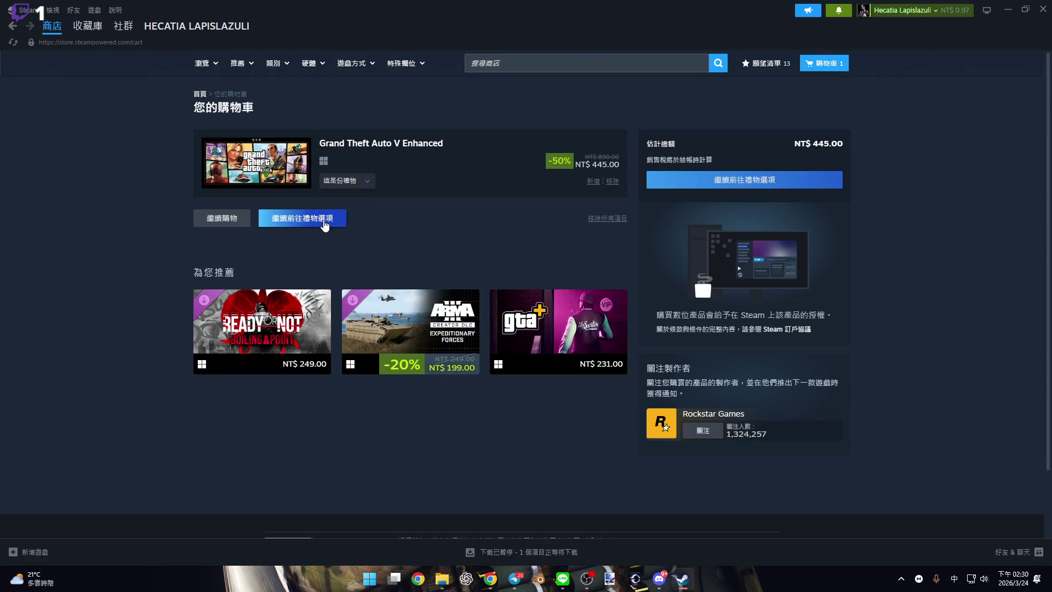
{"action": "left_click", "coordinate": [481, 208]}
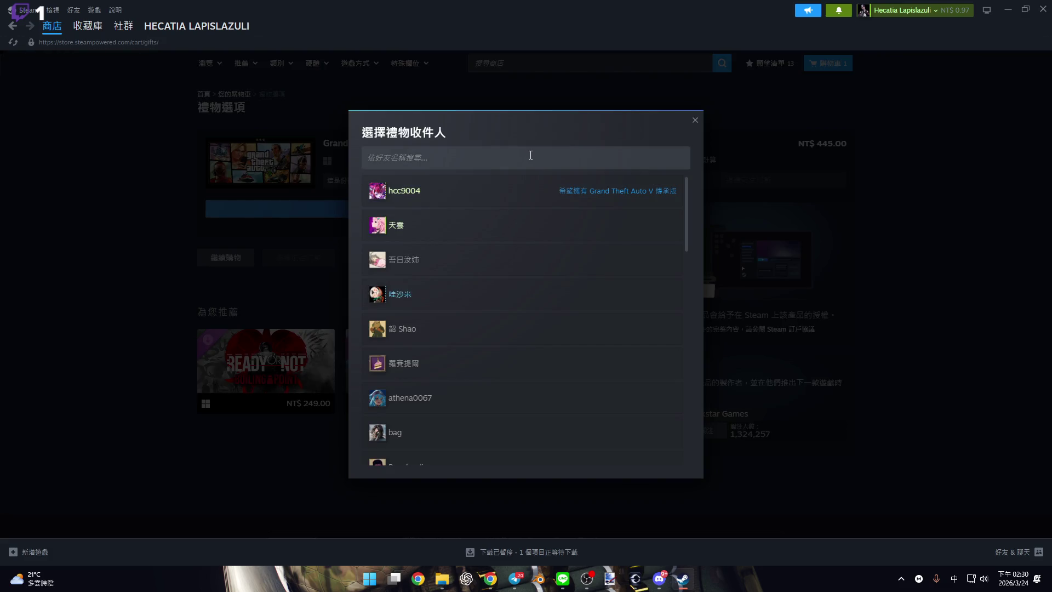
{"action": "scroll", "coordinate": [558, 249], "scroll_direction": "down", "scroll_amount": 5}
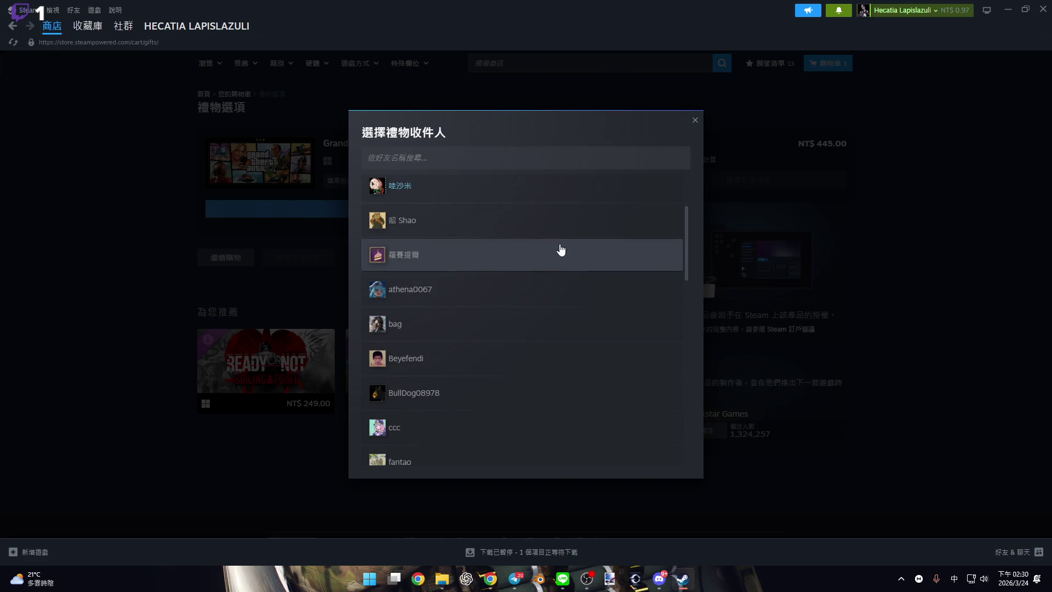
{"action": "scroll", "coordinate": [568, 269], "scroll_direction": "down", "scroll_amount": 5}
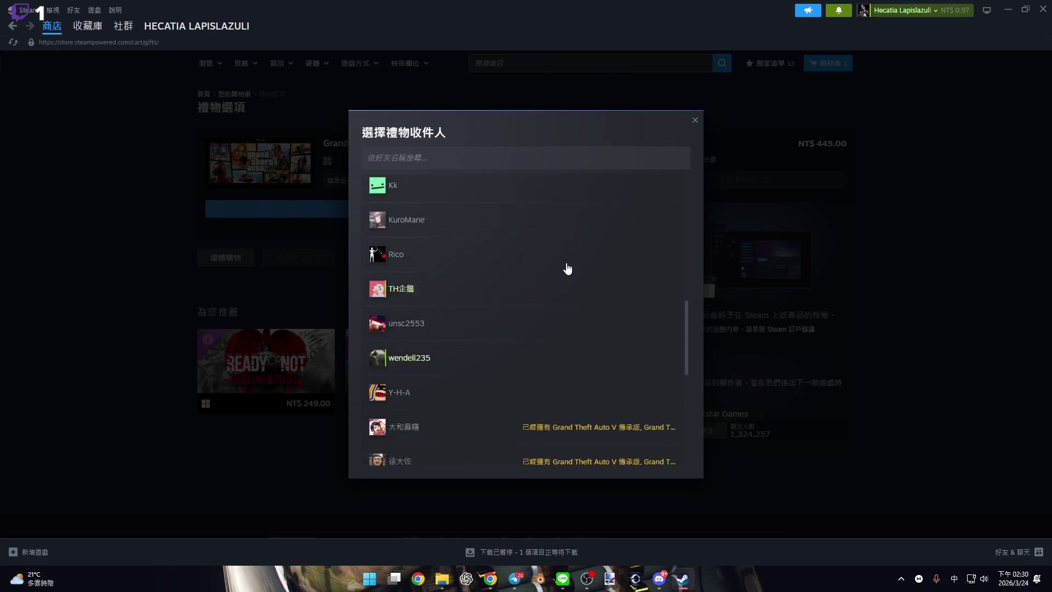
{"action": "scroll", "coordinate": [567, 271], "scroll_direction": "down", "scroll_amount": 5}
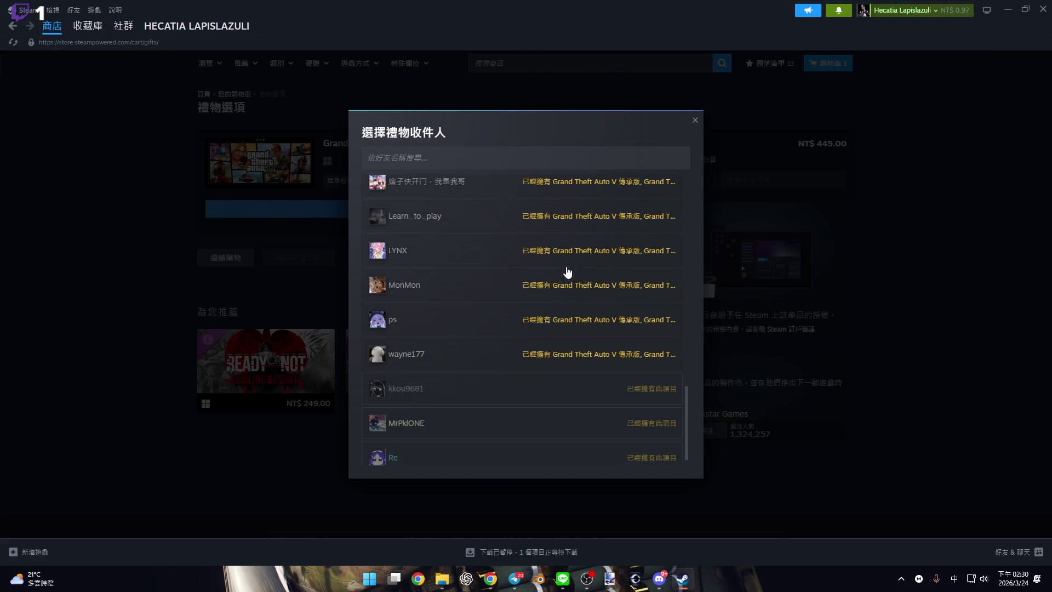
{"action": "scroll", "coordinate": [482, 345], "scroll_direction": "up", "scroll_amount": 5}
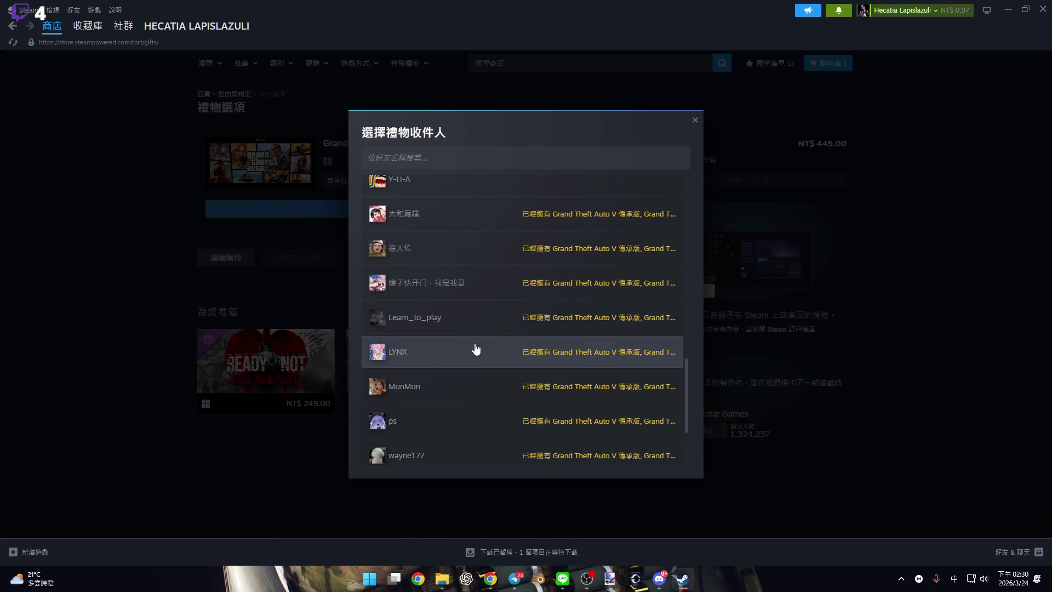
{"action": "scroll", "coordinate": [483, 352], "scroll_direction": "up", "scroll_amount": 1}
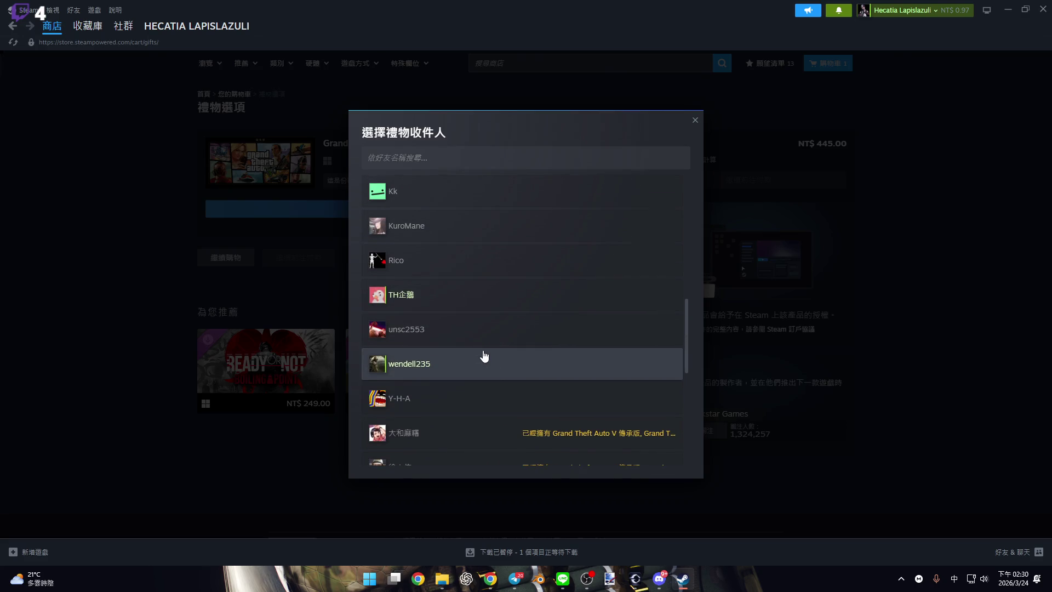
{"action": "left_click", "coordinate": [482, 356]}
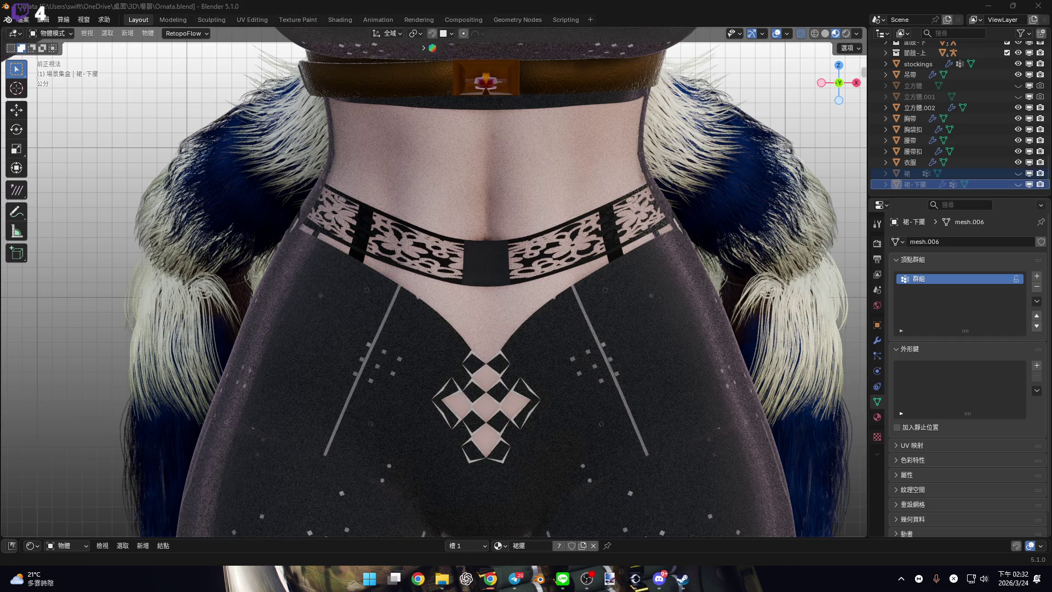
Orbit around the lace waistband to check it from the side and behind, then return to front view.
{"action": "mouse_move", "coordinate": [555, 271]}
{"action": "middle_mouse_down"}
{"action": "mouse_move", "coordinate": [475, 213]}
{"action": "mouse_move", "coordinate": [485, 245]}
{"action": "mouse_move", "coordinate": [508, 228]}
{"action": "middle_mouse_up"}
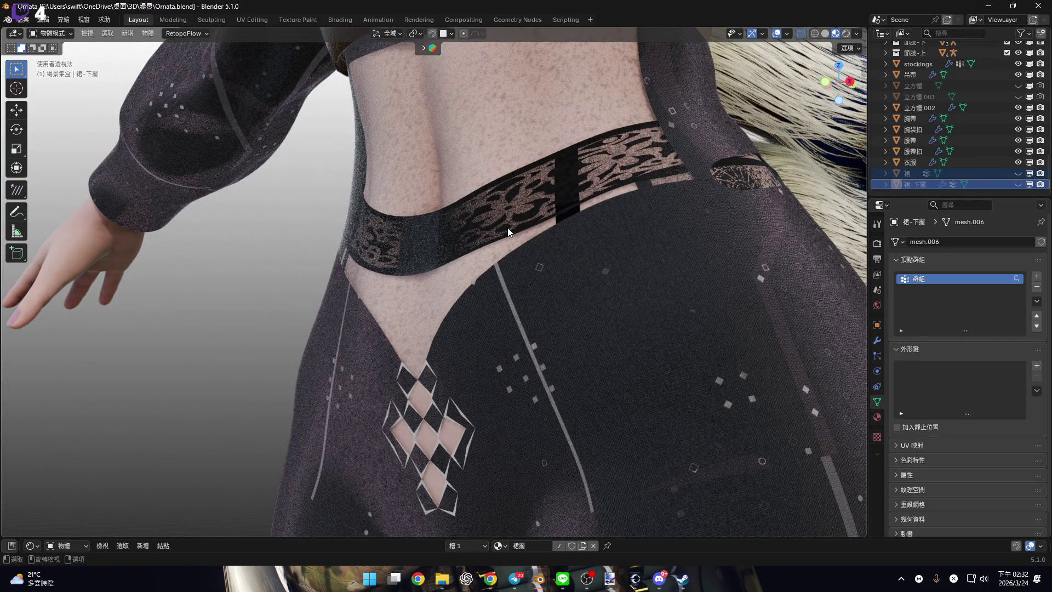
{"action": "mouse_move", "coordinate": [514, 231]}
{"action": "middle_mouse_down"}
{"action": "mouse_move", "coordinate": [459, 266]}
{"action": "mouse_move", "coordinate": [479, 270]}
{"action": "mouse_move", "coordinate": [501, 329]}
{"action": "mouse_move", "coordinate": [524, 321]}
{"action": "mouse_move", "coordinate": [487, 302]}
{"action": "mouse_move", "coordinate": [482, 274]}
{"action": "middle_mouse_up"}
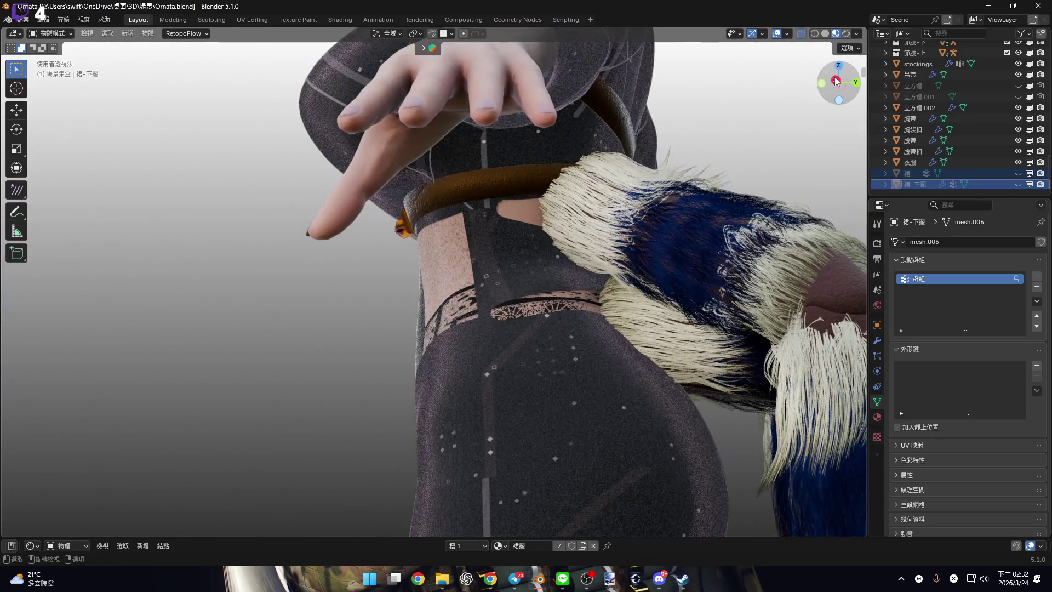
{"action": "mouse_move", "coordinate": [837, 81]}
{"action": "left_mouse_down"}
{"action": "mouse_move", "coordinate": [626, 264]}
{"action": "mouse_move", "coordinate": [561, 241]}
{"action": "mouse_move", "coordinate": [579, 272]}
{"action": "mouse_move", "coordinate": [637, 273]}
{"action": "mouse_move", "coordinate": [590, 245]}
{"action": "mouse_move", "coordinate": [470, 271]}
{"action": "left_mouse_up"}
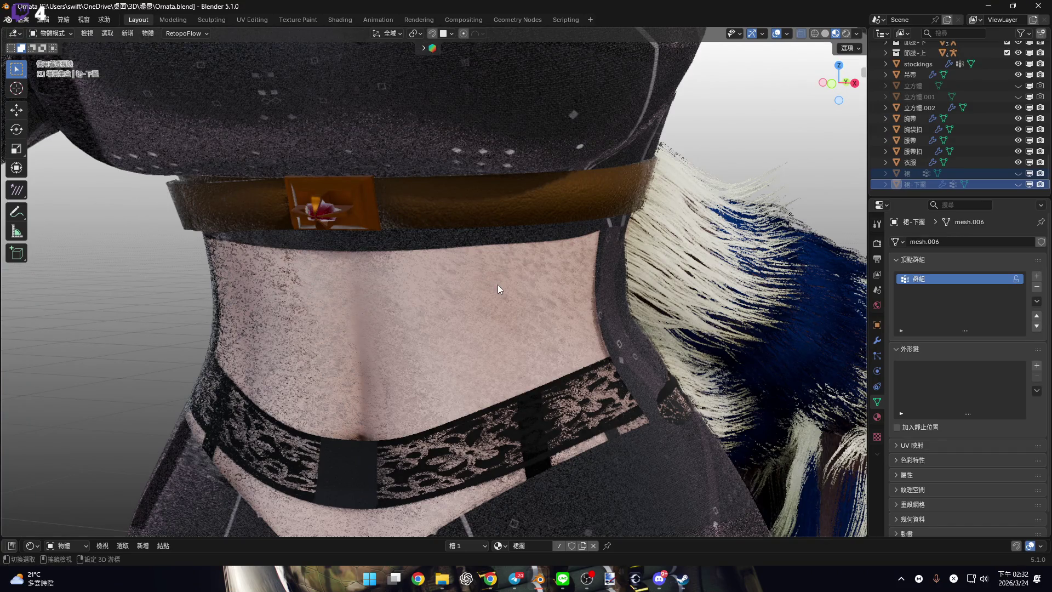
{"action": "left_click", "coordinate": [833, 86]}
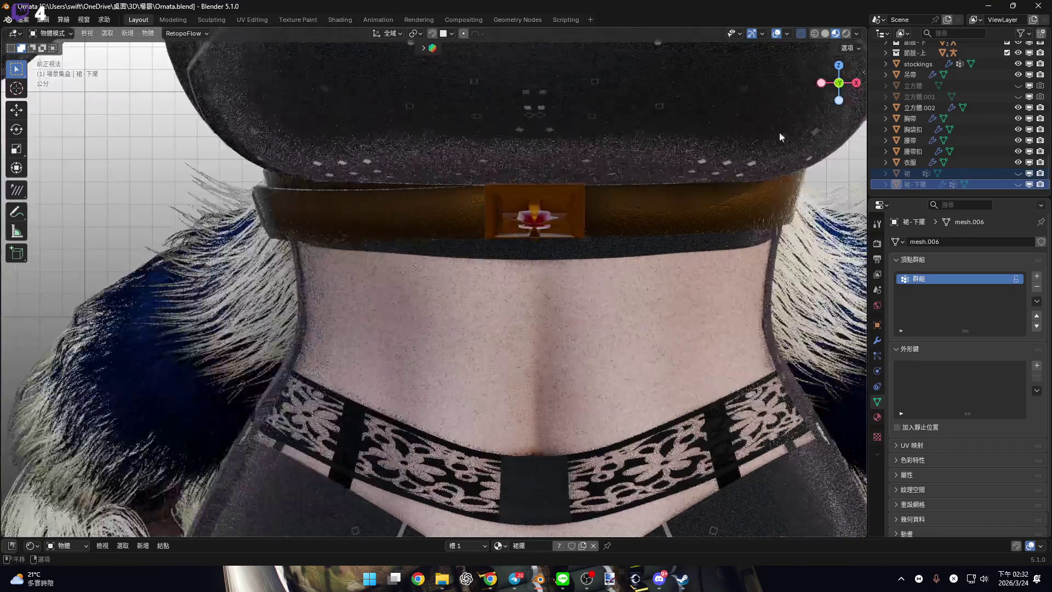
Zoom out, pan down to the legs, and select the stockings.
{"action": "scroll", "coordinate": [623, 169], "scroll_direction": "down", "scroll_amount": 5, "text": "shift"}
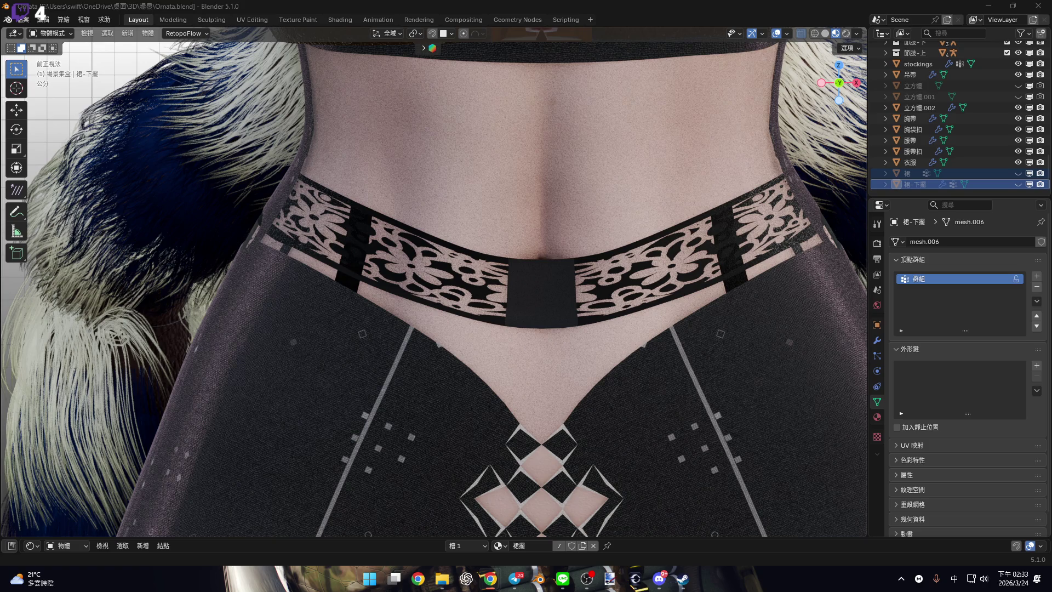
{"action": "scroll", "coordinate": [394, 279], "scroll_direction": "down", "scroll_amount": 5}
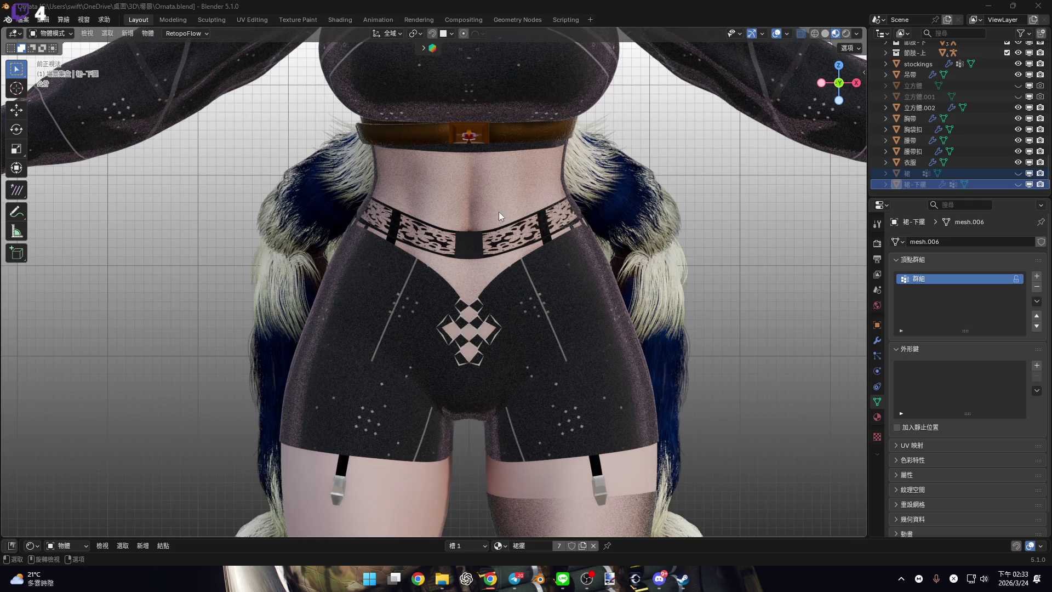
{"action": "middle_click_drag", "start_coordinate": [495, 279], "coordinate": [465, 280], "text": "shift"}
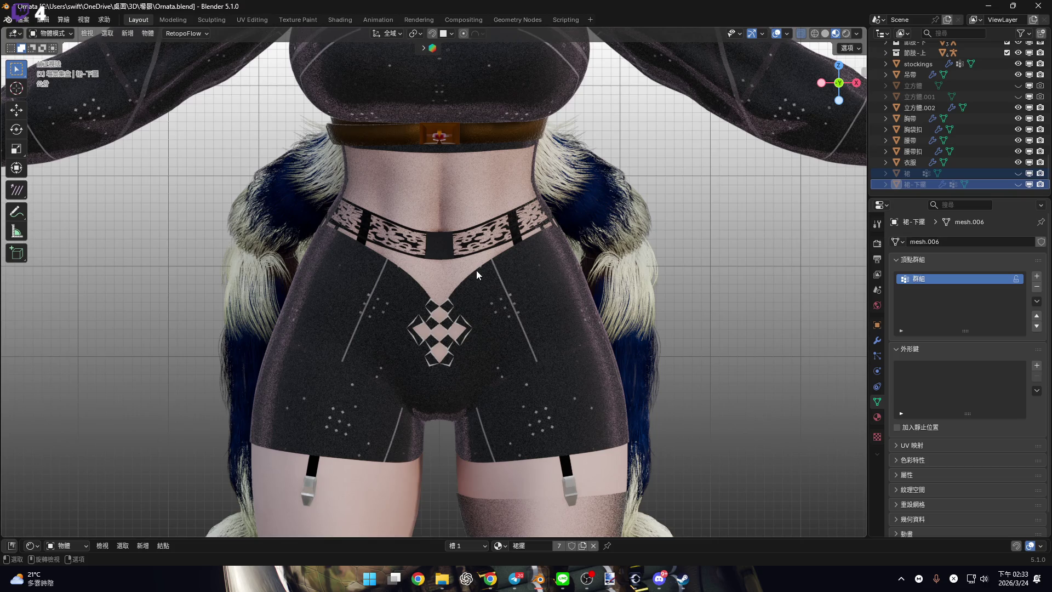
{"action": "scroll", "coordinate": [465, 229], "scroll_direction": "down", "scroll_amount": 8, "text": "ctrl"}
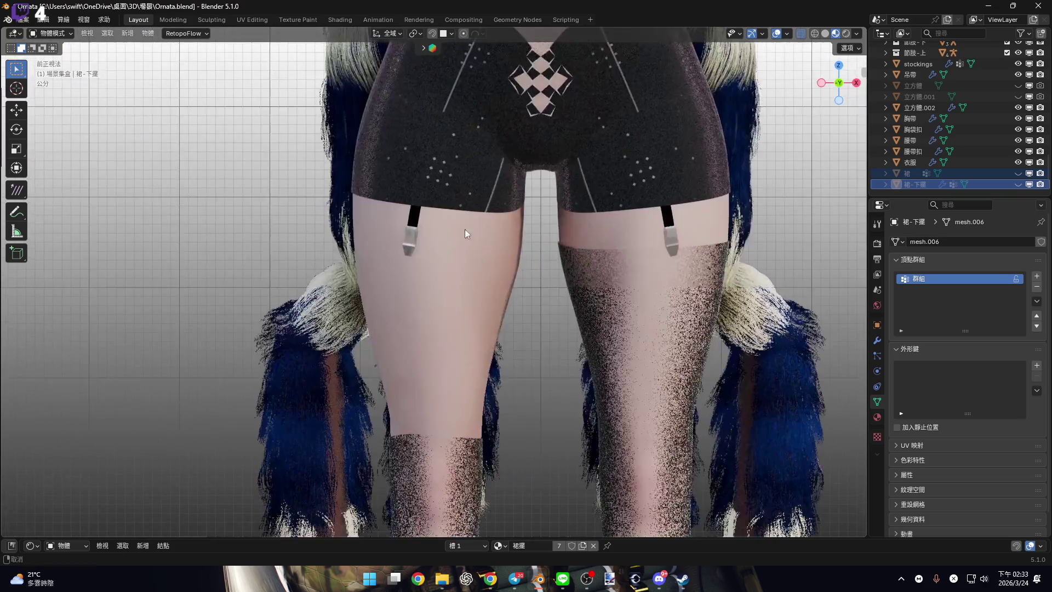
{"action": "scroll", "coordinate": [480, 279], "scroll_direction": "up", "scroll_amount": 3}
{"action": "left_click", "coordinate": [544, 328]}
{"action": "mouse_move", "coordinate": [545, 327]}
{"action": "middle_mouse_down"}
{"action": "mouse_move", "coordinate": [529, 296]}
{"action": "mouse_move", "coordinate": [492, 287]}
{"action": "mouse_move", "coordinate": [579, 312]}
{"action": "middle_mouse_up"}
In Edit Mode, select the stocking's top edge loop and flatten it with S Z 0.
{"action": "key", "text": "Tab"}
{"action": "key", "text": "KP_1"}
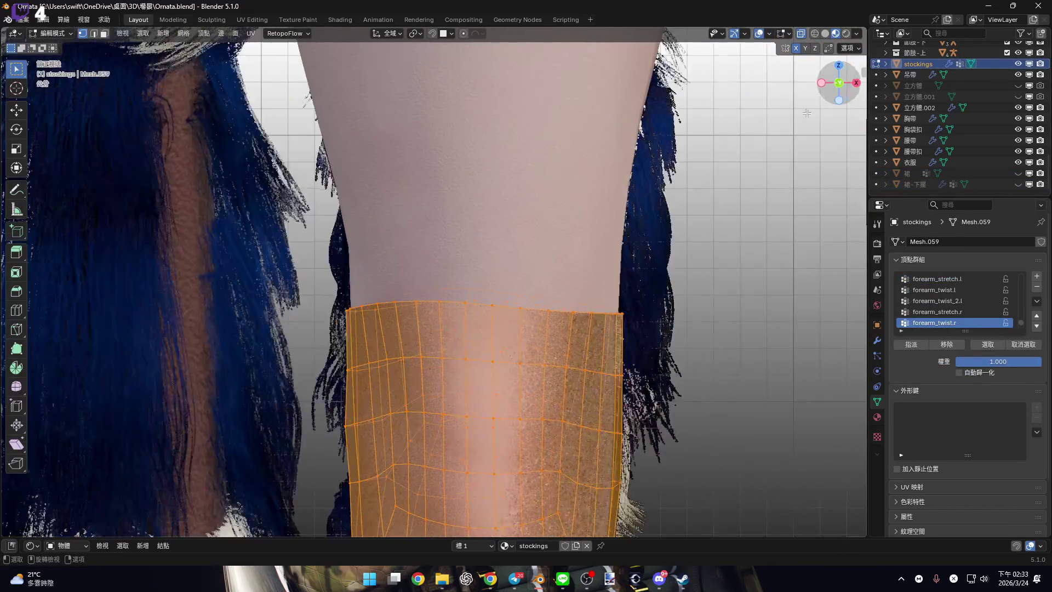
{"action": "key", "text": "2"}
{"action": "left_click", "coordinate": [583, 320], "text": "alt"}
{"action": "scroll", "coordinate": [583, 320], "scroll_direction": "up", "scroll_amount": 5}
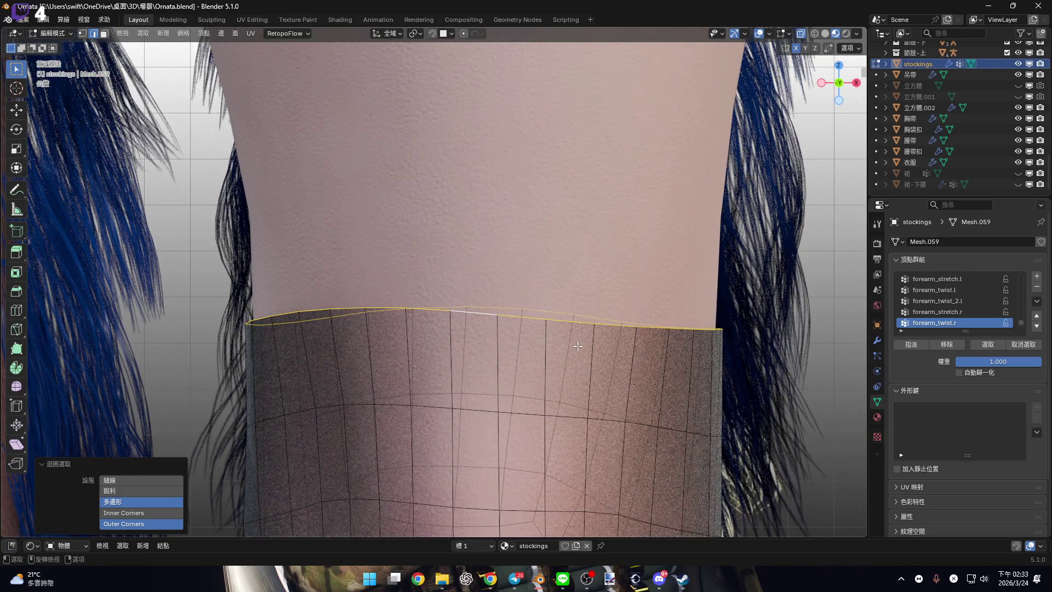
{"action": "left_click", "coordinate": [416, 33]}
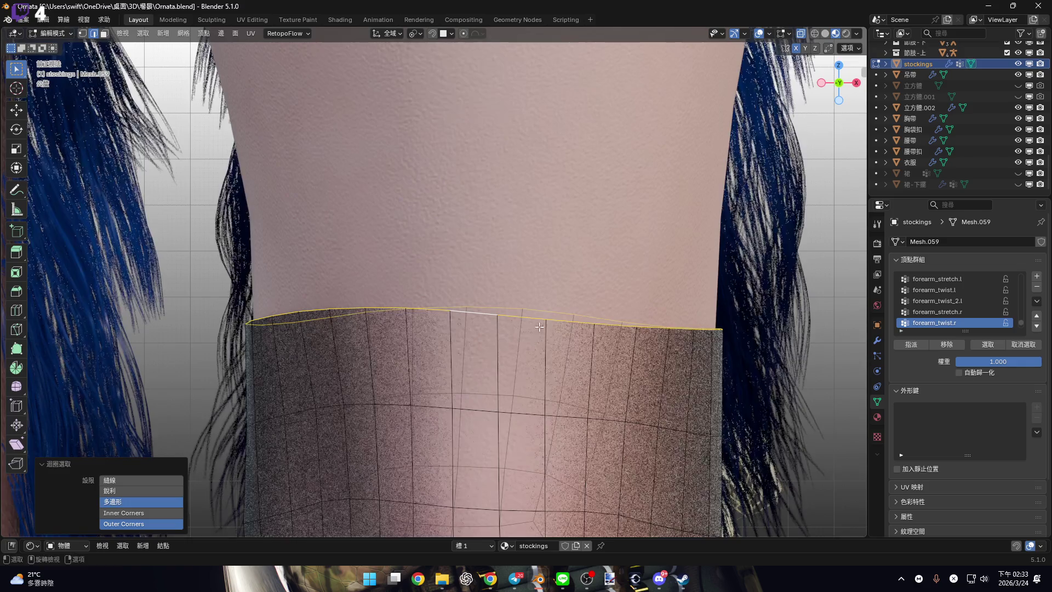
{"action": "key", "text": "s"}
{"action": "key", "text": "z"}
{"action": "key", "text": "0"}
{"action": "key", "text": "Return"}
Extrude the top loop 2.28 cm upward and widen it to 1.085.
{"action": "middle_click_drag", "start_coordinate": [629, 318], "coordinate": [514, 268], "text": "shift"}
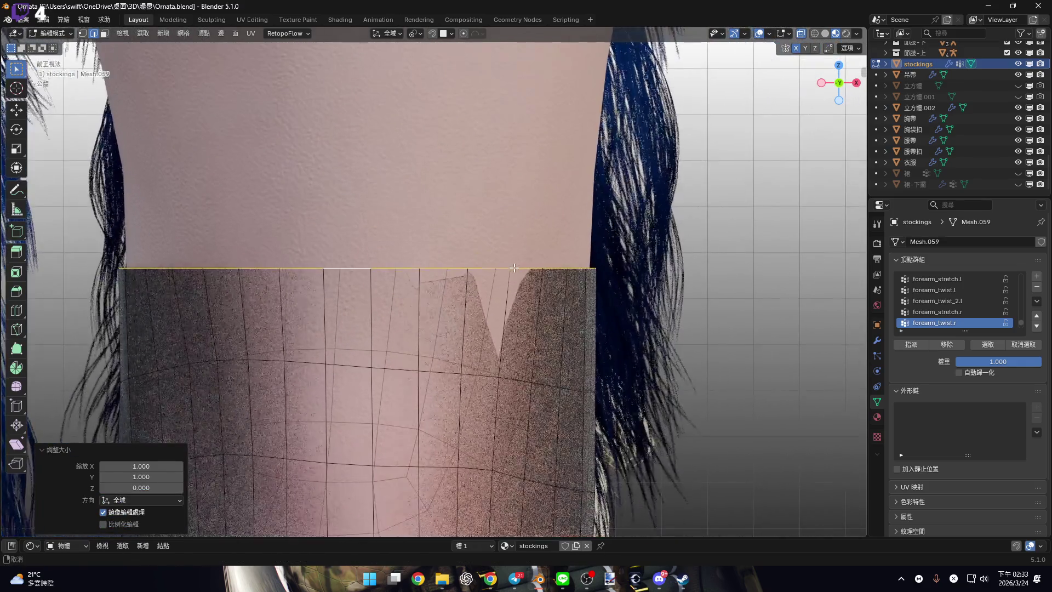
{"action": "mouse_move", "coordinate": [408, 257]}
{"action": "middle_mouse_down", "text": "shift"}
{"action": "mouse_move", "coordinate": [514, 301]}
{"action": "mouse_move", "coordinate": [493, 277]}
{"action": "mouse_move", "coordinate": [489, 364]}
{"action": "middle_mouse_up", "text": "shift"}
{"action": "key", "text": "g"}
{"action": "key", "text": "z"}
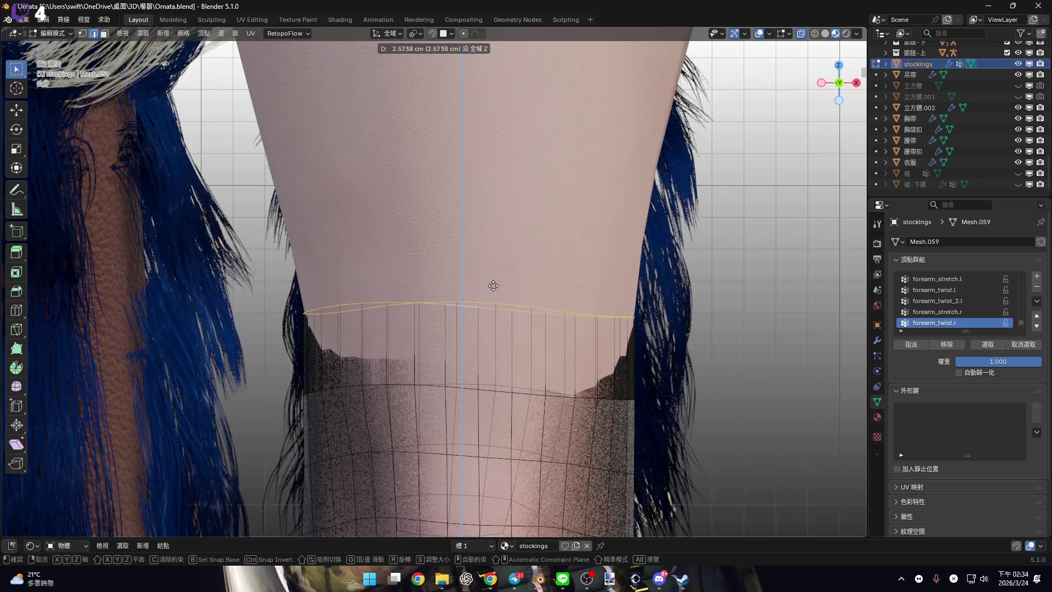
{"action": "left_click", "coordinate": [490, 287]}
{"action": "middle_click_drag", "start_coordinate": [491, 287], "coordinate": [551, 302]}
{"action": "scroll", "coordinate": [551, 301], "scroll_direction": "up", "scroll_amount": 2}
{"action": "key", "text": "s"}
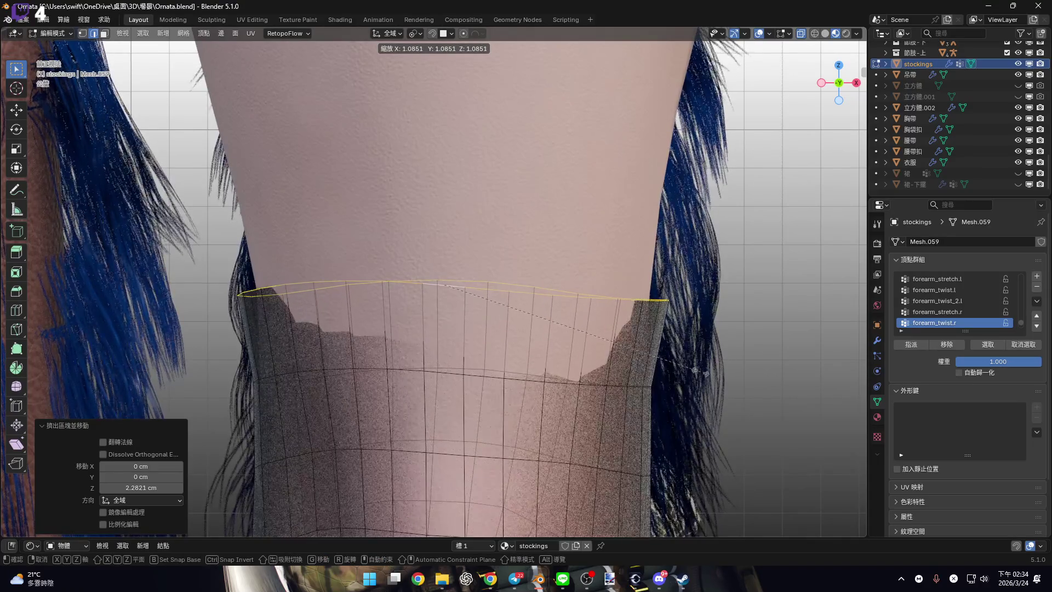
{"action": "left_click", "coordinate": [701, 373]}
From a side view, tilt the top loop by 2.8°.
{"action": "middle_click_drag", "start_coordinate": [701, 372], "coordinate": [526, 327]}
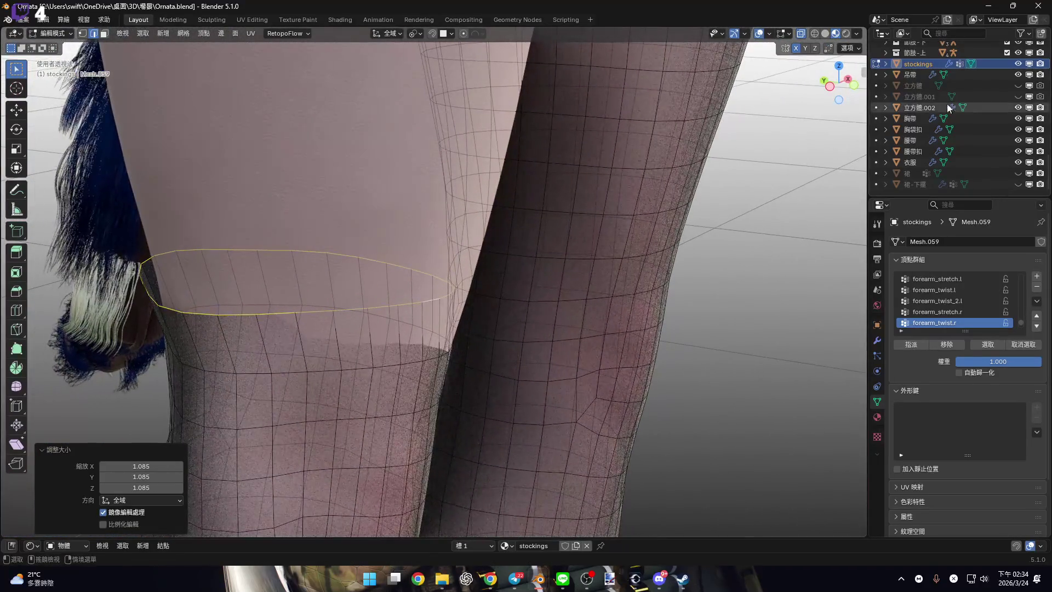
{"action": "left_click", "coordinate": [831, 86]}
{"action": "scroll", "coordinate": [457, 306], "scroll_direction": "up", "scroll_amount": 1}
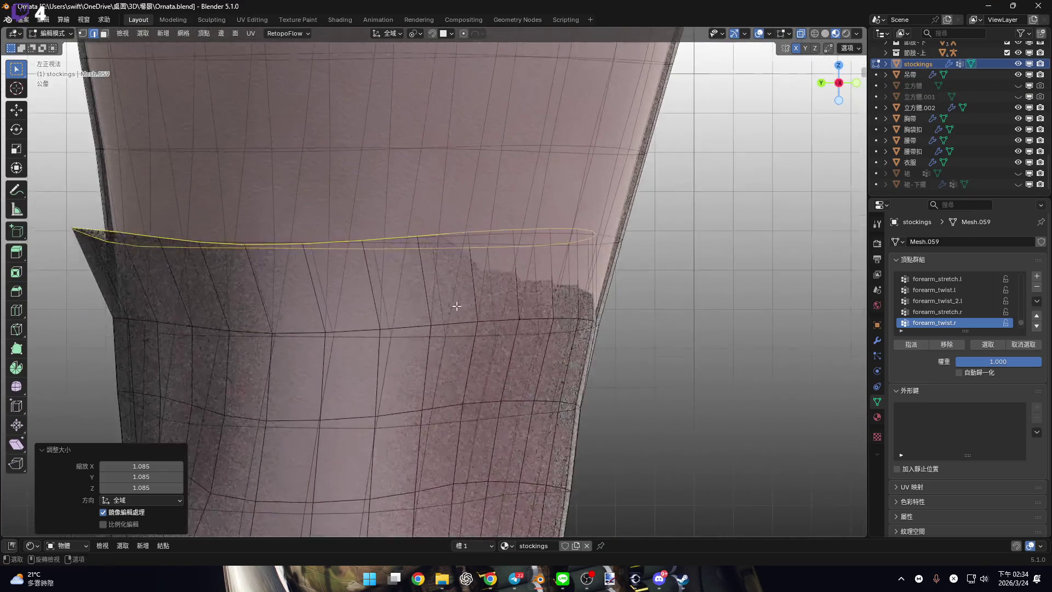
{"action": "scroll", "coordinate": [456, 306], "scroll_direction": "down", "scroll_amount": 1}
{"action": "mouse_move", "coordinate": [457, 306]}
{"action": "middle_mouse_down", "text": "shift"}
{"action": "mouse_move", "coordinate": [513, 318]}
{"action": "mouse_move", "coordinate": [538, 293]}
{"action": "mouse_move", "coordinate": [617, 299]}
{"action": "mouse_move", "coordinate": [617, 446]}
{"action": "mouse_move", "coordinate": [613, 301]}
{"action": "middle_mouse_up", "text": "shift"}
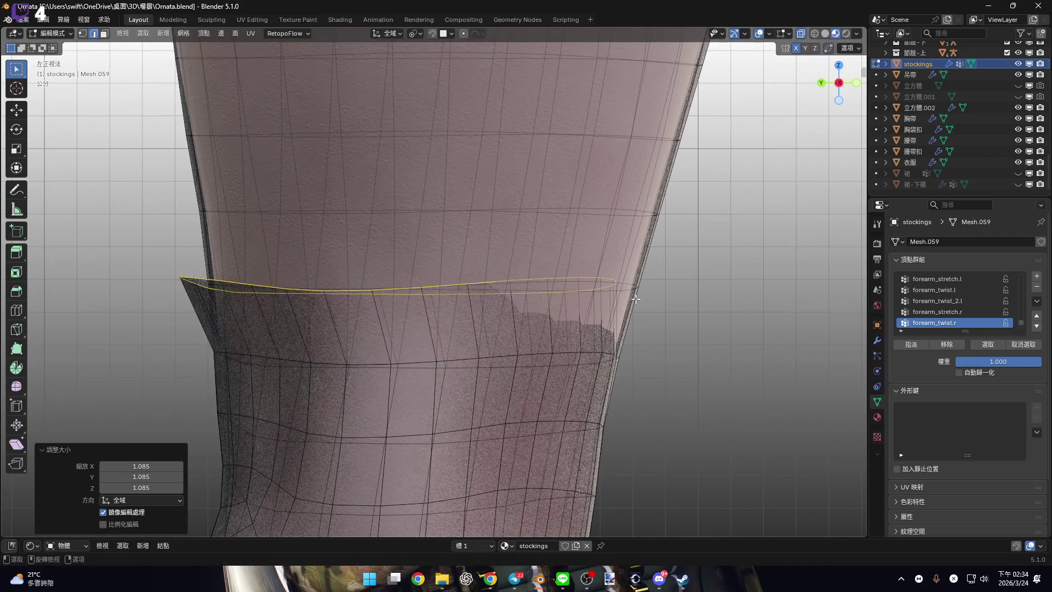
{"action": "left_click", "coordinate": [424, 37]}
{"action": "left_click", "coordinate": [458, 106]}
{"action": "scroll", "coordinate": [752, 261], "scroll_direction": "down", "scroll_amount": 1, "text": "shift"}
{"action": "key", "text": "r"}
{"action": "left_click", "coordinate": [755, 283]}
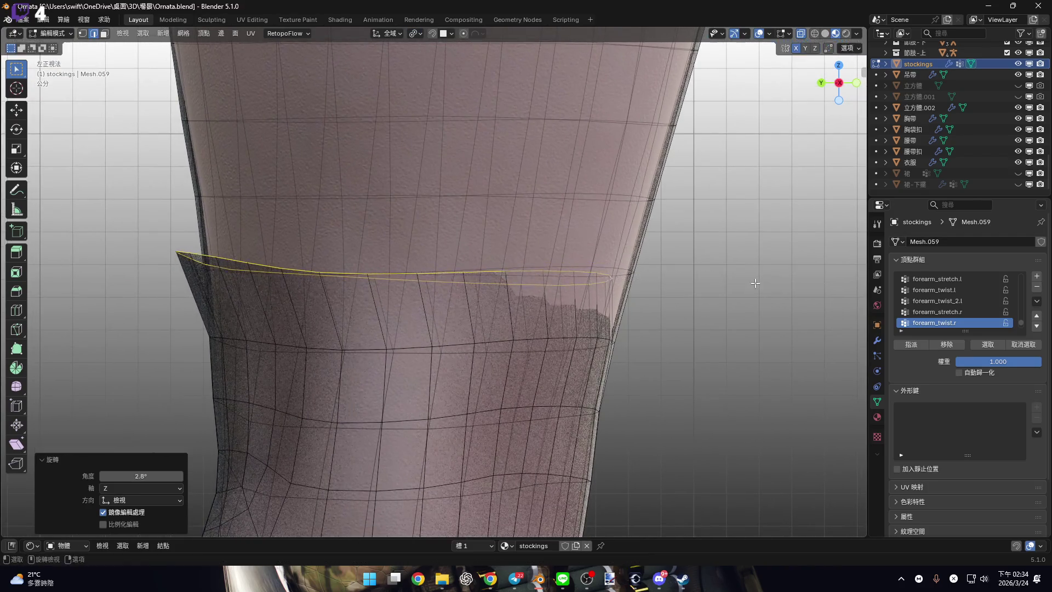
Shift the top loop 0.71 cm back along Y.
{"action": "scroll", "coordinate": [755, 283], "scroll_direction": "up", "scroll_amount": 2}
{"action": "key", "text": "g"}
{"action": "key", "text": "y"}
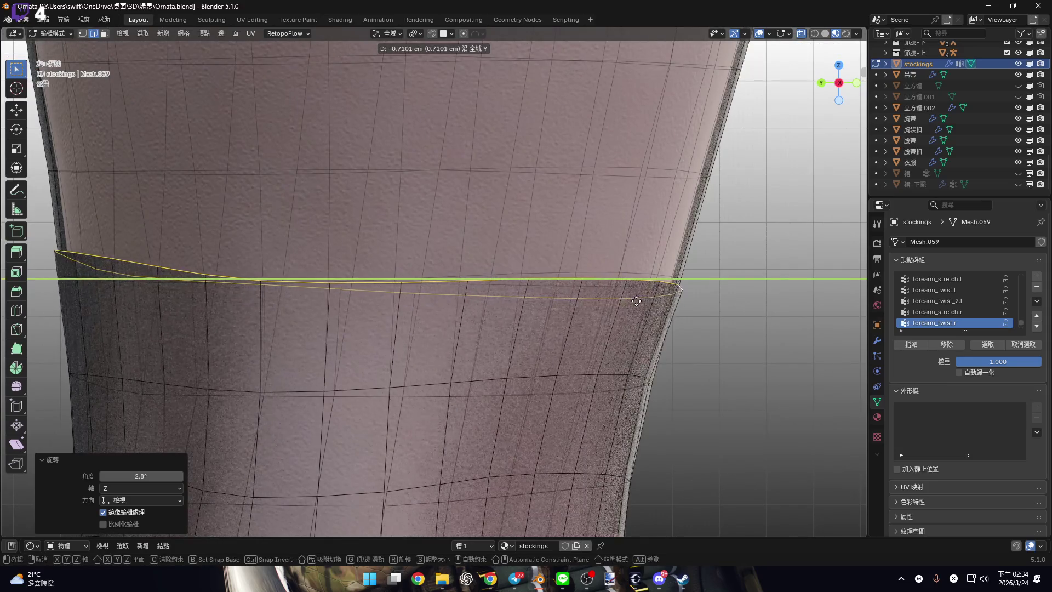
{"action": "left_click", "coordinate": [636, 301]}
{"action": "scroll", "coordinate": [636, 300], "scroll_direction": "down", "scroll_amount": 4}
Return to the front view and begin another vertical extrusion of the top loop.
{"action": "key", "text": "KP_1"}
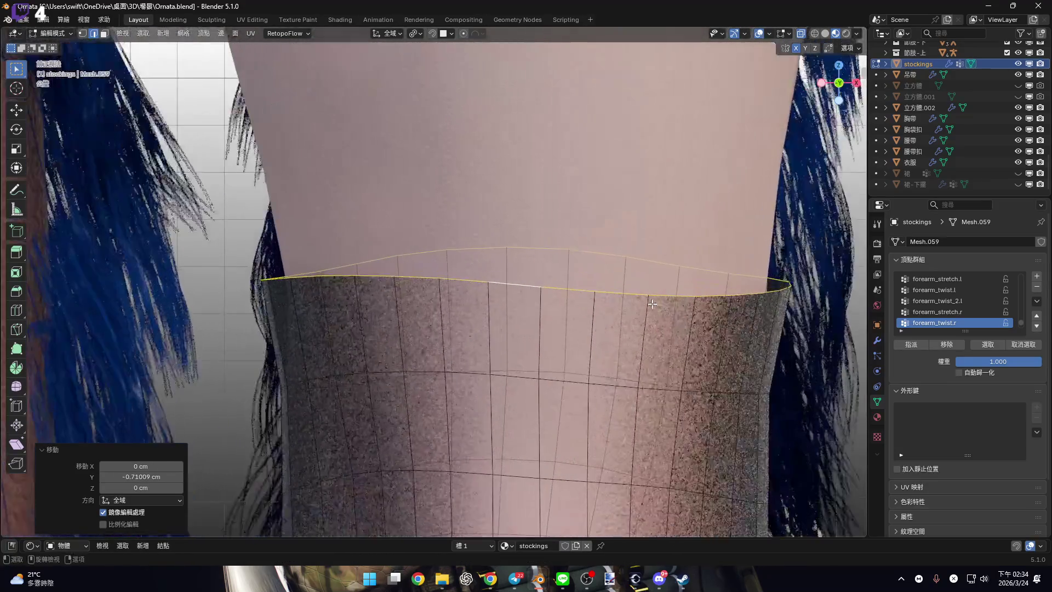
{"action": "mouse_move", "coordinate": [652, 303]}
{"action": "middle_mouse_down", "text": "shift"}
{"action": "mouse_move", "coordinate": [581, 296]}
{"action": "mouse_move", "coordinate": [635, 293]}
{"action": "middle_mouse_up", "text": "shift"}
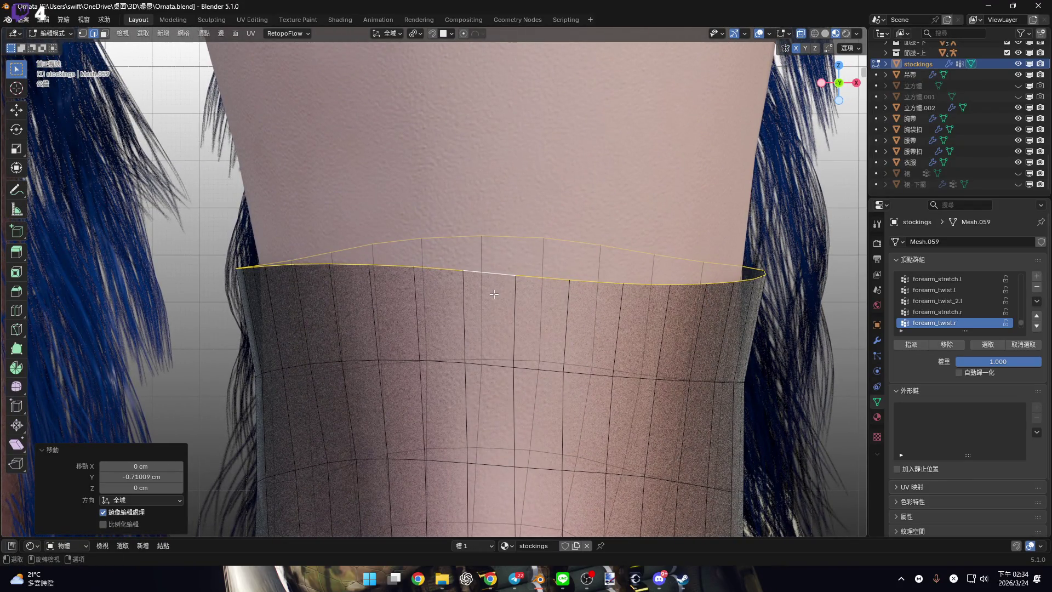
{"action": "scroll", "coordinate": [494, 294], "scroll_direction": "down", "scroll_amount": 8}
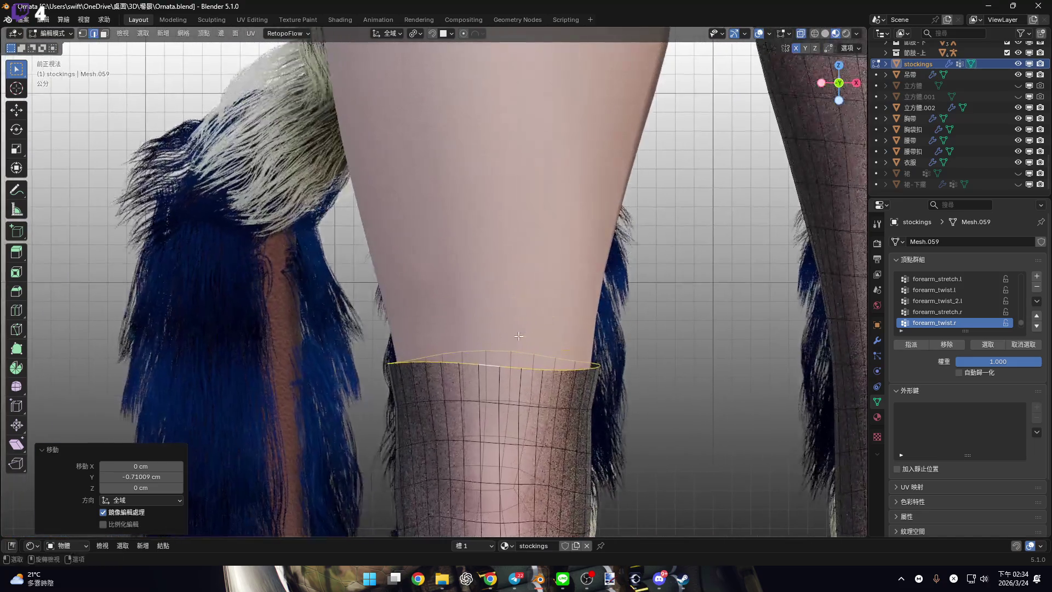
{"action": "key", "text": "g"}
{"action": "key", "text": "z"}
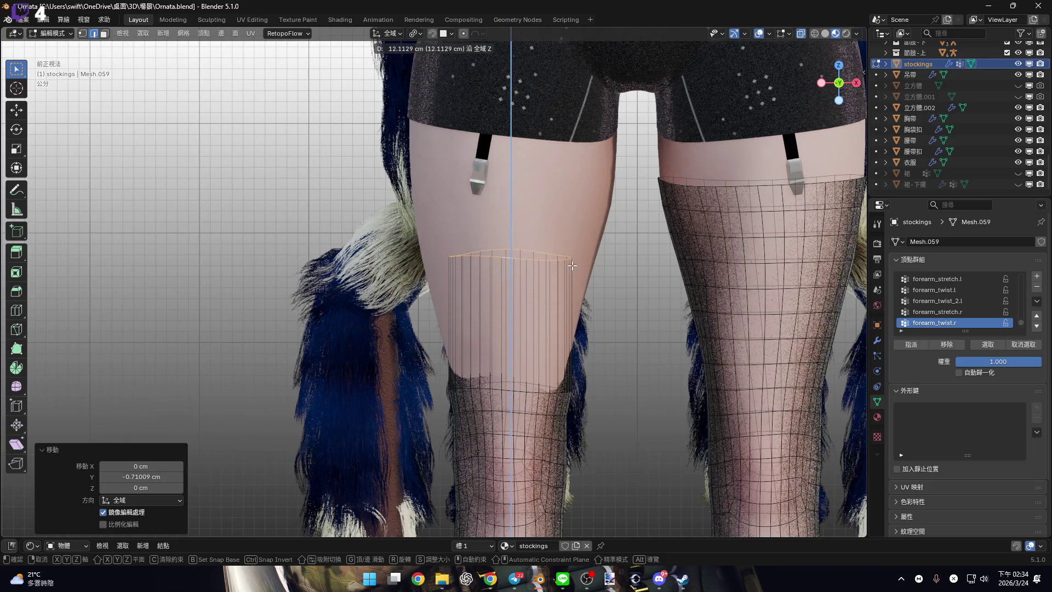
Extend the stocking 12.1 cm up the thigh and widen the new top to 1.606.
{"action": "left_click", "coordinate": [564, 297]}
{"action": "scroll", "coordinate": [567, 293], "scroll_direction": "up", "scroll_amount": 3}
{"action": "key", "text": "s"}
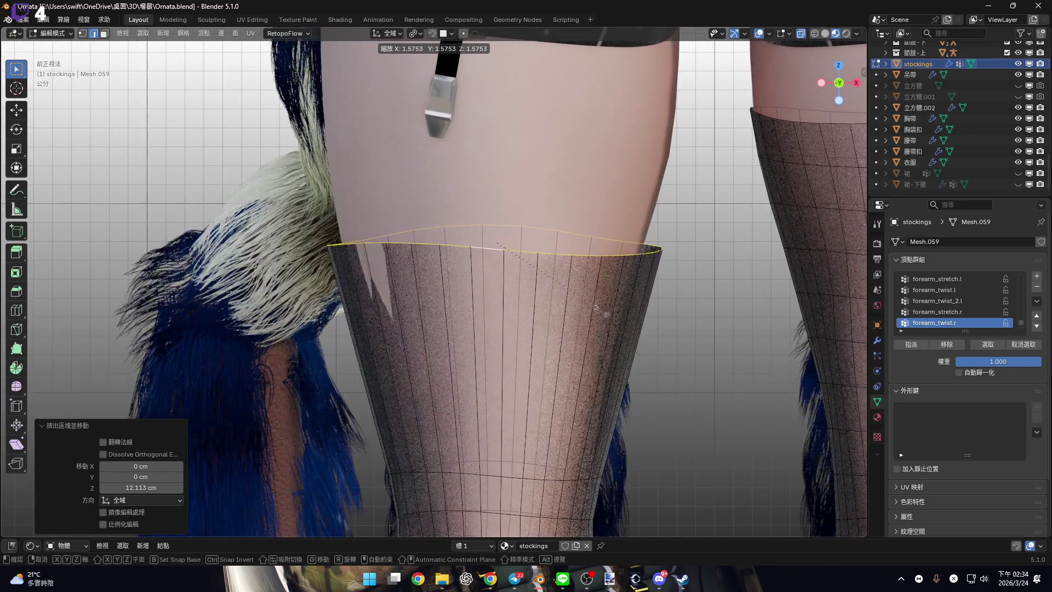
{"action": "left_click", "coordinate": [602, 313]}
{"action": "mouse_move", "coordinate": [602, 313]}
{"action": "middle_mouse_down", "text": "shift"}
{"action": "mouse_move", "coordinate": [605, 215]}
{"action": "mouse_move", "coordinate": [607, 226]}
{"action": "middle_mouse_up", "text": "shift"}
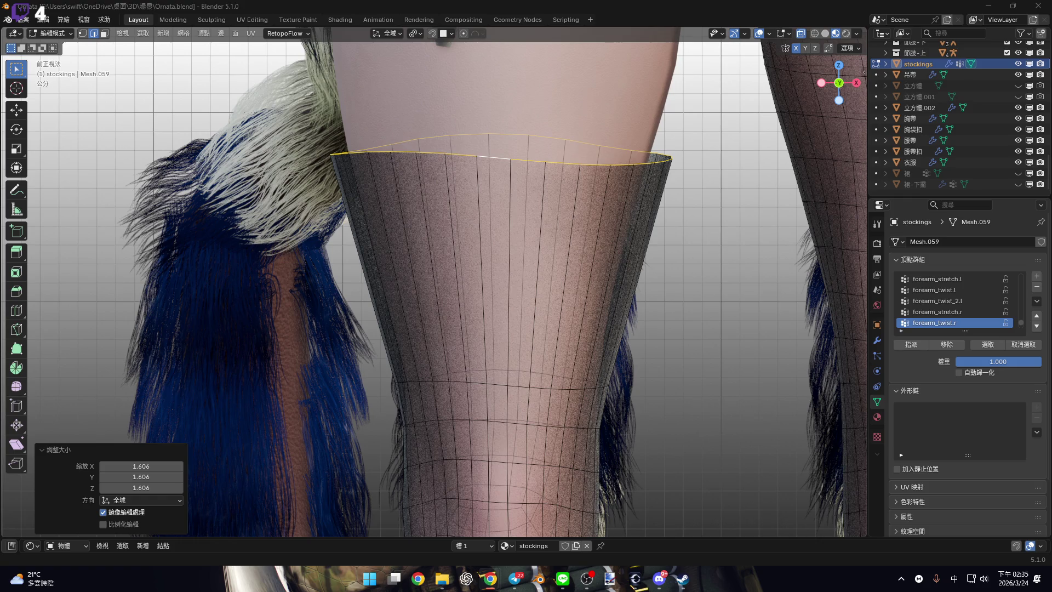
{"action": "key", "text": "shift"}
{"action": "scroll", "coordinate": [550, 296], "scroll_direction": "down", "scroll_amount": 2}
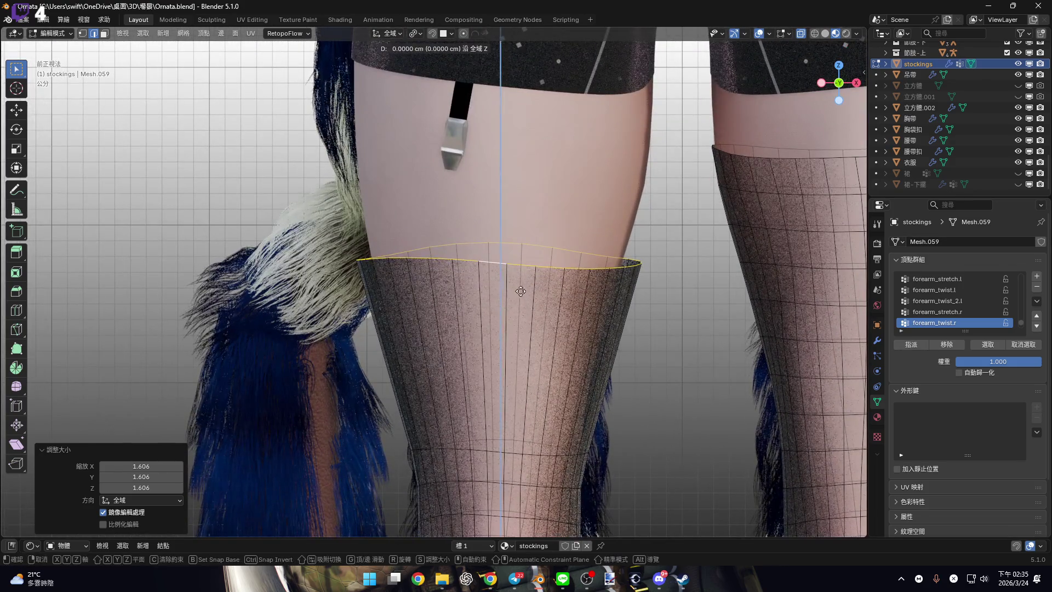
{"action": "scroll", "coordinate": [537, 268], "scroll_direction": "down", "scroll_amount": 2}
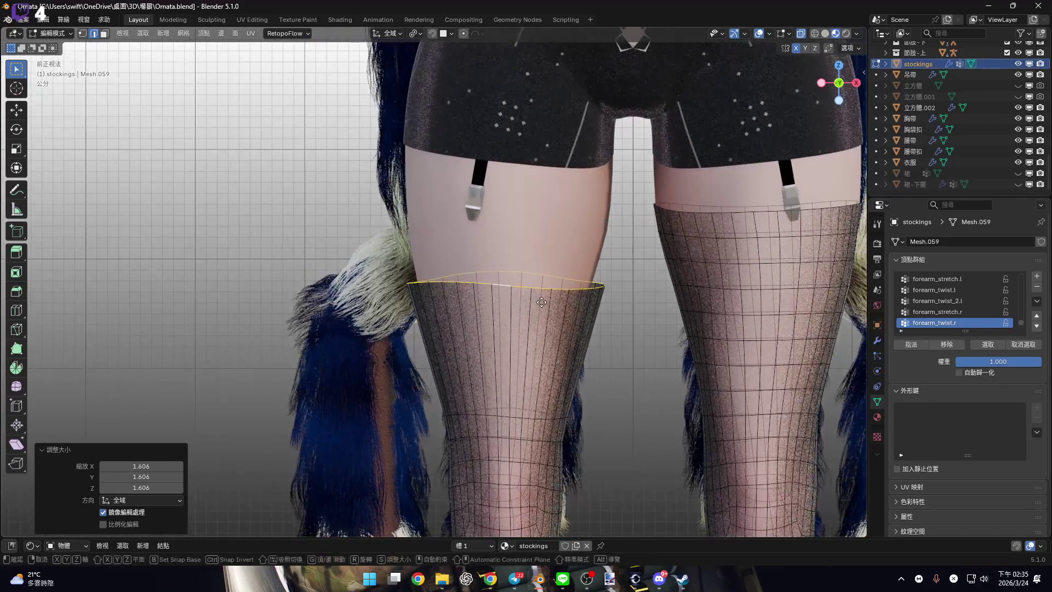
Raise the top loop 7.2 cm and widen it 1.148× to match the thigh.
{"action": "key", "text": "g"}
{"action": "key", "text": "z"}
{"action": "left_click", "coordinate": [550, 255]}
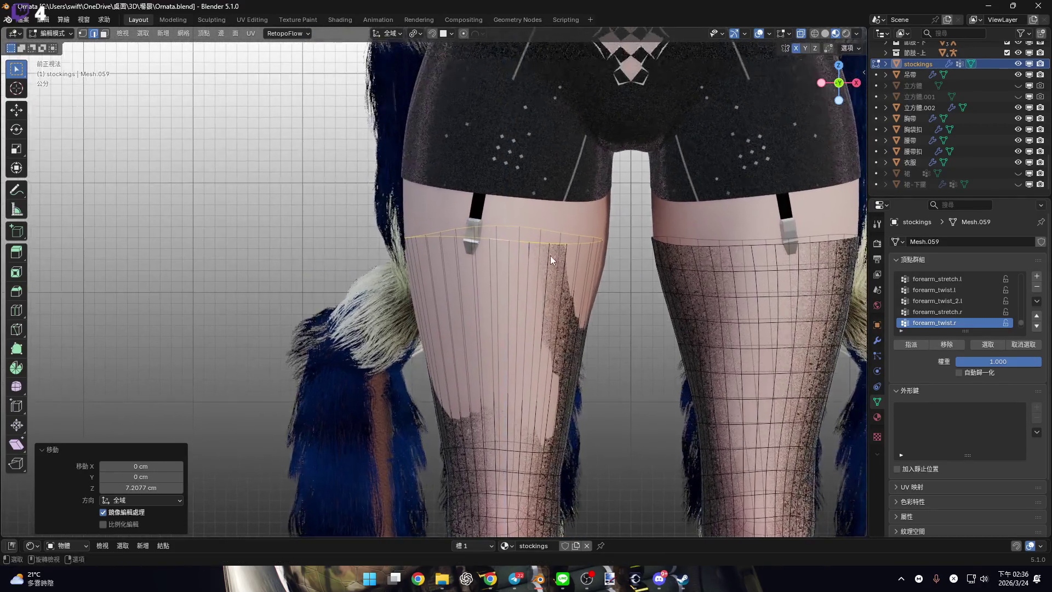
{"action": "scroll", "coordinate": [583, 257], "scroll_direction": "up", "scroll_amount": 3}
{"action": "key", "text": "s"}
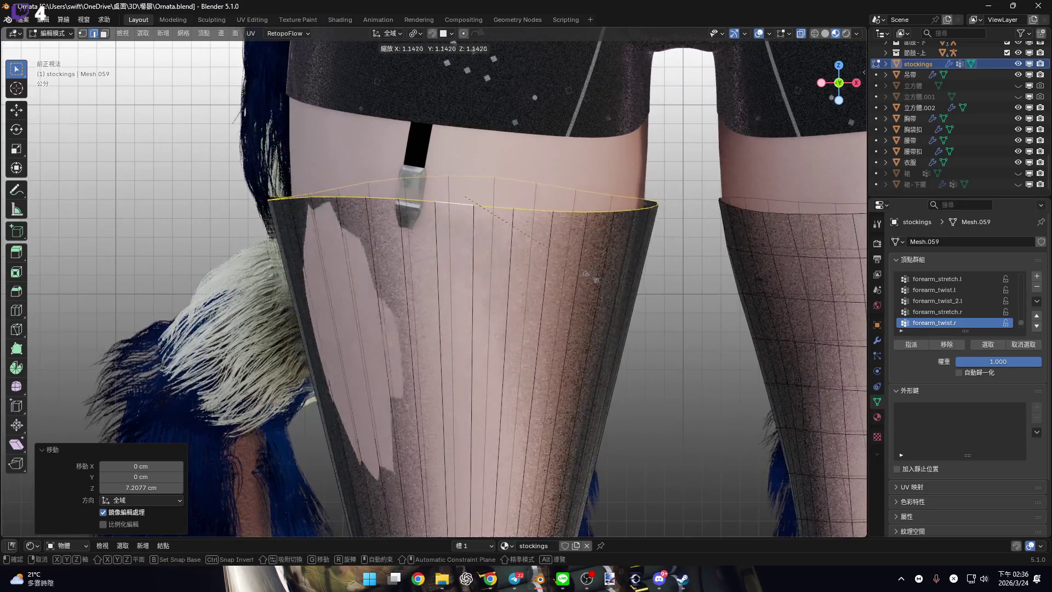
{"action": "left_click", "coordinate": [594, 317]}
{"action": "scroll", "coordinate": [578, 221], "scroll_direction": "up", "scroll_amount": 3}
{"action": "scroll", "coordinate": [564, 285], "scroll_direction": "down", "scroll_amount": 4}
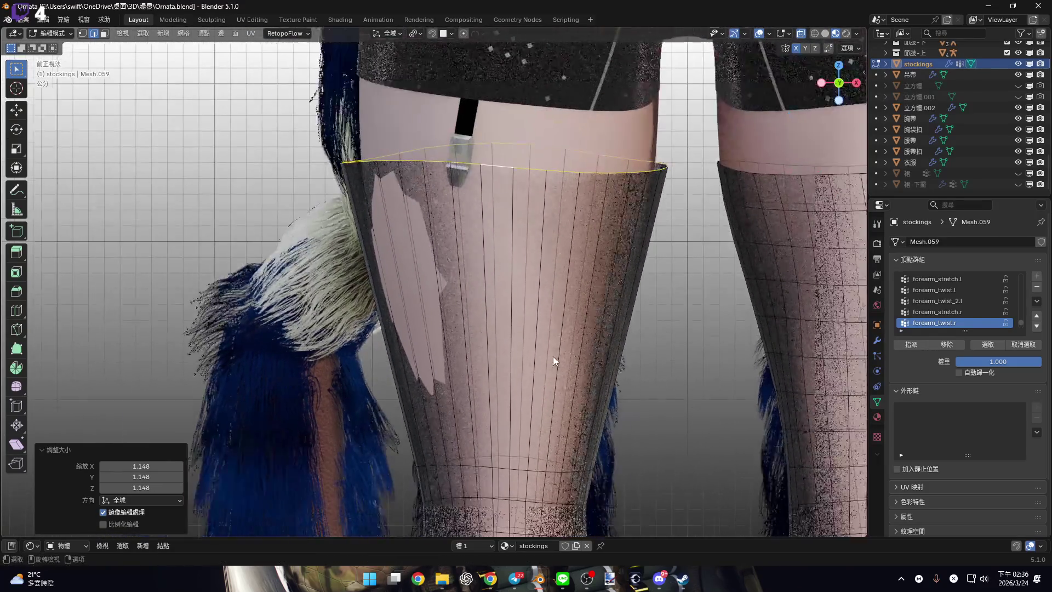
Select an edge loop around the stocking and bring up the edge operations menu.
{"action": "left_click", "coordinate": [545, 407], "text": "alt"}
{"action": "scroll", "coordinate": [542, 364], "scroll_direction": "up", "scroll_amount": 3}
{"action": "right_click", "coordinate": [542, 367]}
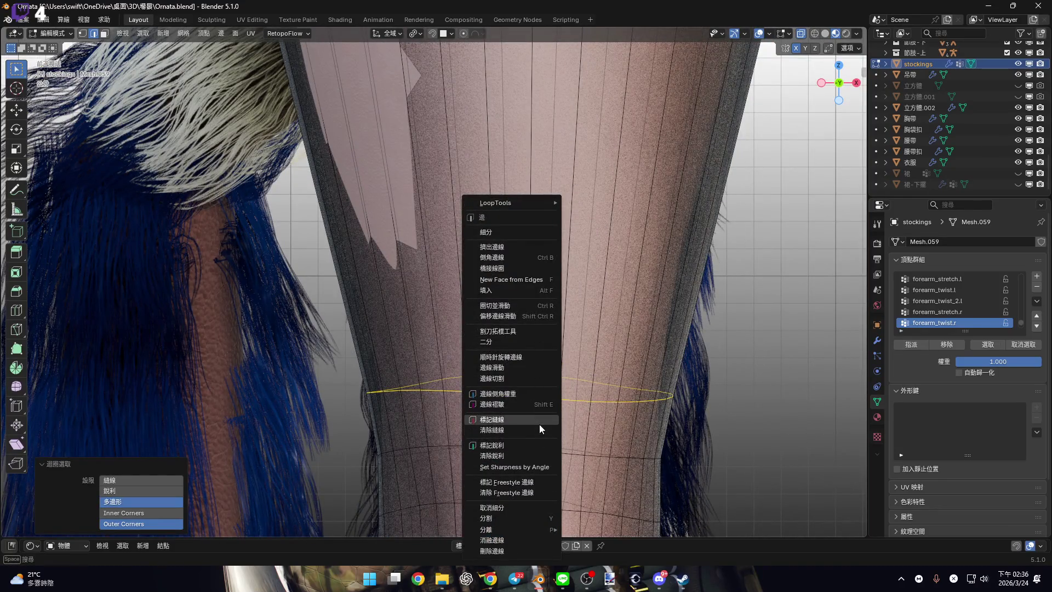
Loop-cut the stocking's thigh section, setting the number of cuts to 20.
{"action": "left_click", "coordinate": [506, 305]}
{"action": "scroll", "coordinate": [519, 346], "scroll_direction": "down", "scroll_amount": 4}
{"action": "scroll", "coordinate": [519, 346], "scroll_direction": "up", "scroll_amount": 4}
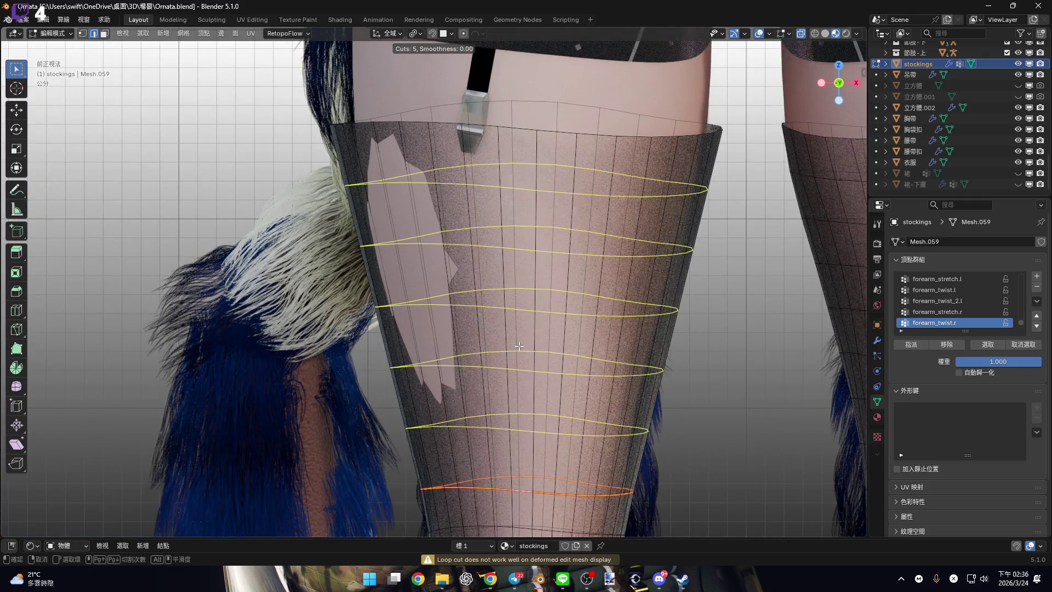
{"action": "left_click", "coordinate": [519, 346]}
{"action": "right_click", "coordinate": [519, 346]}
{"action": "scroll", "coordinate": [496, 383], "scroll_direction": "up", "scroll_amount": 2}
{"action": "middle_click_drag", "start_coordinate": [495, 383], "coordinate": [530, 398], "text": "shift"}
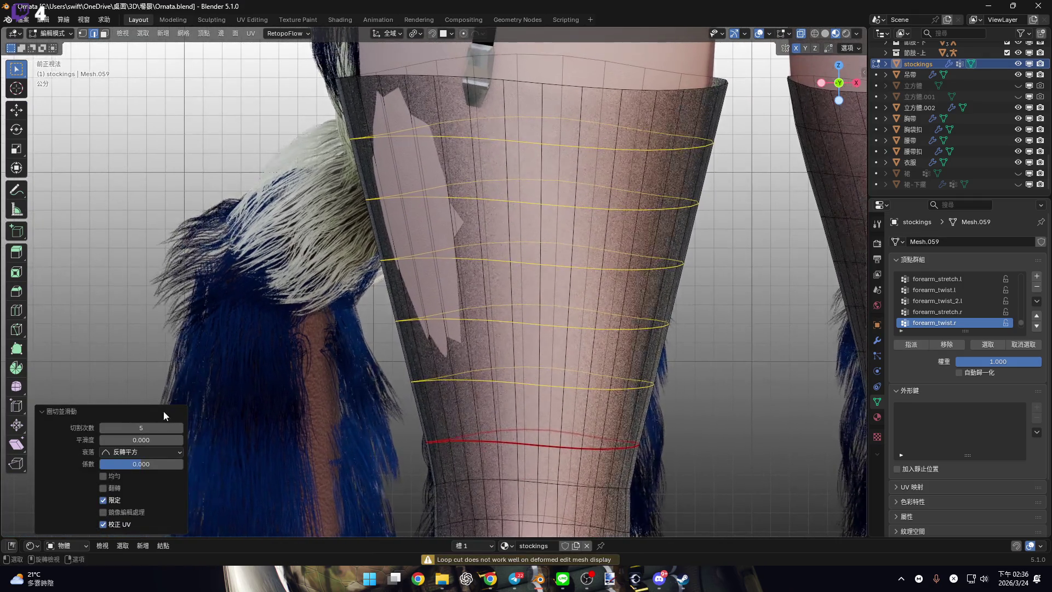
{"action": "mouse_move", "coordinate": [141, 428]}
{"action": "left_mouse_down"}
{"action": "mouse_move", "coordinate": [197, 427]}
{"action": "mouse_move", "coordinate": [156, 427]}
{"action": "left_mouse_up"}
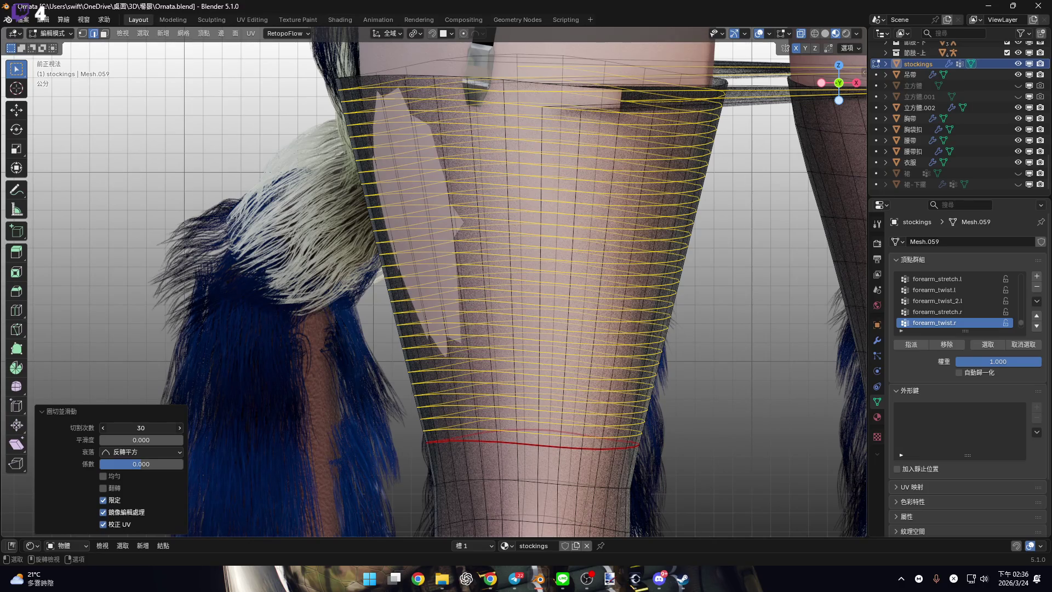
{"action": "mouse_move", "coordinate": [590, 444]}
{"action": "middle_mouse_down", "text": "shift"}
{"action": "mouse_move", "coordinate": [571, 336]}
{"action": "mouse_move", "coordinate": [559, 406]}
{"action": "middle_mouse_up", "text": "shift"}
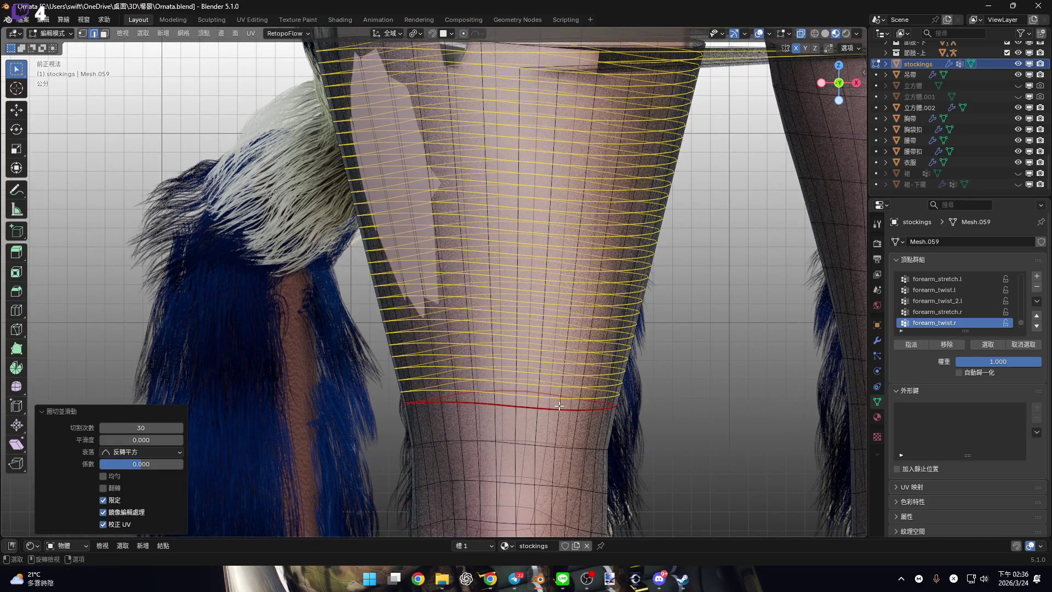
{"action": "left_click", "coordinate": [121, 428]}
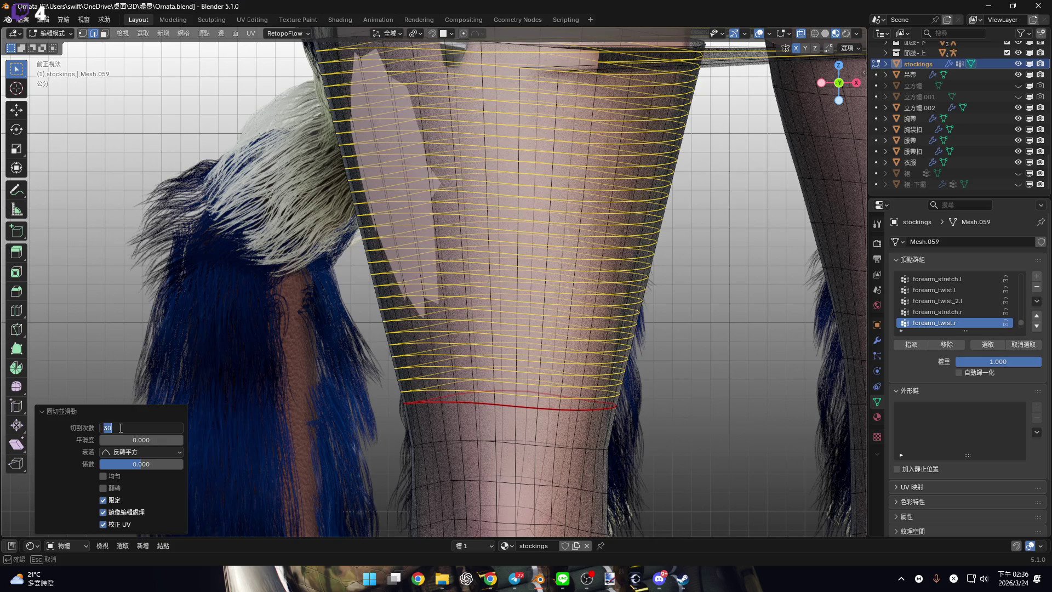
{"action": "type", "text": "20"}
{"action": "key", "text": "Return"}
Inspect the 20 cuts, then undo them and cancel a fresh loop cut.
{"action": "middle_click_drag", "start_coordinate": [548, 208], "coordinate": [548, 288], "text": "shift"}
{"action": "scroll", "coordinate": [548, 288], "scroll_direction": "up", "scroll_amount": 2}
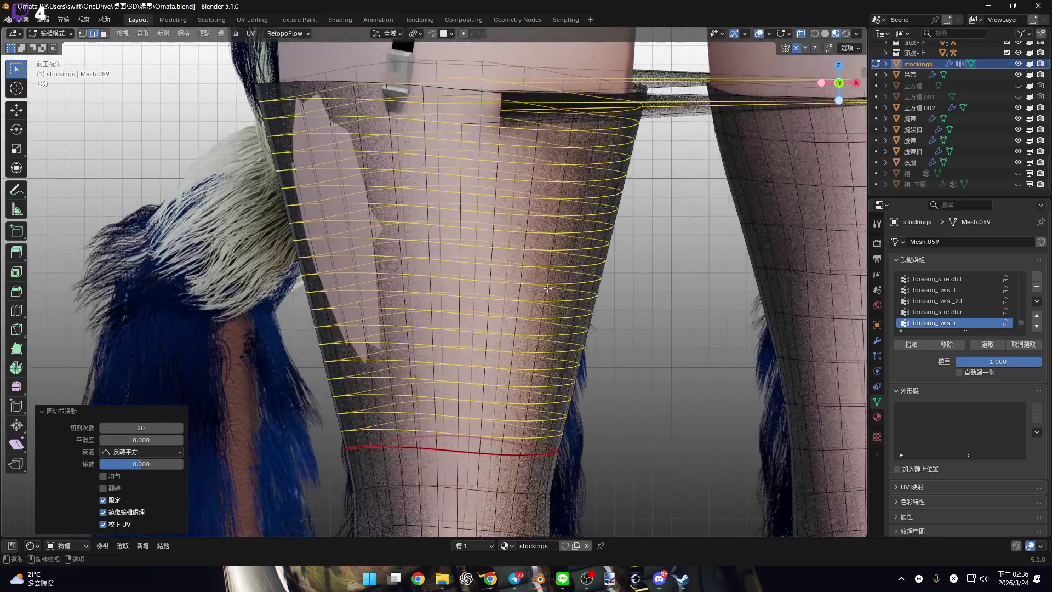
{"action": "scroll", "coordinate": [548, 288], "scroll_direction": "down", "scroll_amount": 2}
{"action": "key", "text": "ctrl+z"}
{"action": "key", "text": "ctrl+r"}
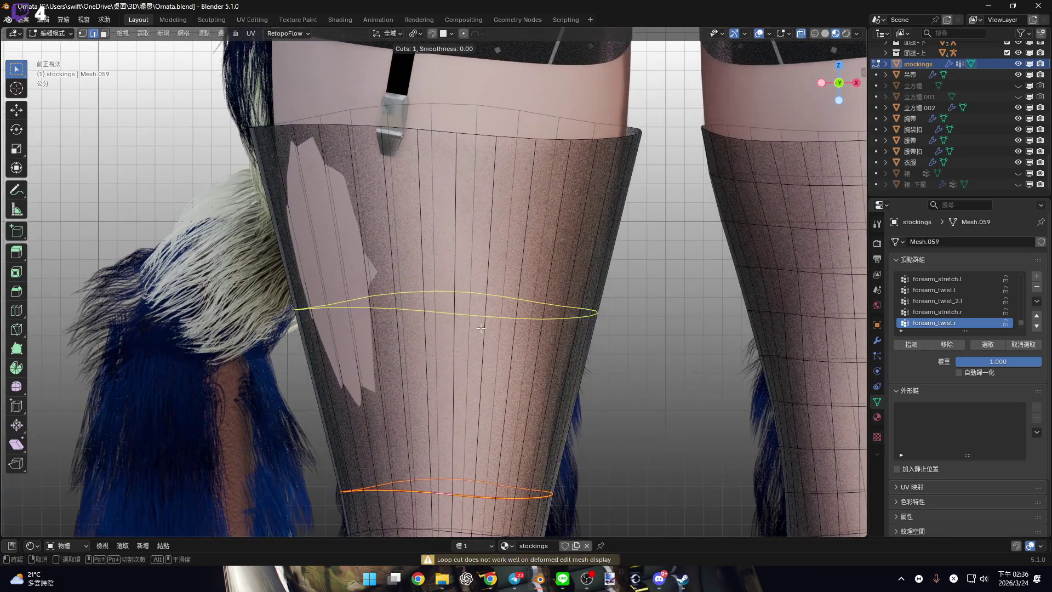
{"action": "key", "text": "Escape"}
{"action": "mouse_move", "coordinate": [482, 417]}
{"action": "middle_mouse_down", "text": "shift"}
{"action": "mouse_move", "coordinate": [515, 367]}
{"action": "mouse_move", "coordinate": [469, 371]}
{"action": "middle_mouse_up", "text": "shift"}
Redo the loop cut across the thigh with 19 cuts and grow the selection with Select More.
{"action": "key", "text": "ctrl+r"}
{"action": "left_click", "coordinate": [470, 371]}
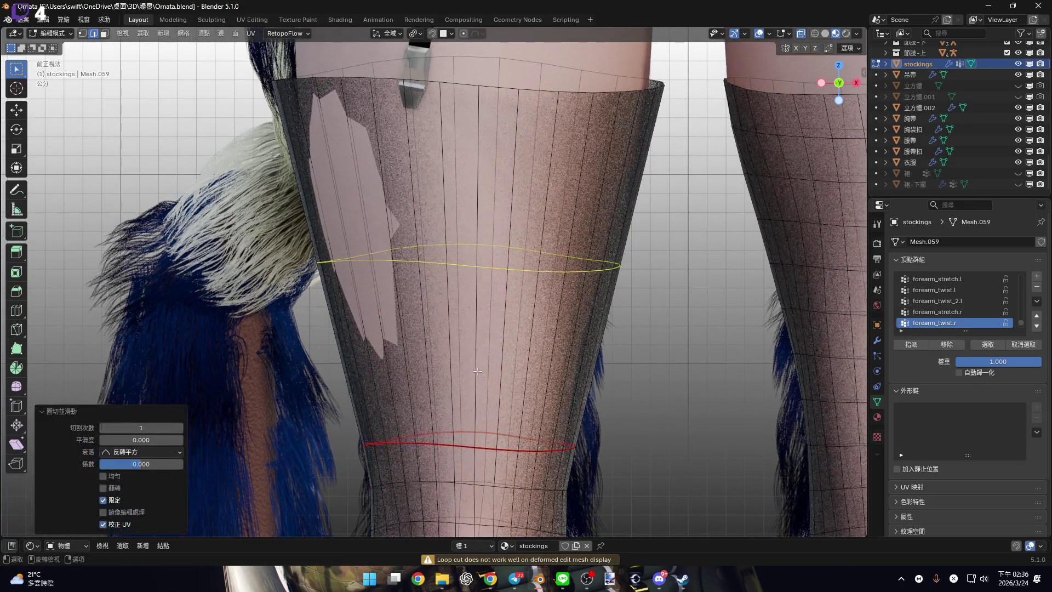
{"action": "double_click", "coordinate": [141, 428]}
{"action": "type", "text": "4"}
{"action": "key", "text": "Return"}
{"action": "left_click_drag", "start_coordinate": [141, 427], "coordinate": [232, 428]}
{"action": "middle_click_drag", "start_coordinate": [480, 439], "coordinate": [489, 401], "text": "shift"}
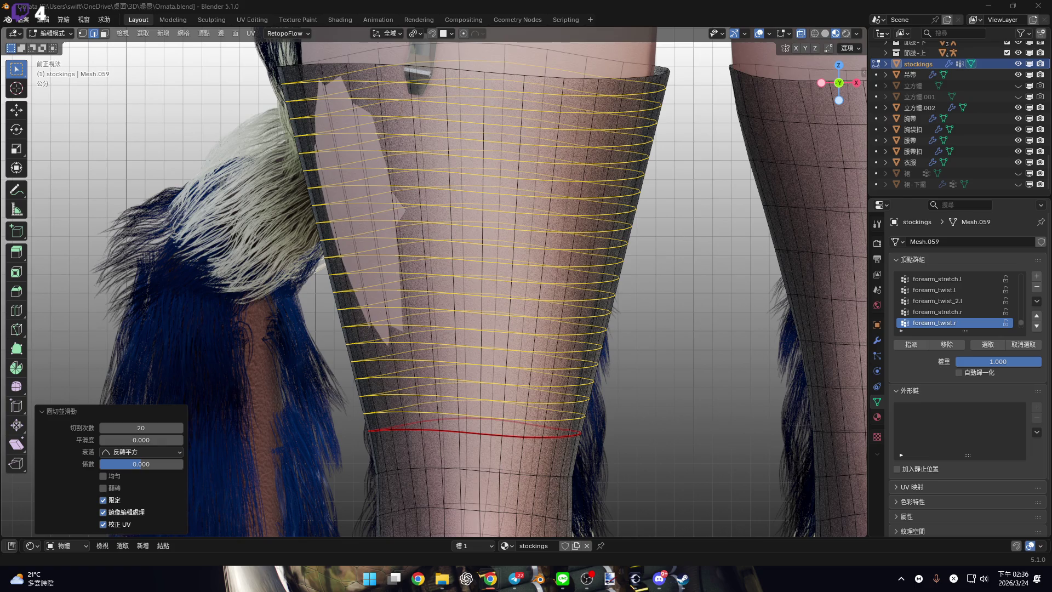
{"action": "scroll", "coordinate": [509, 305], "scroll_direction": "down", "scroll_amount": 5}
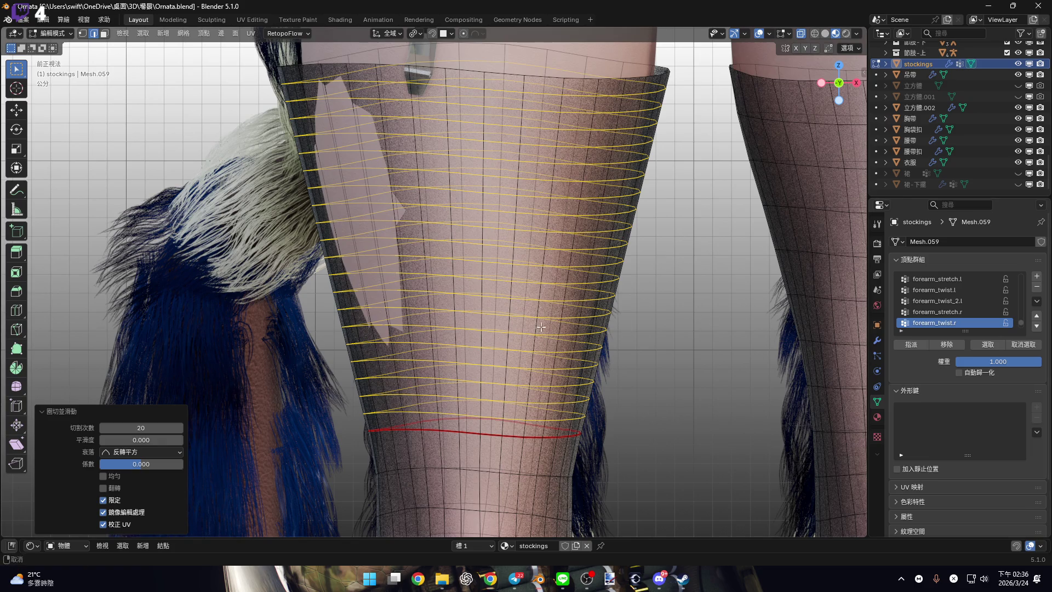
{"action": "key", "text": "ctrl+KP_Add"}
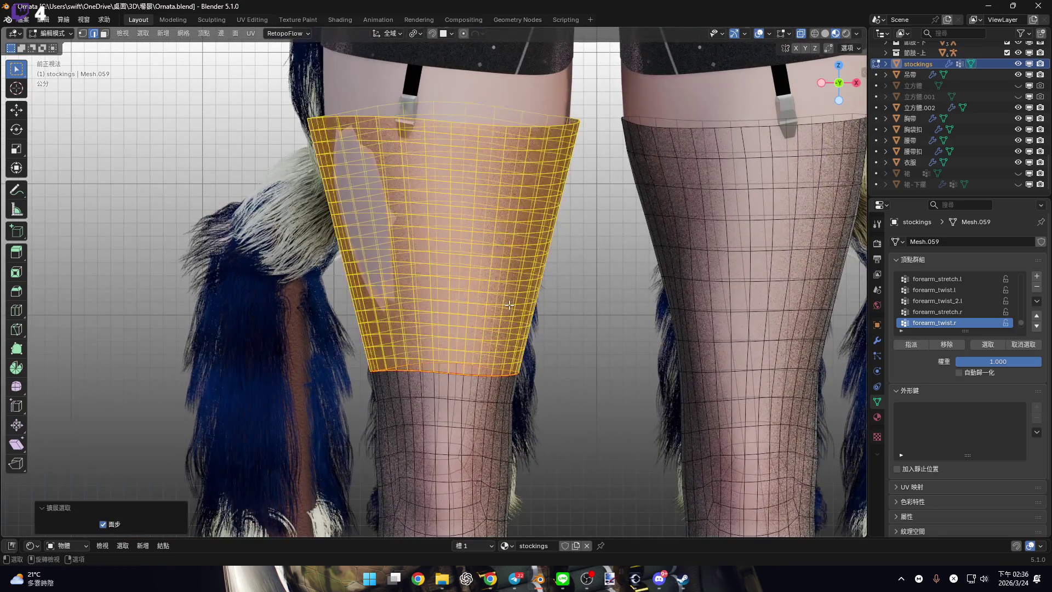
Invert the selection and hide everything except the left stocking's thigh section.
{"action": "key", "text": "ctrl+i"}
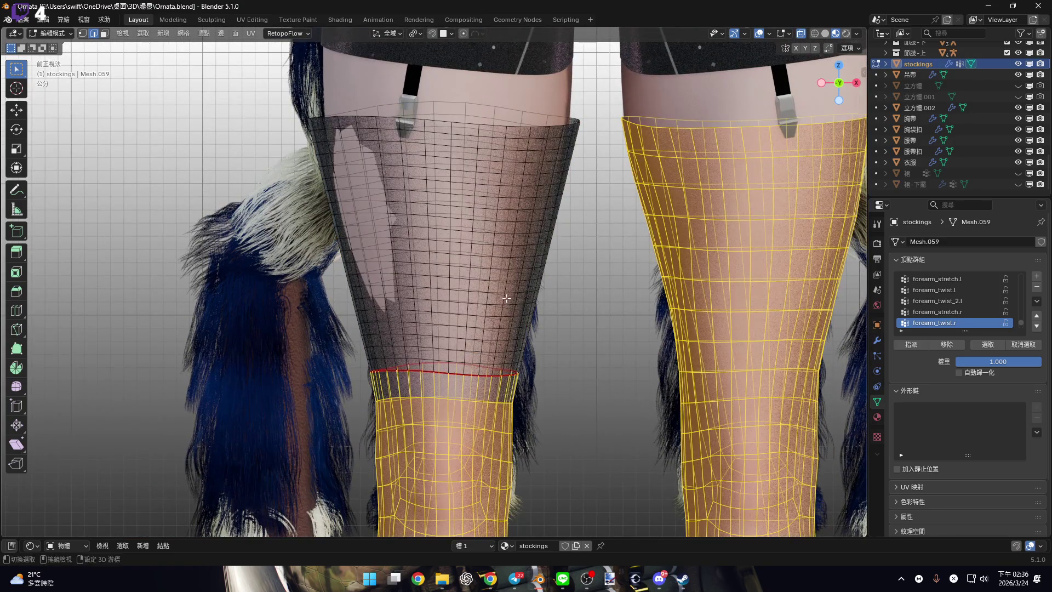
{"action": "middle_click_drag", "start_coordinate": [603, 295], "coordinate": [609, 282], "text": "ctrl"}
{"action": "scroll", "coordinate": [609, 282], "scroll_direction": "down", "scroll_amount": 4}
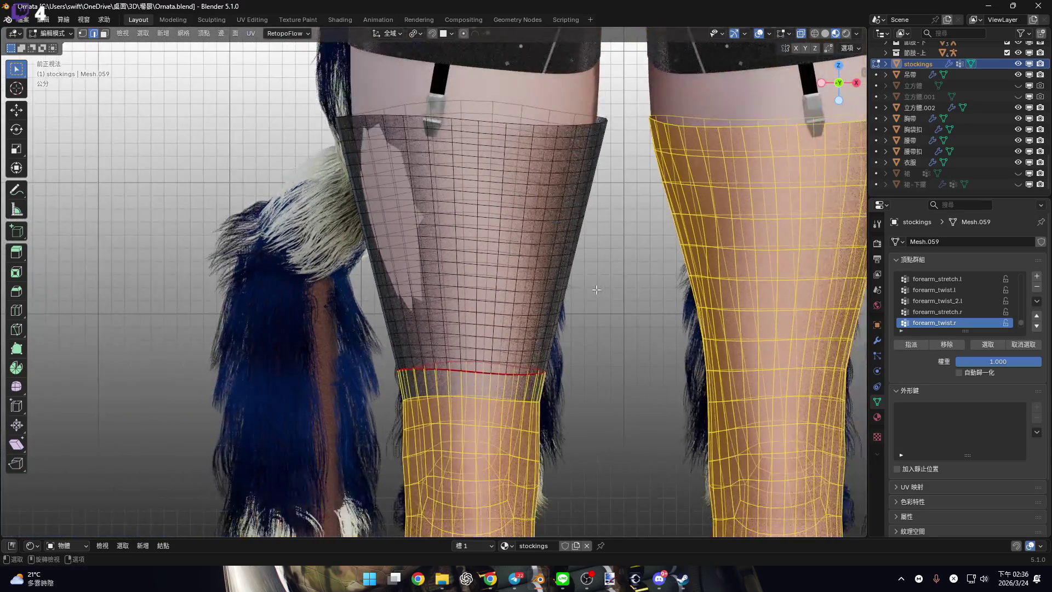
{"action": "key", "text": "h"}
{"action": "scroll", "coordinate": [562, 288], "scroll_direction": "up", "scroll_amount": 3}
{"action": "scroll", "coordinate": [562, 288], "scroll_direction": "down", "scroll_amount": 2}
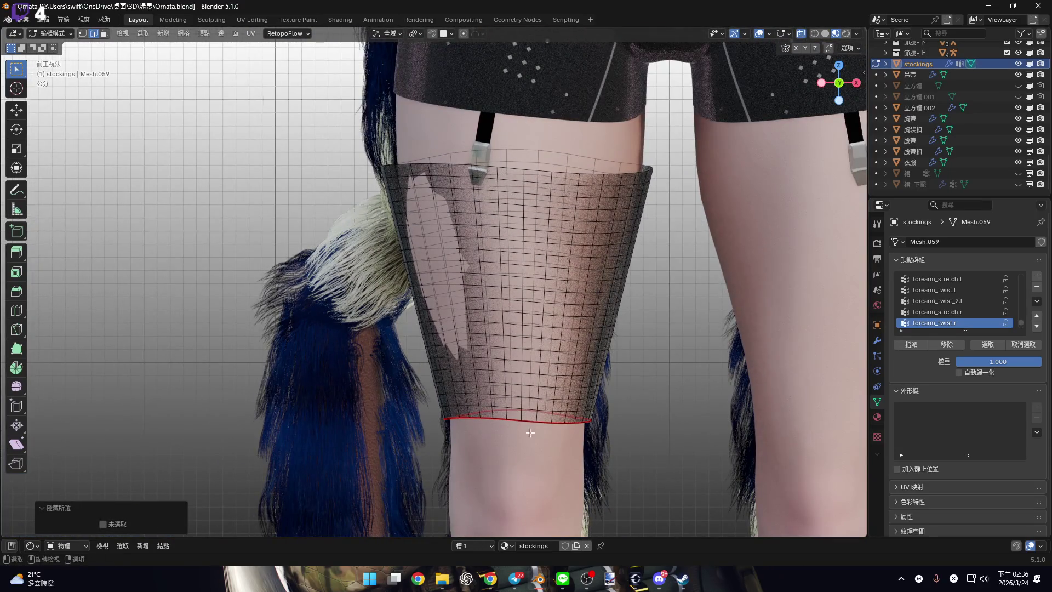
{"action": "scroll", "coordinate": [524, 420], "scroll_direction": "up", "scroll_amount": 3}
Select the stocking's bottom rim edge loop in edge select mode.
{"action": "key", "text": "3"}
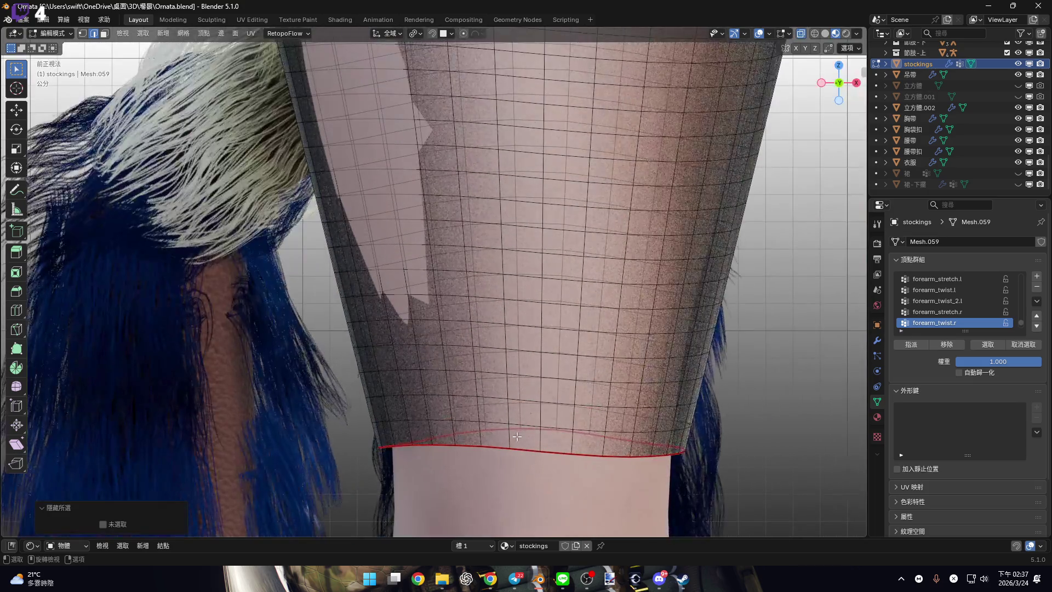
{"action": "left_click", "coordinate": [525, 447], "text": "alt"}
{"action": "scroll", "coordinate": [569, 447], "scroll_direction": "down", "scroll_amount": 2}
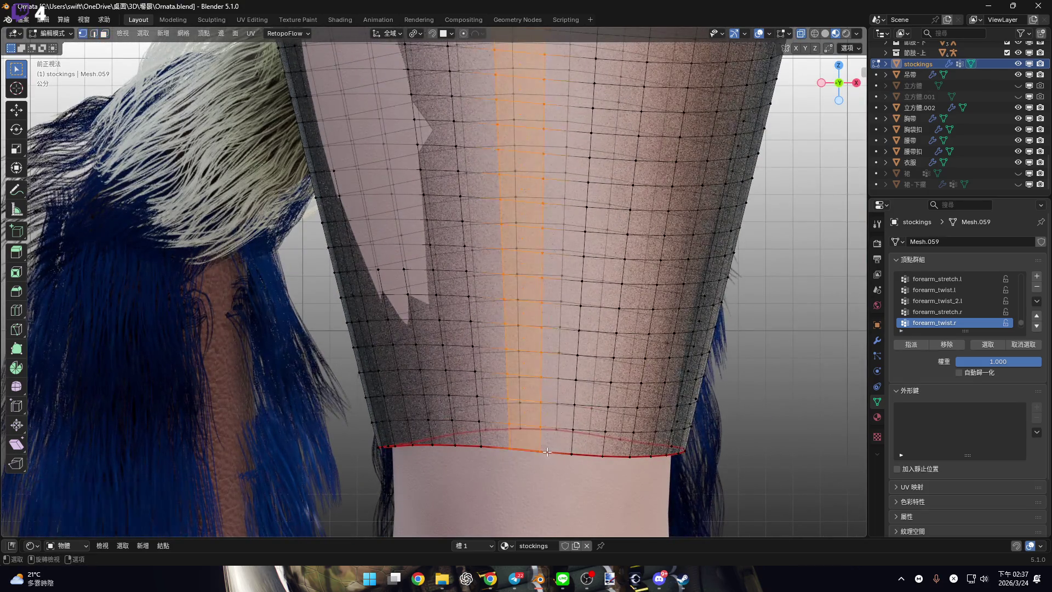
{"action": "key", "text": "2"}
{"action": "left_click", "coordinate": [570, 439], "text": "alt"}
{"action": "scroll", "coordinate": [570, 438], "scroll_direction": "down", "scroll_amount": 1}
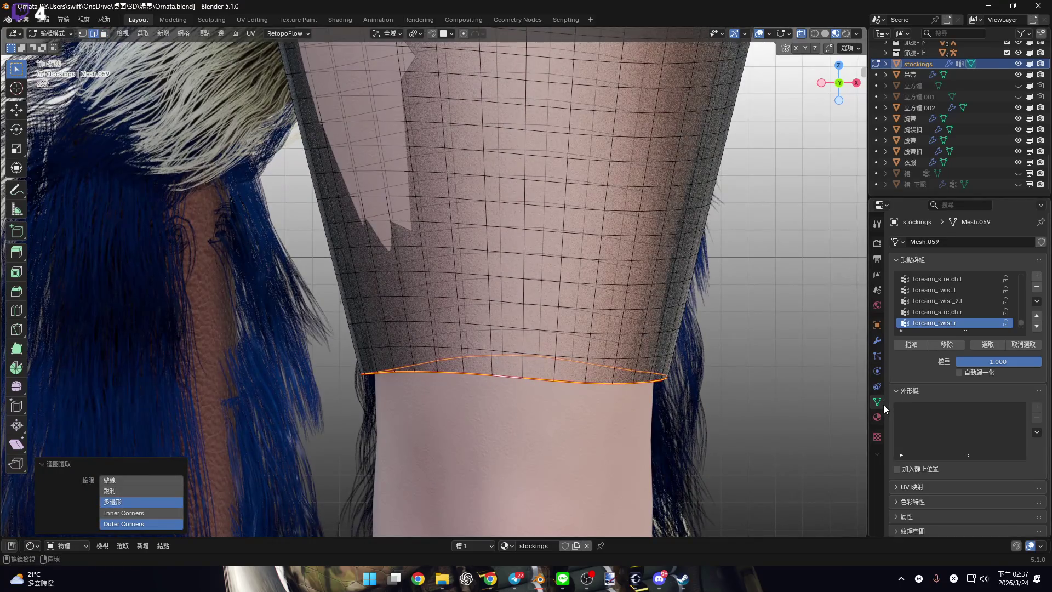
Show the stocking's modifiers and switch to the Knife tool to start cutting.
{"action": "left_click", "coordinate": [877, 340]}
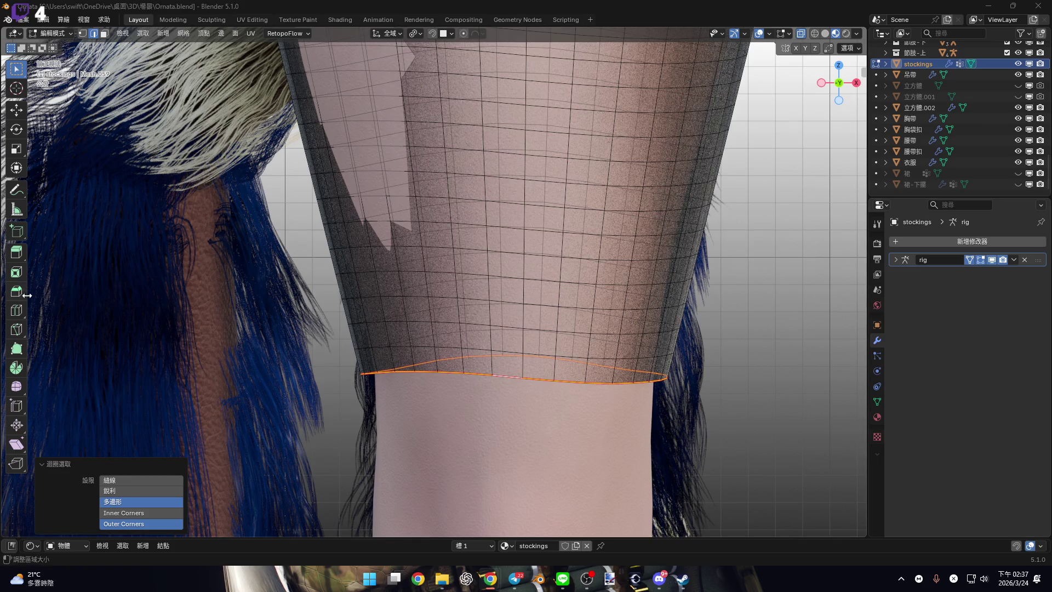
{"action": "left_click", "coordinate": [24, 327]}
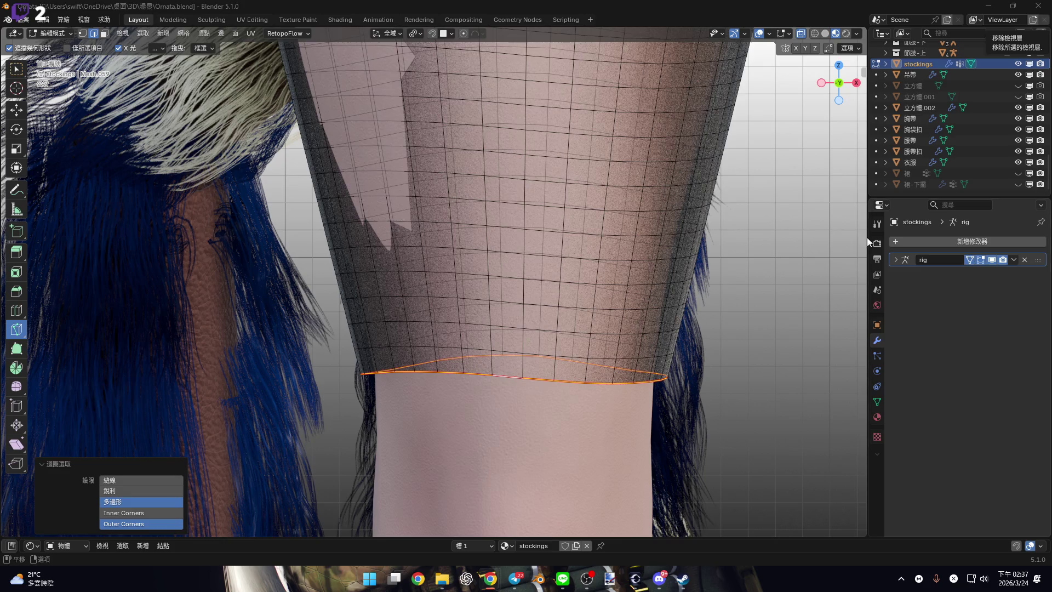
{"action": "scroll", "coordinate": [551, 266], "scroll_direction": "down", "scroll_amount": 3}
{"action": "key", "text": "k"}
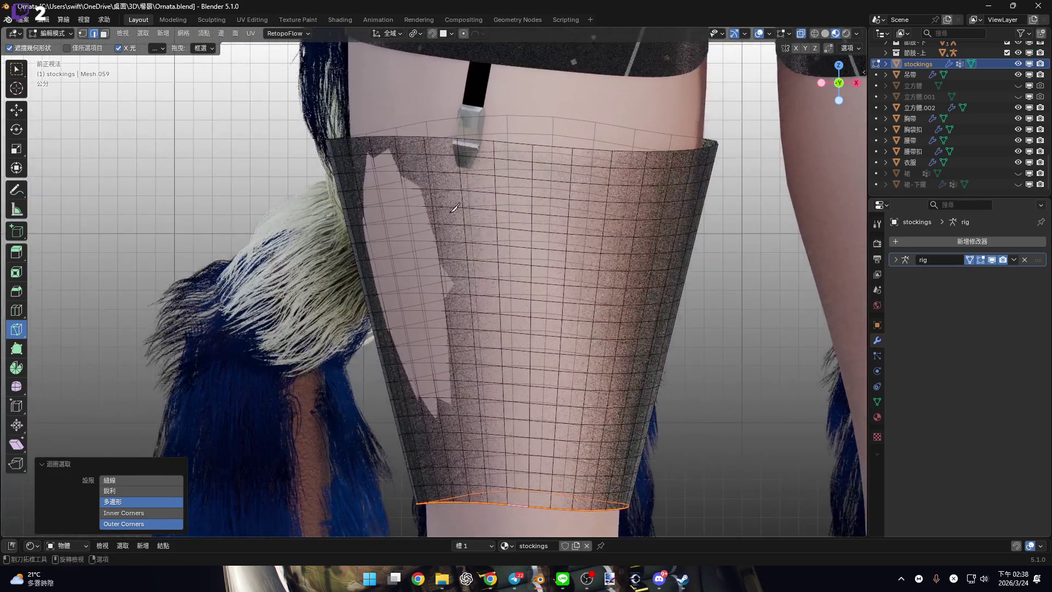
{"action": "middle_click_drag", "start_coordinate": [454, 207], "coordinate": [418, 180], "text": "shift"}
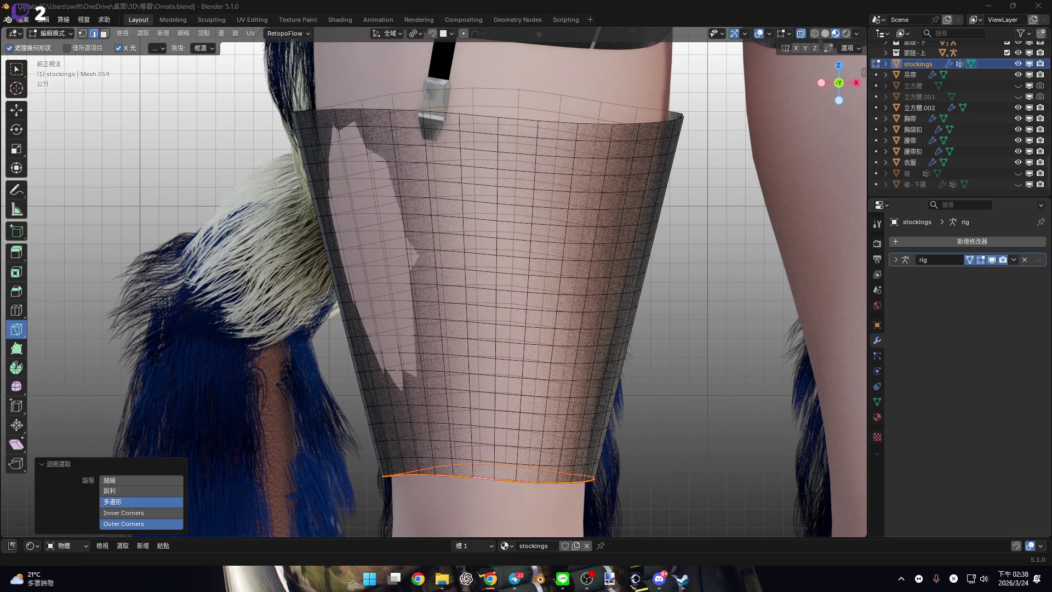
{"action": "scroll", "coordinate": [414, 150], "scroll_direction": "down", "scroll_amount": 2}
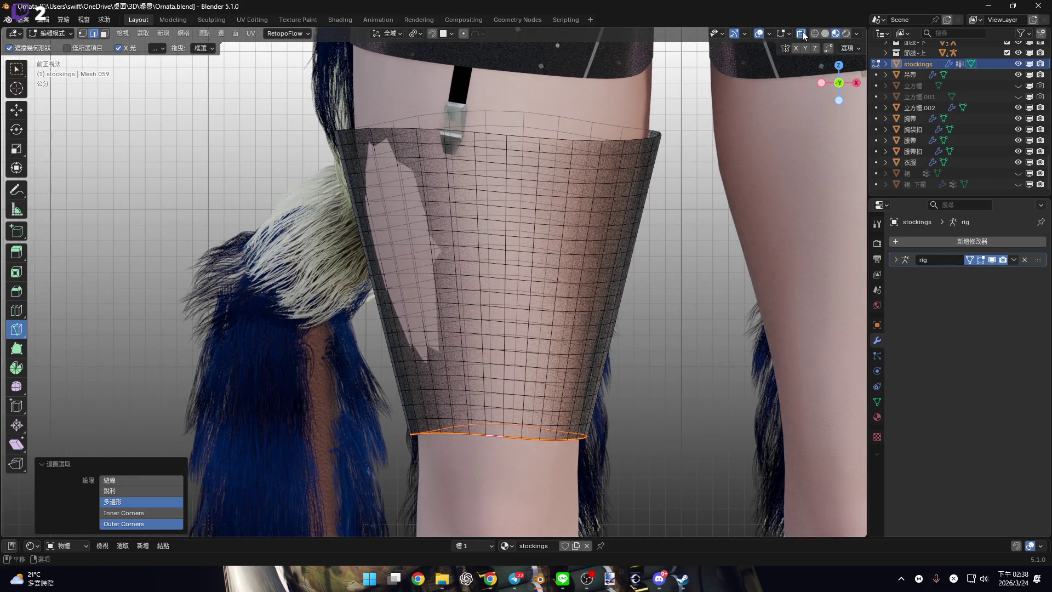
{"action": "mouse_move", "coordinate": [392, 129]}
{"action": "left_mouse_down"}
{"action": "mouse_move", "coordinate": [511, 359]}
{"action": "mouse_move", "coordinate": [504, 364]}
{"action": "left_mouse_up"}
{"action": "scroll", "coordinate": [522, 344], "scroll_direction": "down", "scroll_amount": 1}
{"action": "scroll", "coordinate": [600, 214], "scroll_direction": "up", "scroll_amount": 1}
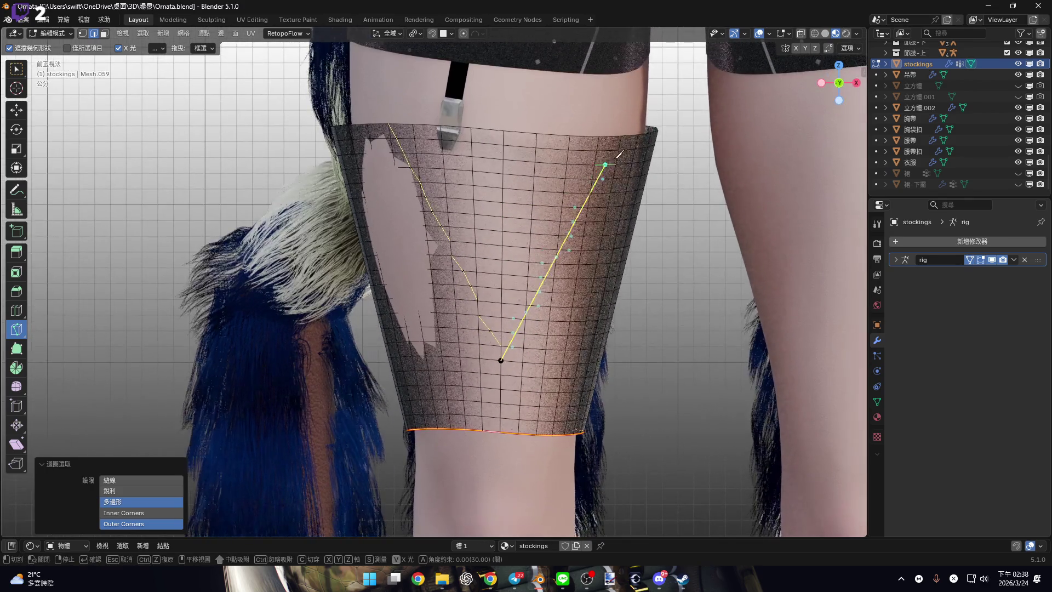
{"action": "left_click", "coordinate": [622, 141]}
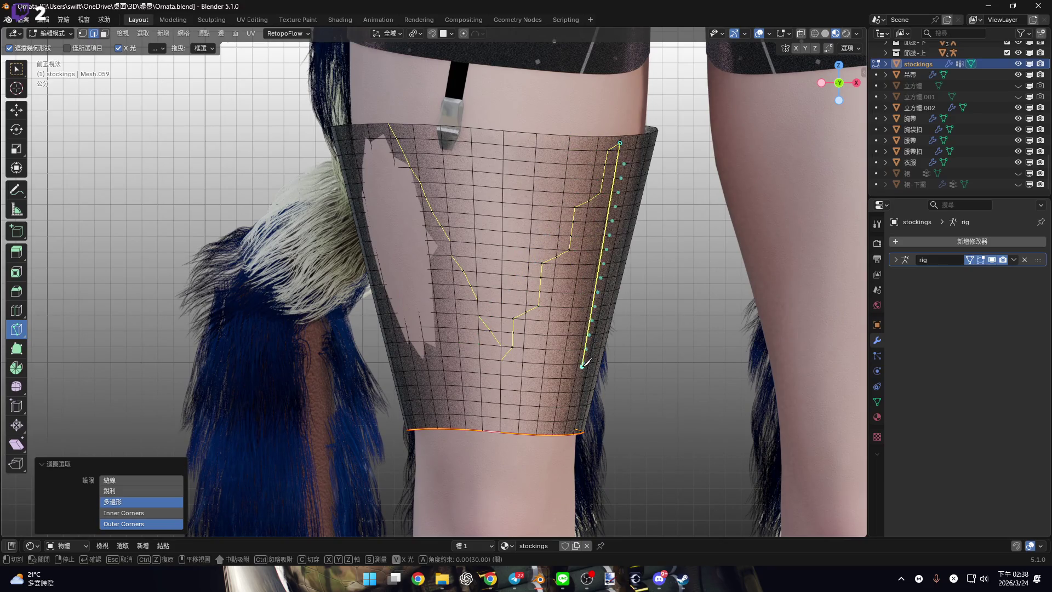
{"action": "mouse_move", "coordinate": [583, 371]}
{"action": "middle_mouse_down", "text": "shift"}
{"action": "mouse_move", "coordinate": [488, 272]}
{"action": "mouse_move", "coordinate": [540, 305]}
{"action": "middle_mouse_up", "text": "shift"}
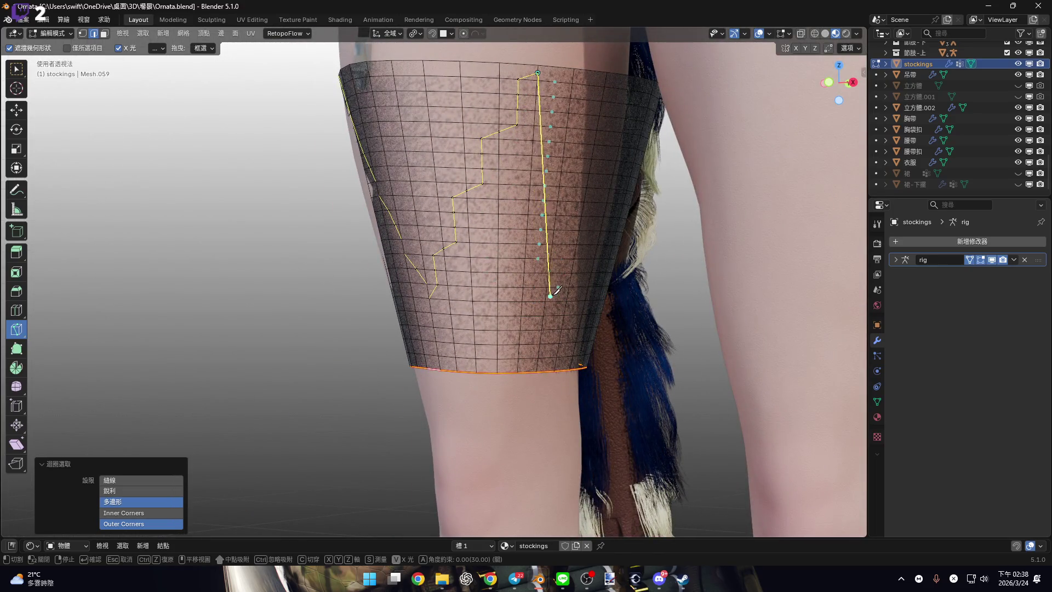
{"action": "left_click", "coordinate": [553, 274]}
{"action": "scroll", "coordinate": [959, 126], "scroll_direction": "up", "scroll_amount": 10}
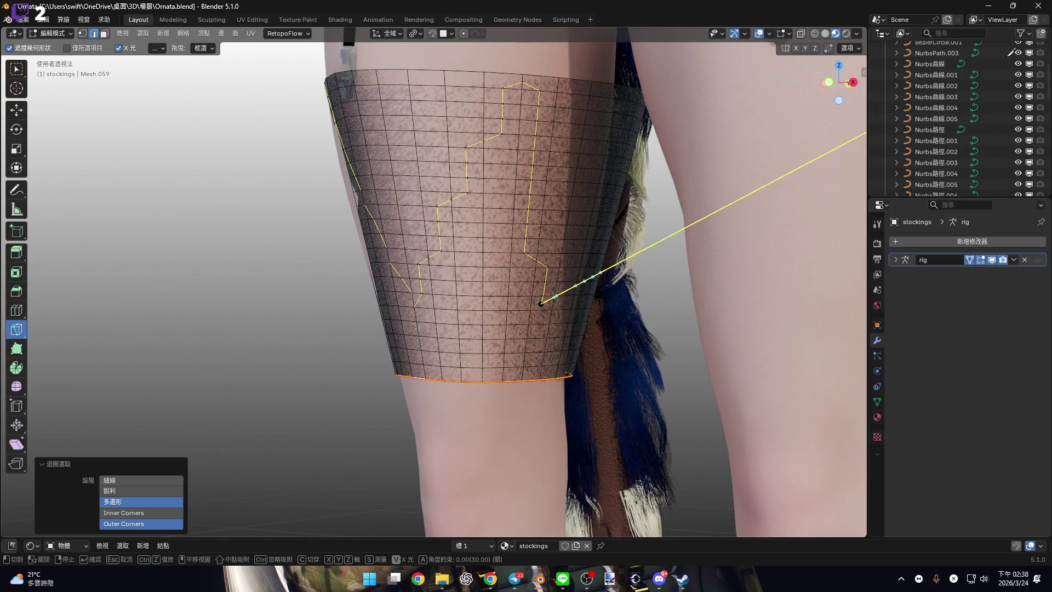
{"action": "middle_click_drag", "start_coordinate": [568, 278], "coordinate": [576, 206], "text": "shift"}
{"action": "key", "text": "Escape"}
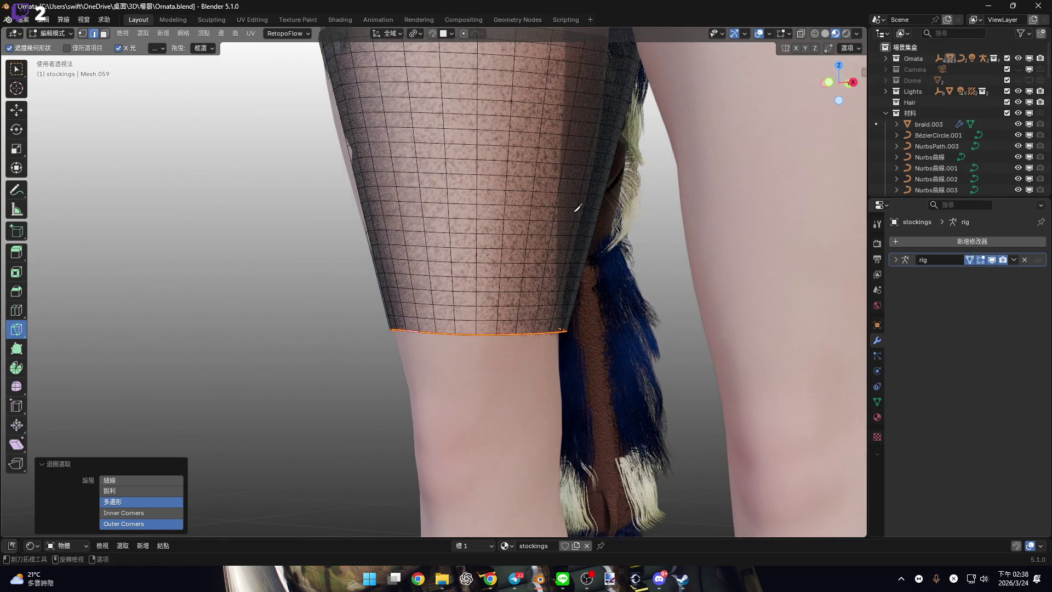
{"action": "mouse_move", "coordinate": [837, 88]}
{"action": "left_mouse_down"}
{"action": "mouse_move", "coordinate": [837, 66]}
{"action": "mouse_move", "coordinate": [837, 80]}
{"action": "left_mouse_up"}
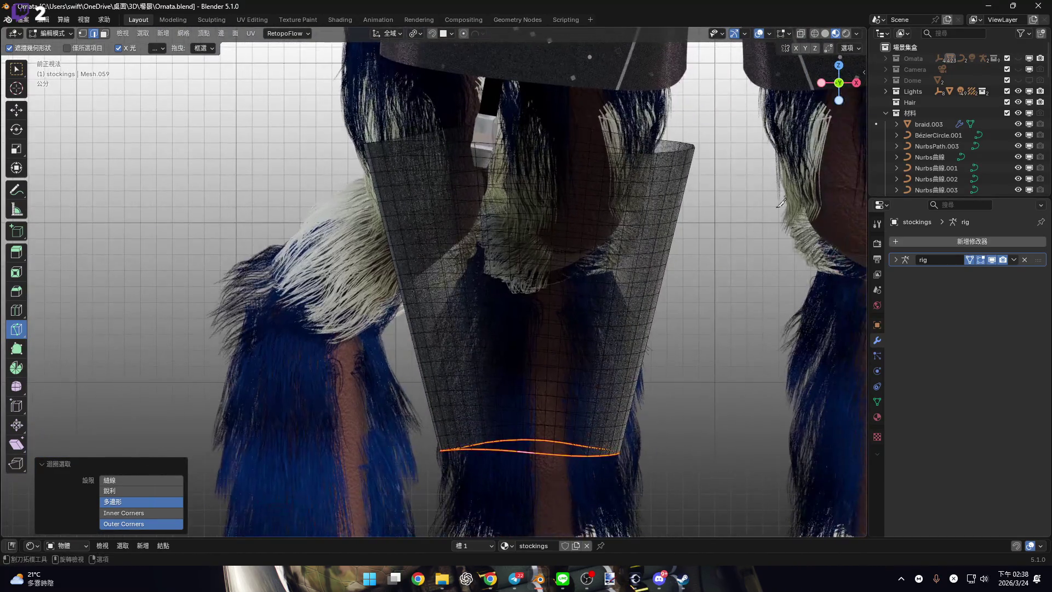
Collapse 材料 in the Outliner, hide 節肢-下 and 節肢-上, and reframe the stocking.
{"action": "left_click", "coordinate": [886, 113]}
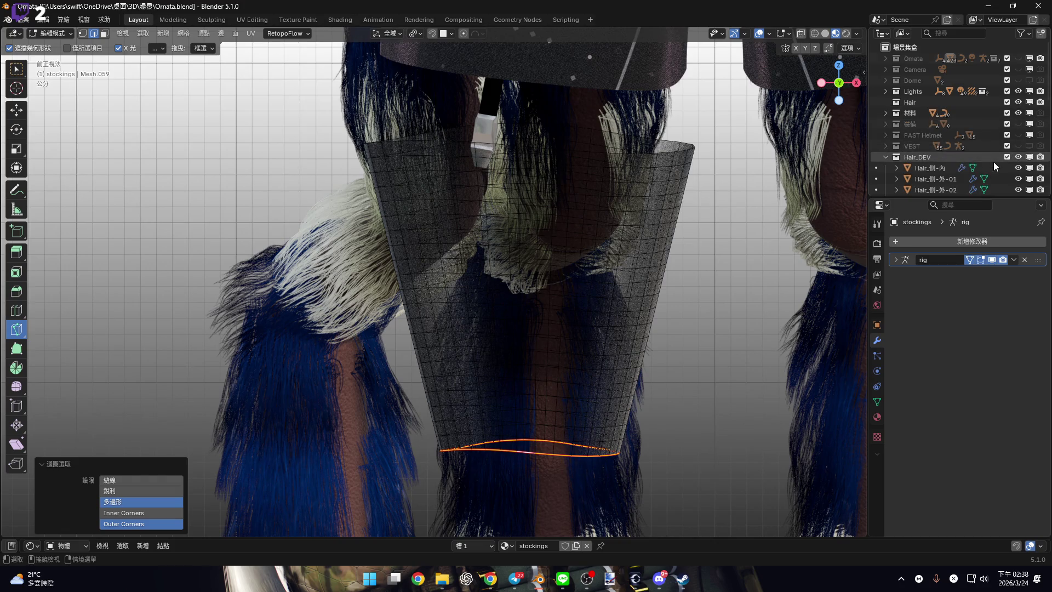
{"action": "scroll", "coordinate": [994, 163], "scroll_direction": "down", "scroll_amount": 6}
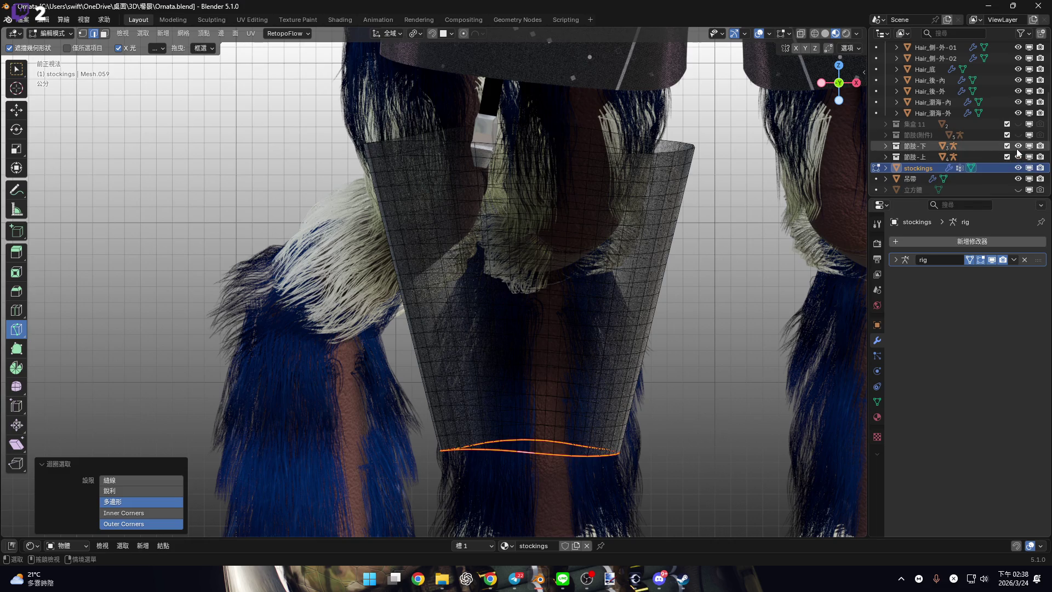
{"action": "left_click", "coordinate": [1018, 150]}
{"action": "left_click", "coordinate": [1018, 157]}
{"action": "mouse_move", "coordinate": [561, 177]}
{"action": "middle_mouse_down", "text": "shift"}
{"action": "mouse_move", "coordinate": [559, 153]}
{"action": "mouse_move", "coordinate": [501, 173]}
{"action": "middle_mouse_up", "text": "shift"}
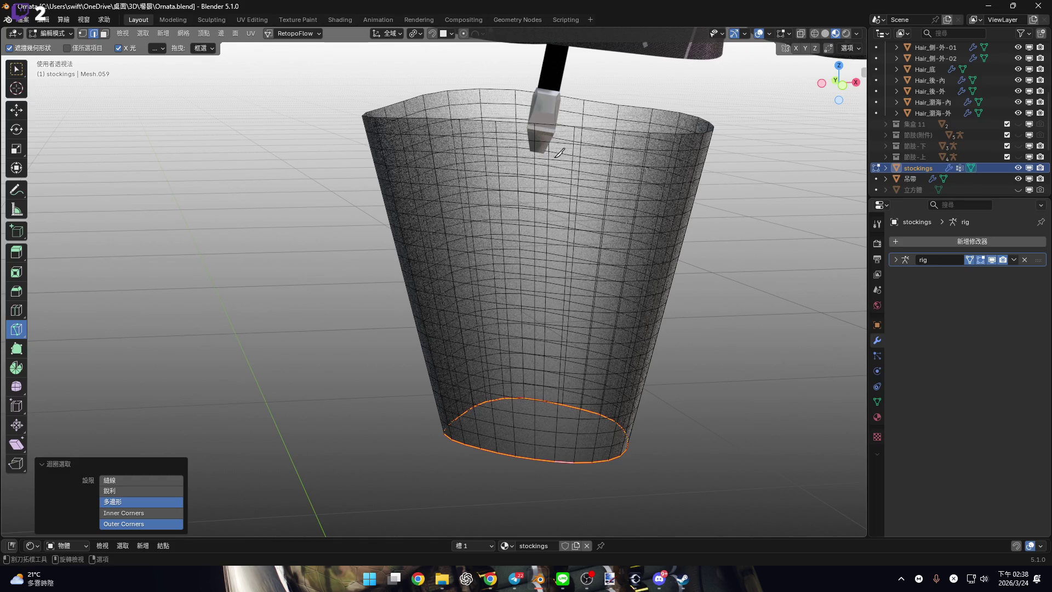
{"action": "mouse_move", "coordinate": [554, 275]}
{"action": "middle_mouse_down"}
{"action": "mouse_move", "coordinate": [566, 215]}
{"action": "mouse_move", "coordinate": [500, 176]}
{"action": "mouse_move", "coordinate": [460, 116]}
{"action": "middle_mouse_up"}
{"action": "key", "text": "1"}
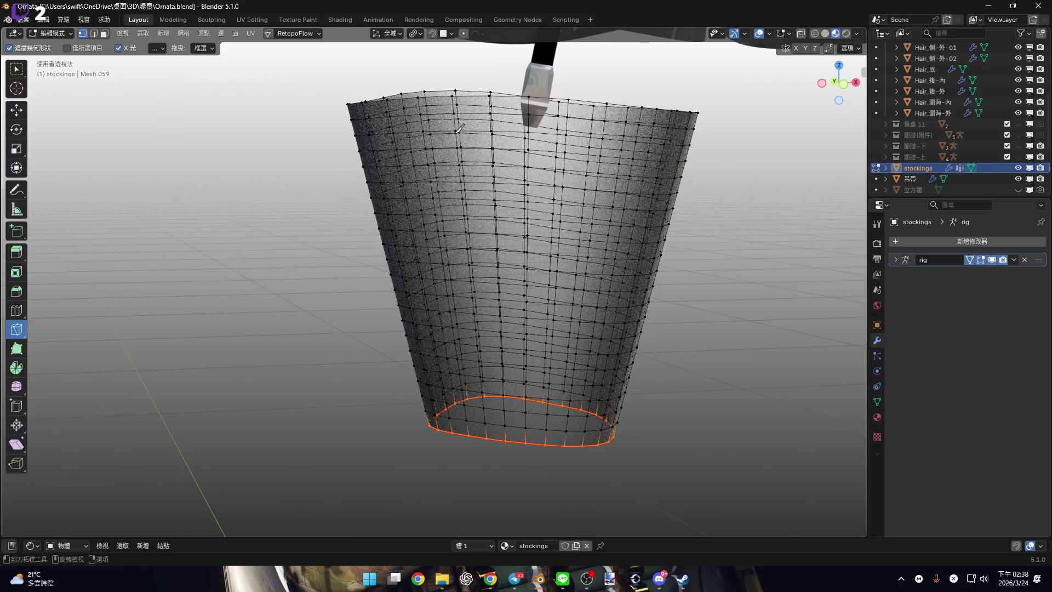
In front orthographic view, start a zigzag tear cut from the top-left rim, undoing the last points.
{"action": "left_click", "coordinate": [758, 33]}
{"action": "middle_click_drag", "start_coordinate": [548, 165], "coordinate": [523, 172]}
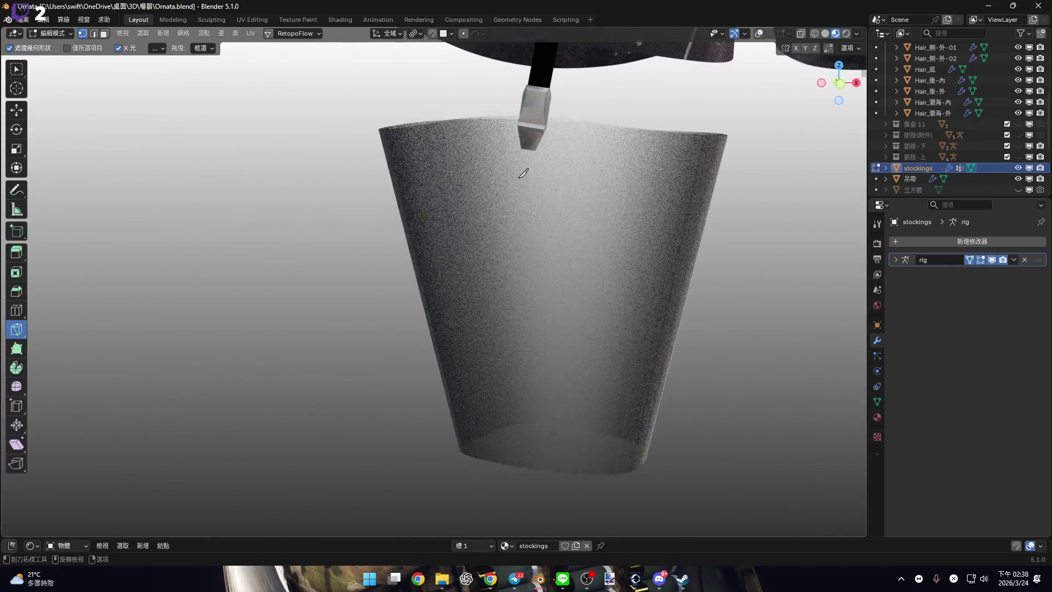
{"action": "left_click", "coordinate": [759, 33]}
{"action": "left_click", "coordinate": [840, 84]}
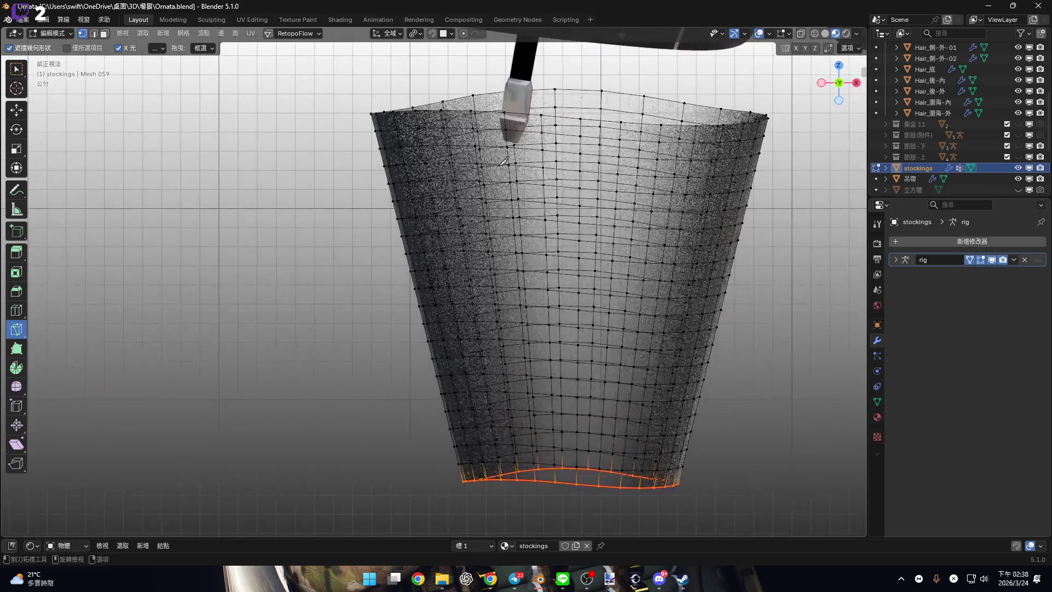
{"action": "left_click", "coordinate": [414, 109]}
{"action": "left_click", "coordinate": [641, 349]}
{"action": "left_click", "coordinate": [578, 378]}
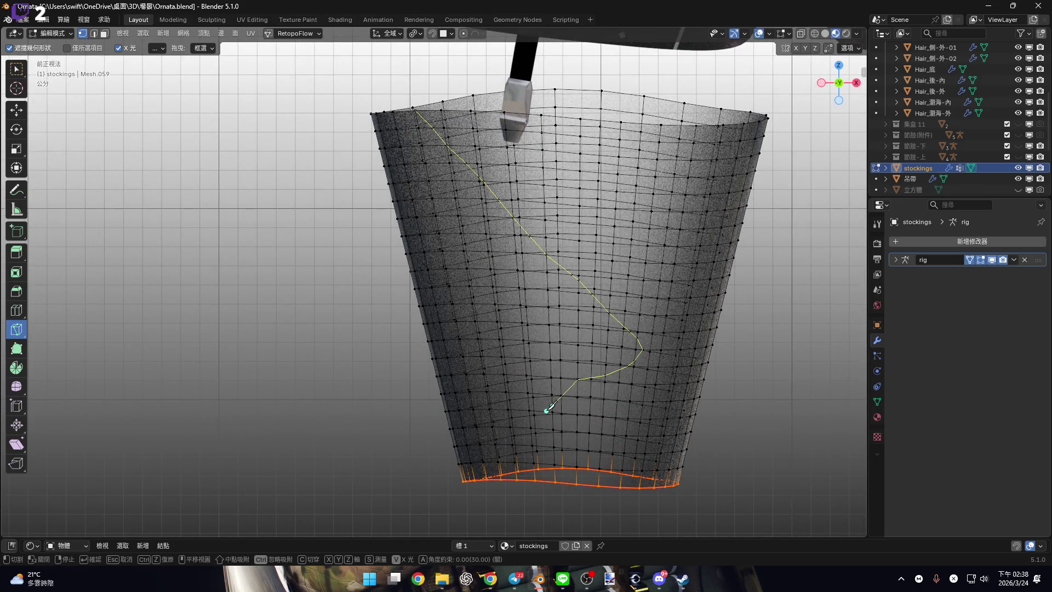
{"action": "mouse_move", "coordinate": [548, 408]}
{"action": "middle_mouse_down", "text": "shift"}
{"action": "mouse_move", "coordinate": [505, 400]}
{"action": "mouse_move", "coordinate": [482, 381]}
{"action": "middle_mouse_up", "text": "shift"}
{"action": "key", "text": "ctrl+z"}
{"action": "key", "text": "ctrl+z"}
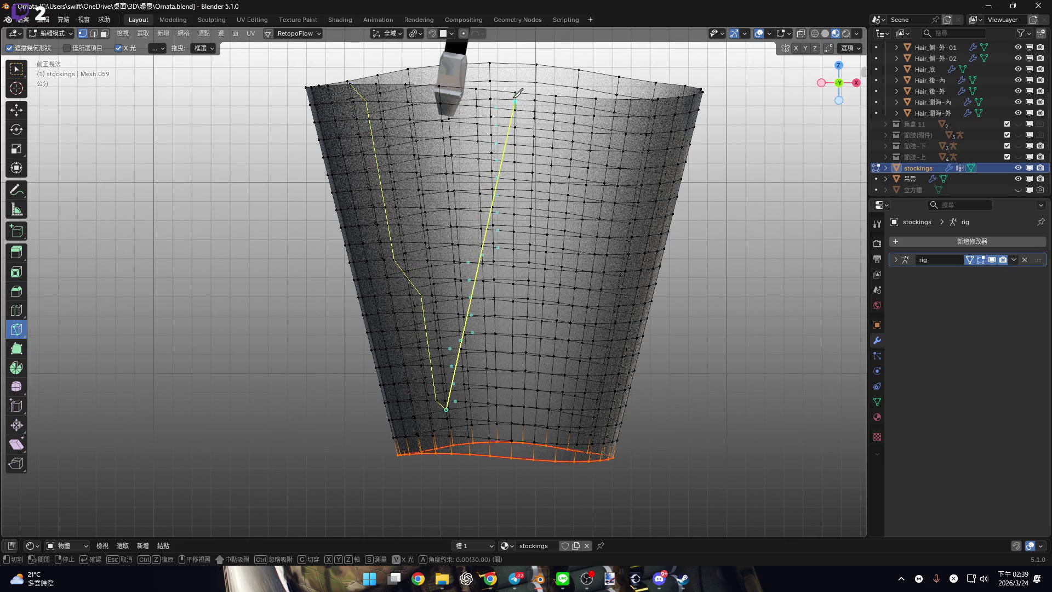
Place further tear cuts from the top rim and confirm the knife cuts.
{"action": "mouse_move", "coordinate": [523, 238]}
{"action": "middle_mouse_down"}
{"action": "mouse_move", "coordinate": [493, 223]}
{"action": "mouse_move", "coordinate": [470, 357]}
{"action": "mouse_move", "coordinate": [437, 304]}
{"action": "mouse_move", "coordinate": [414, 164]}
{"action": "middle_mouse_up"}
{"action": "mouse_move", "coordinate": [432, 100]}
{"action": "middle_mouse_down"}
{"action": "mouse_move", "coordinate": [436, 349]}
{"action": "mouse_move", "coordinate": [341, 364]}
{"action": "middle_mouse_up"}
{"action": "mouse_move", "coordinate": [398, 69]}
{"action": "middle_mouse_down"}
{"action": "mouse_move", "coordinate": [387, 171]}
{"action": "mouse_move", "coordinate": [364, 176]}
{"action": "mouse_move", "coordinate": [357, 235]}
{"action": "mouse_move", "coordinate": [341, 253]}
{"action": "mouse_move", "coordinate": [306, 181]}
{"action": "mouse_move", "coordinate": [363, 169]}
{"action": "middle_mouse_up"}
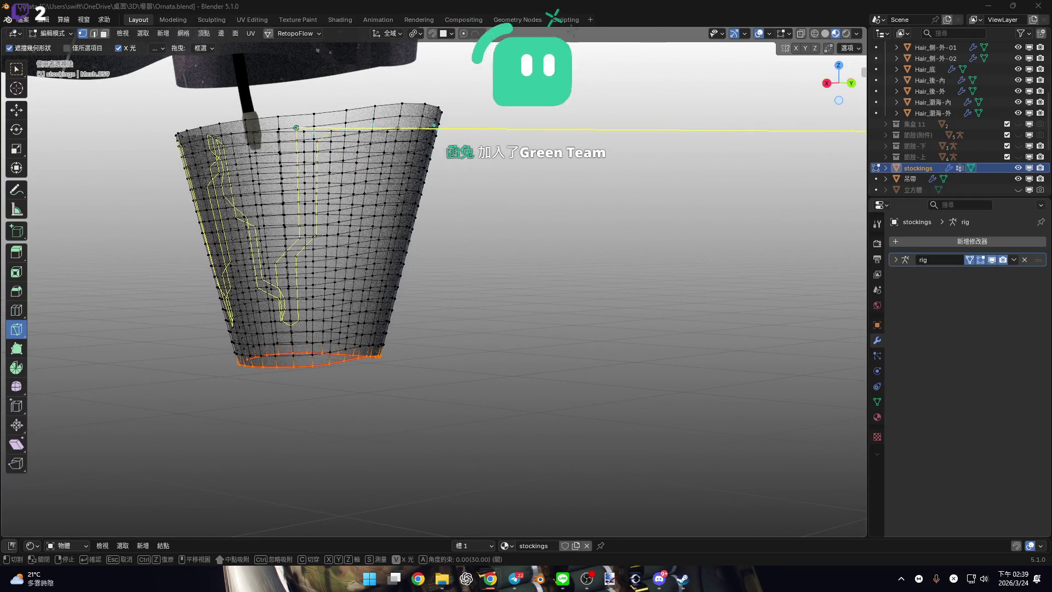
{"action": "mouse_move", "coordinate": [394, 222]}
{"action": "middle_mouse_down"}
{"action": "mouse_move", "coordinate": [411, 246]}
{"action": "mouse_move", "coordinate": [482, 254]}
{"action": "mouse_move", "coordinate": [408, 274]}
{"action": "mouse_move", "coordinate": [394, 311]}
{"action": "mouse_move", "coordinate": [409, 126]}
{"action": "middle_mouse_up"}
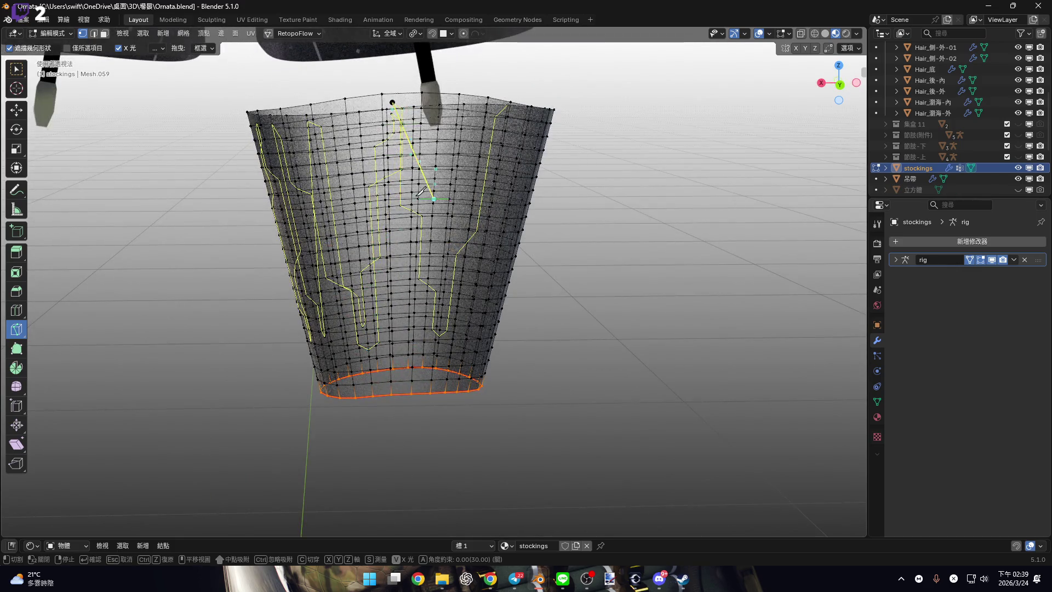
{"action": "mouse_move", "coordinate": [422, 191]}
{"action": "middle_mouse_down"}
{"action": "mouse_move", "coordinate": [363, 90]}
{"action": "mouse_move", "coordinate": [385, 258]}
{"action": "middle_mouse_up"}
{"action": "left_click", "coordinate": [363, 91]}
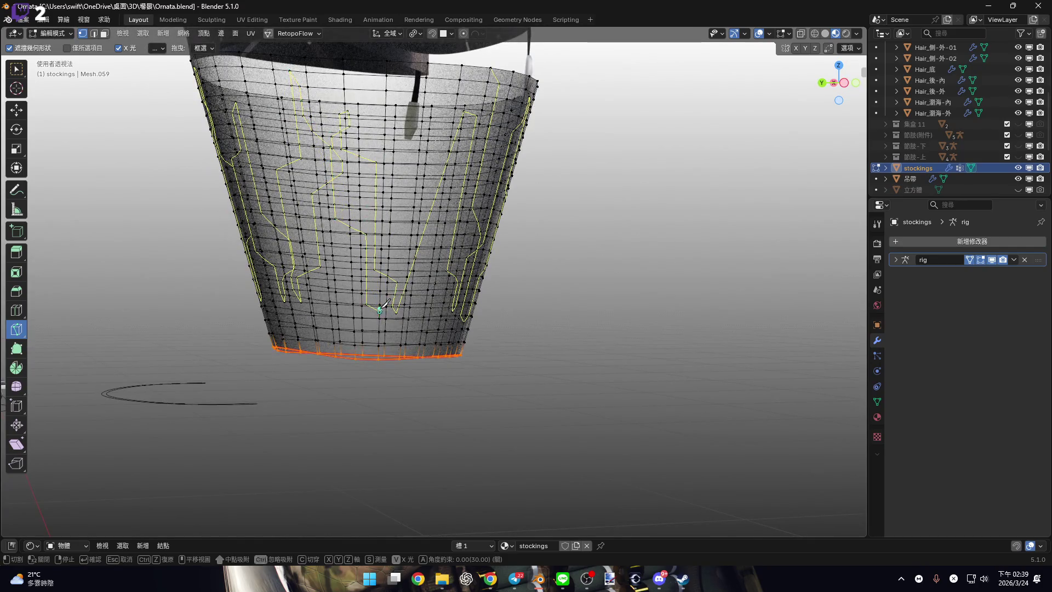
{"action": "mouse_move", "coordinate": [385, 305]}
{"action": "middle_mouse_down"}
{"action": "mouse_move", "coordinate": [378, 231]}
{"action": "mouse_move", "coordinate": [393, 100]}
{"action": "middle_mouse_up"}
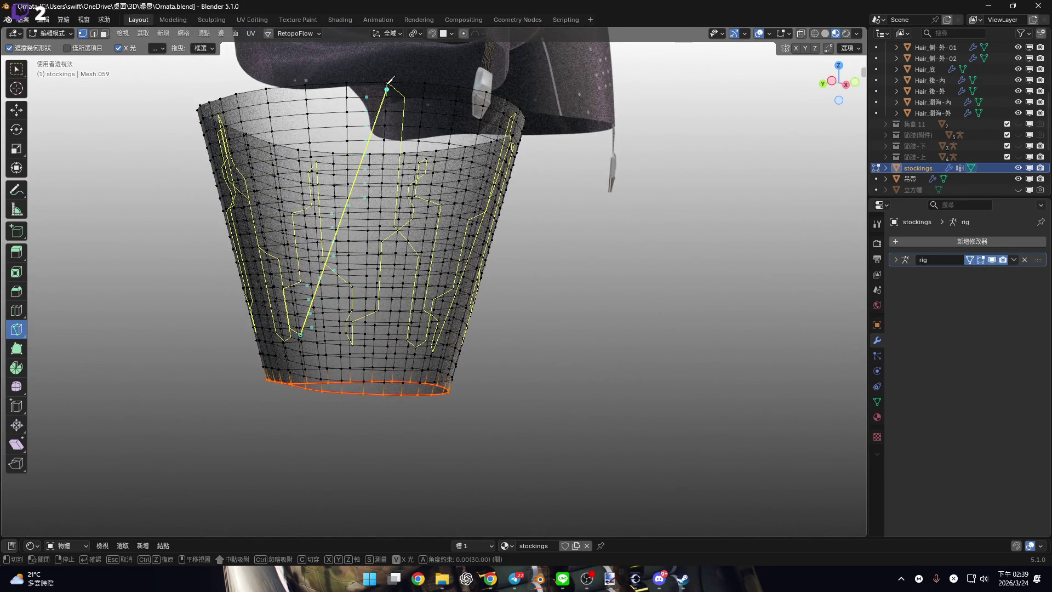
{"action": "scroll", "coordinate": [386, 176], "scroll_direction": "up", "scroll_amount": 8}
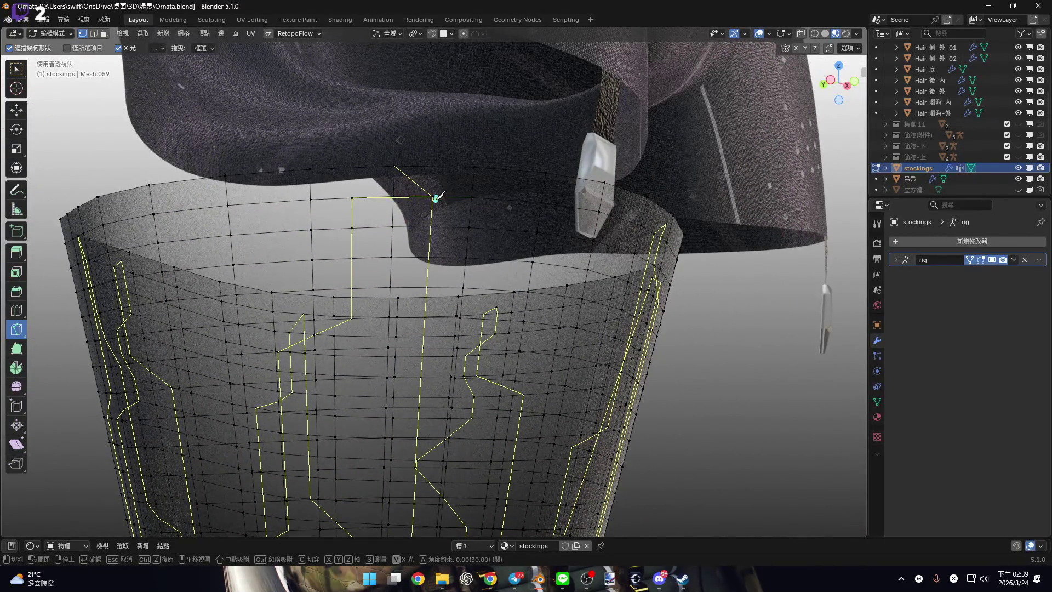
{"action": "scroll", "coordinate": [437, 198], "scroll_direction": "down", "scroll_amount": 3}
{"action": "key", "text": "Return"}
{"action": "mouse_move", "coordinate": [438, 200]}
{"action": "middle_mouse_down"}
{"action": "mouse_move", "coordinate": [530, 259]}
{"action": "mouse_move", "coordinate": [515, 329]}
{"action": "mouse_move", "coordinate": [529, 358]}
{"action": "middle_mouse_up"}
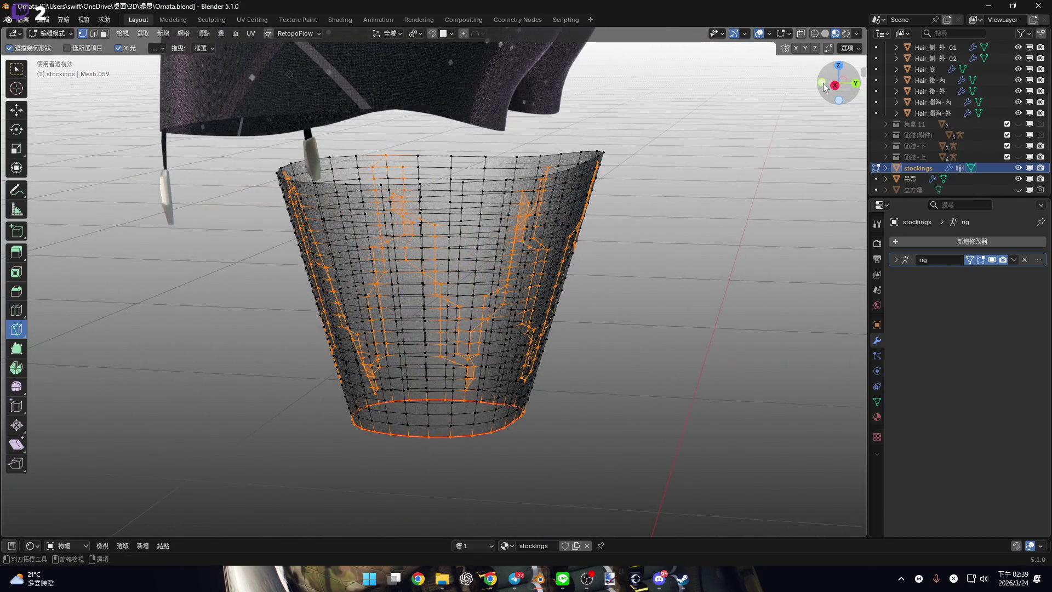
Go to front orthographic, swap the Knife tool for Select Box, and frame the bottom edge.
{"action": "left_click", "coordinate": [823, 84]}
{"action": "scroll", "coordinate": [516, 243], "scroll_direction": "up", "scroll_amount": 5}
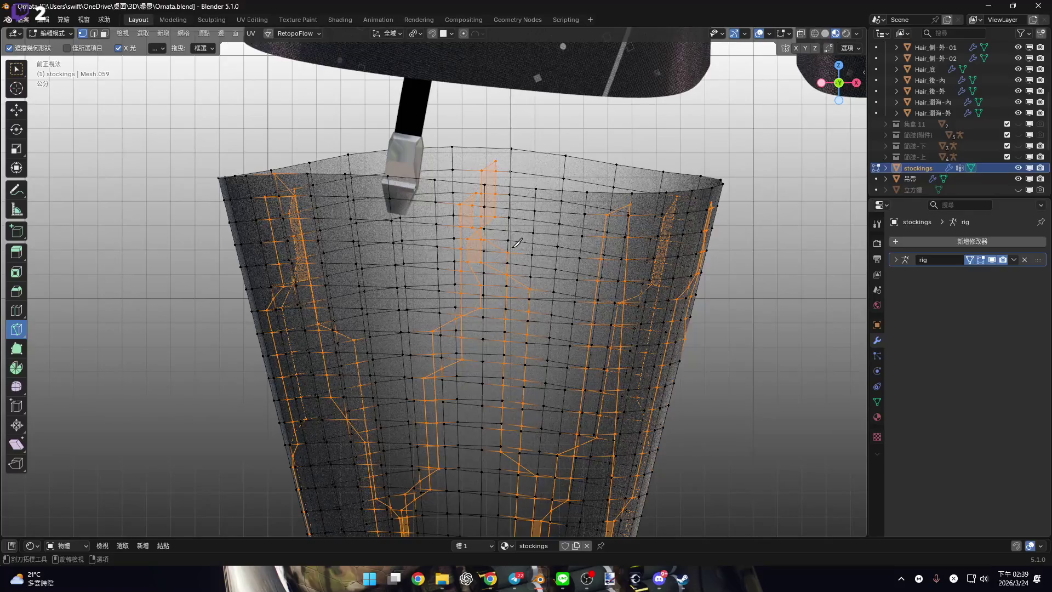
{"action": "left_click", "coordinate": [17, 69]}
{"action": "middle_click_drag", "start_coordinate": [493, 164], "coordinate": [462, 149], "text": "shift"}
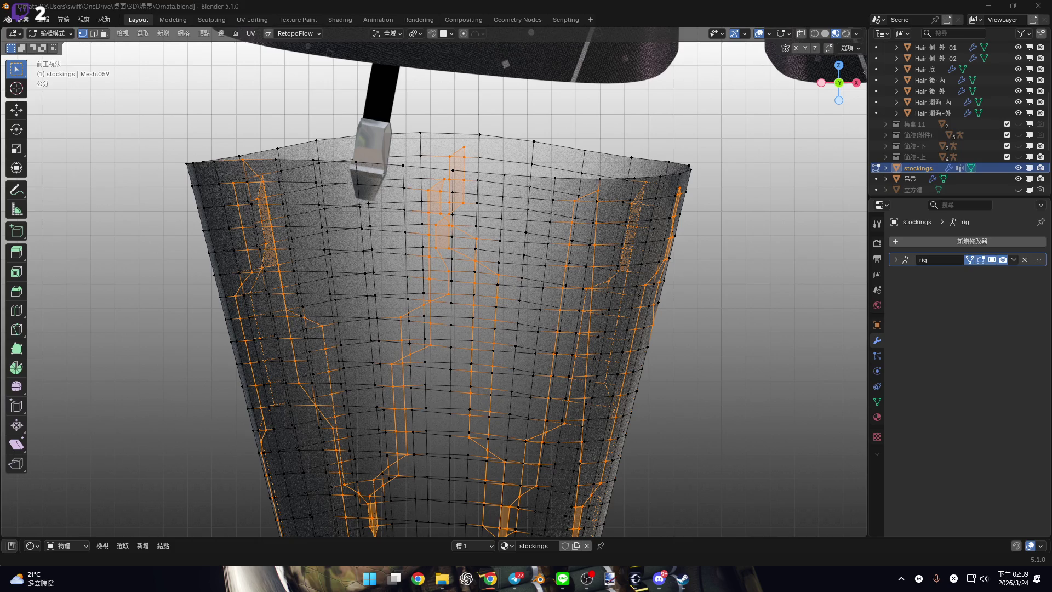
{"action": "middle_click_drag", "start_coordinate": [473, 380], "coordinate": [474, 277], "text": "shift"}
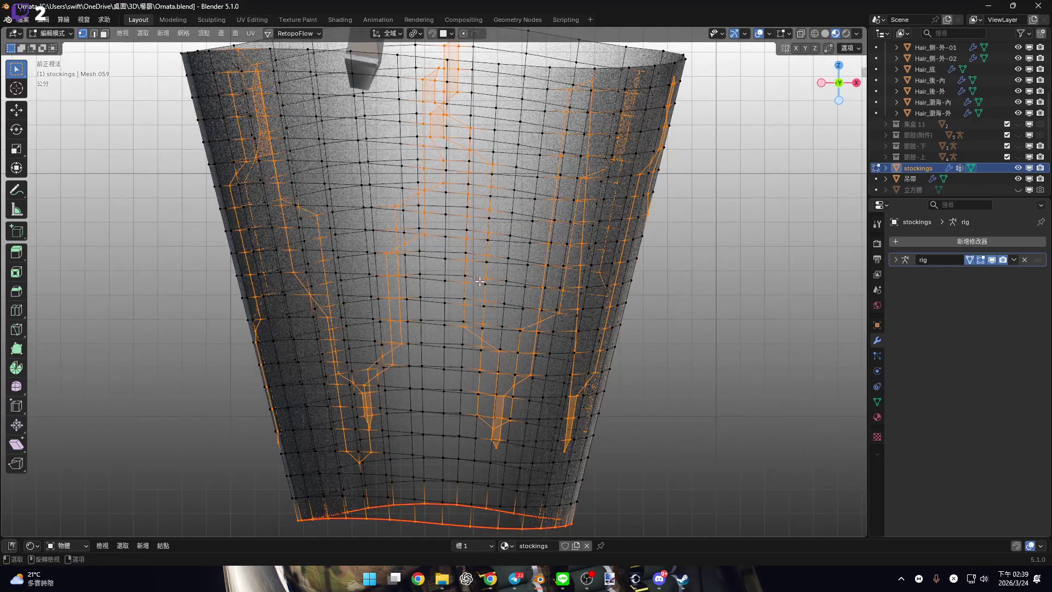
Split the faces along the selected cut edges with Alt+M > Faces by Edges.
{"action": "key", "text": "alt+m"}
{"action": "left_click", "coordinate": [471, 301]}
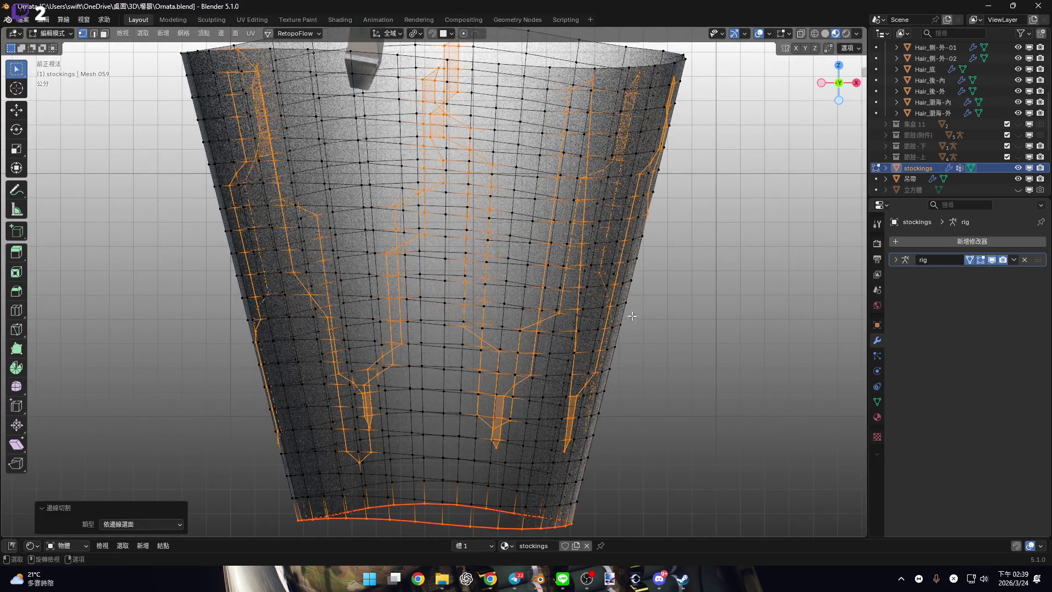
{"action": "scroll", "coordinate": [631, 316], "scroll_direction": "up", "scroll_amount": 3}
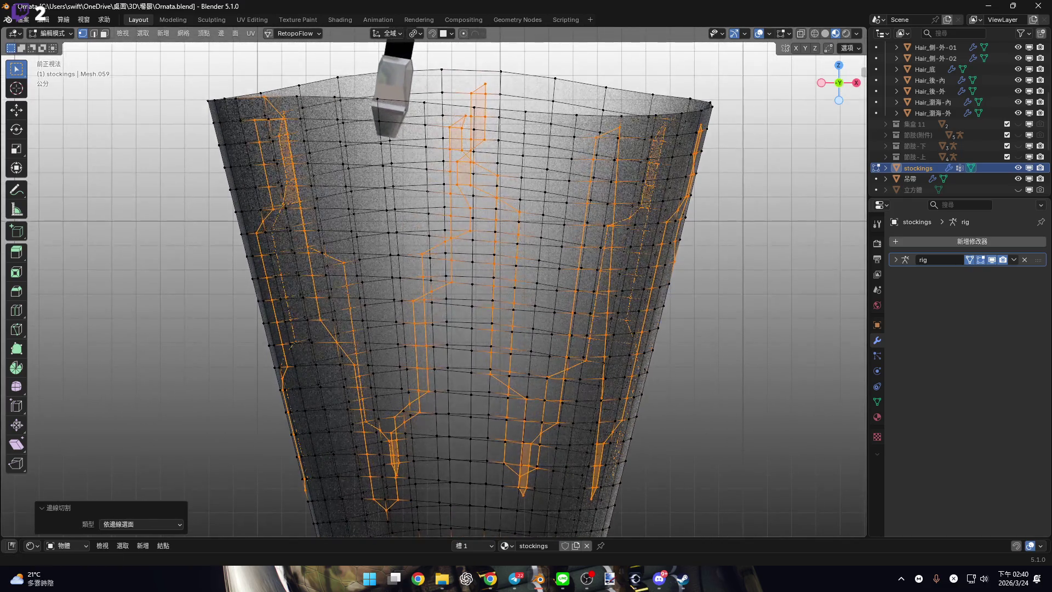
{"action": "key", "text": "space"}
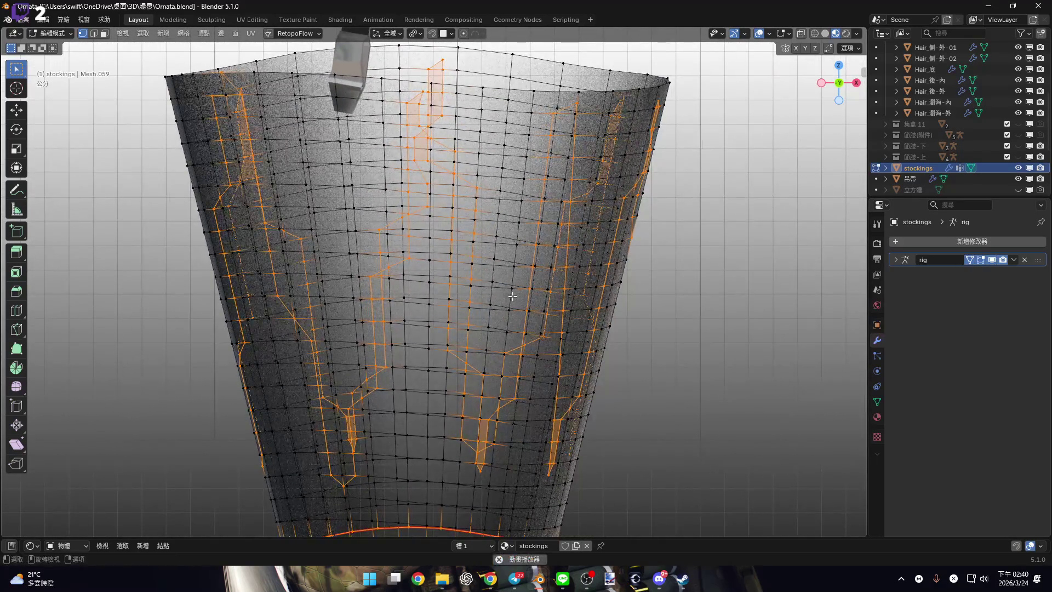
{"action": "key", "text": "m"}
{"action": "key", "text": "Escape"}
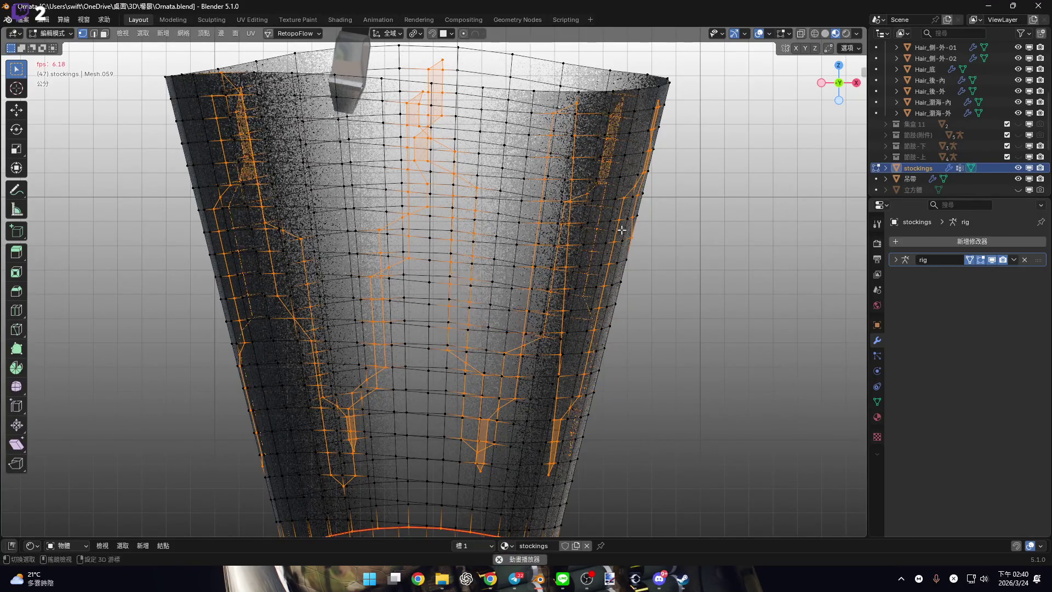
Split Faces & Edges by Vertices, then select the top rim edge loop.
{"action": "key", "text": "alt+m"}
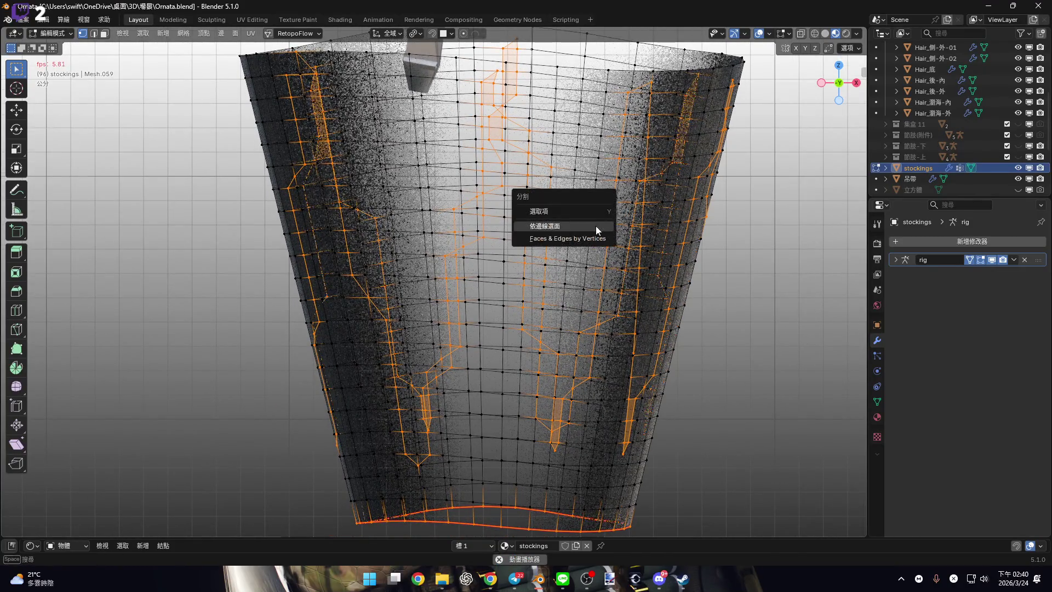
{"action": "left_click", "coordinate": [591, 239]}
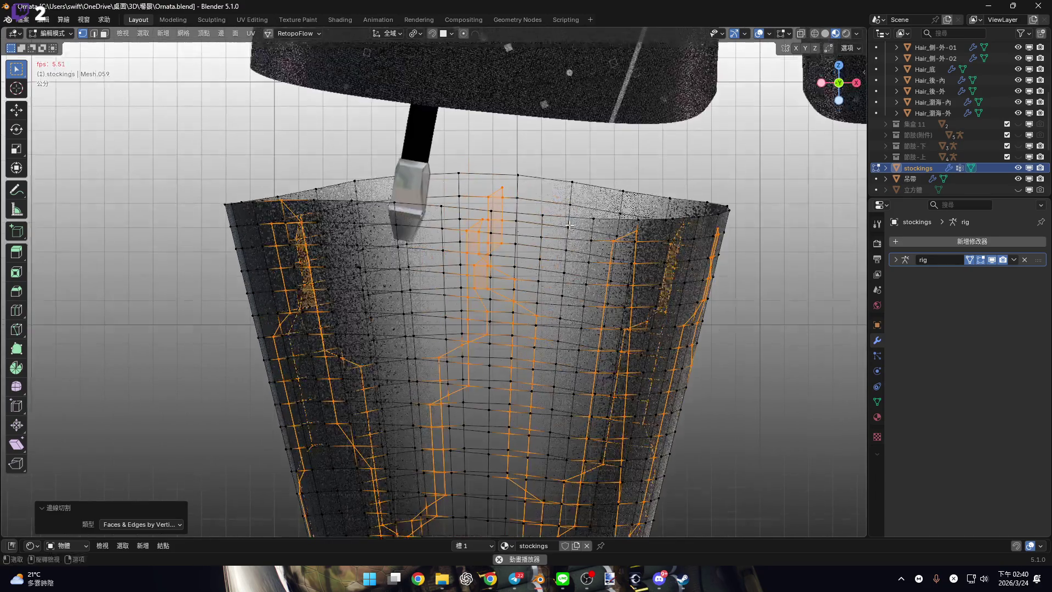
{"action": "key", "text": "2"}
{"action": "left_click", "coordinate": [553, 178], "text": "alt"}
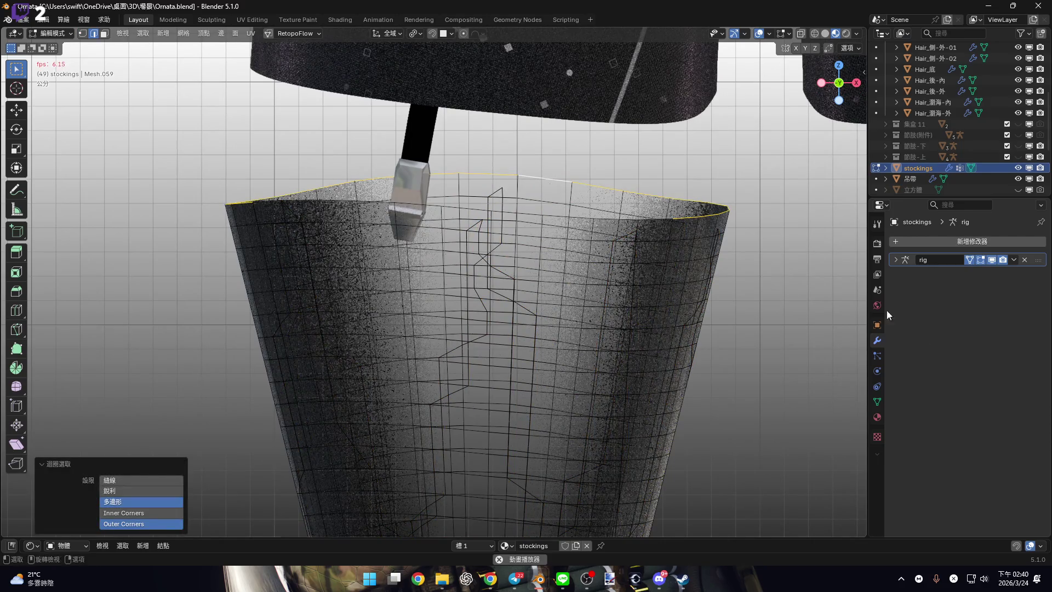
Add a new vertex group 群組 to the stocking in Object Data properties.
{"action": "left_click", "coordinate": [878, 356]}
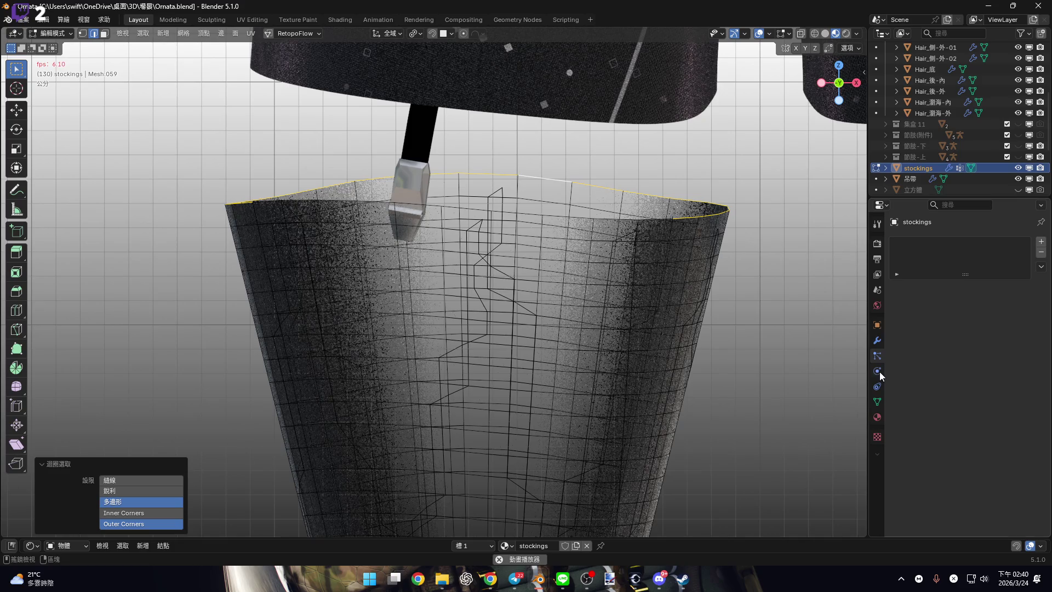
{"action": "left_click", "coordinate": [878, 401]}
{"action": "scroll", "coordinate": [554, 302], "scroll_direction": "down", "scroll_amount": 3}
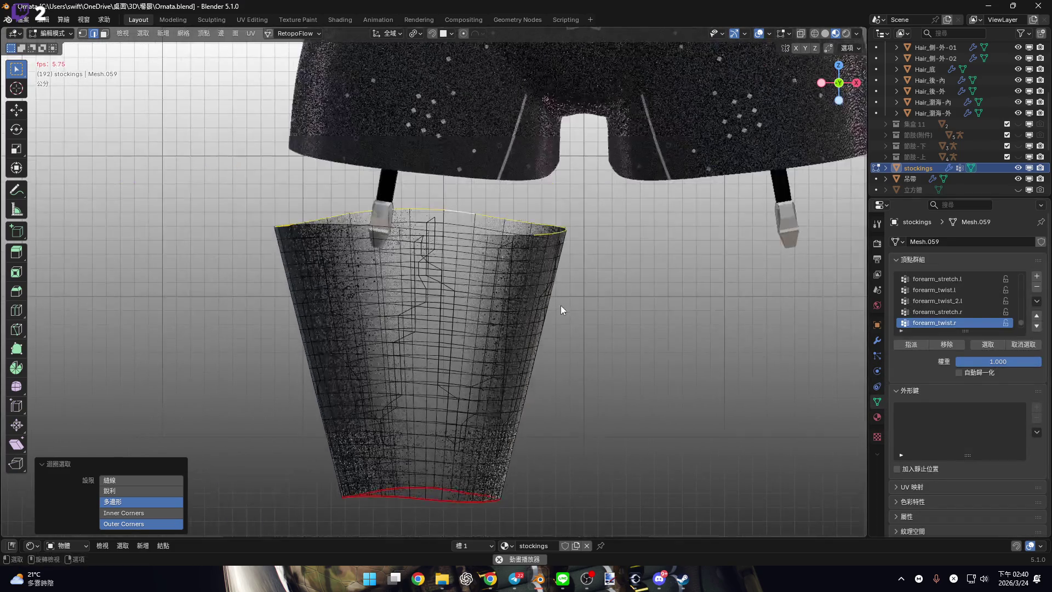
{"action": "left_click", "coordinate": [1032, 277]}
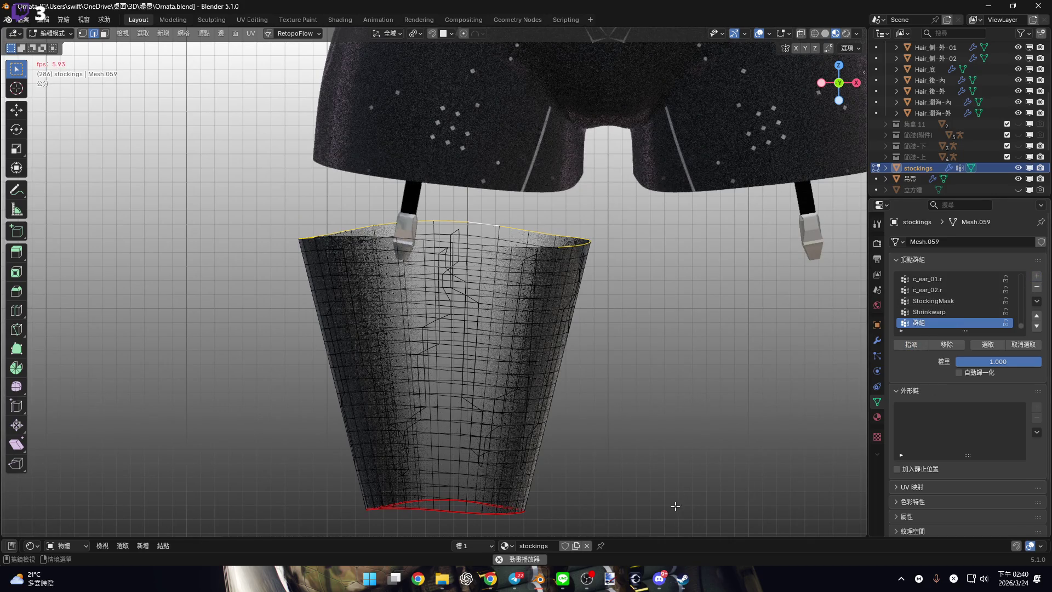
{"action": "scroll", "coordinate": [452, 407], "scroll_direction": "up", "scroll_amount": 5}
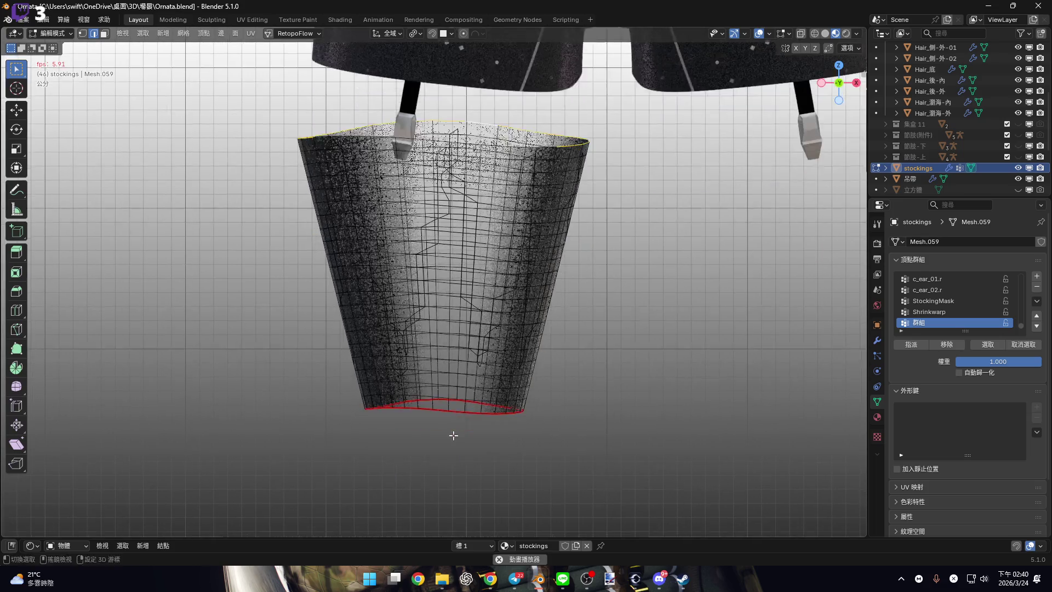
Select the stocking's bottom edge loop and return to the front view.
{"action": "left_click", "coordinate": [440, 388], "text": "alt"}
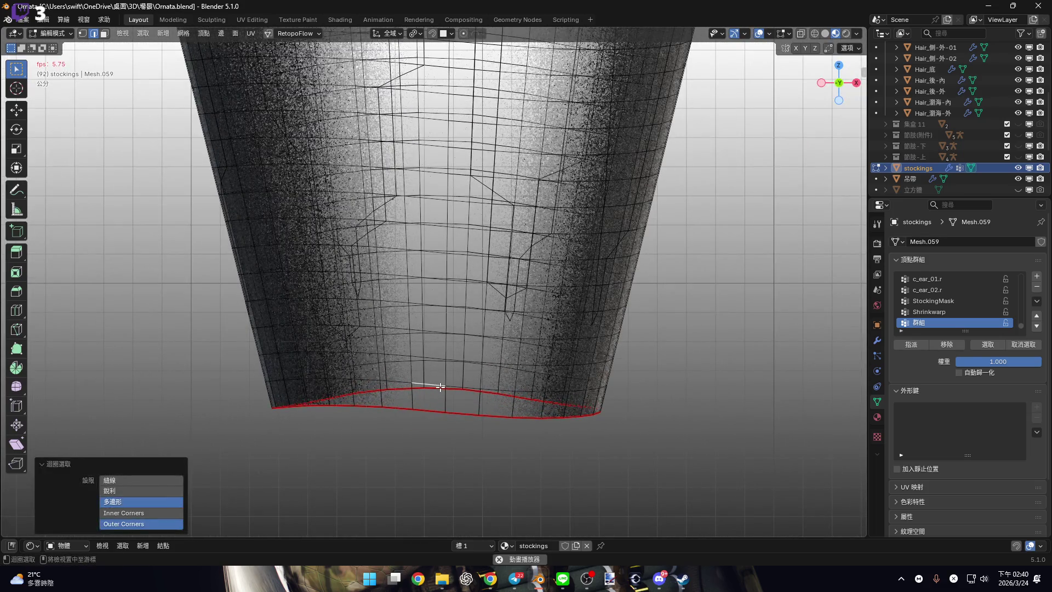
{"action": "scroll", "coordinate": [512, 230], "scroll_direction": "down", "scroll_amount": 3}
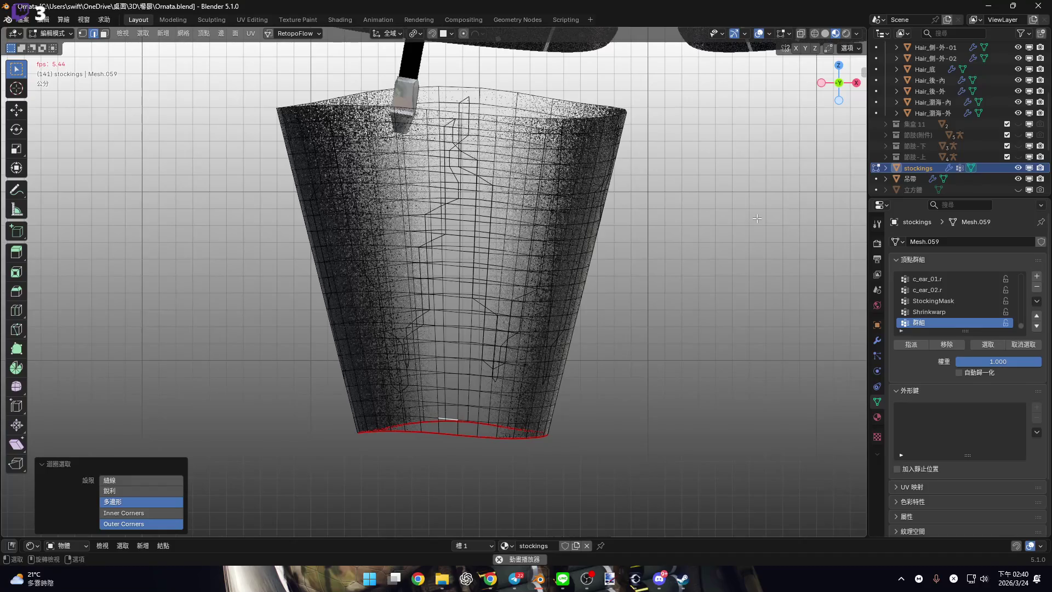
{"action": "middle_click_drag", "start_coordinate": [497, 163], "coordinate": [503, 244]}
{"action": "left_click", "coordinate": [840, 85]}
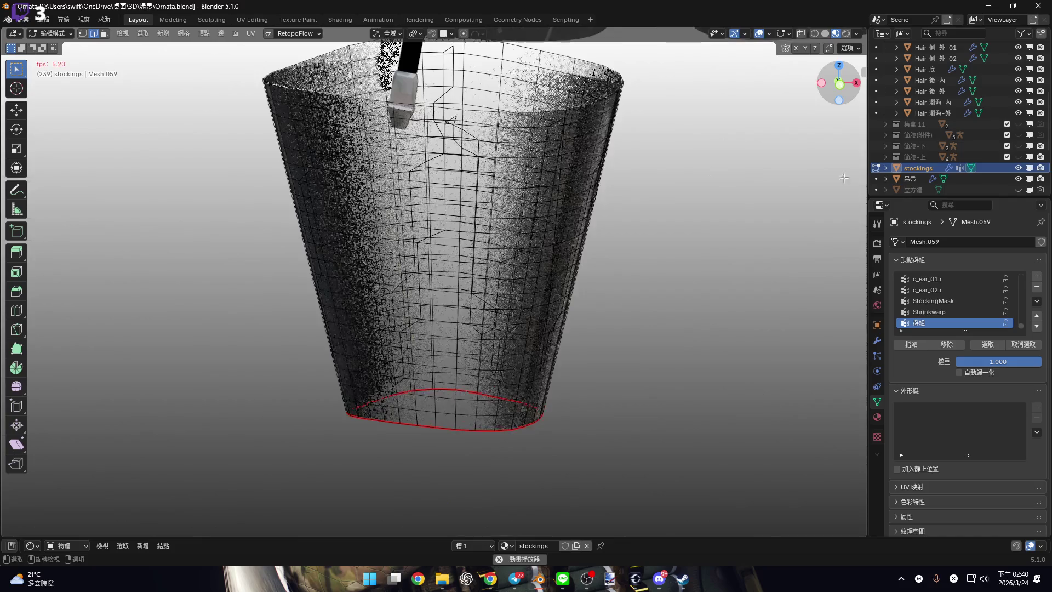
Toggle the stockings' visibility and enlarge the shader node editor in the lower half.
{"action": "left_click", "coordinate": [1017, 168]}
{"action": "scroll", "coordinate": [550, 309], "scroll_direction": "up", "scroll_amount": 3}
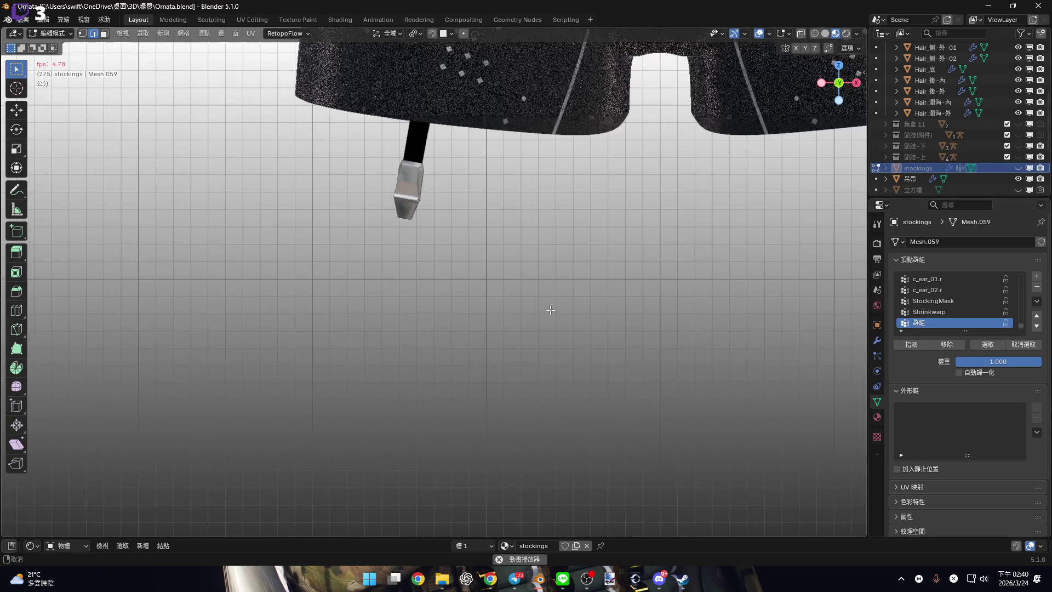
{"action": "left_click", "coordinate": [1018, 167]}
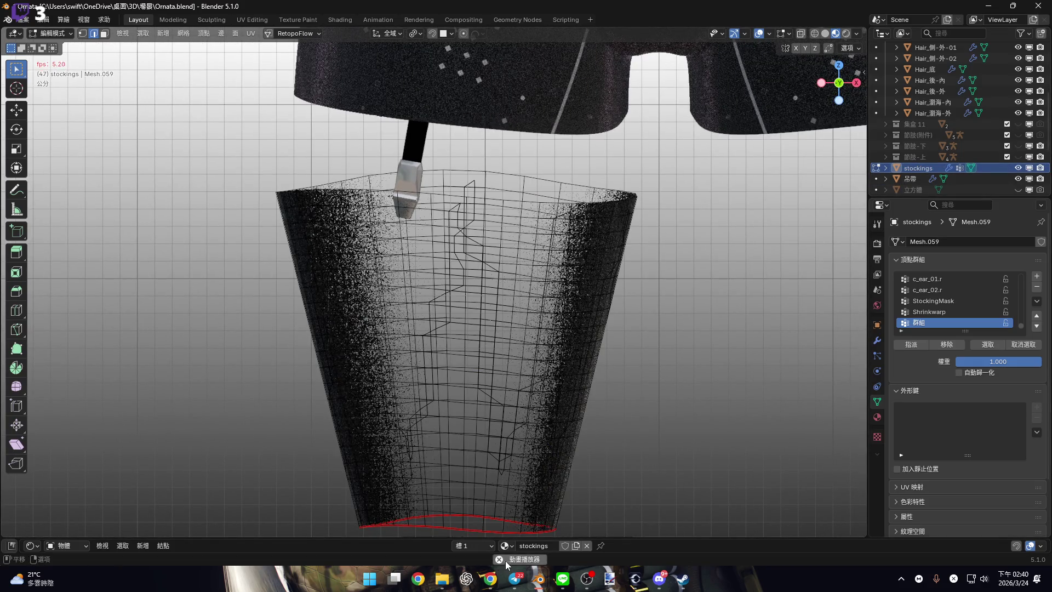
{"action": "left_click_drag", "start_coordinate": [670, 538], "coordinate": [366, 342]}
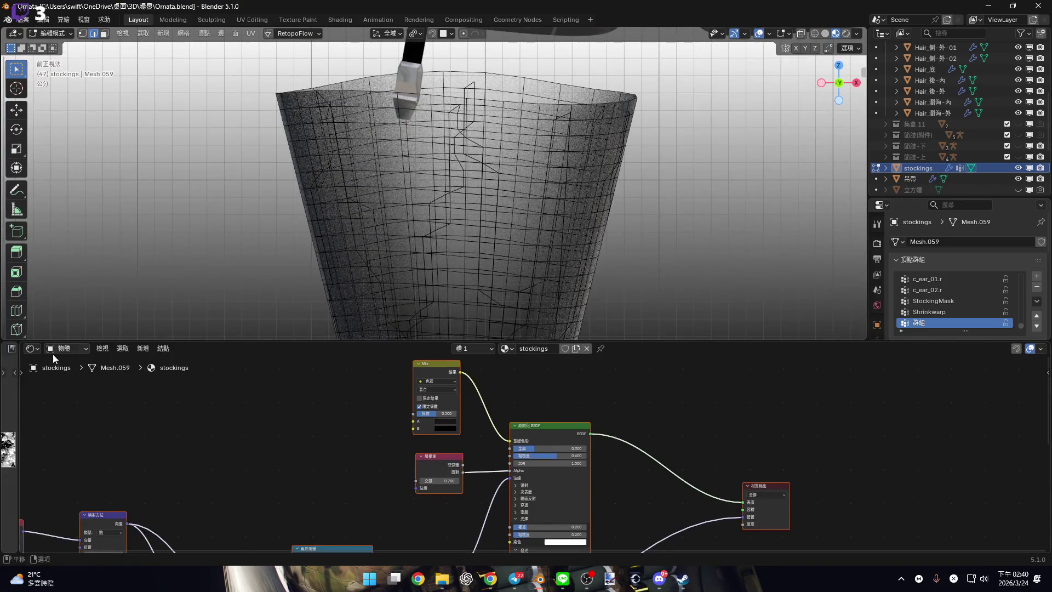
Turn the widened lower-left area into an Action Editor, then collapse the lower editors to maximize the 3D view.
{"action": "left_click_drag", "start_coordinate": [18, 369], "coordinate": [301, 368]}
{"action": "left_click", "coordinate": [12, 348]}
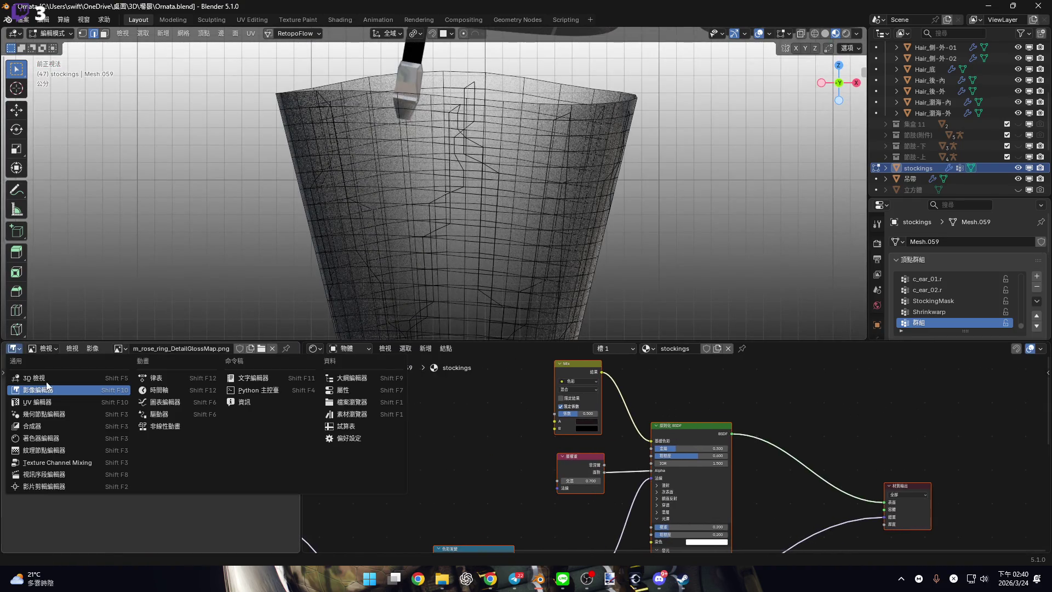
{"action": "left_click", "coordinate": [180, 378]}
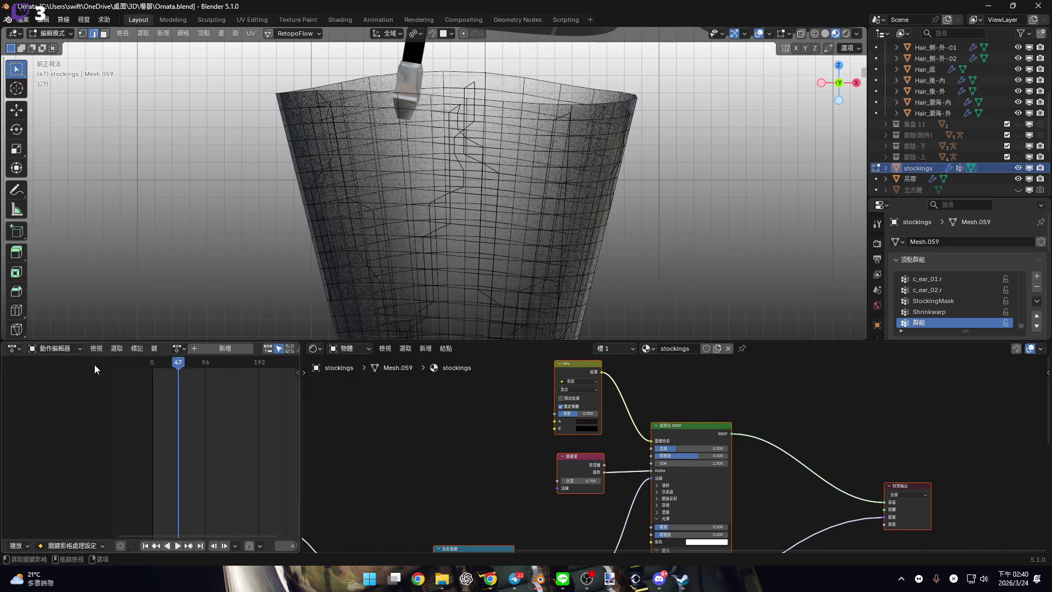
{"action": "left_click_drag", "start_coordinate": [522, 343], "coordinate": [521, 542]}
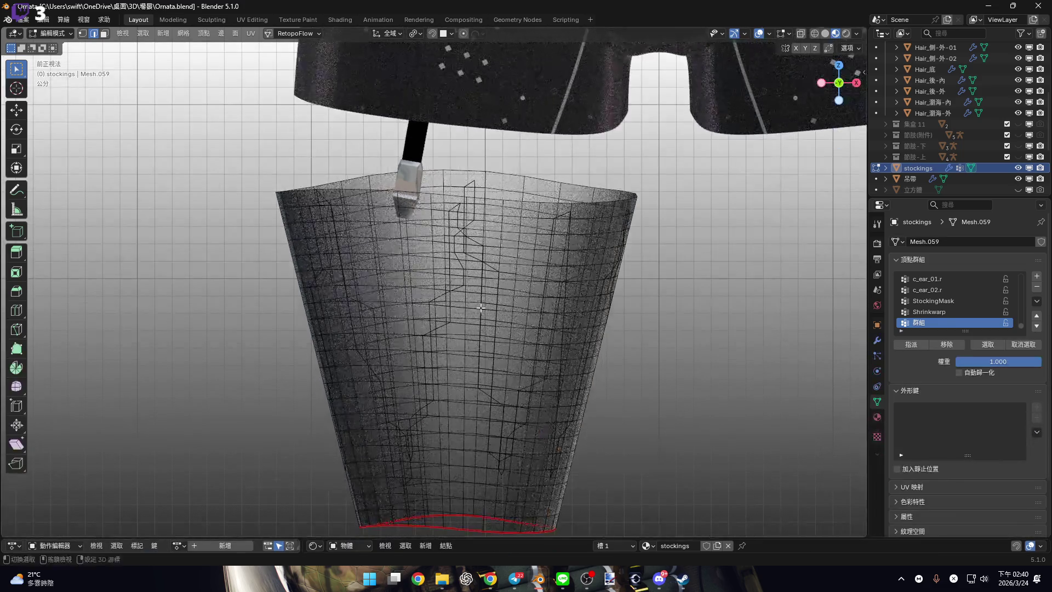
{"action": "middle_click_drag", "start_coordinate": [481, 308], "coordinate": [467, 177], "text": "shift"}
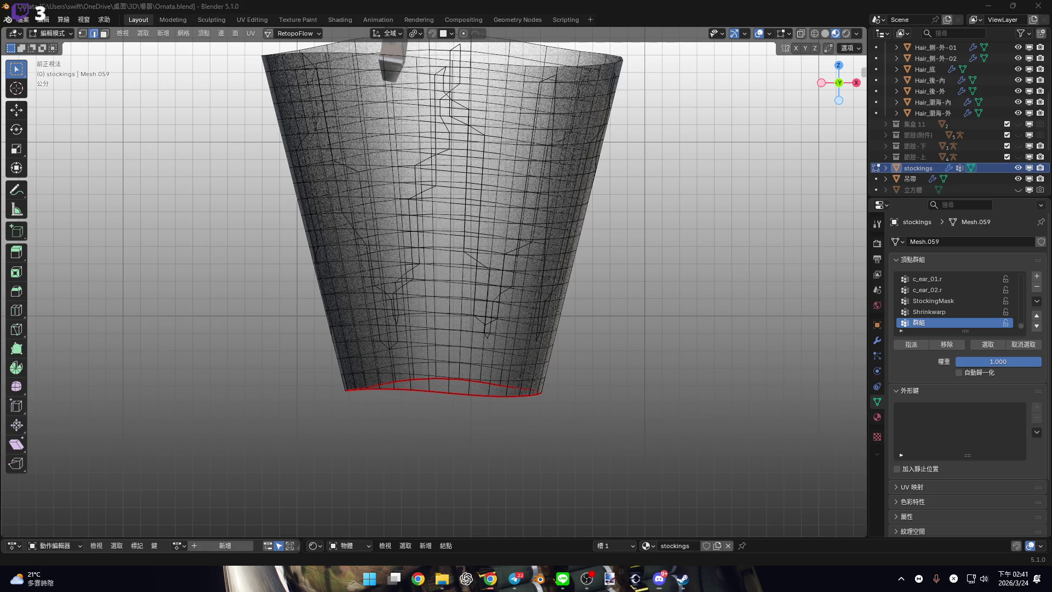
Begin selecting the bottom rim edges, undoing a wrong shortest-path selection.
{"action": "scroll", "coordinate": [489, 399], "scroll_direction": "up", "scroll_amount": 5}
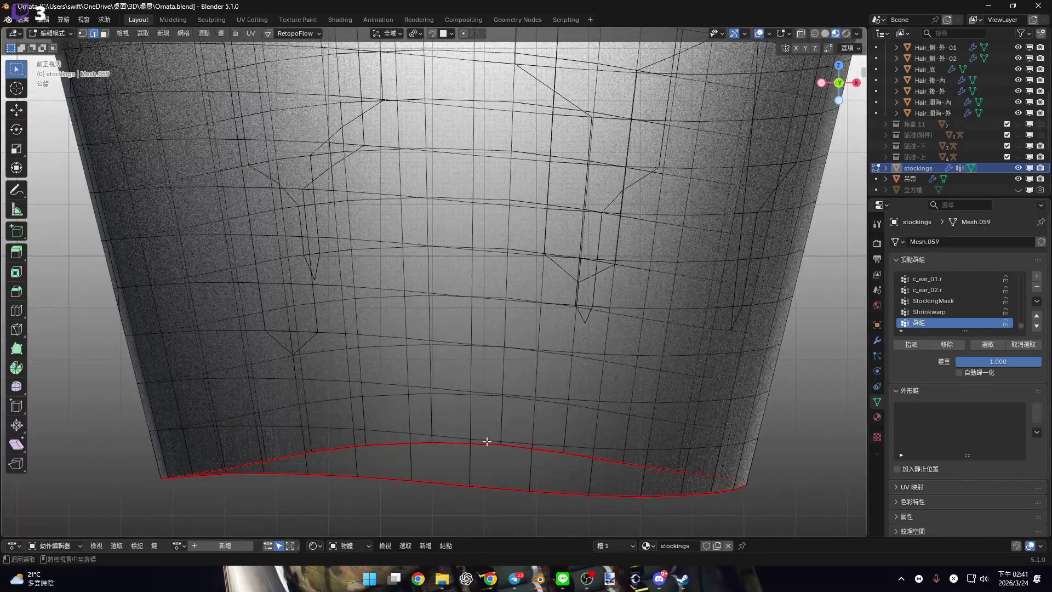
{"action": "left_click", "coordinate": [487, 442], "text": "alt"}
{"action": "mouse_move", "coordinate": [487, 441]}
{"action": "middle_mouse_down"}
{"action": "mouse_move", "coordinate": [540, 429]}
{"action": "mouse_move", "coordinate": [528, 430]}
{"action": "mouse_move", "coordinate": [535, 352]}
{"action": "mouse_move", "coordinate": [484, 431]}
{"action": "mouse_move", "coordinate": [501, 383]}
{"action": "mouse_move", "coordinate": [535, 378]}
{"action": "mouse_move", "coordinate": [529, 388]}
{"action": "mouse_move", "coordinate": [462, 390]}
{"action": "middle_mouse_up"}
{"action": "left_click", "coordinate": [459, 392], "text": "shift"}
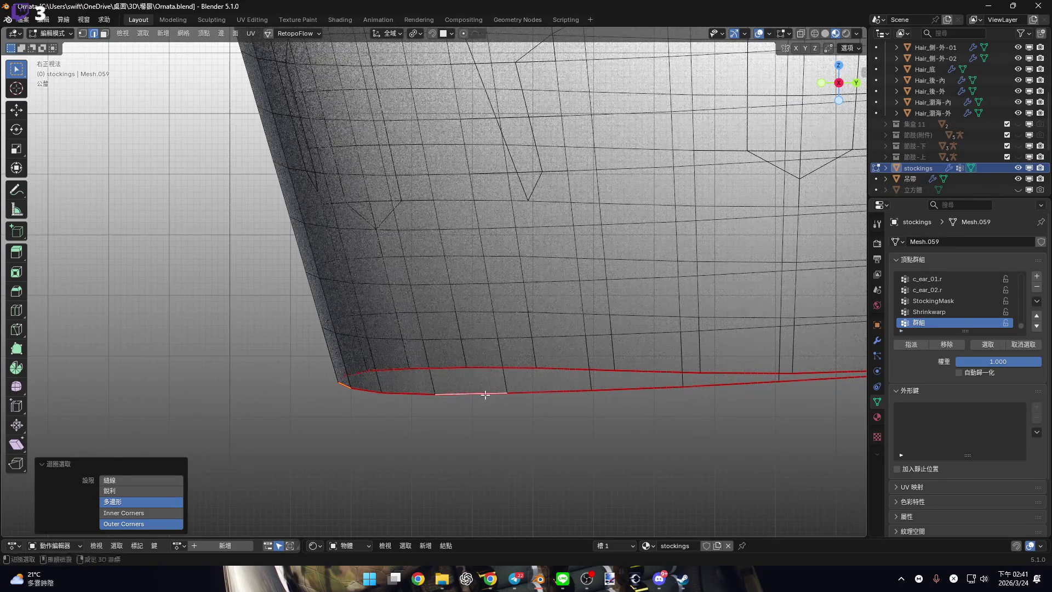
{"action": "left_click", "coordinate": [345, 385], "text": "shift"}
{"action": "scroll", "coordinate": [357, 387], "scroll_direction": "down", "scroll_amount": 3}
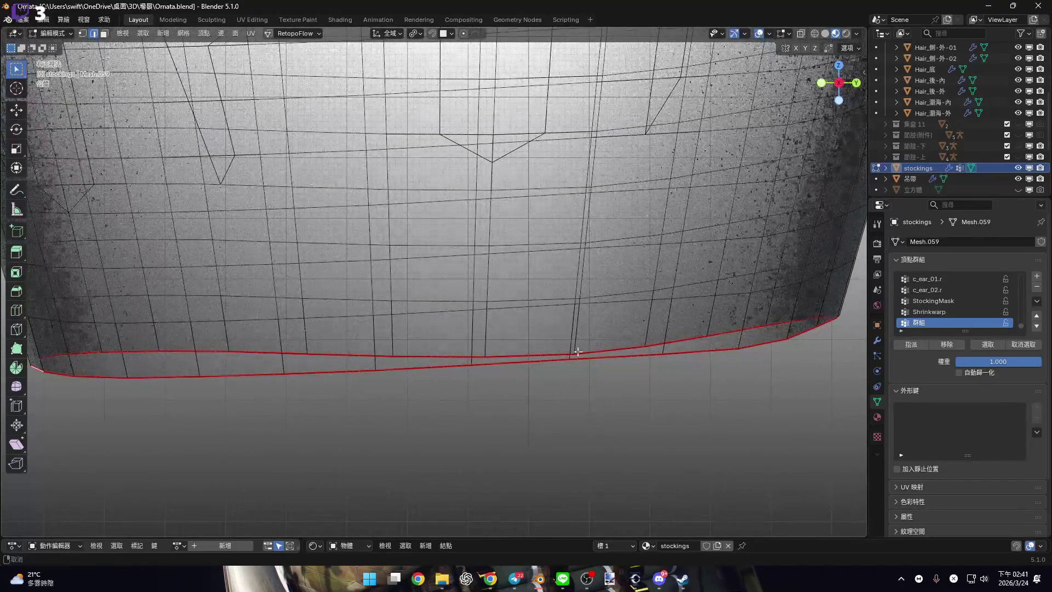
{"action": "mouse_move", "coordinate": [696, 339]}
{"action": "middle_mouse_down"}
{"action": "mouse_move", "coordinate": [762, 348]}
{"action": "mouse_move", "coordinate": [462, 348]}
{"action": "mouse_move", "coordinate": [476, 346]}
{"action": "middle_mouse_up"}
{"action": "left_click", "coordinate": [454, 354], "text": "ctrl"}
{"action": "scroll", "coordinate": [453, 355], "scroll_direction": "down", "scroll_amount": 3}
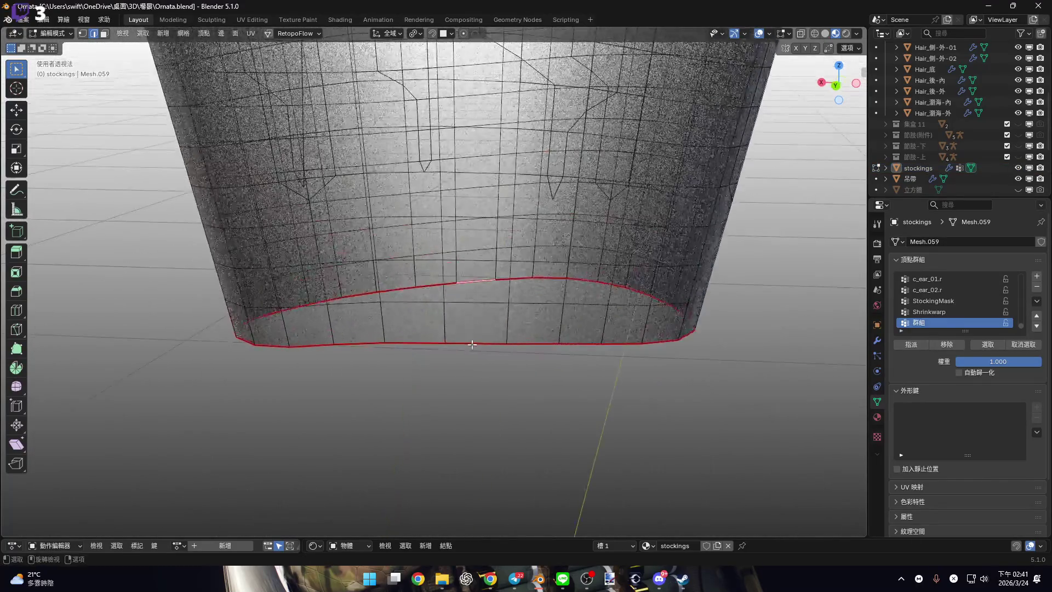
{"action": "key", "text": "ctrl+z"}
Extend the rim selection with shortest-path picks from the front and right views.
{"action": "mouse_move", "coordinate": [564, 348]}
{"action": "middle_mouse_down"}
{"action": "mouse_move", "coordinate": [510, 331]}
{"action": "mouse_move", "coordinate": [364, 352]}
{"action": "mouse_move", "coordinate": [421, 363]}
{"action": "mouse_move", "coordinate": [476, 344]}
{"action": "mouse_move", "coordinate": [469, 357]}
{"action": "mouse_move", "coordinate": [493, 367]}
{"action": "mouse_move", "coordinate": [568, 366]}
{"action": "mouse_move", "coordinate": [430, 365]}
{"action": "mouse_move", "coordinate": [406, 378]}
{"action": "middle_mouse_up"}
{"action": "left_click", "coordinate": [384, 360], "text": "ctrl"}
{"action": "left_click", "coordinate": [568, 365]}
{"action": "left_click", "coordinate": [407, 380], "text": "ctrl"}
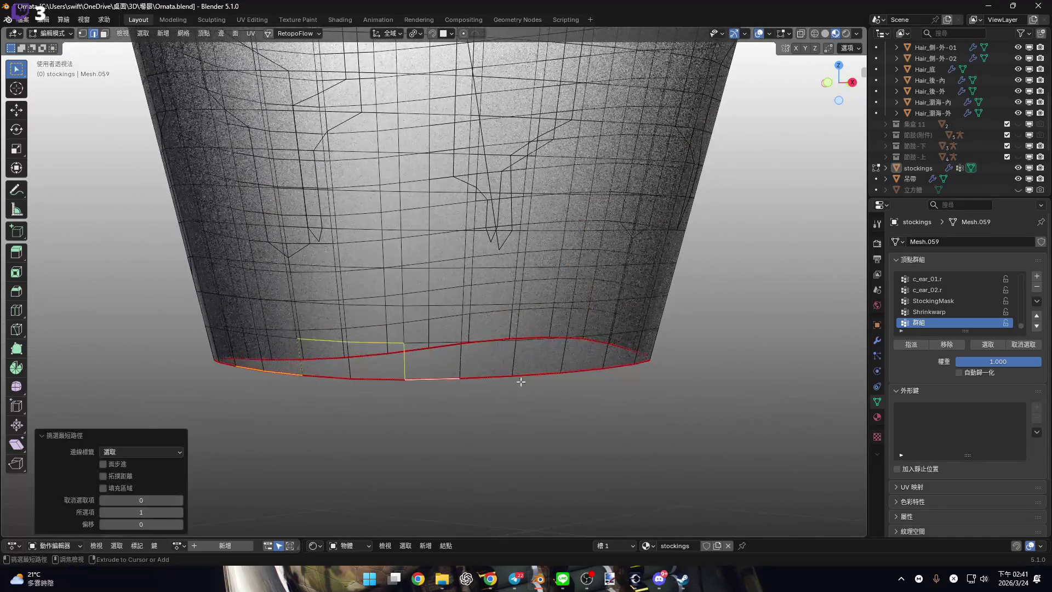
{"action": "left_click", "coordinate": [350, 378], "text": "shift"}
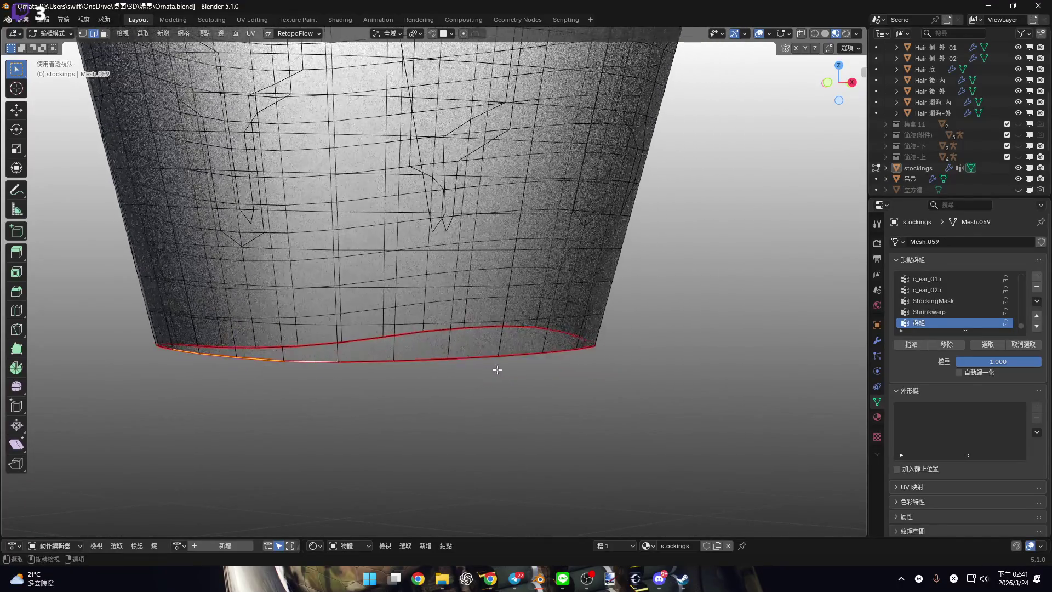
{"action": "key", "text": "KP_1"}
{"action": "key", "text": "KP_6"}
{"action": "key", "text": "KP_6"}
{"action": "key", "text": "KP_6"}
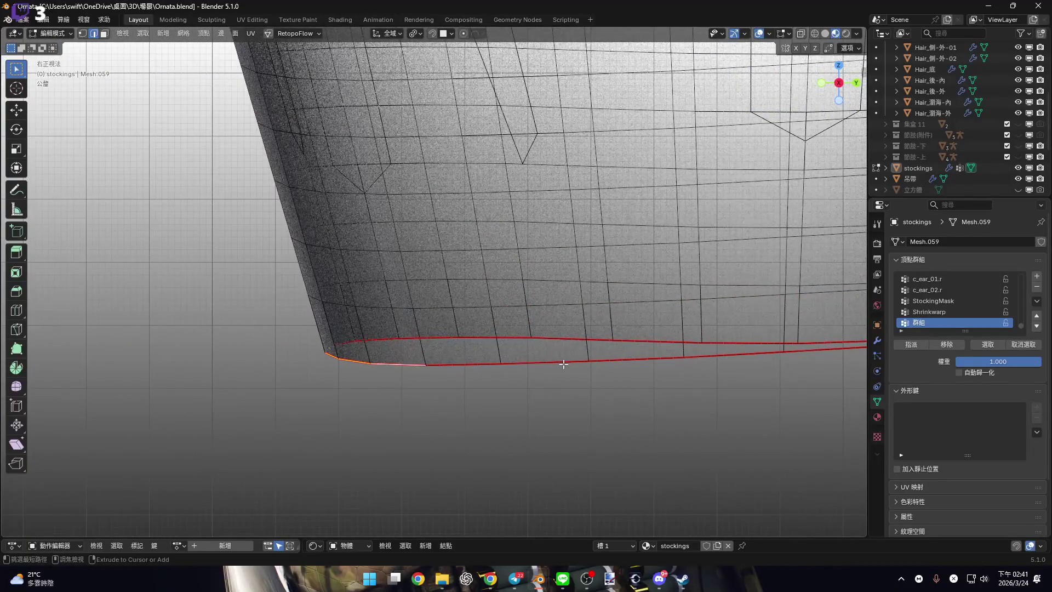
{"action": "left_click", "coordinate": [496, 364], "text": "ctrl"}
{"action": "left_click", "coordinate": [476, 368], "text": "shift"}
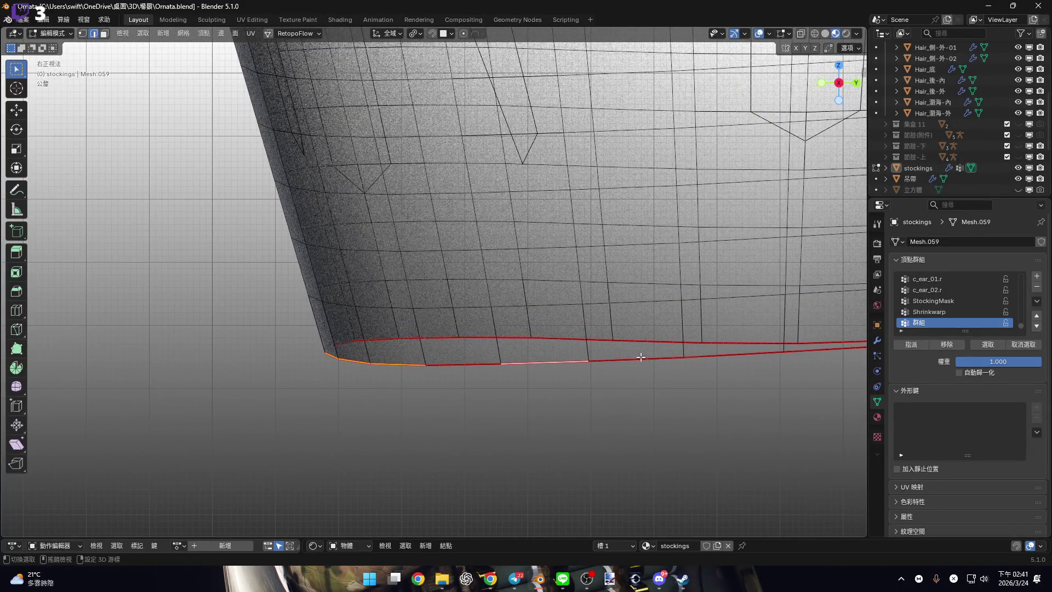
{"action": "mouse_move", "coordinate": [641, 356]}
{"action": "middle_mouse_down"}
{"action": "mouse_move", "coordinate": [491, 395]}
{"action": "mouse_move", "coordinate": [404, 368]}
{"action": "mouse_move", "coordinate": [353, 368]}
{"action": "mouse_move", "coordinate": [335, 386]}
{"action": "middle_mouse_up"}
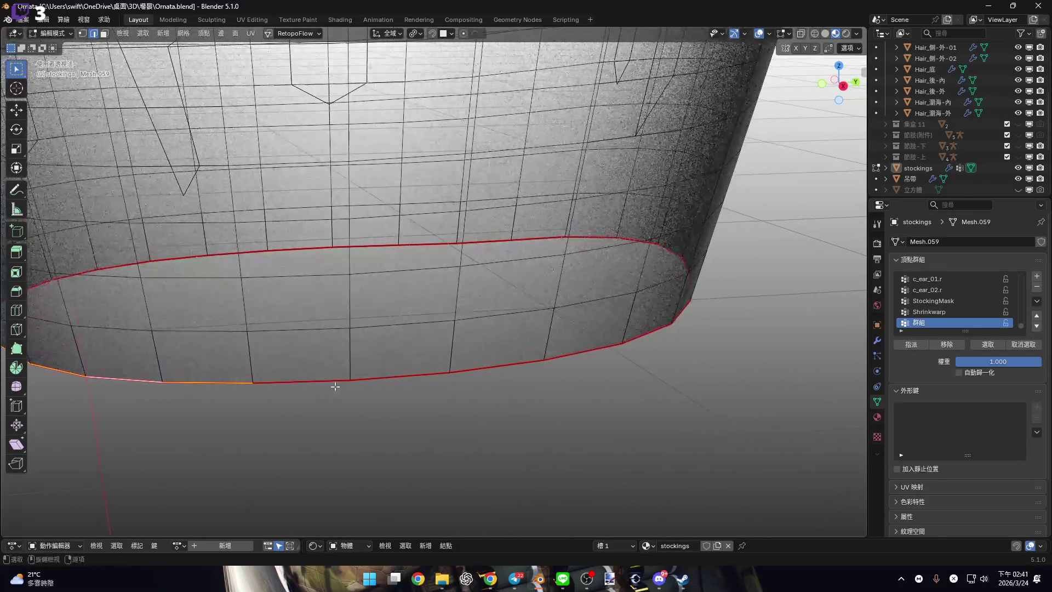
{"action": "left_click", "coordinate": [337, 383], "text": "shift"}
Orbit around to complete the rim loop, then check it from side and front views.
{"action": "mouse_move", "coordinate": [503, 367]}
{"action": "middle_mouse_down", "text": "shift"}
{"action": "mouse_move", "coordinate": [442, 357]}
{"action": "mouse_move", "coordinate": [530, 348]}
{"action": "middle_mouse_up", "text": "shift"}
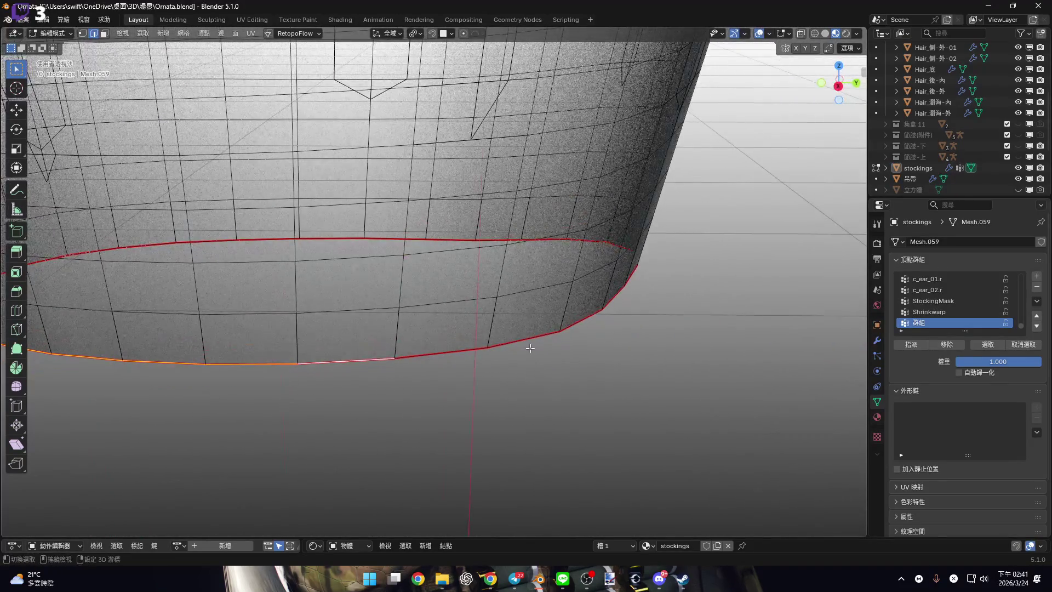
{"action": "mouse_move", "coordinate": [454, 346]}
{"action": "middle_mouse_down"}
{"action": "mouse_move", "coordinate": [383, 369]}
{"action": "mouse_move", "coordinate": [449, 370]}
{"action": "middle_mouse_up"}
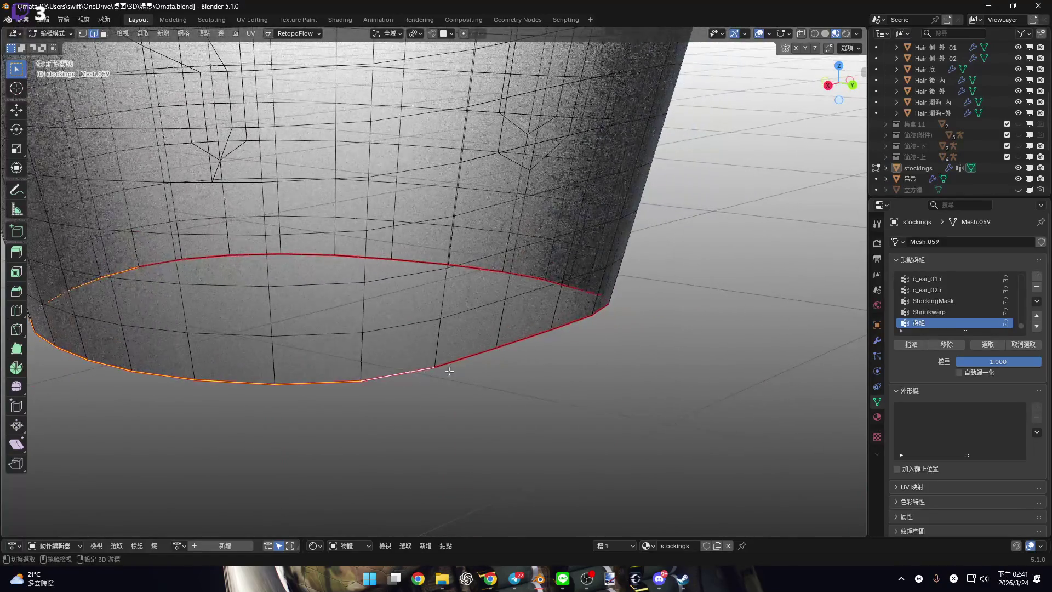
{"action": "mouse_move", "coordinate": [525, 344]}
{"action": "middle_mouse_down"}
{"action": "mouse_move", "coordinate": [618, 329]}
{"action": "mouse_move", "coordinate": [392, 376]}
{"action": "middle_mouse_up"}
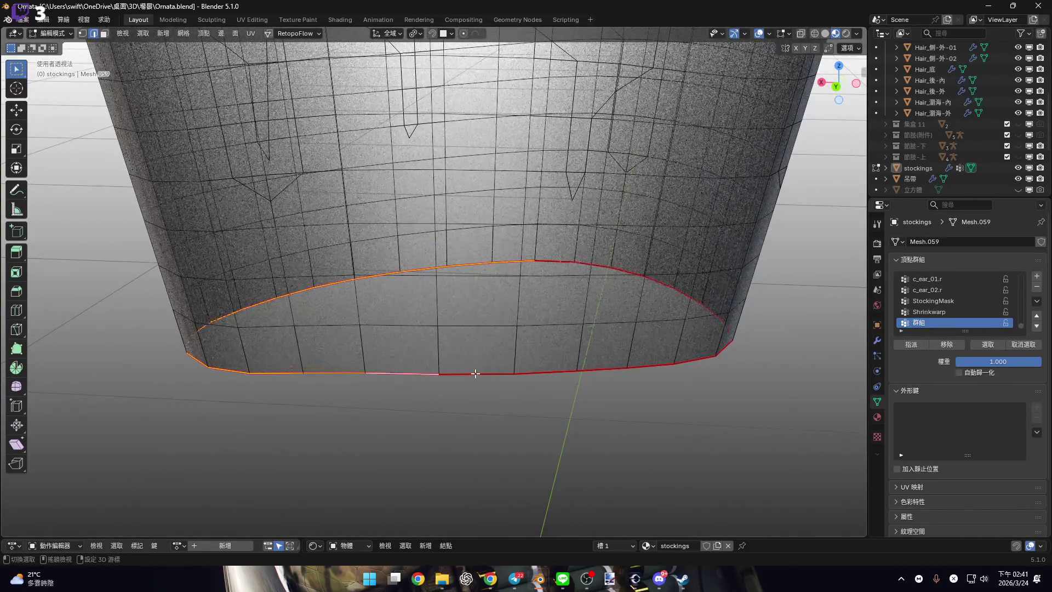
{"action": "mouse_move", "coordinate": [577, 372]}
{"action": "middle_mouse_down"}
{"action": "mouse_move", "coordinate": [603, 367]}
{"action": "mouse_move", "coordinate": [381, 354]}
{"action": "middle_mouse_up"}
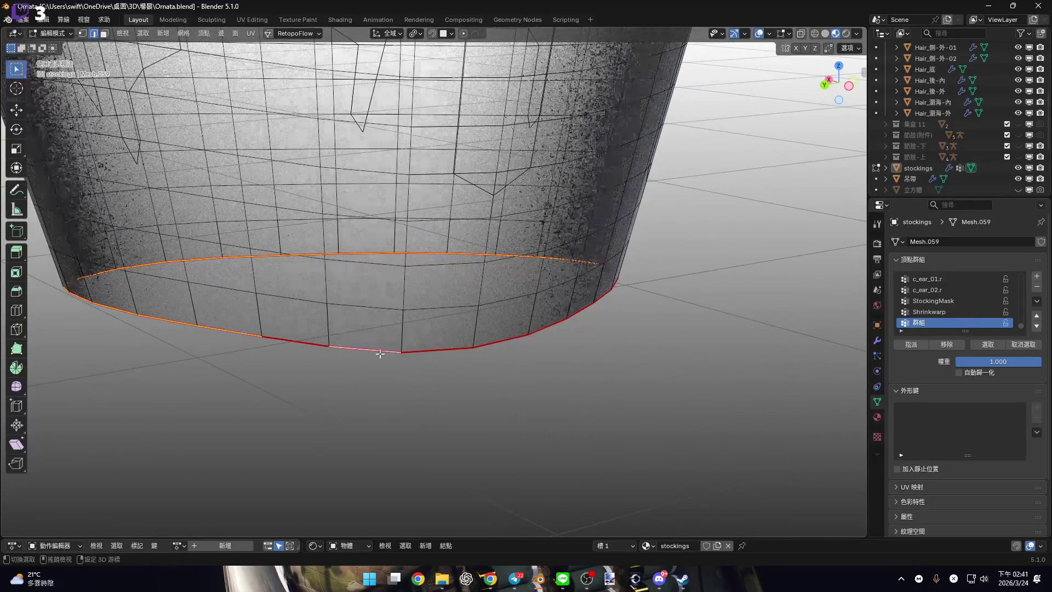
{"action": "middle_click_drag", "start_coordinate": [531, 330], "coordinate": [507, 329]}
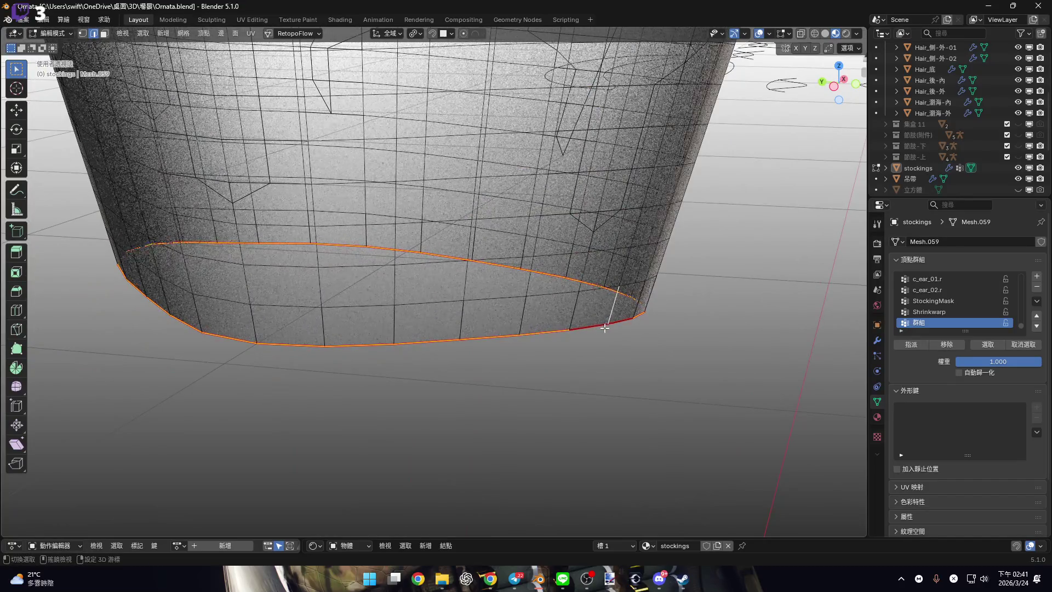
{"action": "mouse_move", "coordinate": [605, 328]}
{"action": "middle_mouse_down", "text": "shift"}
{"action": "mouse_move", "coordinate": [429, 353]}
{"action": "mouse_move", "coordinate": [469, 353]}
{"action": "middle_mouse_up", "text": "shift"}
{"action": "scroll", "coordinate": [429, 352], "scroll_direction": "up", "scroll_amount": 3}
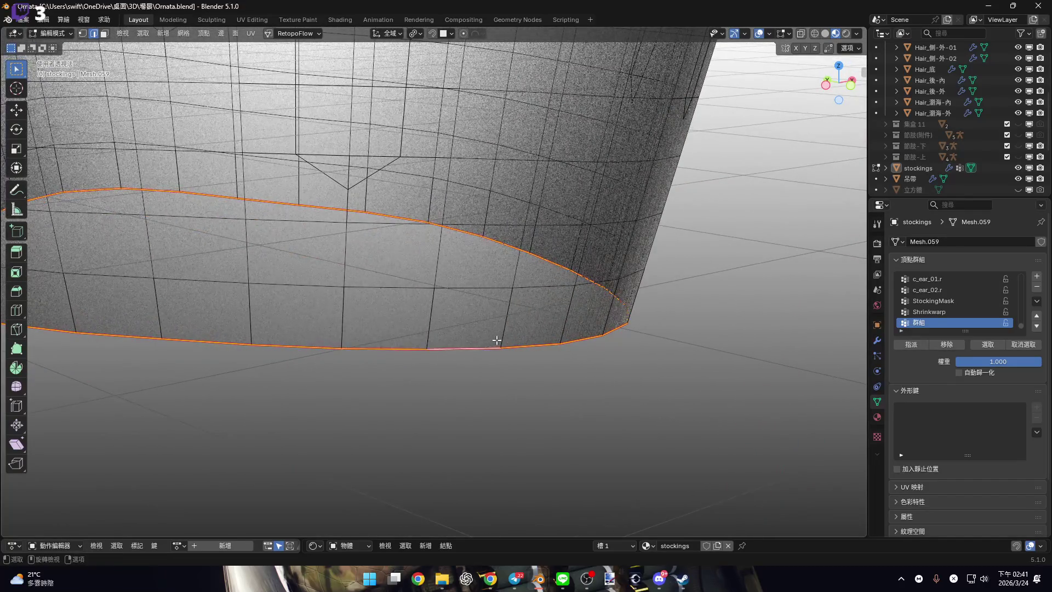
{"action": "scroll", "coordinate": [482, 342], "scroll_direction": "down", "scroll_amount": 4}
{"action": "key", "text": "KP_3"}
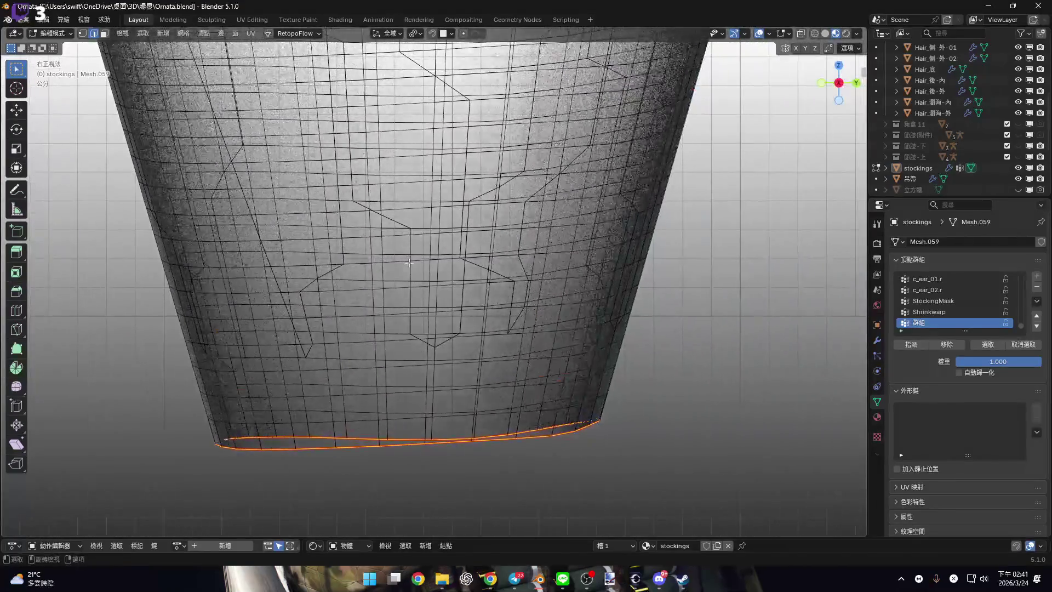
{"action": "scroll", "coordinate": [409, 263], "scroll_direction": "down", "scroll_amount": 4}
{"action": "key", "text": "KP_1"}
{"action": "middle_click_drag", "start_coordinate": [283, 239], "coordinate": [464, 289], "text": "shift"}
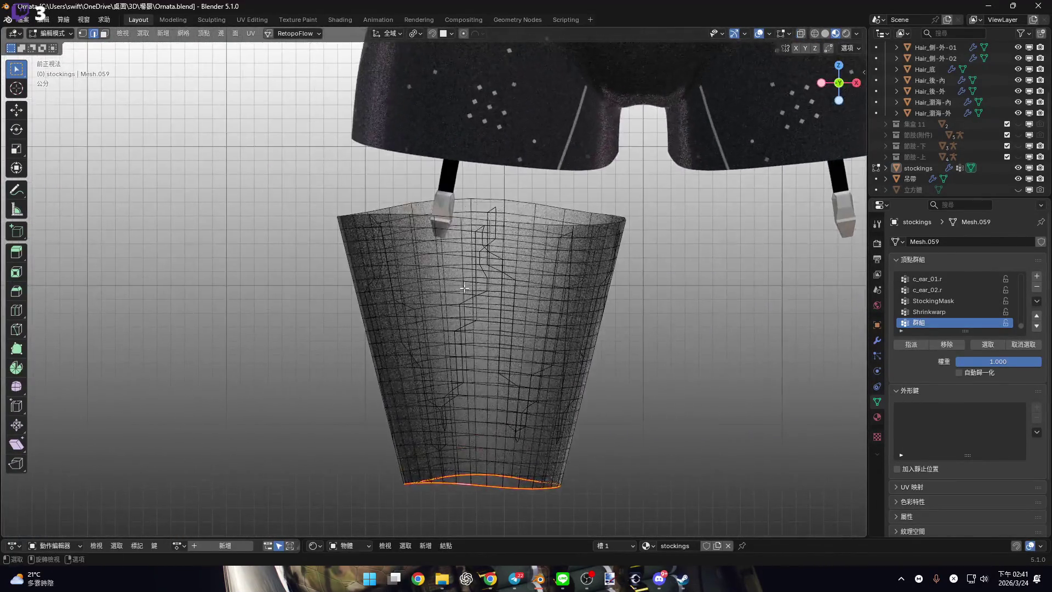
Assign the bottom rim loop to the 群組 vertex group and open the Physics properties.
{"action": "scroll", "coordinate": [485, 359], "scroll_direction": "up", "scroll_amount": 3}
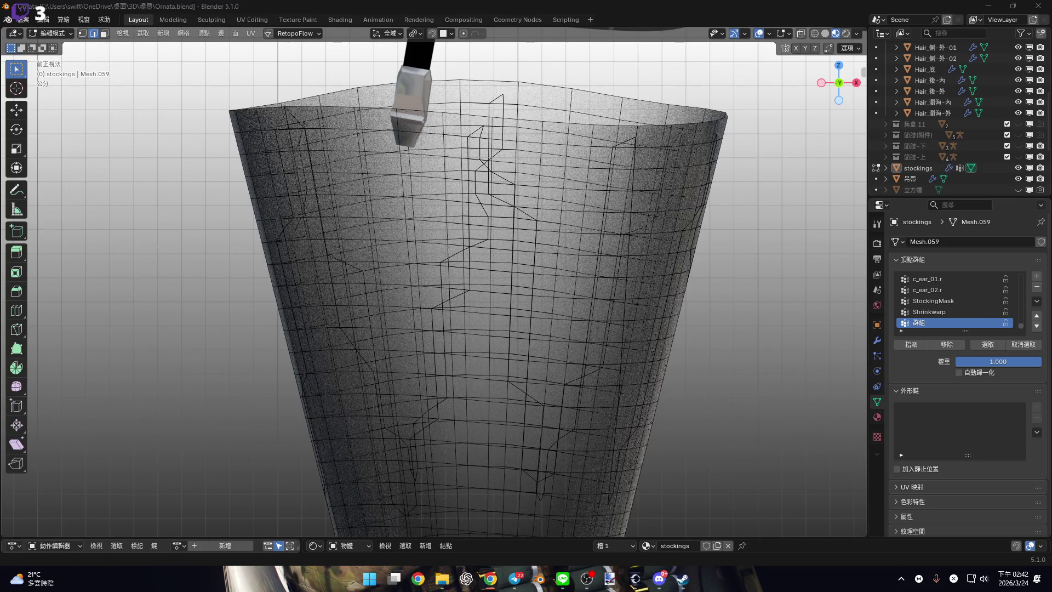
{"action": "left_click", "coordinate": [914, 347]}
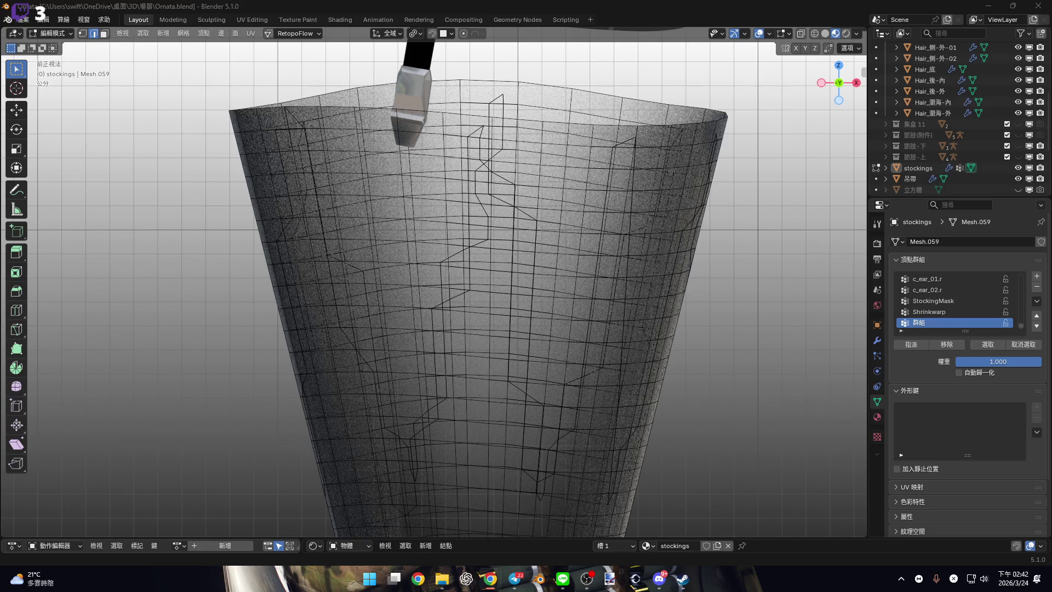
{"action": "left_click", "coordinate": [878, 340]}
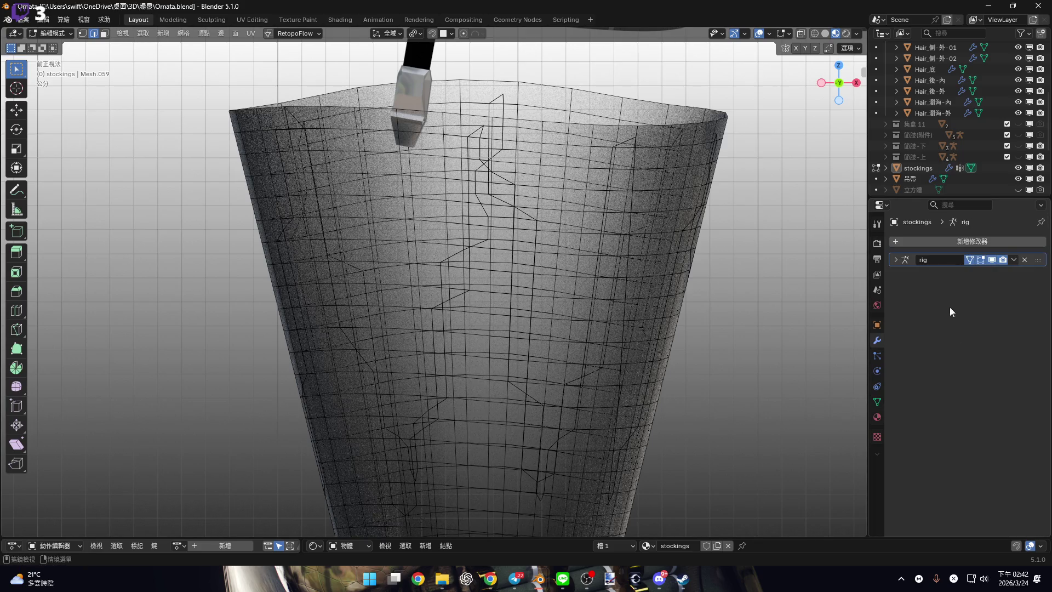
{"action": "middle_click_drag", "start_coordinate": [602, 323], "coordinate": [632, 347]}
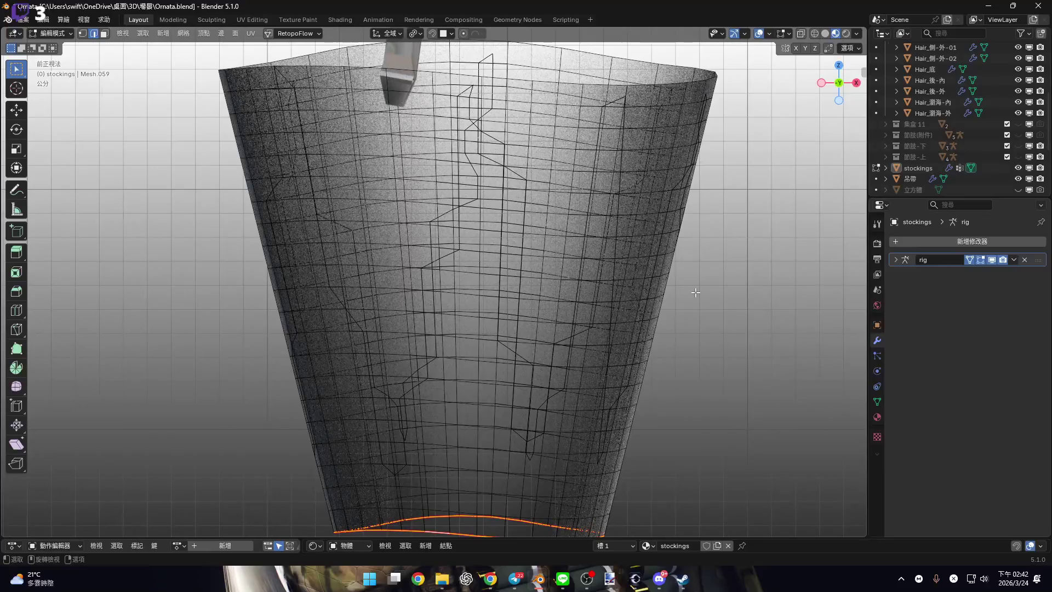
{"action": "left_click", "coordinate": [955, 244]}
{"action": "mouse_move", "coordinate": [956, 244]}
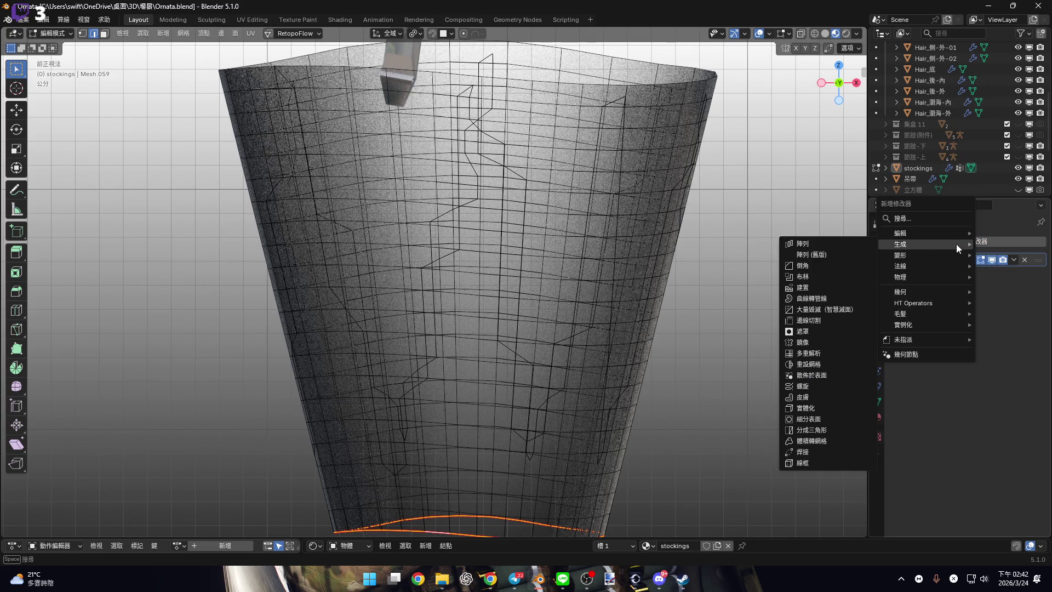
{"action": "left_click", "coordinate": [876, 360]}
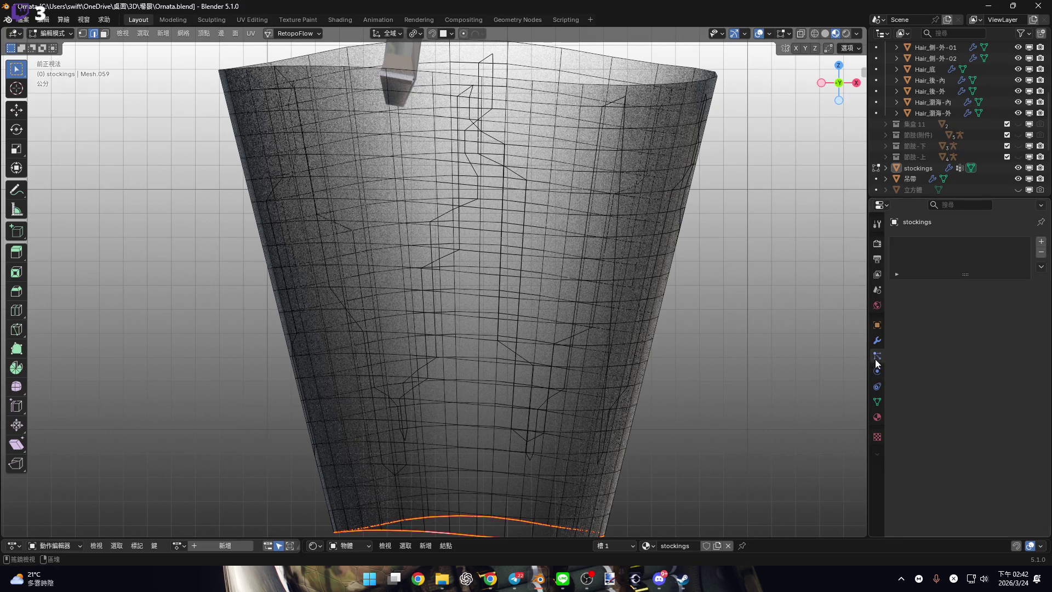
{"action": "left_click", "coordinate": [877, 372]}
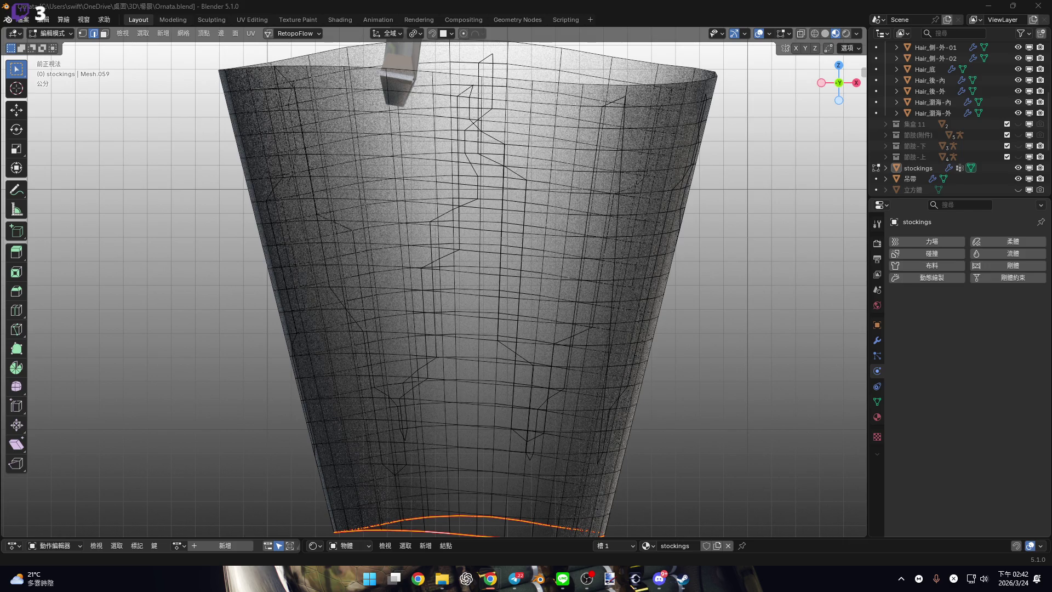
Add Cloth physics to the stockings and expand the cloth Shape panel.
{"action": "left_click", "coordinate": [932, 265]}
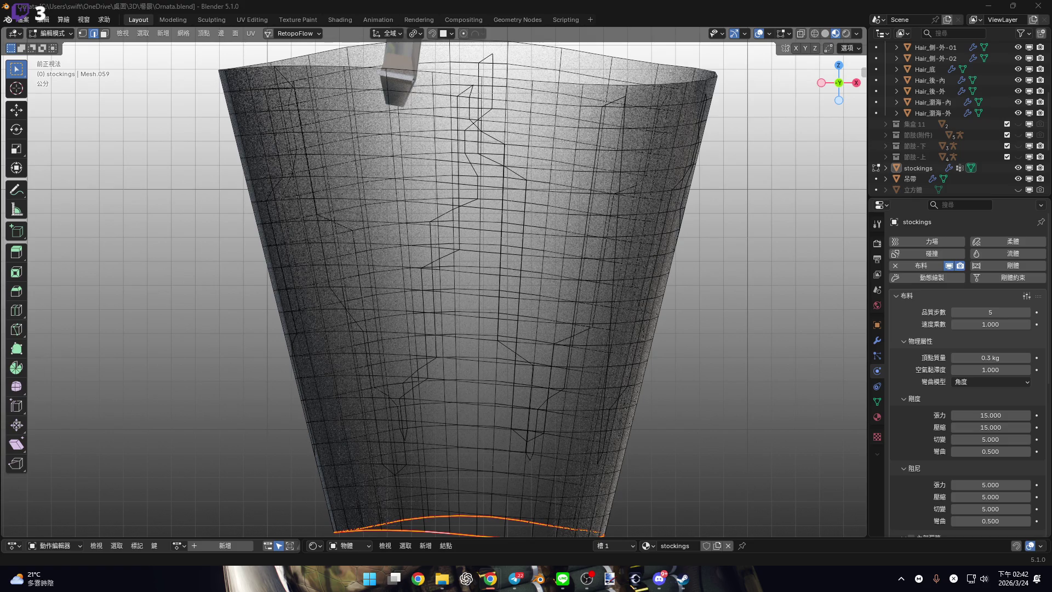
{"action": "scroll", "coordinate": [926, 376], "scroll_direction": "down", "scroll_amount": 10}
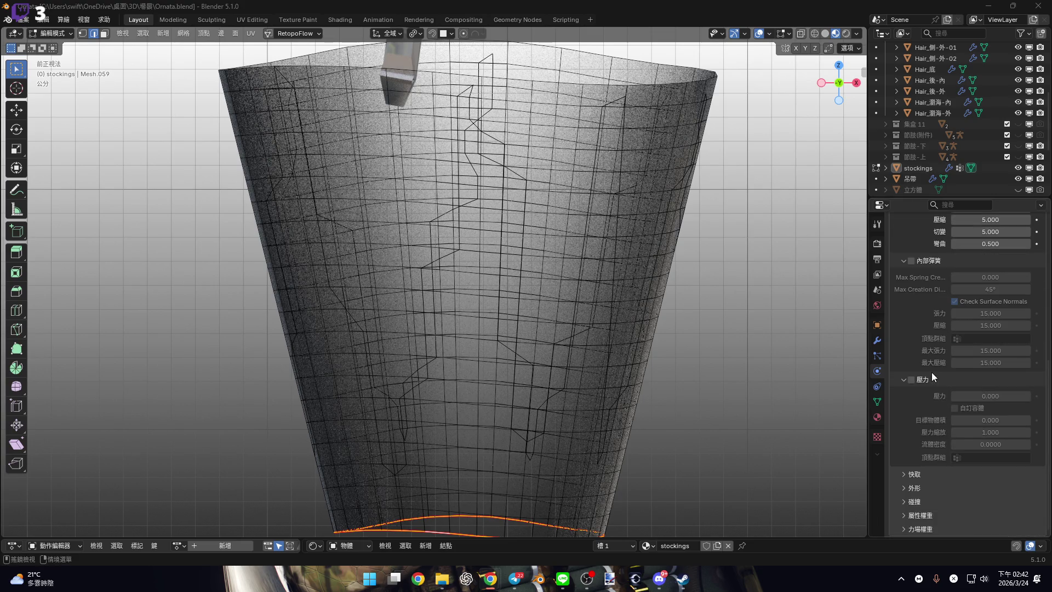
{"action": "left_click", "coordinate": [934, 488]}
{"action": "scroll", "coordinate": [940, 472], "scroll_direction": "down", "scroll_amount": 4}
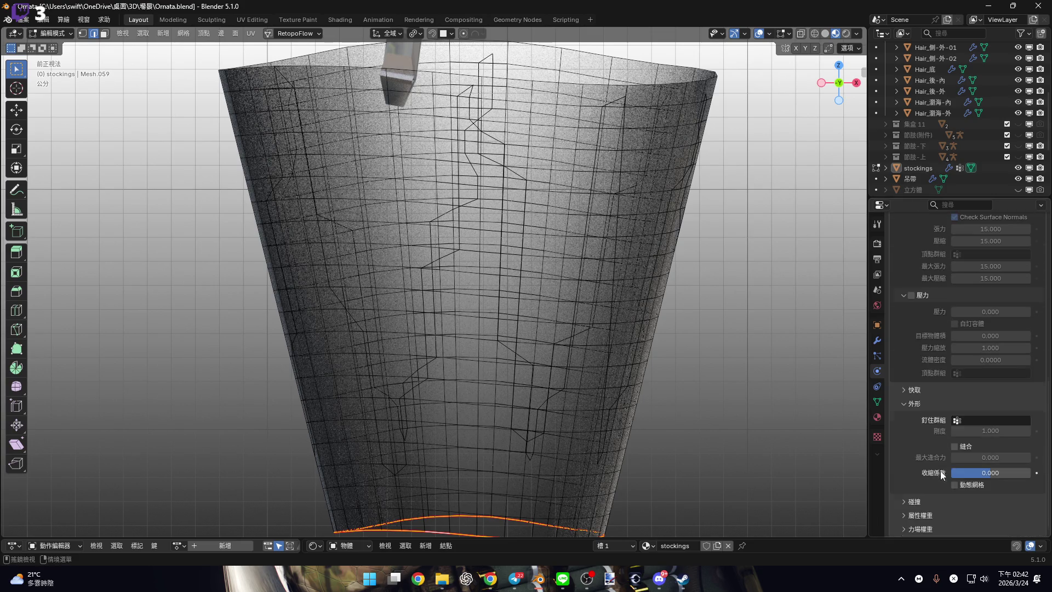
{"action": "left_click", "coordinate": [989, 423]}
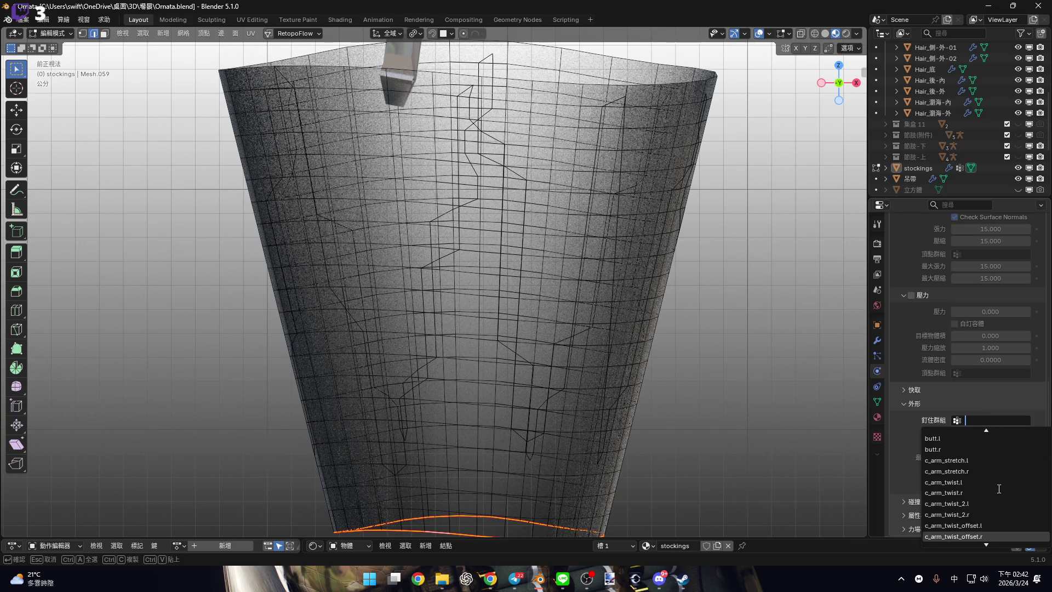
Rename the 群組 vertex group to pin.
{"action": "left_click", "coordinate": [878, 403]}
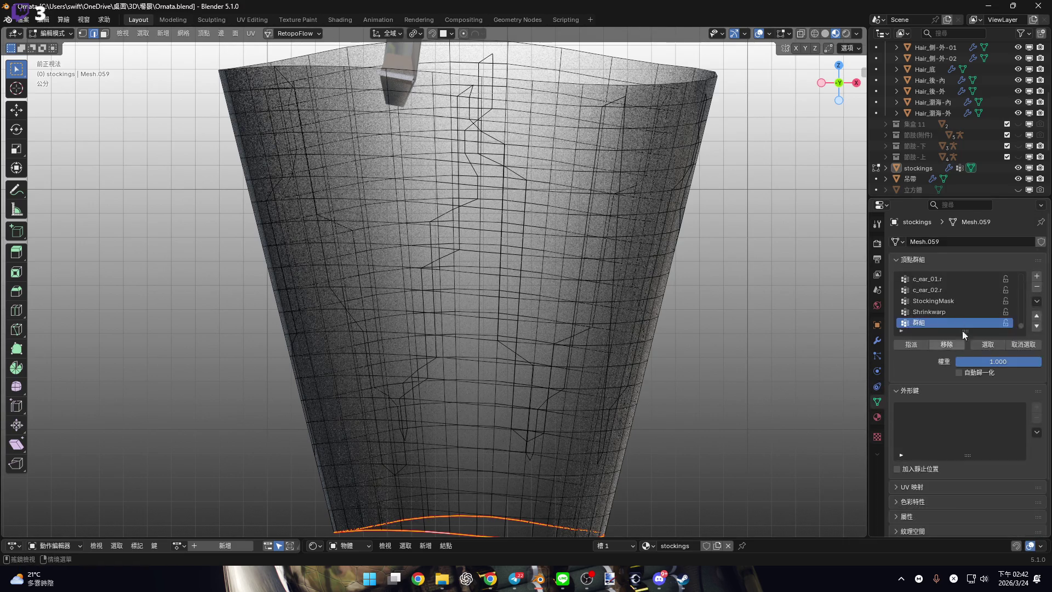
{"action": "double_click", "coordinate": [960, 327]}
{"action": "type", "text": "pin"}
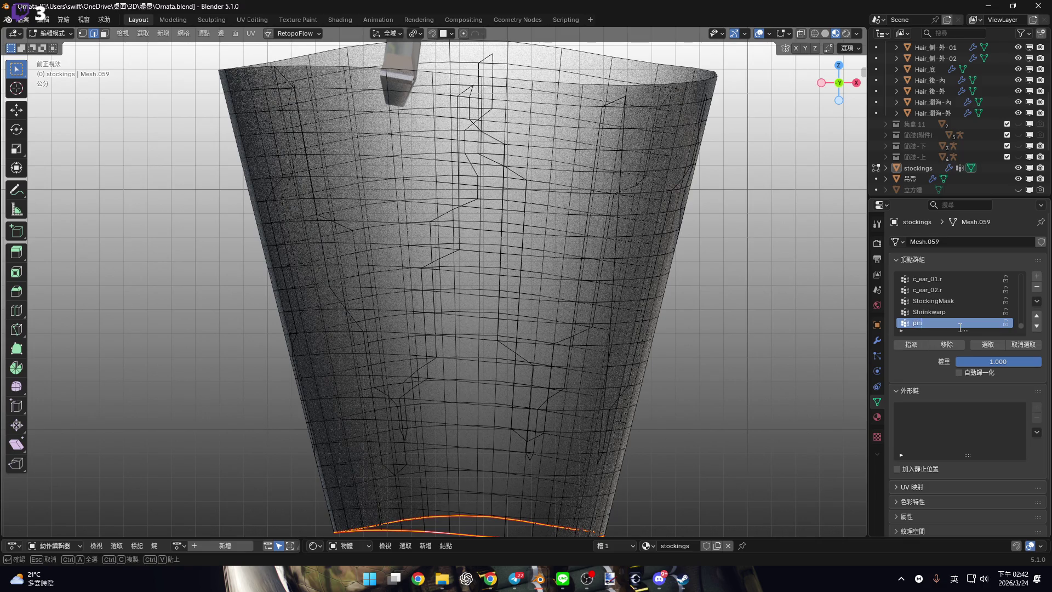
{"action": "key", "text": "Return"}
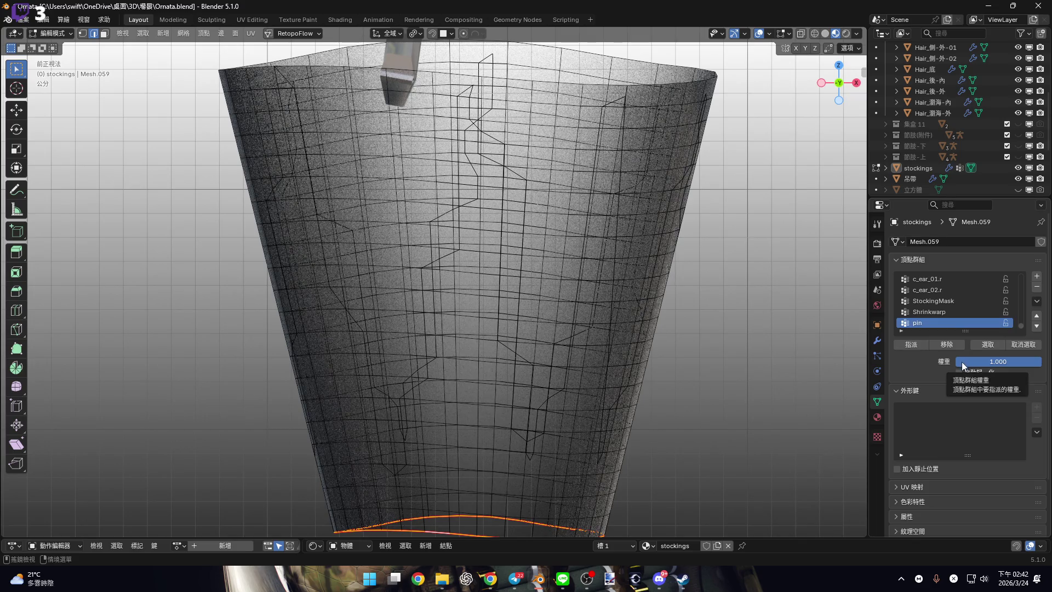
Set the cloth Shape's Pin Group to pin.
{"action": "left_click", "coordinate": [877, 341]}
{"action": "left_click", "coordinate": [878, 371]}
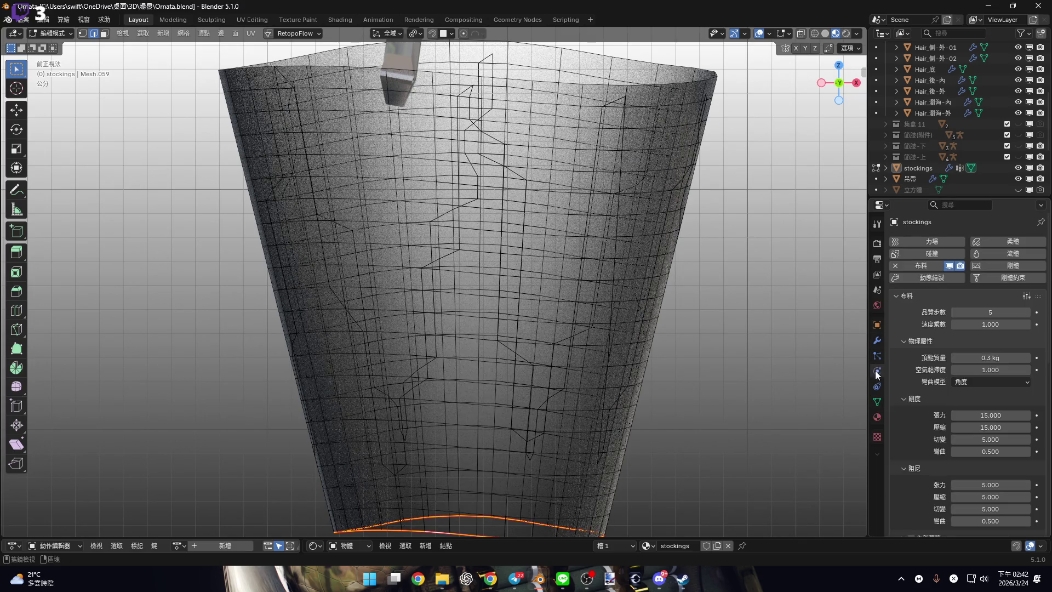
{"action": "left_click", "coordinate": [878, 387]}
{"action": "left_click", "coordinate": [877, 371]}
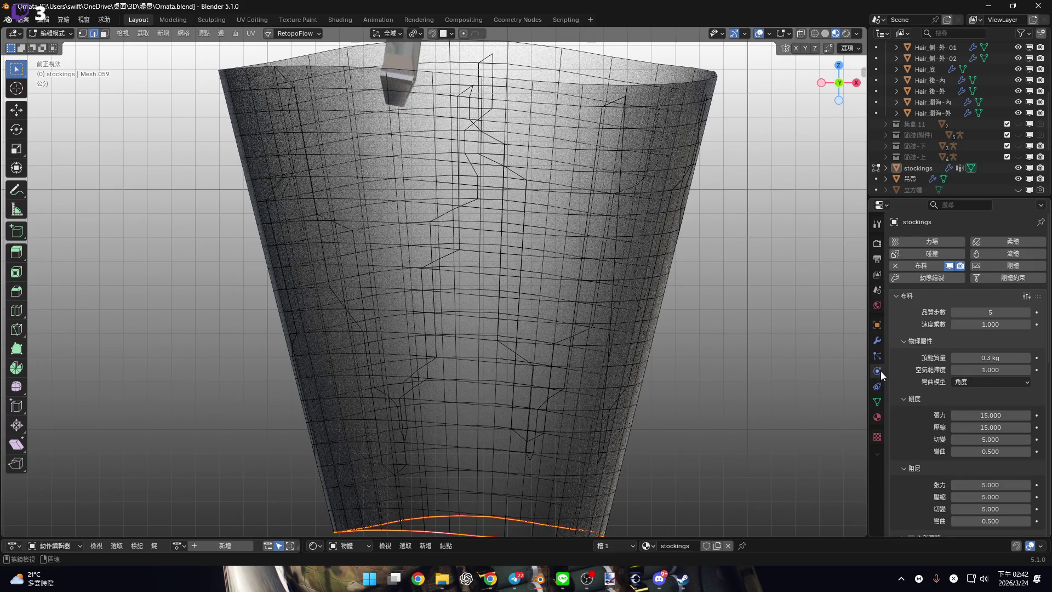
{"action": "scroll", "coordinate": [986, 416], "scroll_direction": "down", "scroll_amount": 5}
{"action": "scroll", "coordinate": [995, 419], "scroll_direction": "down", "scroll_amount": 2}
{"action": "left_click", "coordinate": [998, 418]}
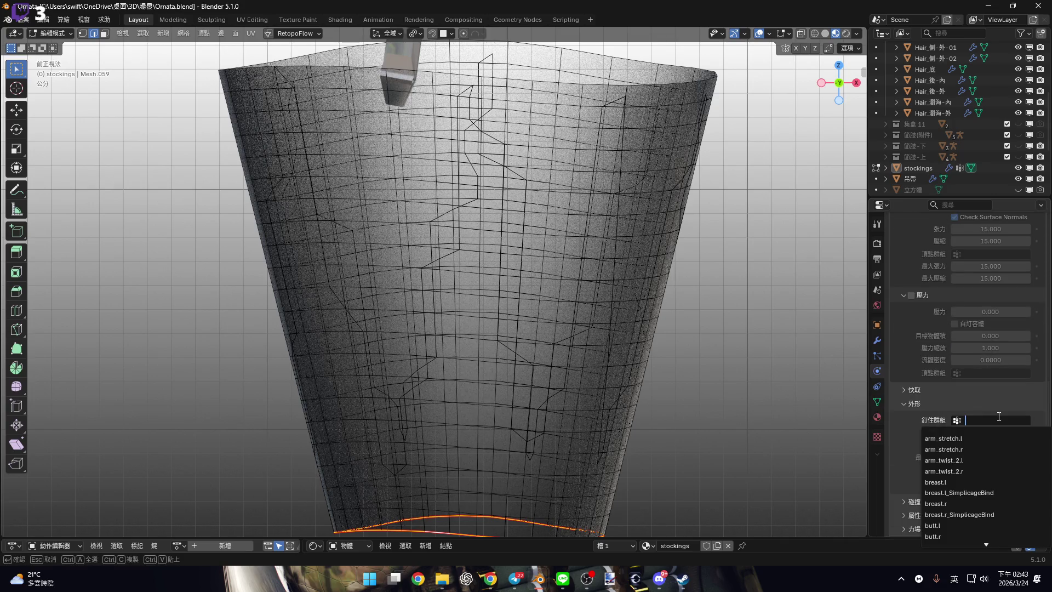
{"action": "type", "text": "pin"}
{"action": "key", "text": "Return"}
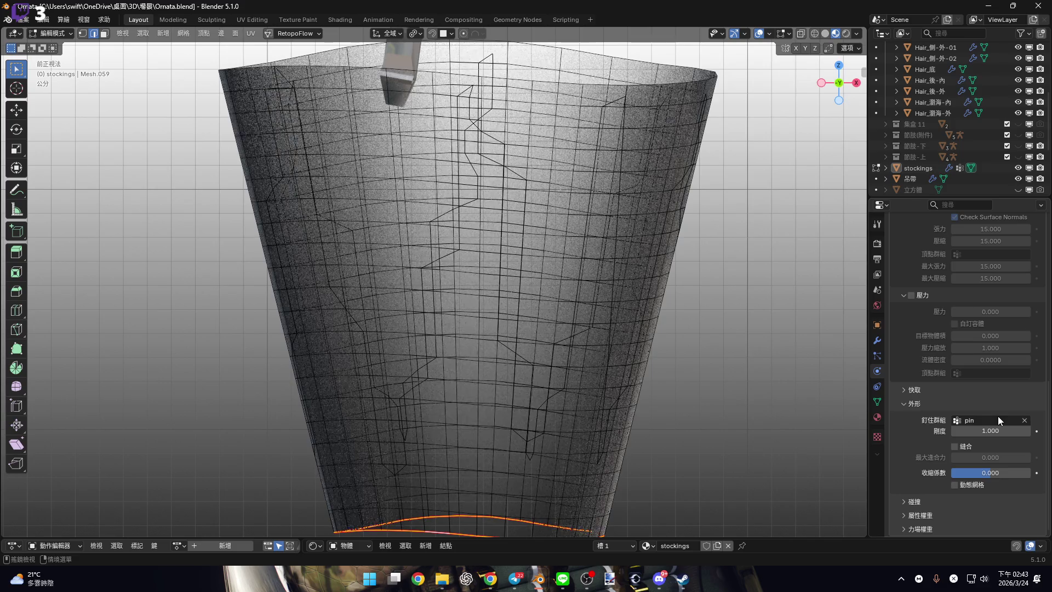
{"action": "scroll", "coordinate": [627, 366], "scroll_direction": "down", "scroll_amount": 1}
{"action": "mouse_move", "coordinate": [627, 366]}
{"action": "middle_mouse_down", "text": "shift"}
{"action": "mouse_move", "coordinate": [524, 359]}
{"action": "mouse_move", "coordinate": [687, 419]}
{"action": "middle_mouse_up", "text": "shift"}
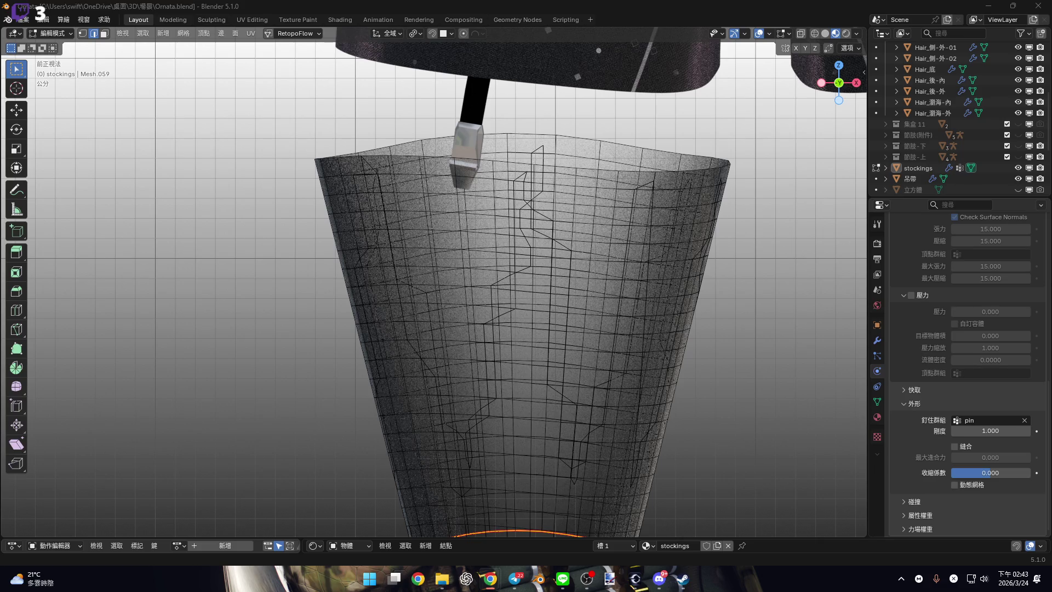
Enable Self Collisions in the stockings' cloth Collisions panel (friction 5.000, distance 1.5 cm).
{"action": "left_click", "coordinate": [914, 501]}
{"action": "scroll", "coordinate": [949, 506], "scroll_direction": "down", "scroll_amount": 5}
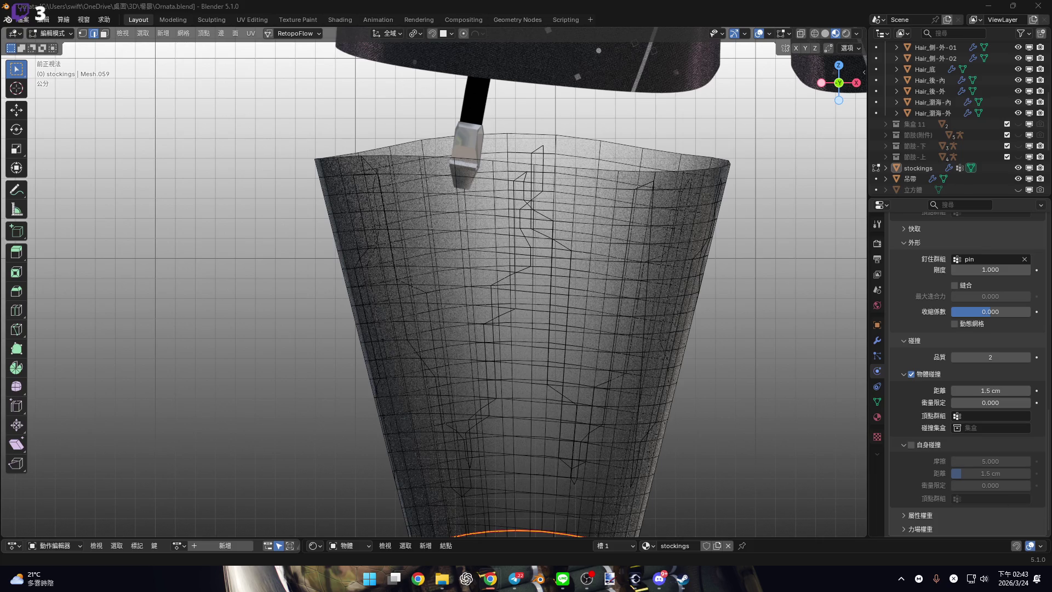
{"action": "left_click", "coordinate": [919, 446]}
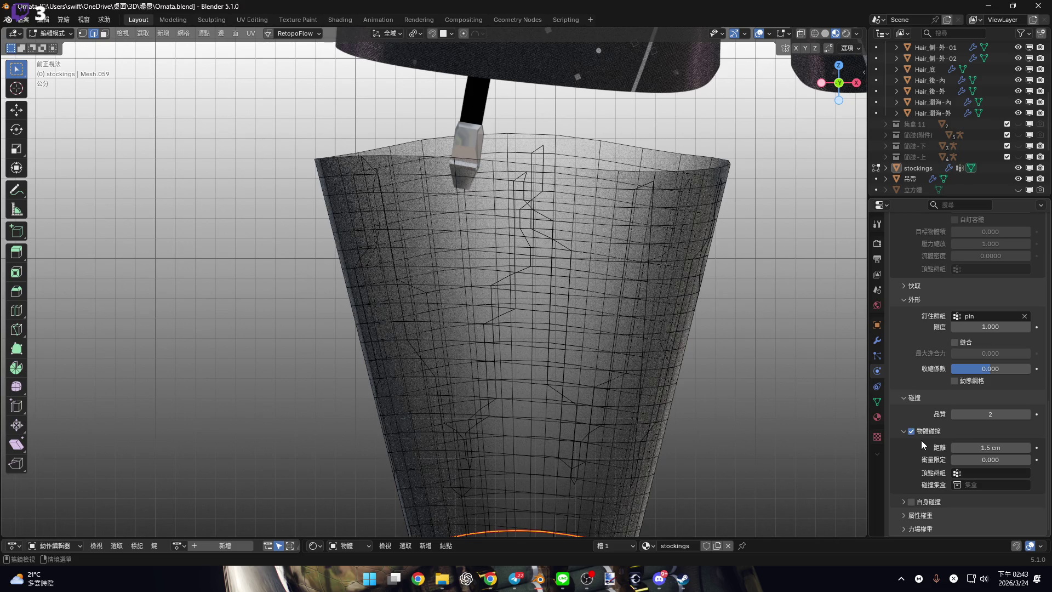
{"action": "left_click", "coordinate": [903, 503]}
{"action": "left_click", "coordinate": [912, 502]}
{"action": "scroll", "coordinate": [983, 434], "scroll_direction": "down", "scroll_amount": 2}
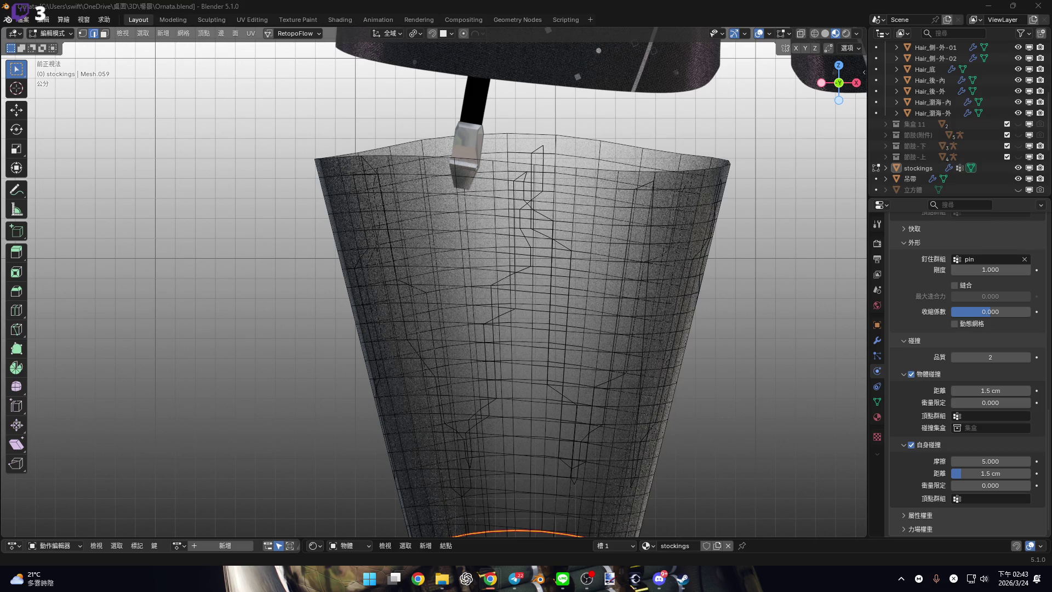
{"action": "scroll", "coordinate": [693, 212], "scroll_direction": "down", "scroll_amount": 3}
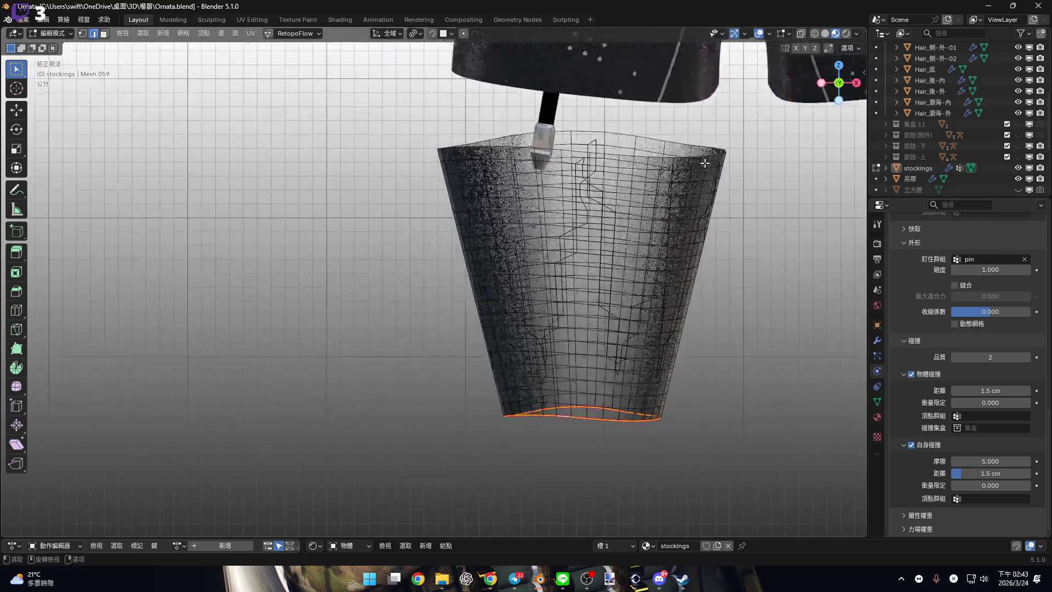
{"action": "key", "text": "space"}
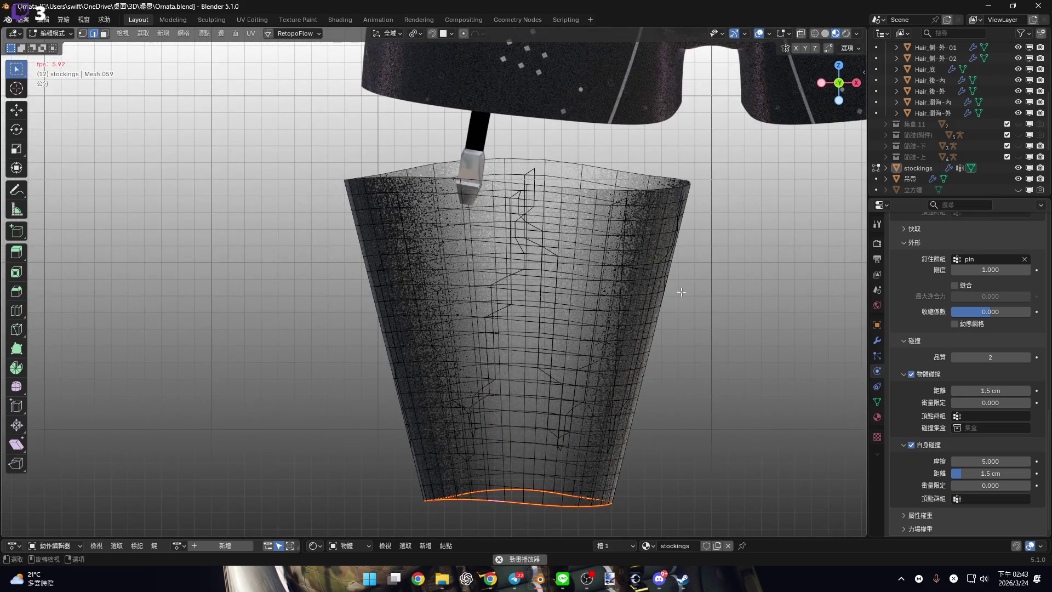
{"action": "key", "text": "space"}
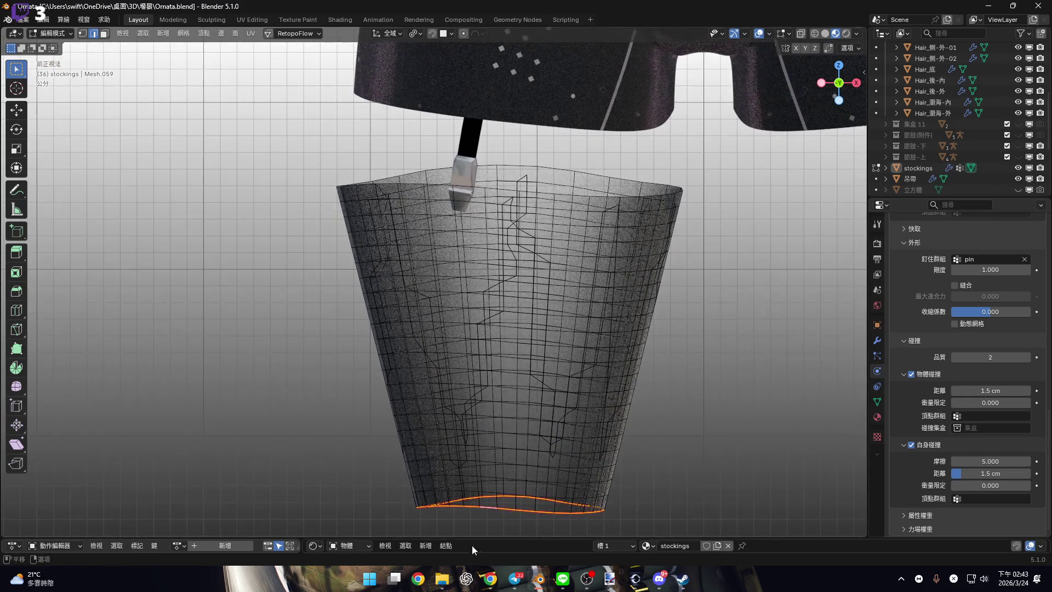
{"action": "left_click_drag", "start_coordinate": [477, 540], "coordinate": [477, 452]}
{"action": "scroll", "coordinate": [612, 400], "scroll_direction": "up", "scroll_amount": 5}
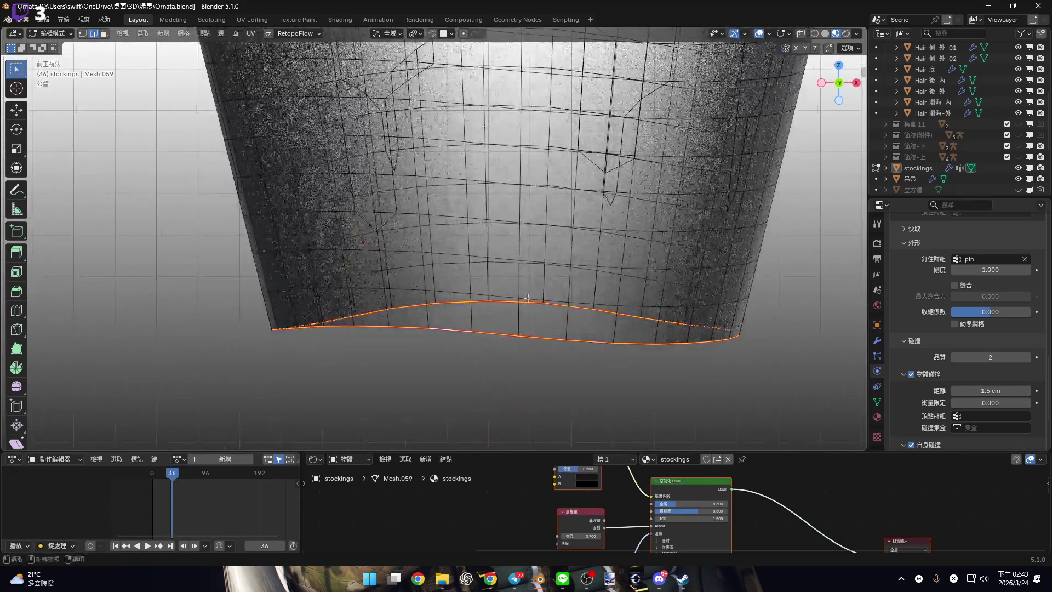
{"action": "left_click_drag", "start_coordinate": [175, 477], "coordinate": [152, 476]}
{"action": "scroll", "coordinate": [550, 198], "scroll_direction": "down", "scroll_amount": 3}
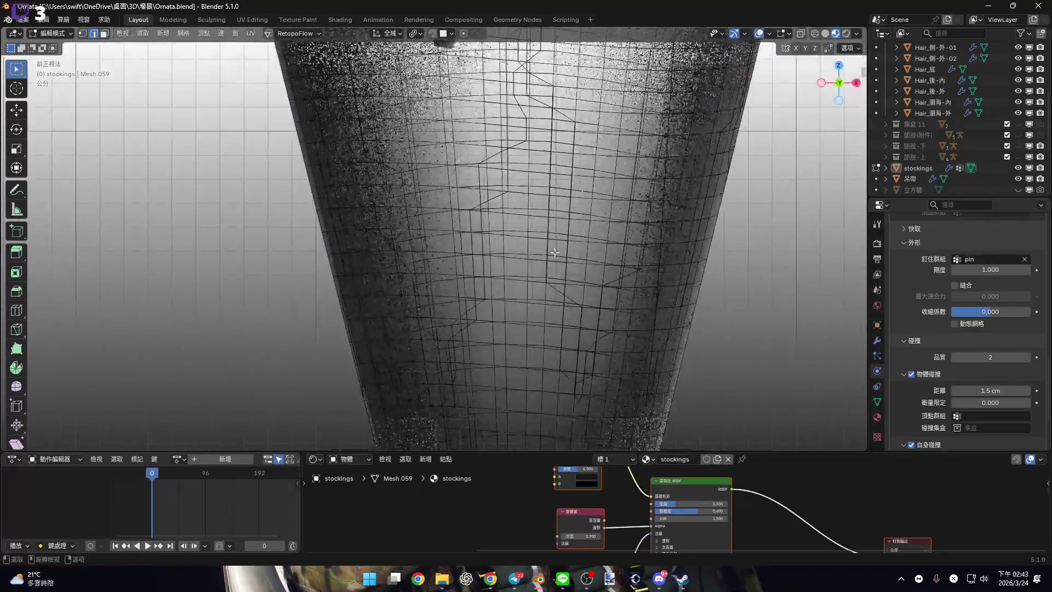
{"action": "scroll", "coordinate": [550, 197], "scroll_direction": "down", "scroll_amount": 3}
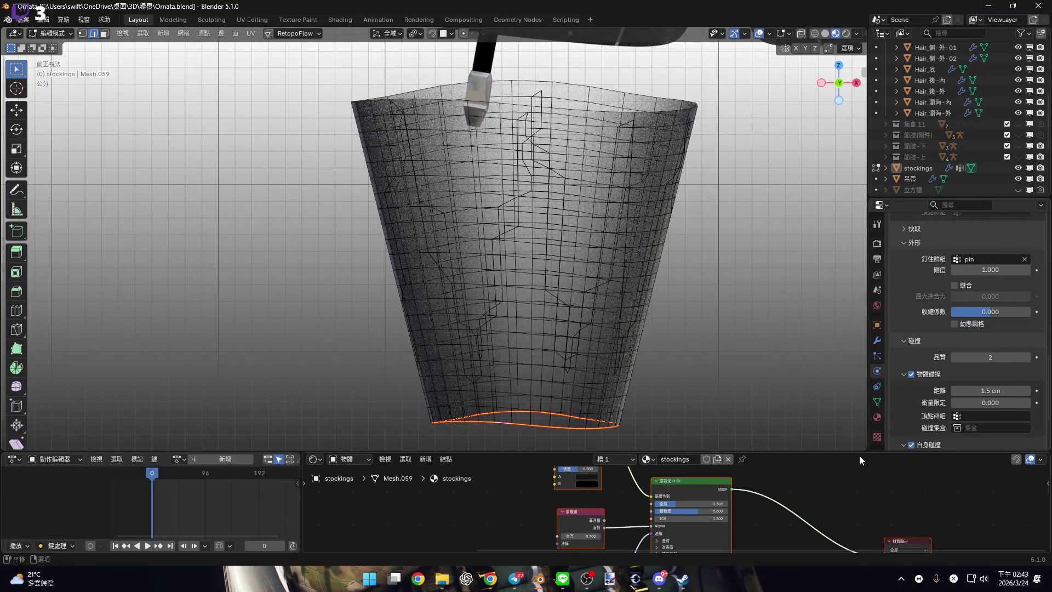
{"action": "left_click_drag", "start_coordinate": [857, 454], "coordinate": [880, 531]}
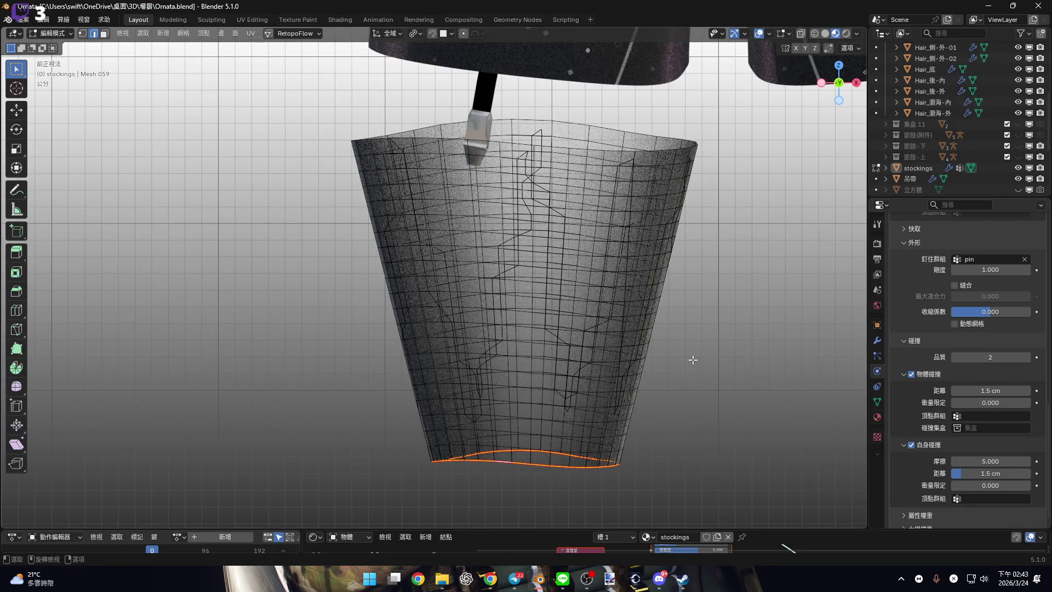
{"action": "scroll", "coordinate": [693, 360], "scroll_direction": "down", "scroll_amount": 2}
{"action": "middle_click_drag", "start_coordinate": [705, 336], "coordinate": [505, 312], "text": "shift"}
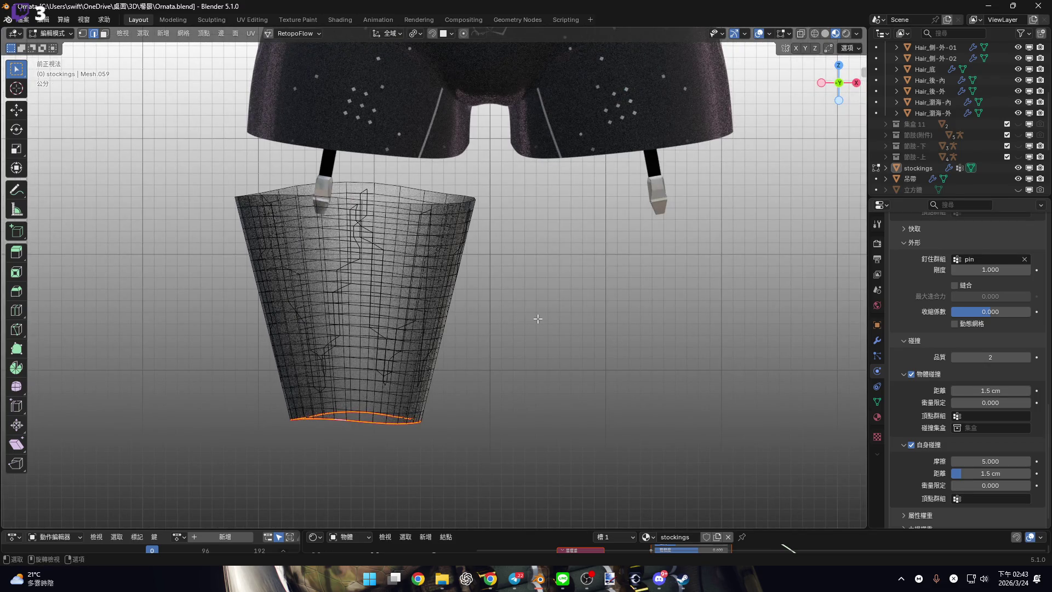
In Object Mode, add a plane mesh and rotate it 90° on X to stand upright.
{"action": "key", "text": "Tab"}
{"action": "middle_click_drag", "start_coordinate": [539, 319], "coordinate": [682, 334], "text": "shift"}
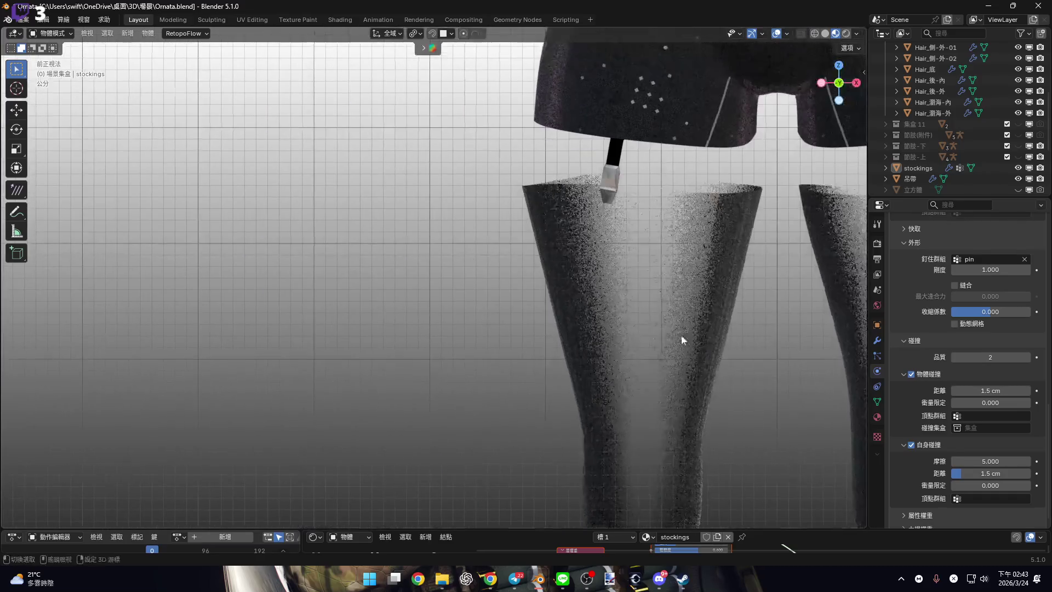
{"action": "scroll", "coordinate": [682, 335], "scroll_direction": "up", "scroll_amount": 2}
{"action": "key", "text": "shift+a"}
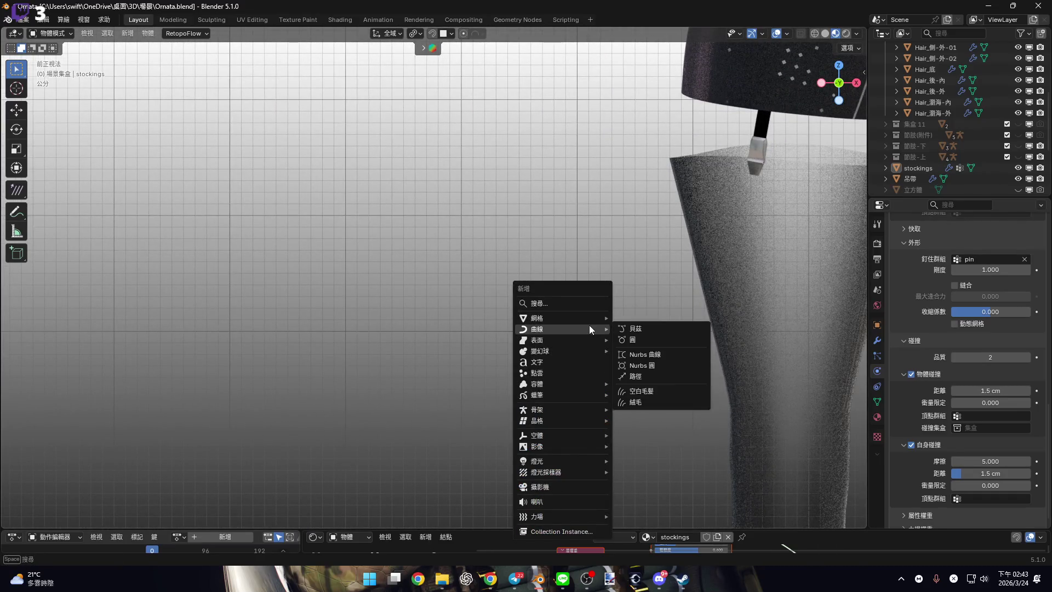
{"action": "mouse_move", "coordinate": [586, 319]}
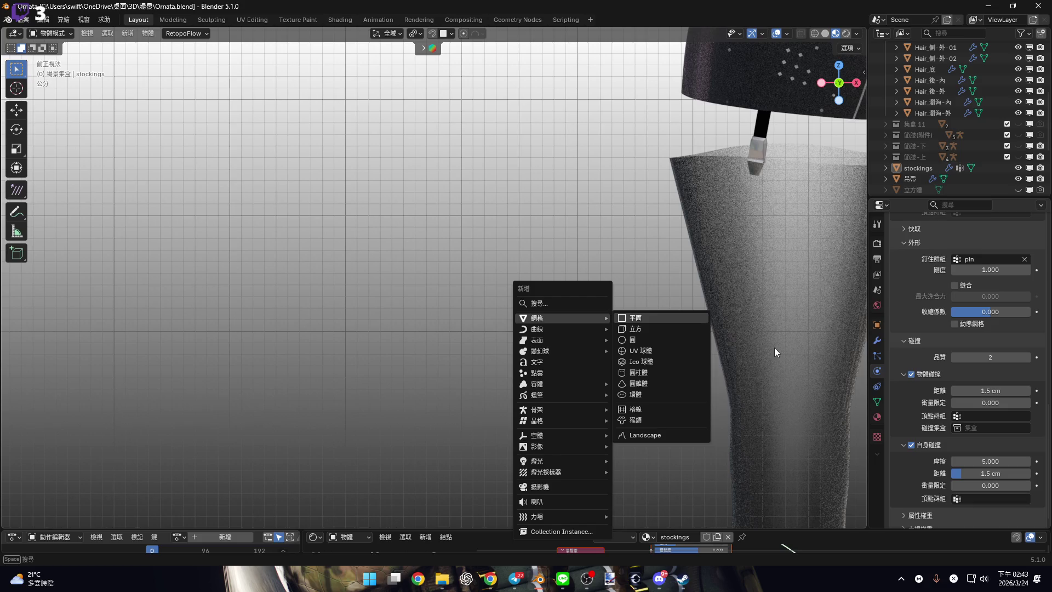
{"action": "left_click", "coordinate": [636, 318]}
{"action": "scroll", "coordinate": [619, 271], "scroll_direction": "down", "scroll_amount": 3}
{"action": "type", "text": "r"}
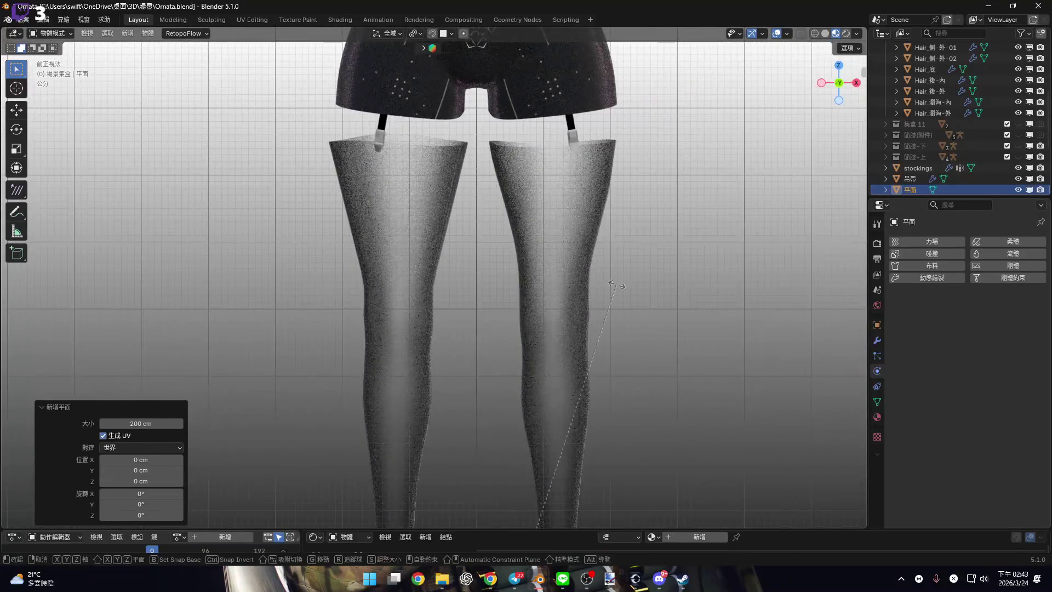
{"action": "type", "text": "x90"}
{"action": "key", "text": "Return"}
Scale the plane down, then undo to keep its original size.
{"action": "key", "text": "s"}
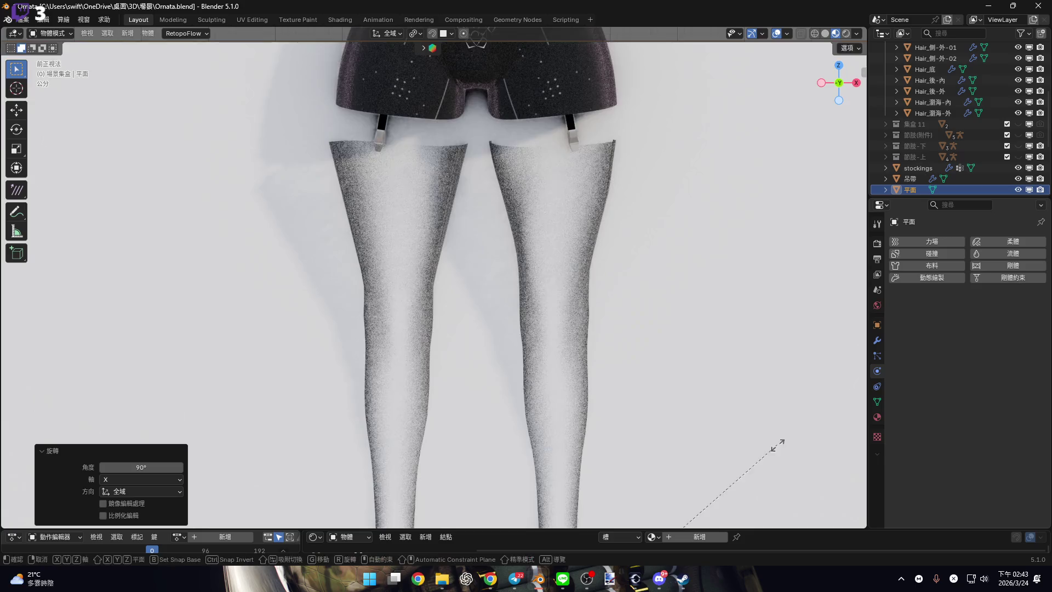
{"action": "scroll", "coordinate": [498, 265], "scroll_direction": "down", "scroll_amount": 4}
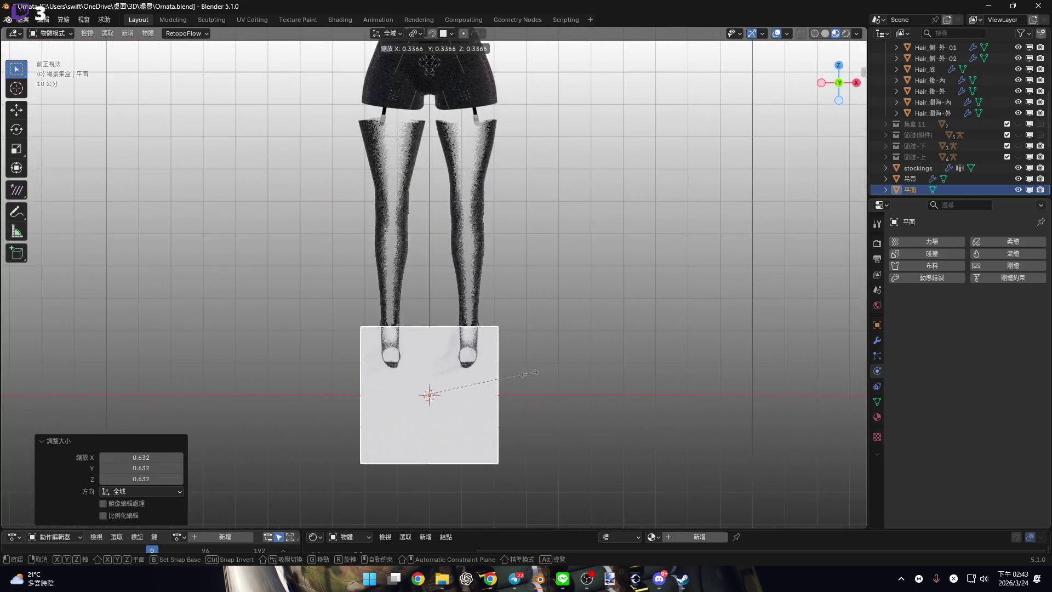
{"action": "left_click", "coordinate": [401, 427]}
{"action": "scroll", "coordinate": [400, 426], "scroll_direction": "up", "scroll_amount": 3}
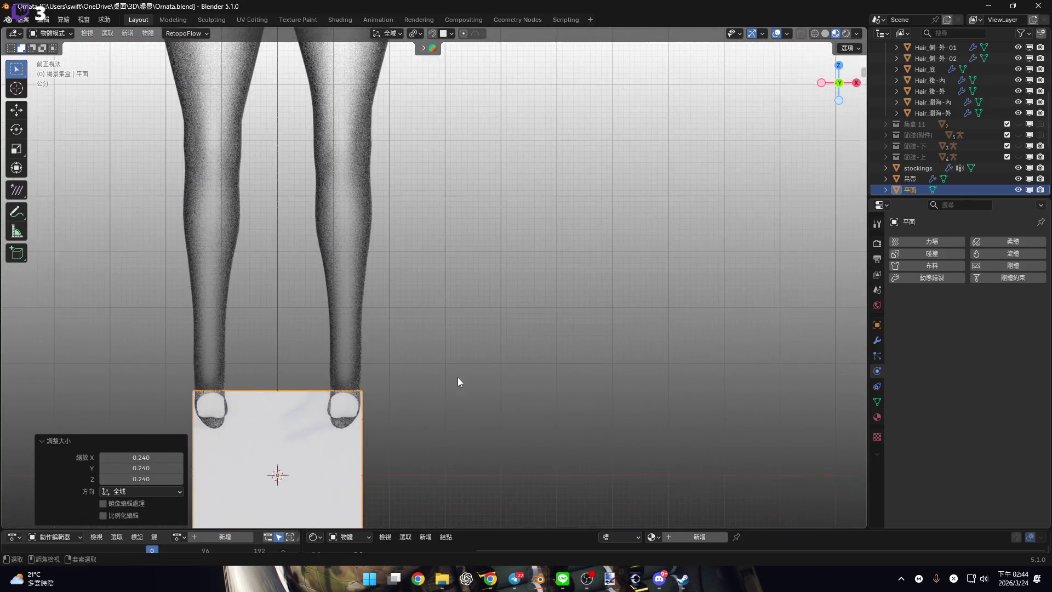
{"action": "key", "text": "ctrl+z"}
{"action": "scroll", "coordinate": [476, 284], "scroll_direction": "down", "scroll_amount": 3}
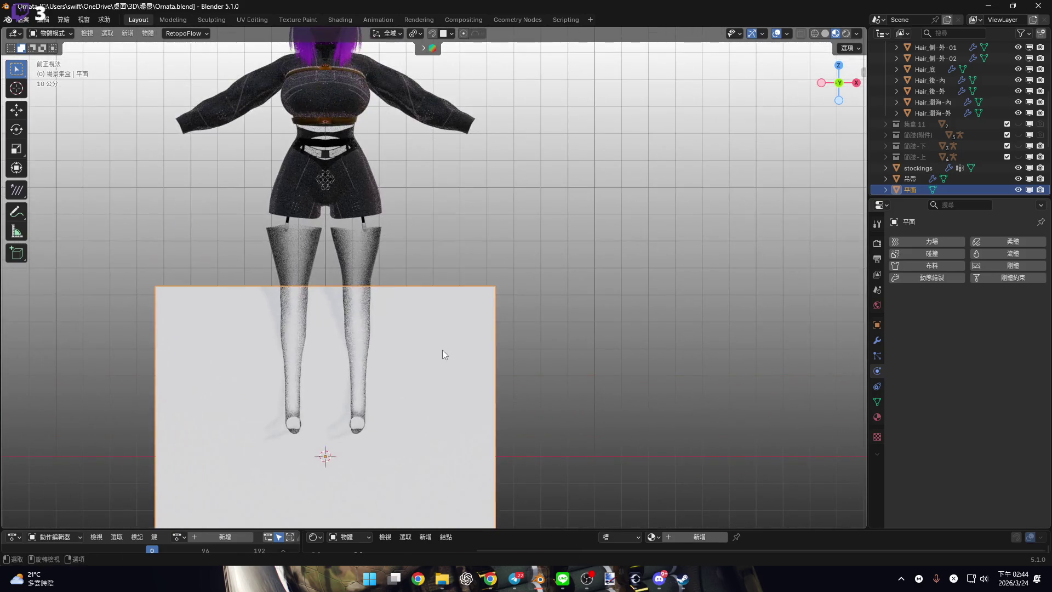
Move the plane 109.07 cm along X beside the character and raise it along Z.
{"action": "key", "text": "g"}
{"action": "key", "text": "x"}
{"action": "left_click", "coordinate": [689, 388]}
{"action": "middle_click_drag", "start_coordinate": [689, 388], "coordinate": [636, 453], "text": "shift"}
{"action": "key", "text": "g"}
{"action": "key", "text": "z"}
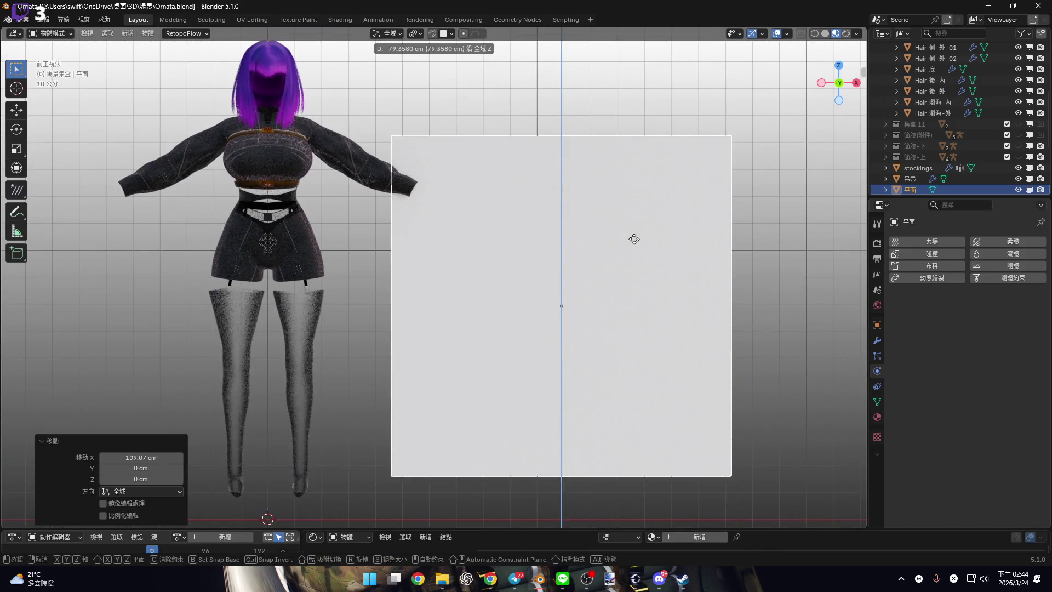
{"action": "left_click", "coordinate": [649, 273]}
{"action": "scroll", "coordinate": [609, 287], "scroll_direction": "up", "scroll_amount": 5}
{"action": "scroll", "coordinate": [609, 287], "scroll_direction": "down", "scroll_amount": 4}
{"action": "key", "text": "Tab"}
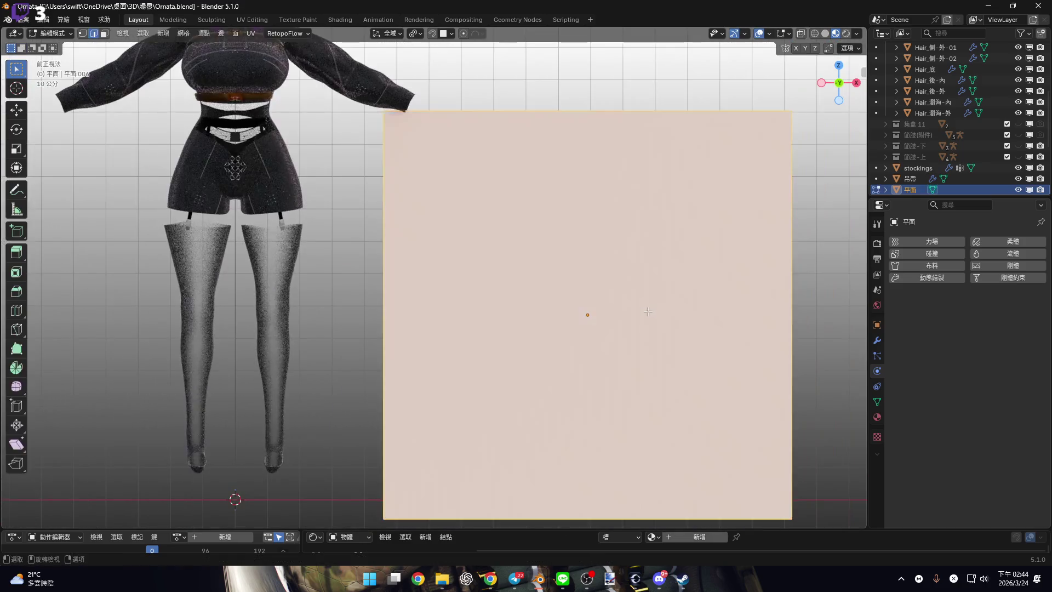
Subdivide the plane twice, the first at 10 cuts and the second at 4 cuts.
{"action": "right_click", "coordinate": [607, 202]}
{"action": "left_click", "coordinate": [614, 234]}
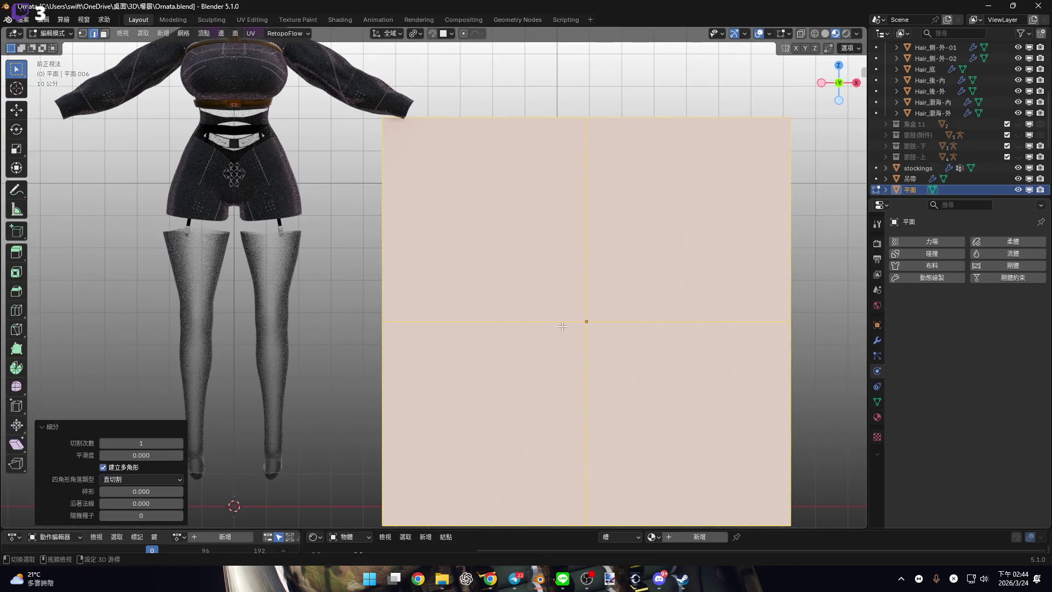
{"action": "left_click_drag", "start_coordinate": [125, 443], "coordinate": [160, 442]}
{"action": "right_click", "coordinate": [602, 235]}
{"action": "left_click", "coordinate": [623, 233]}
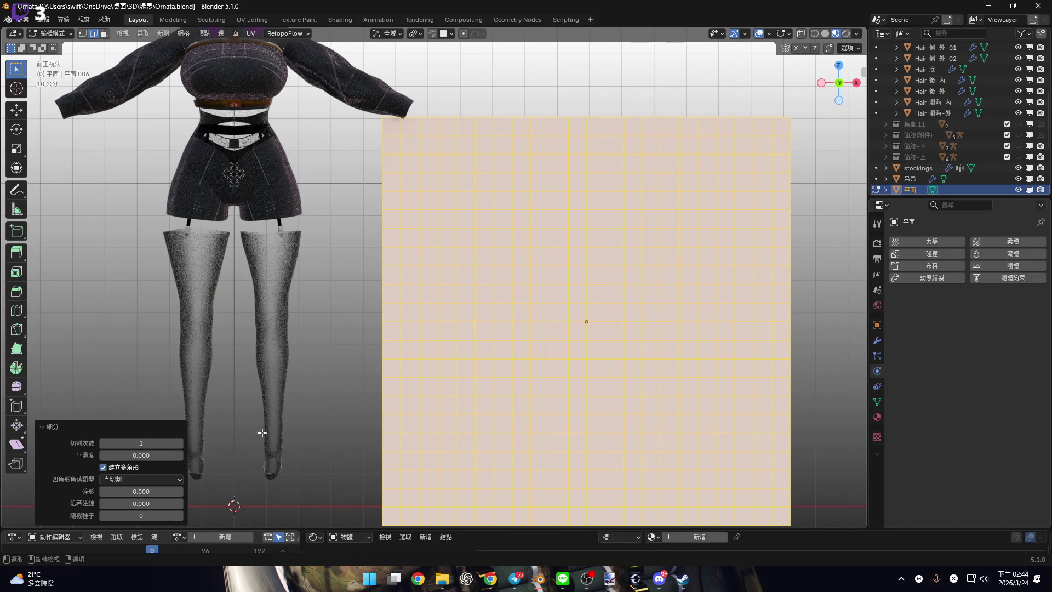
{"action": "left_click", "coordinate": [143, 444]}
{"action": "type", "text": "4"}
{"action": "key", "text": "Return"}
Select the plane's top edge loop and add a new vertex group, 群組.
{"action": "scroll", "coordinate": [495, 305], "scroll_direction": "up", "scroll_amount": 3}
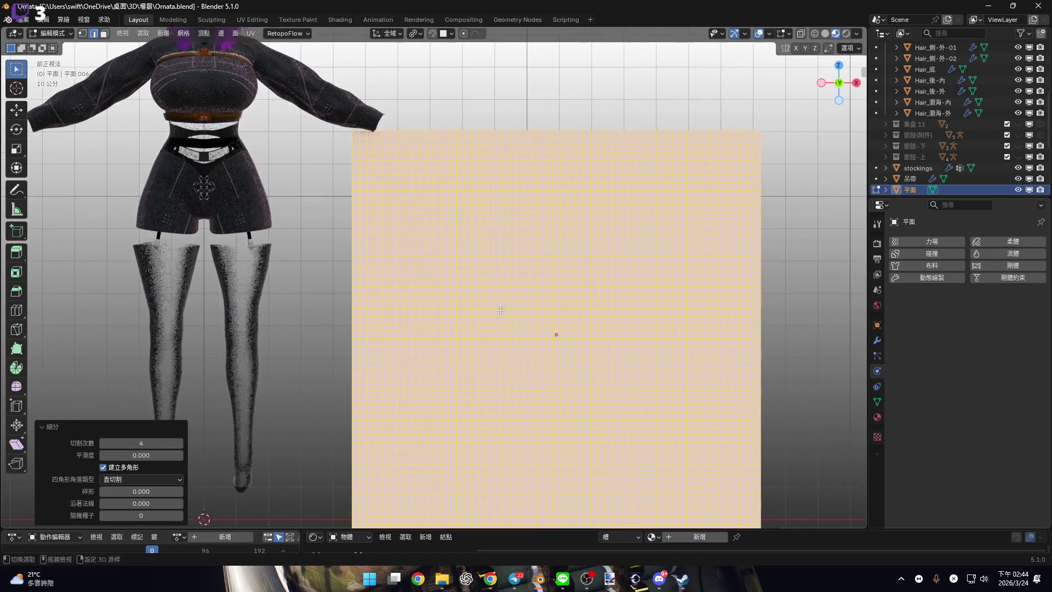
{"action": "scroll", "coordinate": [586, 255], "scroll_direction": "down", "scroll_amount": 1}
{"action": "scroll", "coordinate": [603, 300], "scroll_direction": "up", "scroll_amount": 1}
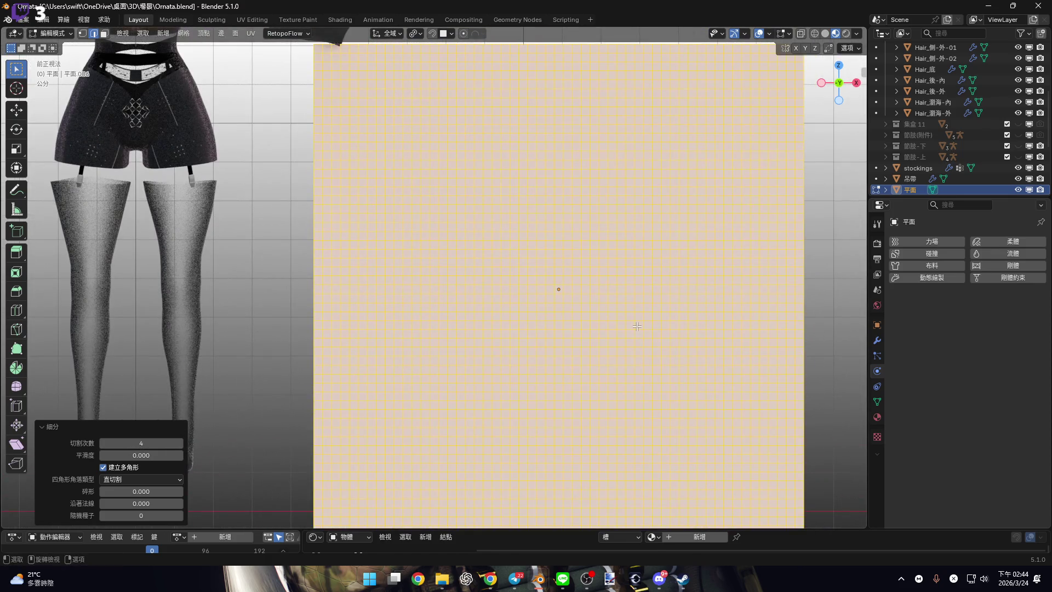
{"action": "scroll", "coordinate": [637, 325], "scroll_direction": "down", "scroll_amount": 1}
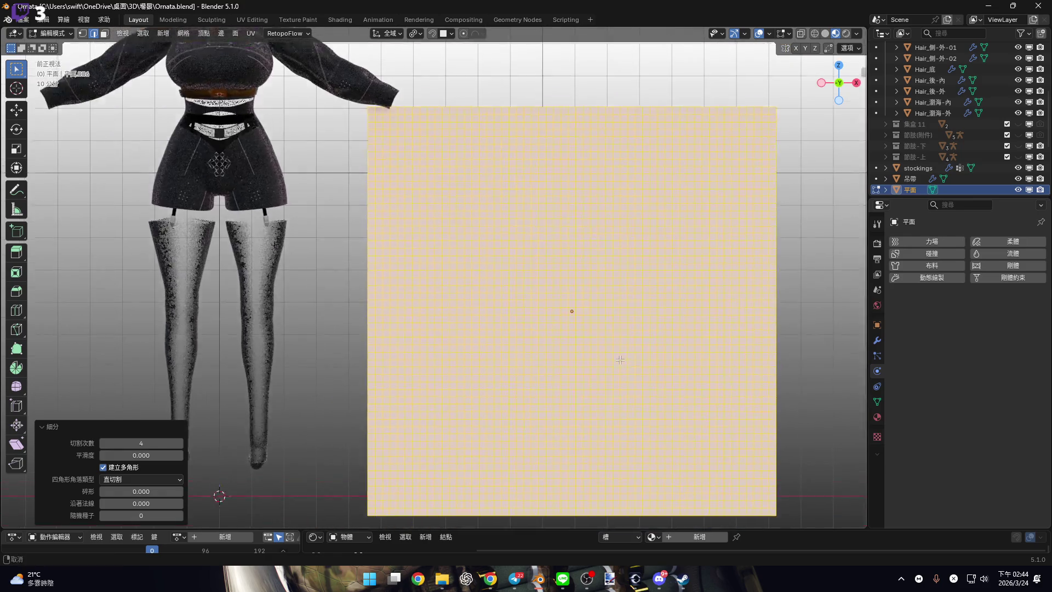
{"action": "scroll", "coordinate": [571, 382], "scroll_direction": "up", "scroll_amount": 1}
{"action": "middle_click_drag", "start_coordinate": [571, 382], "coordinate": [589, 500], "text": "shift"}
{"action": "scroll", "coordinate": [508, 221], "scroll_direction": "up", "scroll_amount": 2}
{"action": "left_click", "coordinate": [508, 220], "text": "alt"}
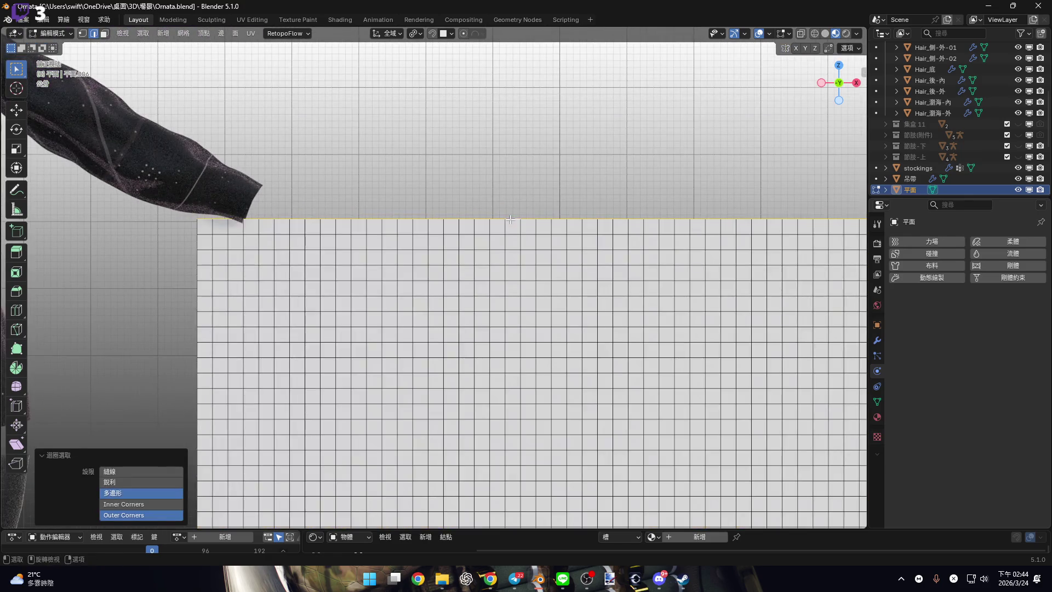
{"action": "scroll", "coordinate": [508, 221], "scroll_direction": "down", "scroll_amount": 4}
{"action": "left_click", "coordinate": [877, 403]}
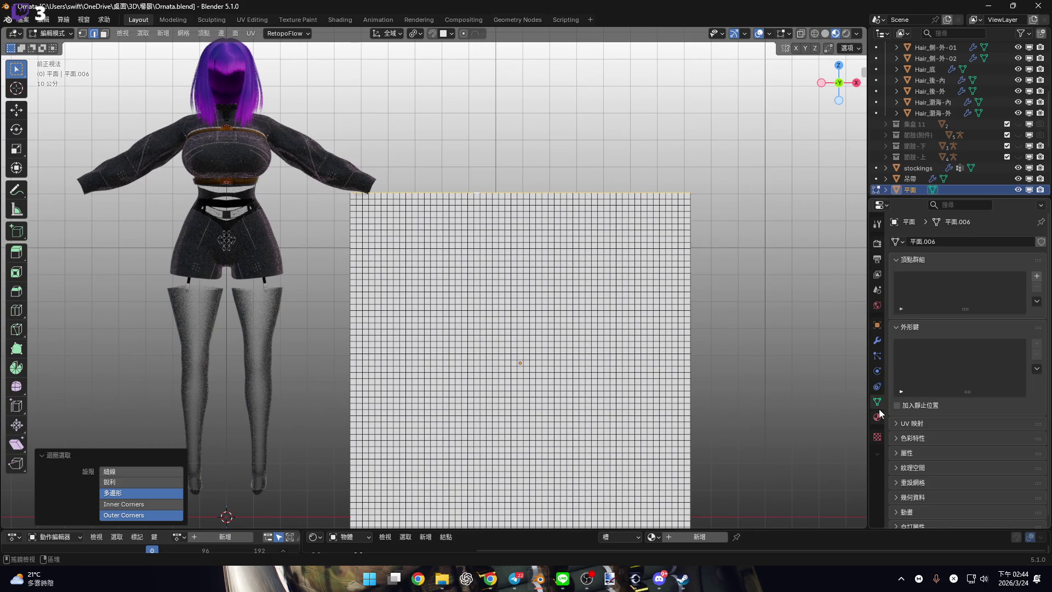
{"action": "left_click", "coordinate": [1036, 276]}
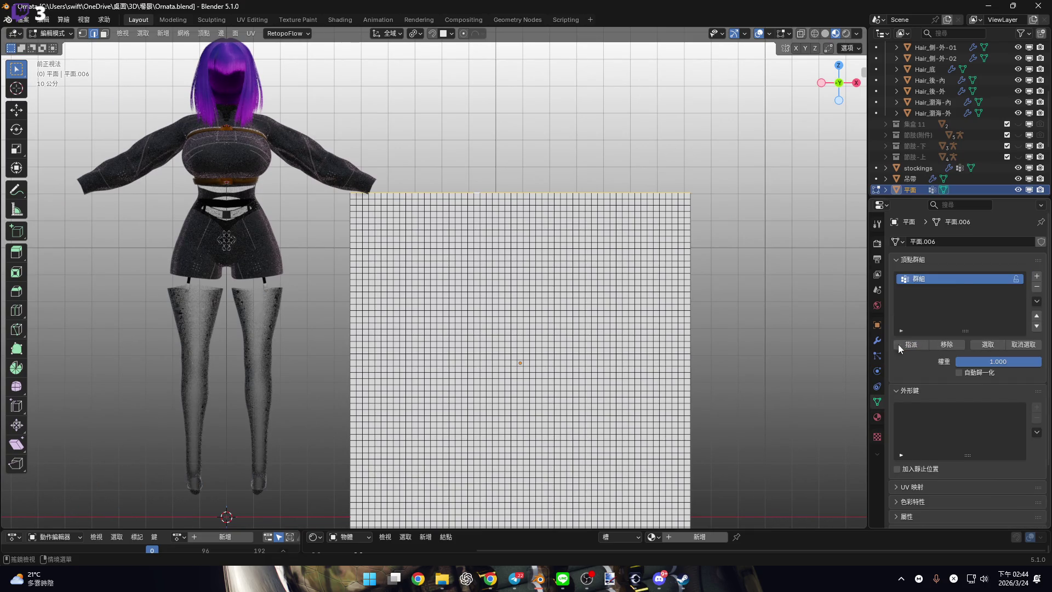
Switch to vertex select mode and pick the Knife tool.
{"action": "key", "text": "1"}
{"action": "middle_click_drag", "start_coordinate": [520, 361], "coordinate": [520, 225], "text": "shift"}
{"action": "scroll", "coordinate": [520, 224], "scroll_direction": "up", "scroll_amount": 1}
{"action": "scroll", "coordinate": [493, 315], "scroll_direction": "up", "scroll_amount": 1}
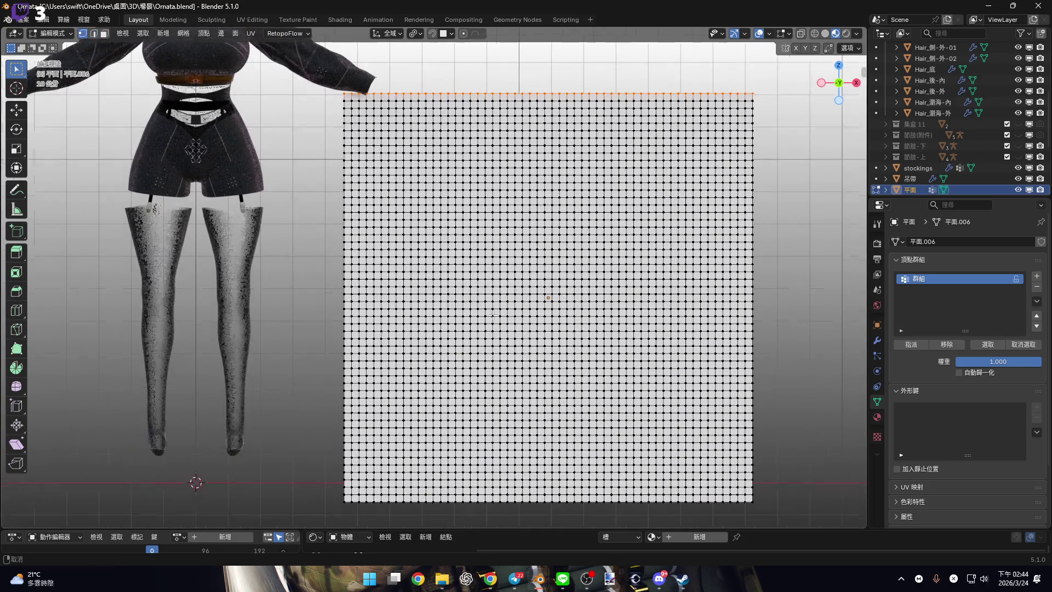
{"action": "middle_click_drag", "start_coordinate": [493, 314], "coordinate": [462, 310], "text": "shift"}
{"action": "left_click", "coordinate": [16, 329]}
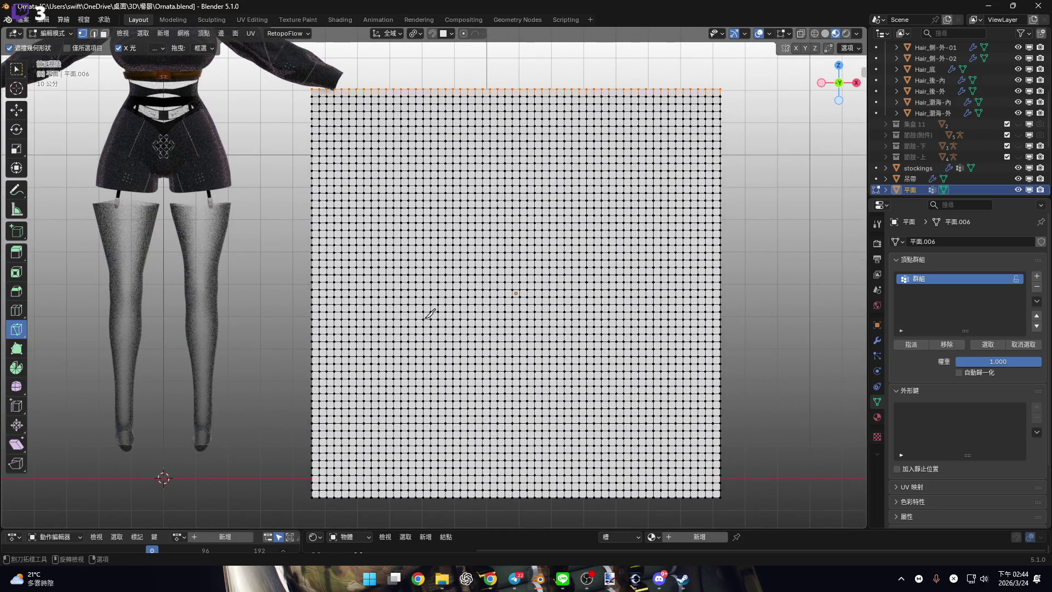
Draw looping knife cuts across the plane's grid and confirm them.
{"action": "scroll", "coordinate": [430, 313], "scroll_direction": "down", "scroll_amount": 2}
{"action": "mouse_move", "coordinate": [420, 364]}
{"action": "left_mouse_down"}
{"action": "mouse_move", "coordinate": [385, 329]}
{"action": "mouse_move", "coordinate": [488, 240]}
{"action": "left_mouse_up"}
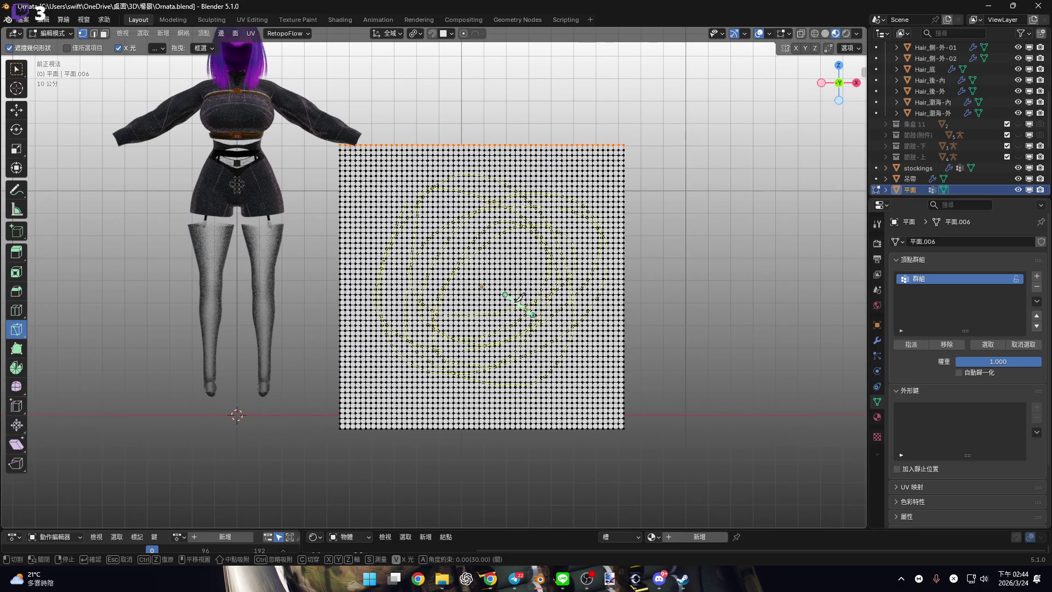
{"action": "scroll", "coordinate": [519, 302], "scroll_direction": "up", "scroll_amount": 5}
{"action": "scroll", "coordinate": [523, 337], "scroll_direction": "down", "scroll_amount": 3}
{"action": "scroll", "coordinate": [521, 337], "scroll_direction": "up", "scroll_amount": 1, "text": "shift"}
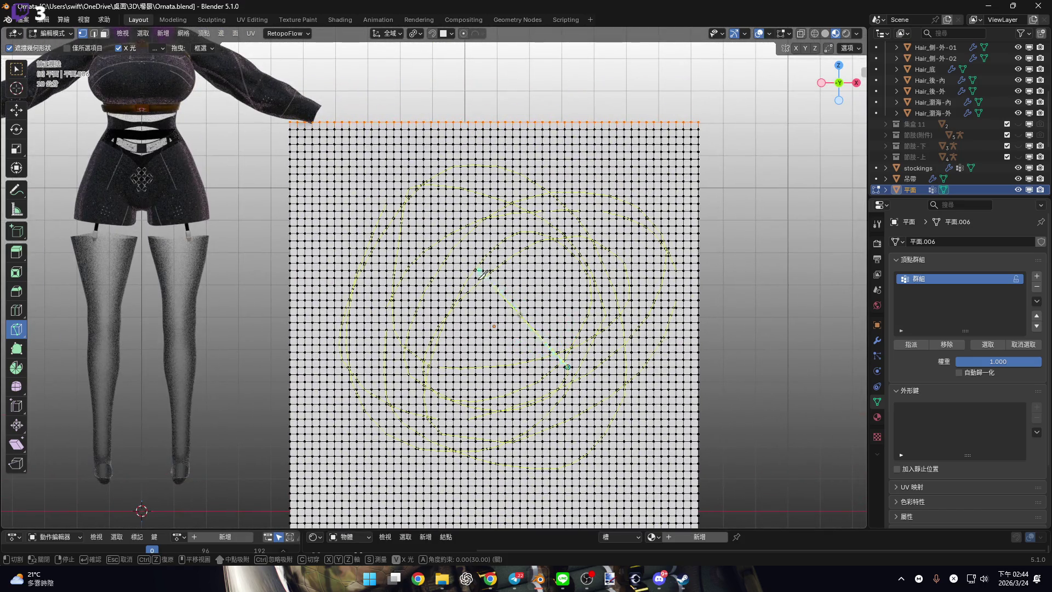
{"action": "left_click", "coordinate": [481, 274]}
{"action": "key", "text": "Return"}
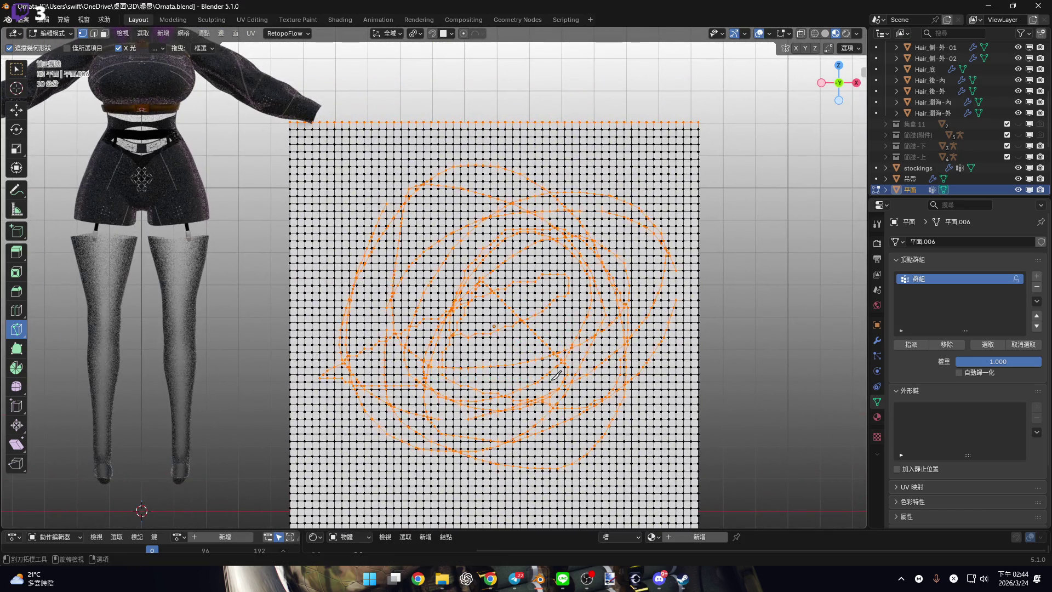
Split the mesh with Faces & Edges by Vertices, then return to the Select Box tool.
{"action": "middle_click_drag", "start_coordinate": [599, 374], "coordinate": [595, 341], "text": "shift"}
{"action": "key", "text": "alt+m"}
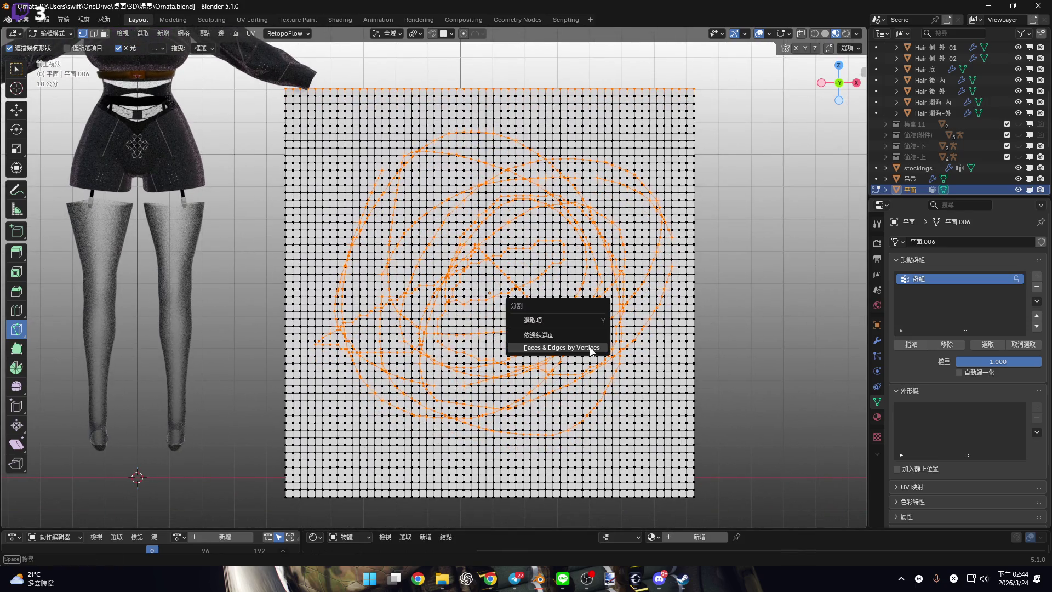
{"action": "left_click", "coordinate": [592, 348]}
{"action": "scroll", "coordinate": [576, 359], "scroll_direction": "up", "scroll_amount": 2}
{"action": "key", "text": "k"}
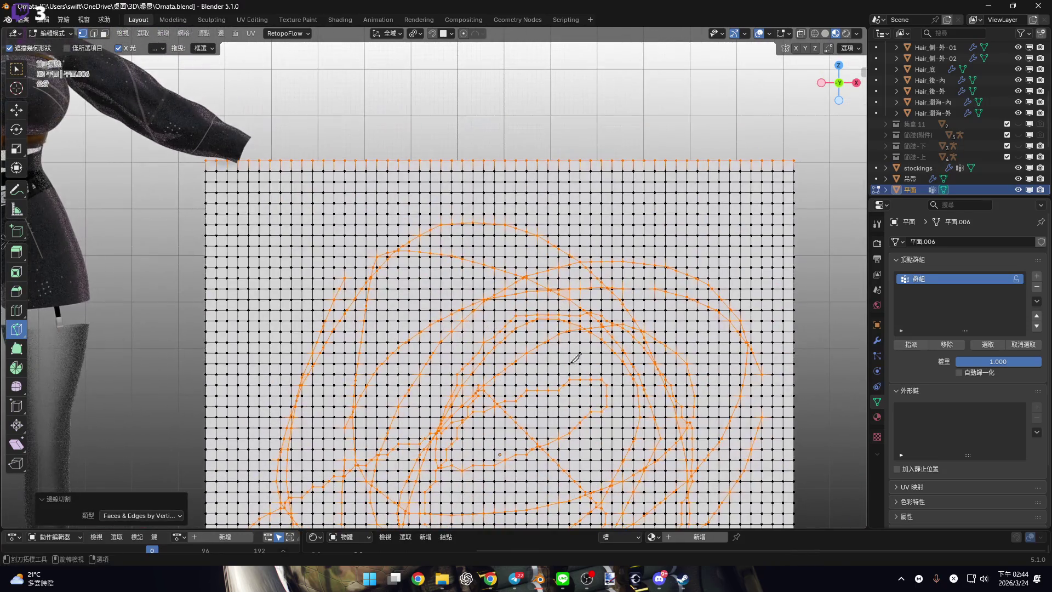
{"action": "left_click", "coordinate": [10, 70]}
{"action": "scroll", "coordinate": [567, 176], "scroll_direction": "down", "scroll_amount": 2}
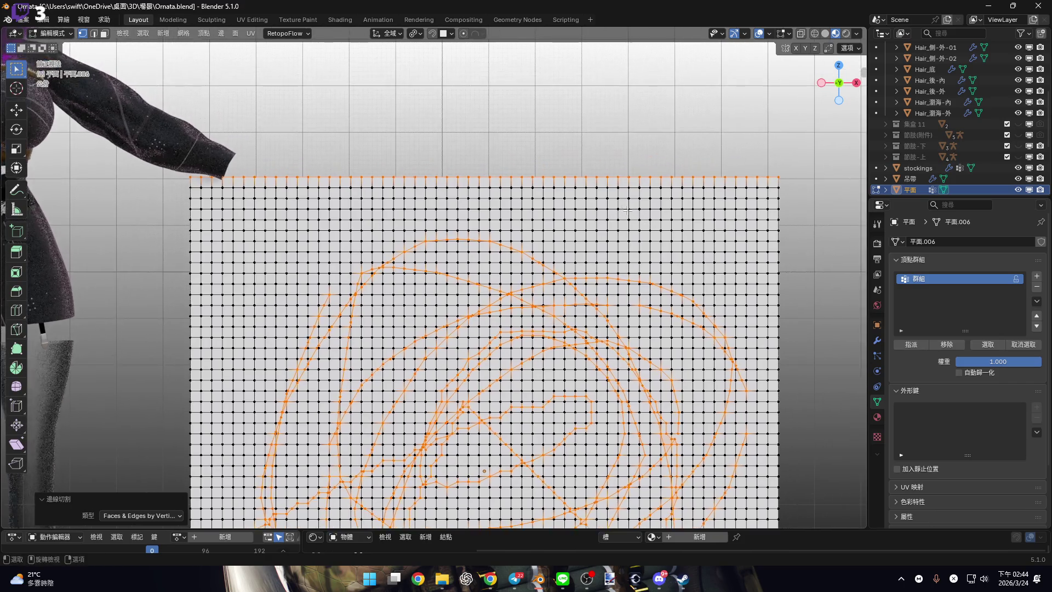
{"action": "left_click", "coordinate": [876, 341]}
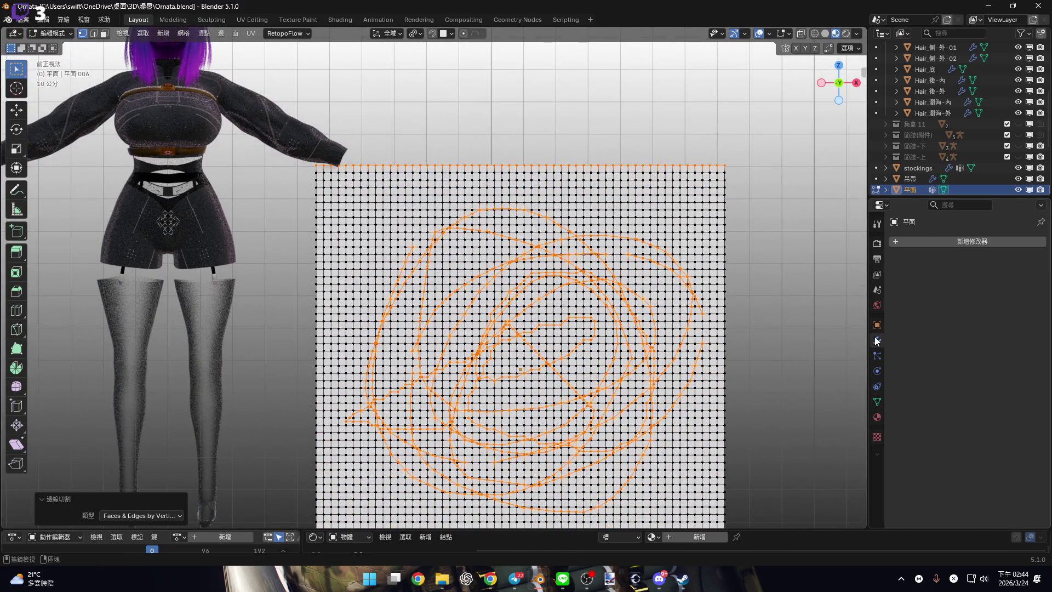
Back in Object Mode, add Cloth physics to the plane.
{"action": "left_click", "coordinate": [877, 371]}
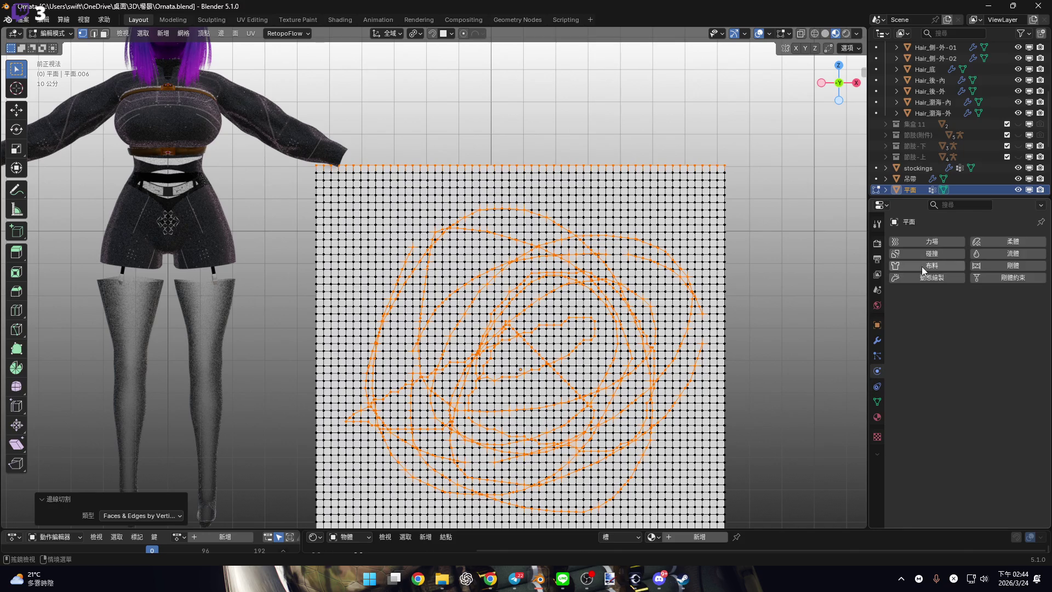
{"action": "key", "text": "Tab"}
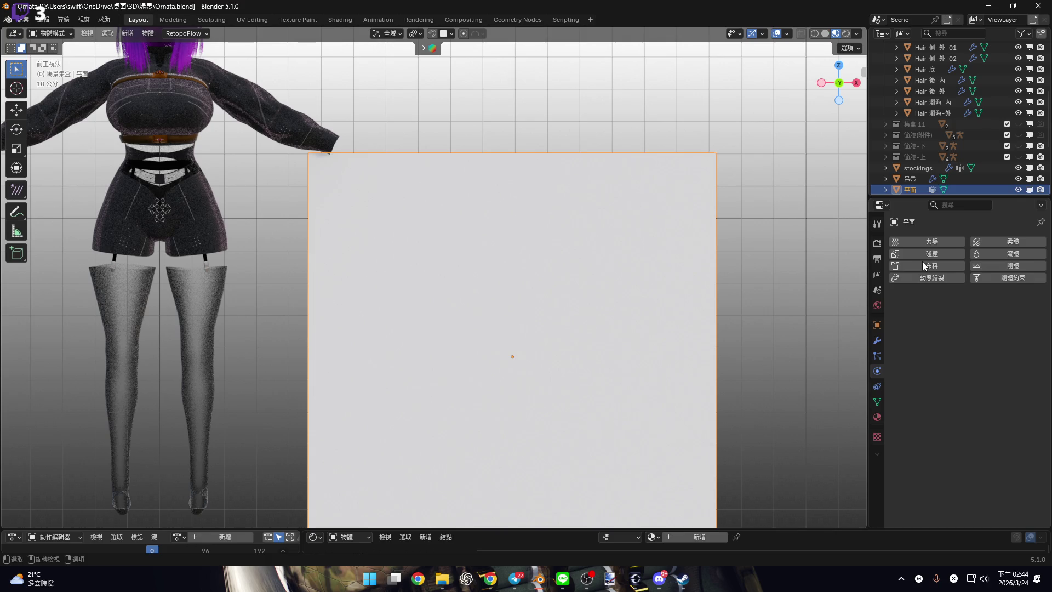
{"action": "left_click", "coordinate": [922, 265]}
{"action": "scroll", "coordinate": [557, 294], "scroll_direction": "down", "scroll_amount": 1}
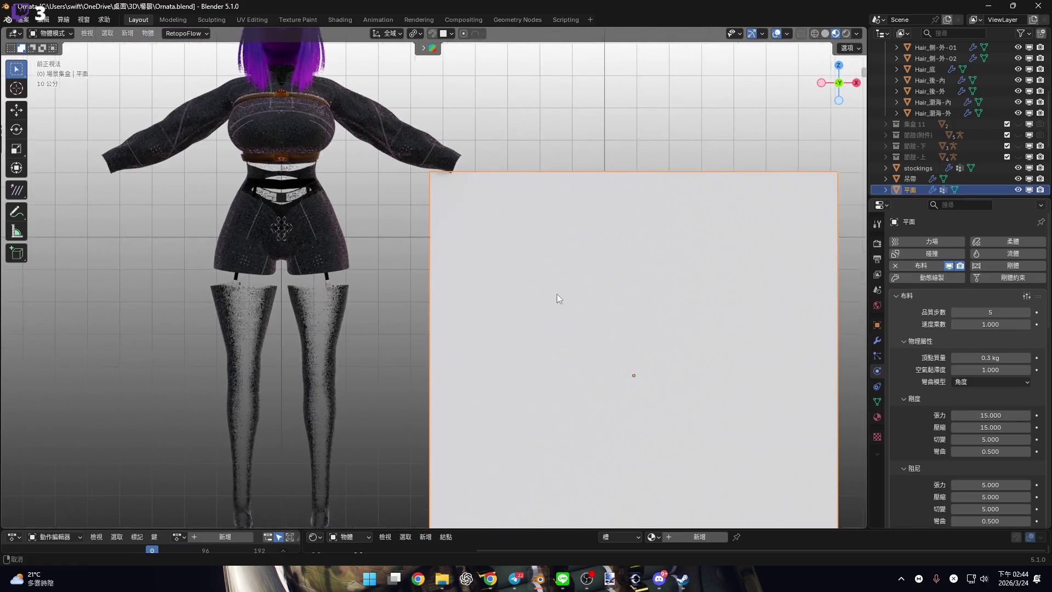
{"action": "scroll", "coordinate": [826, 360], "scroll_direction": "up", "scroll_amount": 1}
{"action": "scroll", "coordinate": [993, 404], "scroll_direction": "down", "scroll_amount": 15}
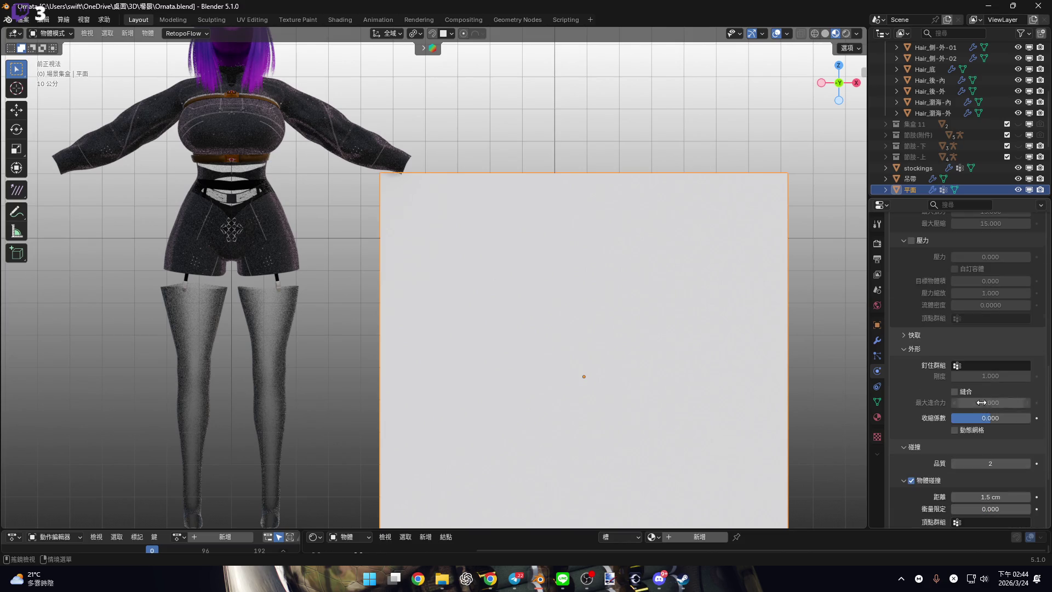
Set the cloth's Pin Group to 群組, enable self collision, and play the simulation.
{"action": "left_click", "coordinate": [988, 366]}
{"action": "left_click", "coordinate": [964, 384]}
{"action": "scroll", "coordinate": [1023, 451], "scroll_direction": "down", "scroll_amount": 4}
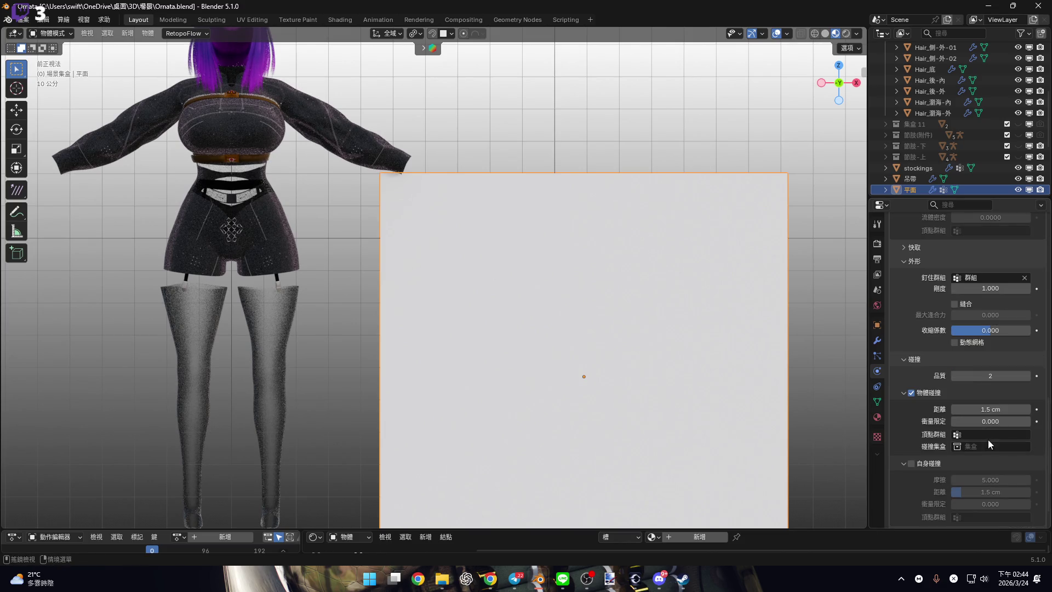
{"action": "scroll", "coordinate": [986, 438], "scroll_direction": "down", "scroll_amount": 1}
{"action": "left_click", "coordinate": [911, 435]}
{"action": "scroll", "coordinate": [670, 314], "scroll_direction": "up", "scroll_amount": 2, "text": "shift"}
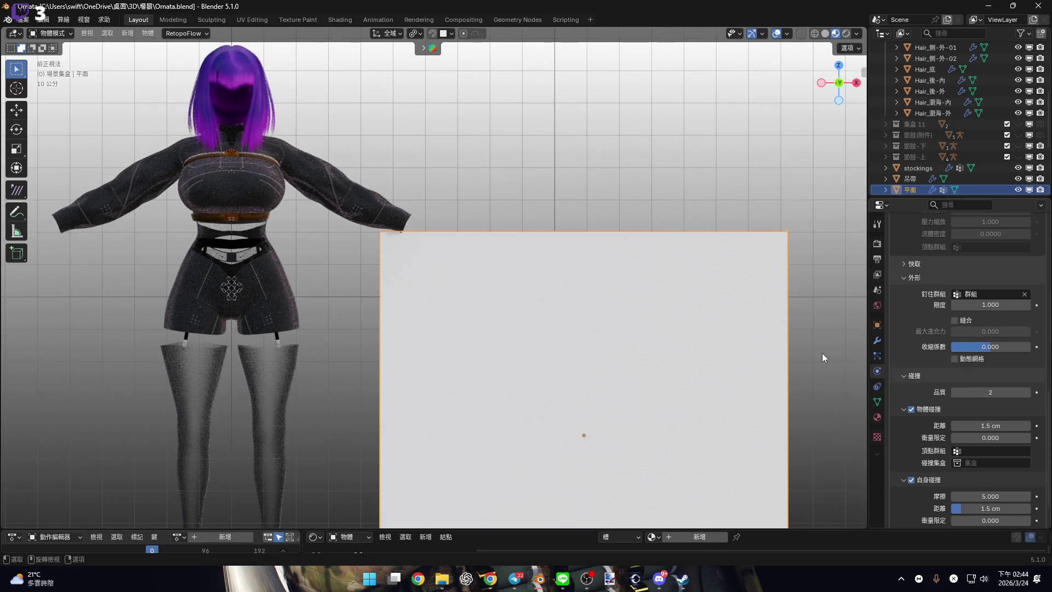
{"action": "scroll", "coordinate": [656, 256], "scroll_direction": "down", "scroll_amount": 2, "text": "shift"}
{"action": "key", "text": "space"}
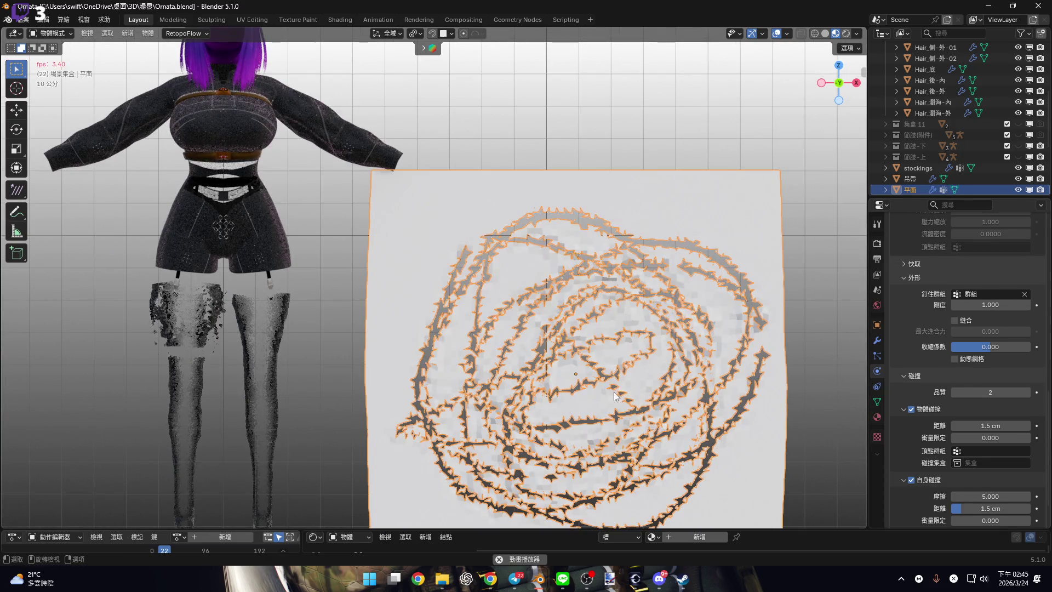
Stop playback at frame 22 and delete the test cloth plane from the Outliner.
{"action": "key", "text": "space"}
{"action": "scroll", "coordinate": [616, 396], "scroll_direction": "up", "scroll_amount": 3}
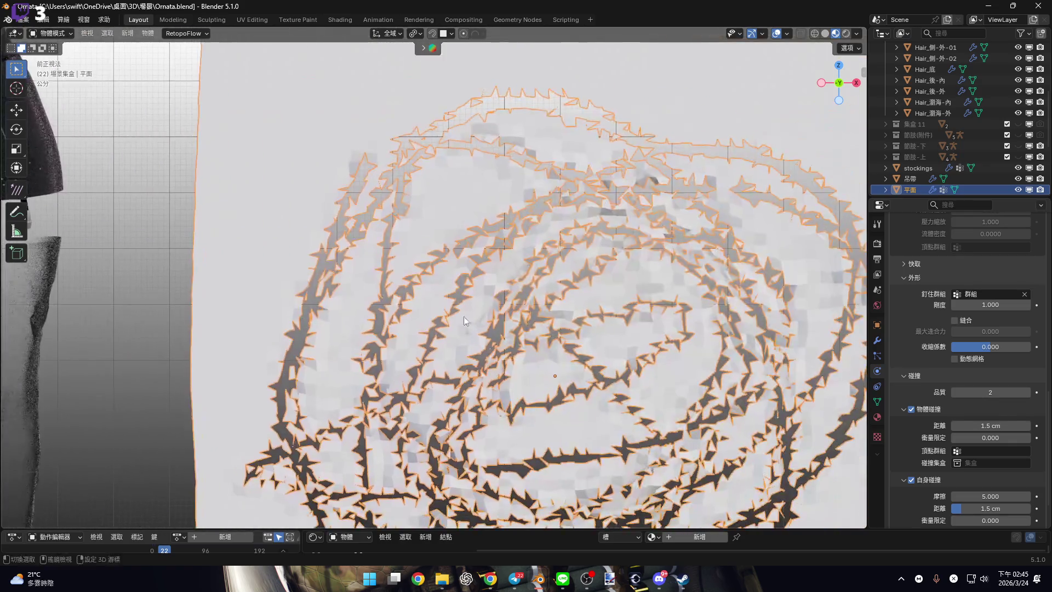
{"action": "scroll", "coordinate": [464, 320], "scroll_direction": "down", "scroll_amount": 5}
{"action": "right_click", "coordinate": [920, 197]}
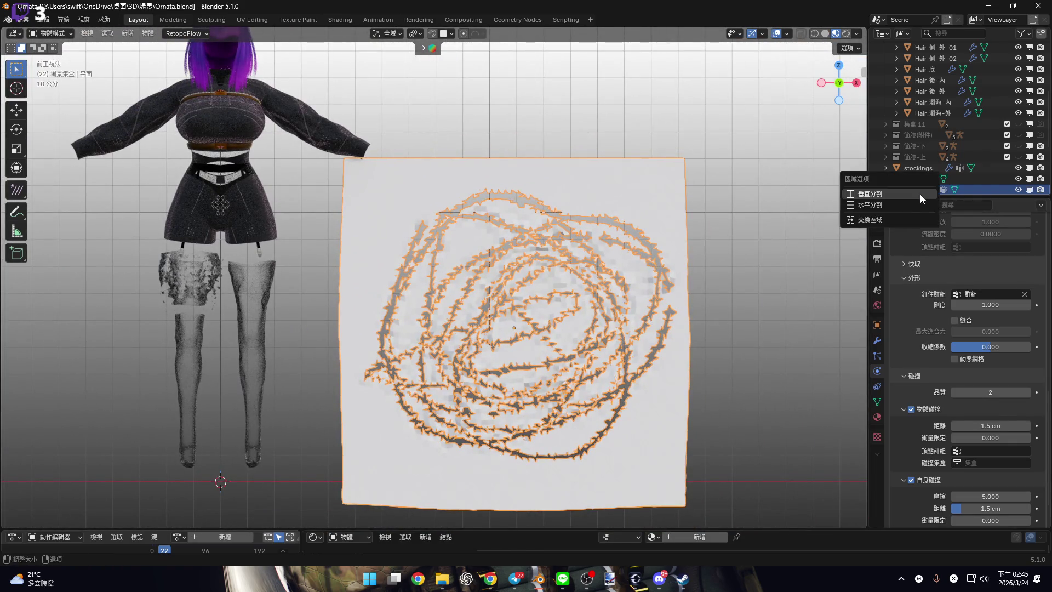
{"action": "right_click", "coordinate": [975, 186]}
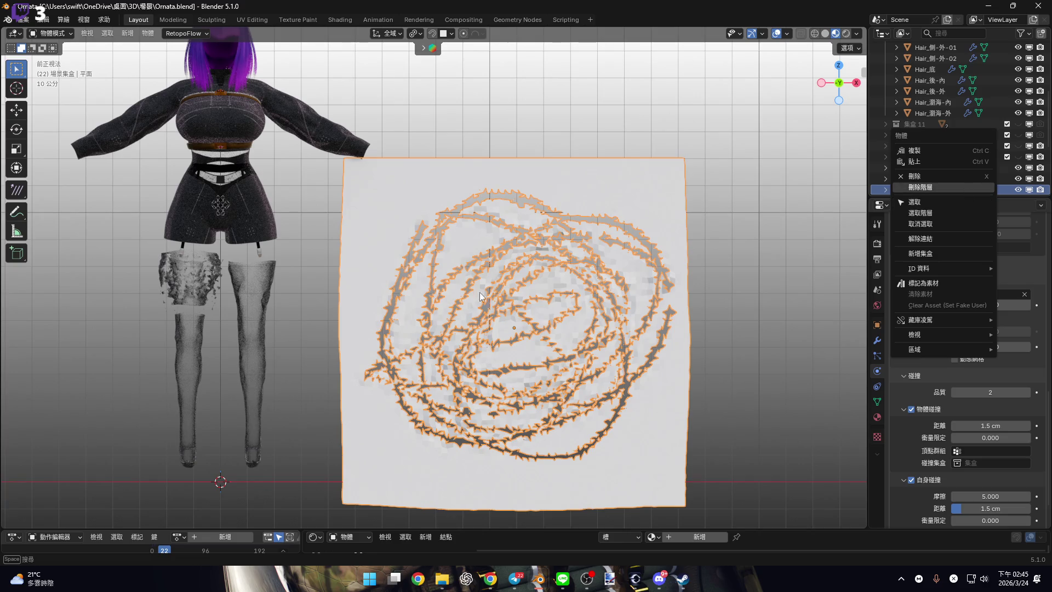
{"action": "key", "text": "Return"}
{"action": "scroll", "coordinate": [373, 303], "scroll_direction": "up", "scroll_amount": 10}
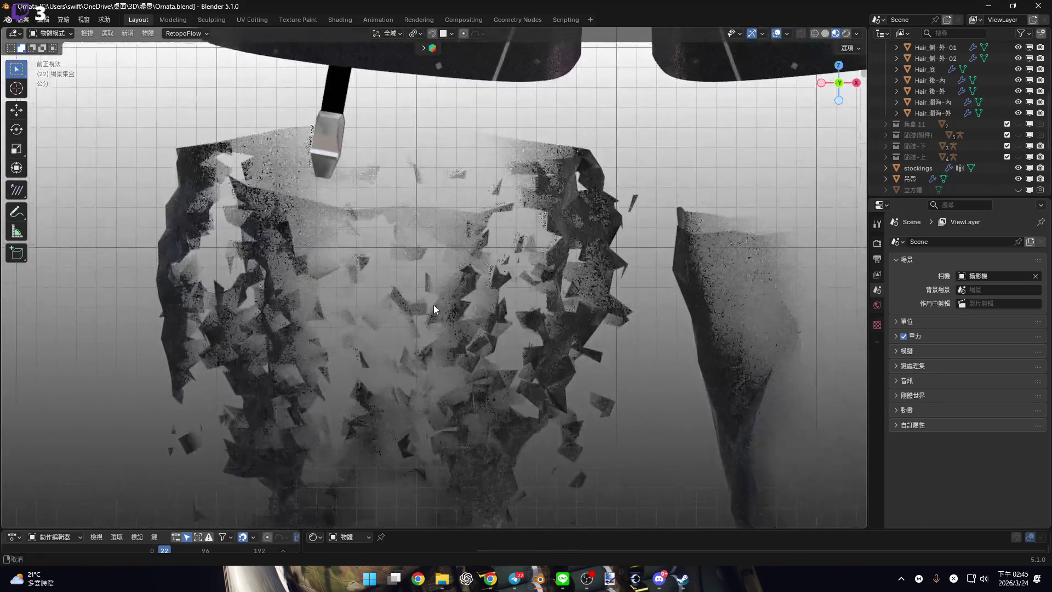
{"action": "scroll", "coordinate": [433, 305], "scroll_direction": "down", "scroll_amount": 3}
Select the stockings, enlarge the timeline, rewind to the first frame and replay.
{"action": "left_click", "coordinate": [433, 278]}
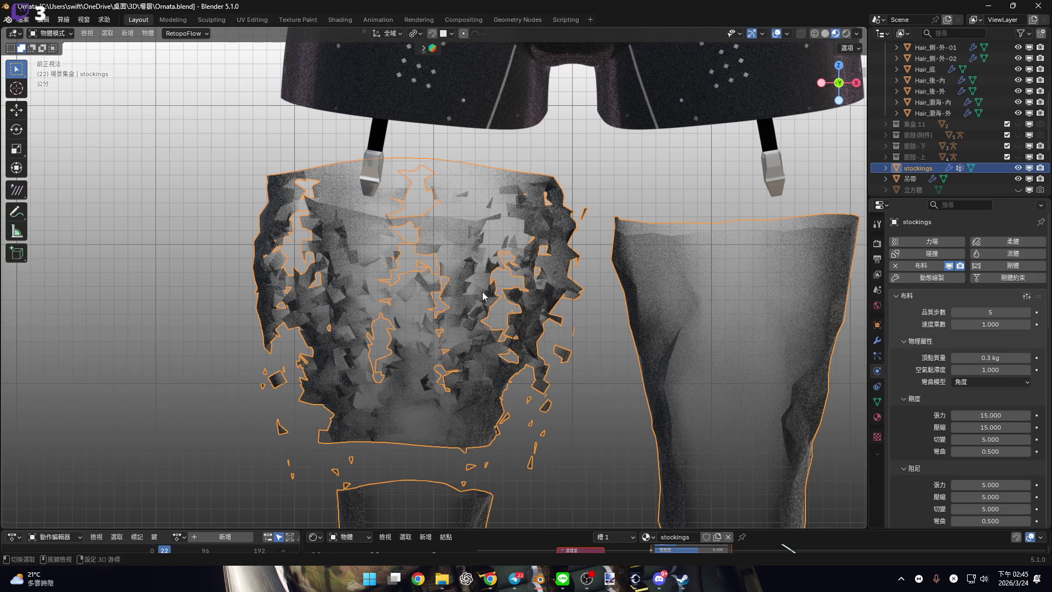
{"action": "middle_click_drag", "start_coordinate": [437, 274], "coordinate": [384, 255], "text": "shift"}
{"action": "left_click_drag", "start_coordinate": [164, 530], "coordinate": [165, 454]}
{"action": "key", "text": "shift+Left"}
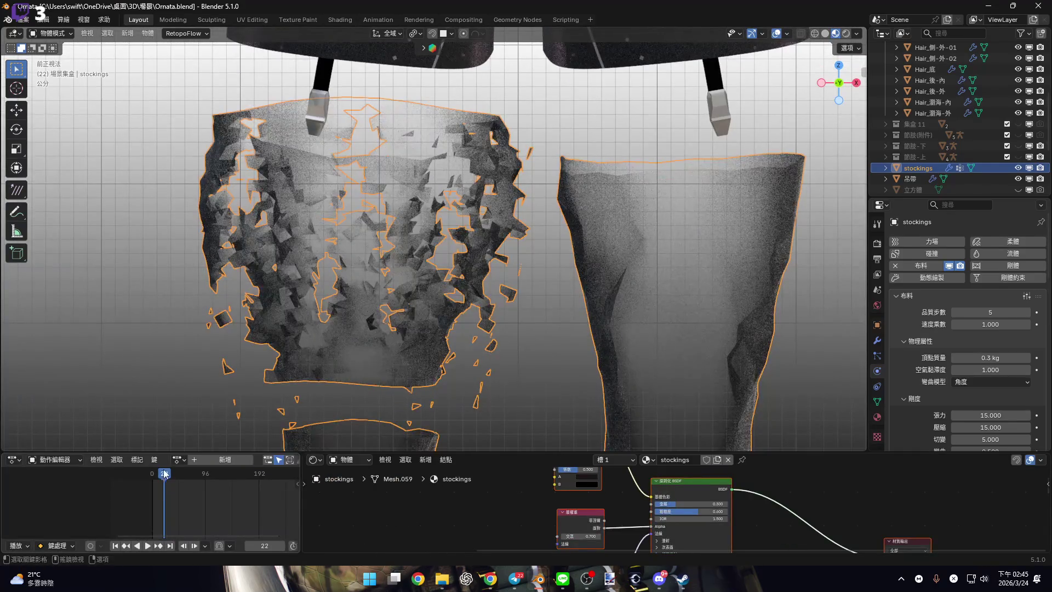
{"action": "key", "text": "space"}
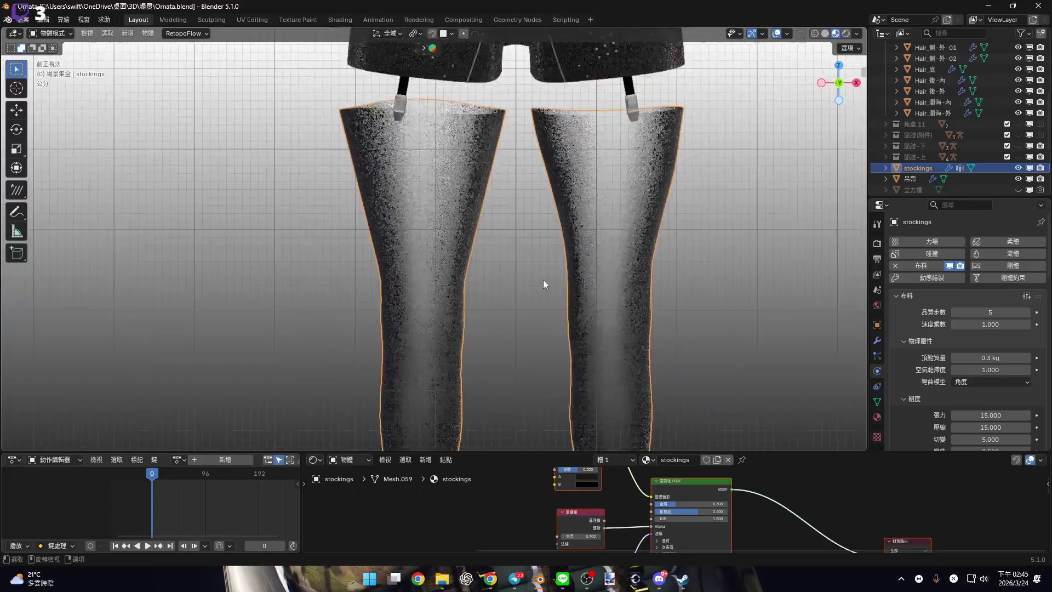
Stop playback, enter Edit Mode on the stockings and convert triangles to quads.
{"action": "key", "text": "Escape"}
{"action": "left_click_drag", "start_coordinate": [779, 450], "coordinate": [779, 536]}
{"action": "key", "text": "Tab"}
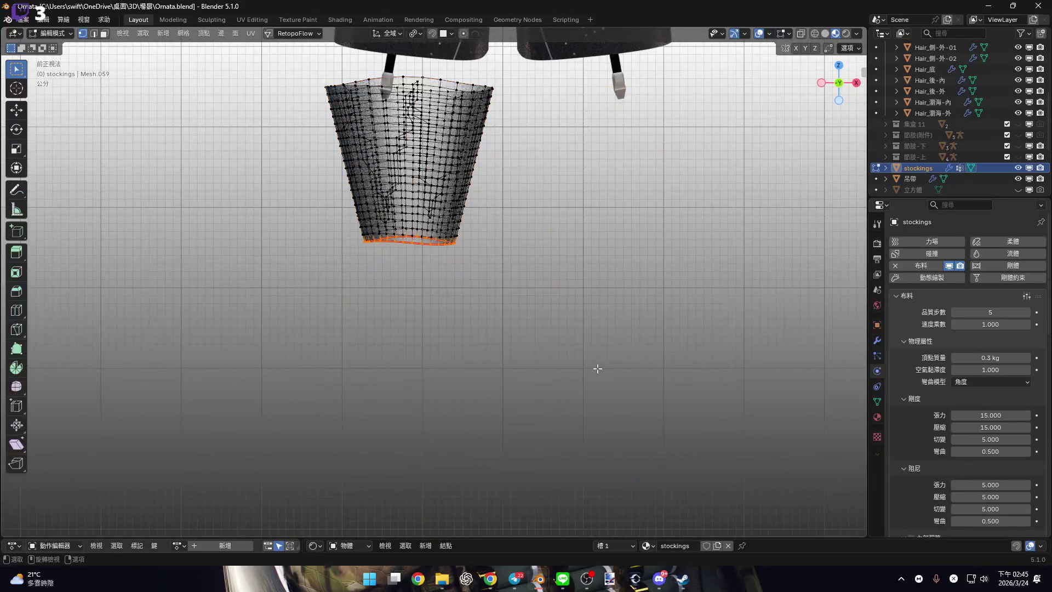
{"action": "scroll", "coordinate": [512, 273], "scroll_direction": "up", "scroll_amount": 2}
{"action": "key", "text": "alt+j"}
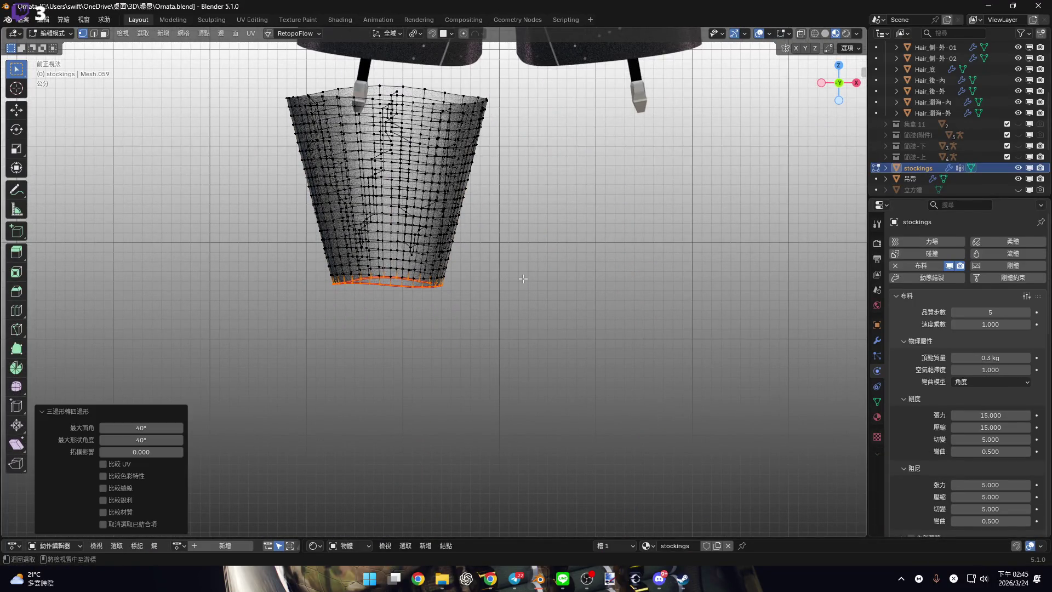
{"action": "scroll", "coordinate": [526, 288], "scroll_direction": "left", "scroll_amount": 2}
{"action": "scroll", "coordinate": [520, 295], "scroll_direction": "down", "scroll_amount": 2}
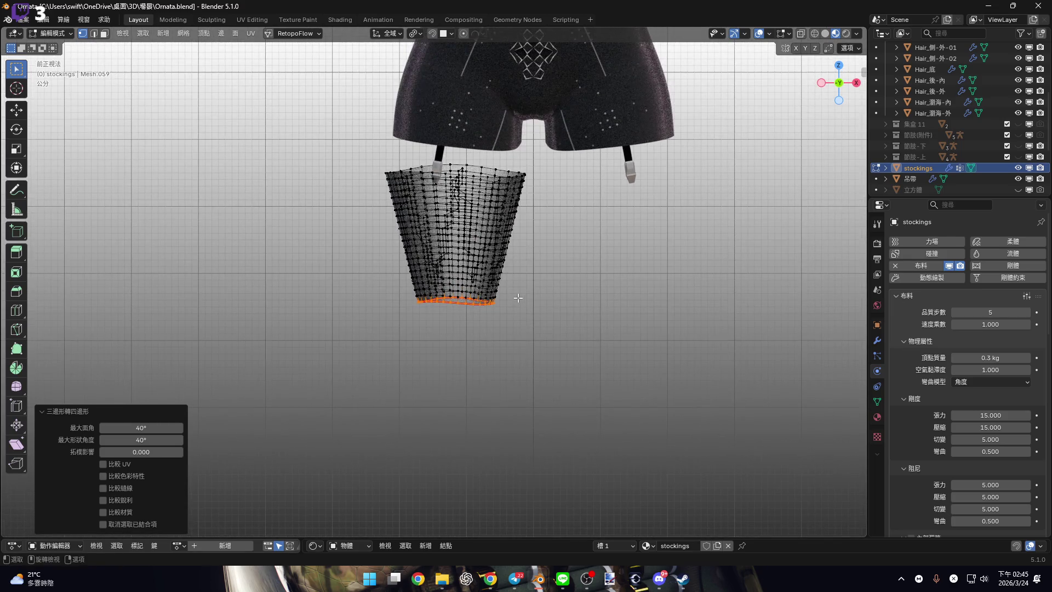
{"action": "mouse_move", "coordinate": [521, 293]}
{"action": "middle_mouse_down", "text": "shift"}
{"action": "mouse_move", "coordinate": [509, 280]}
{"action": "mouse_move", "coordinate": [529, 262]}
{"action": "mouse_move", "coordinate": [532, 277]}
{"action": "middle_mouse_up", "text": "shift"}
Reveal all hidden stocking geometry and check the stockings' modifiers.
{"action": "key", "text": "alt+h"}
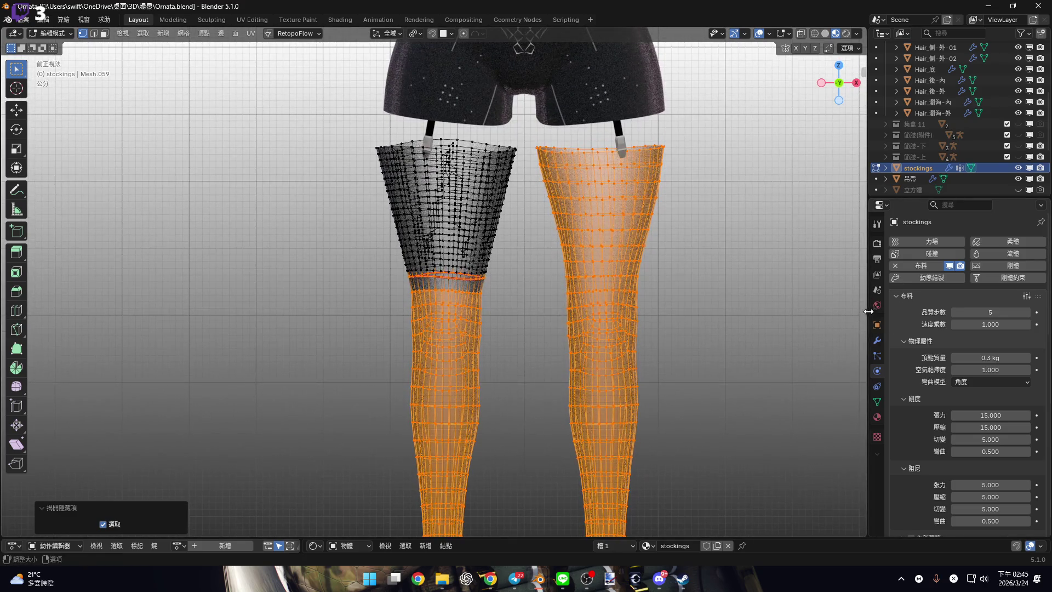
{"action": "left_click", "coordinate": [880, 336]}
{"action": "scroll", "coordinate": [505, 315], "scroll_direction": "up", "scroll_amount": 6}
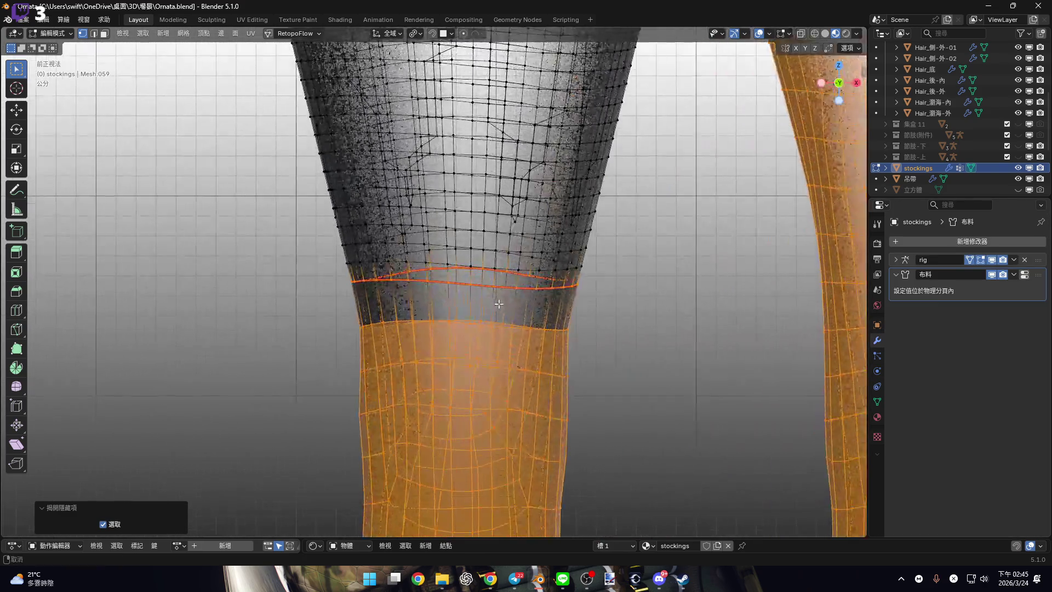
{"action": "scroll", "coordinate": [504, 316], "scroll_direction": "down", "scroll_amount": 5}
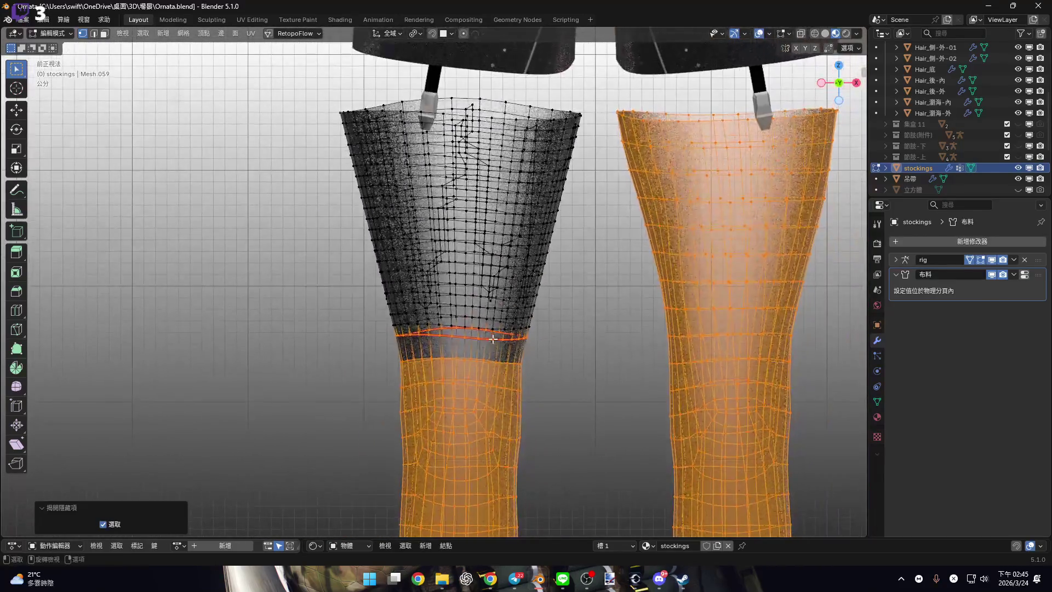
{"action": "scroll", "coordinate": [474, 339], "scroll_direction": "up", "scroll_amount": 2}
{"action": "middle_click_drag", "start_coordinate": [474, 340], "coordinate": [451, 320], "text": "shift"}
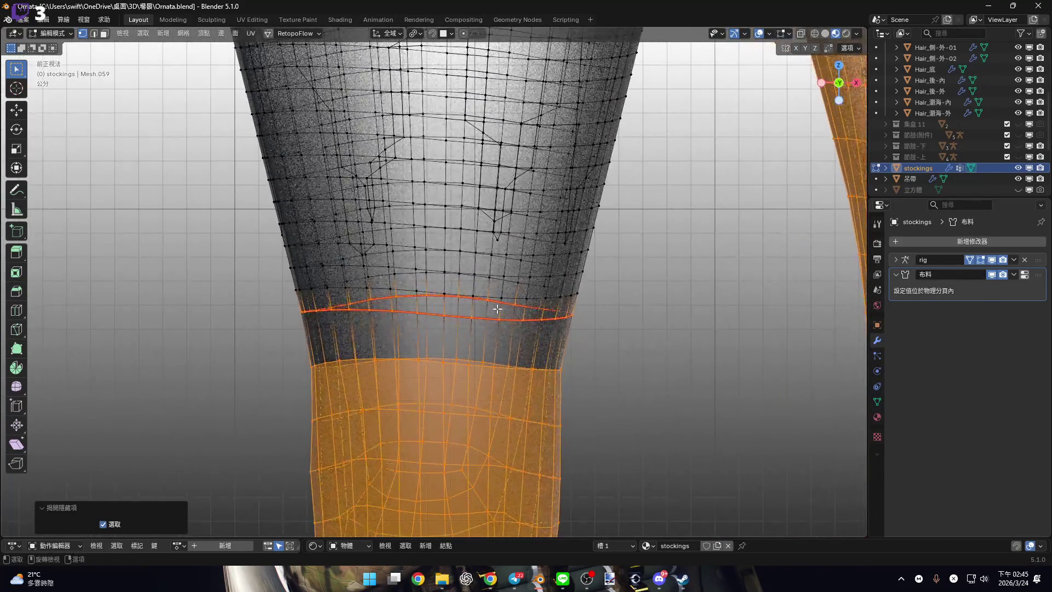
{"action": "scroll", "coordinate": [451, 320], "scroll_direction": "down", "scroll_amount": 2}
{"action": "middle_click_drag", "start_coordinate": [646, 299], "coordinate": [549, 310], "text": "shift"}
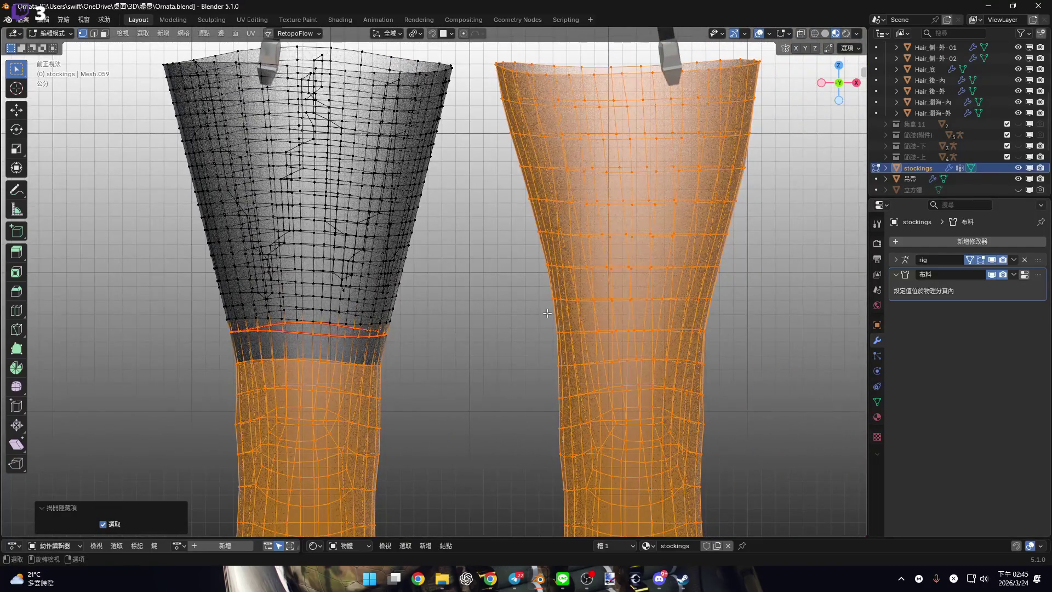
Hide all but the left thigh band, separate it into stockings.001, and unhide the rest.
{"action": "key", "text": "h"}
{"action": "scroll", "coordinate": [548, 310], "scroll_direction": "up", "scroll_amount": 5}
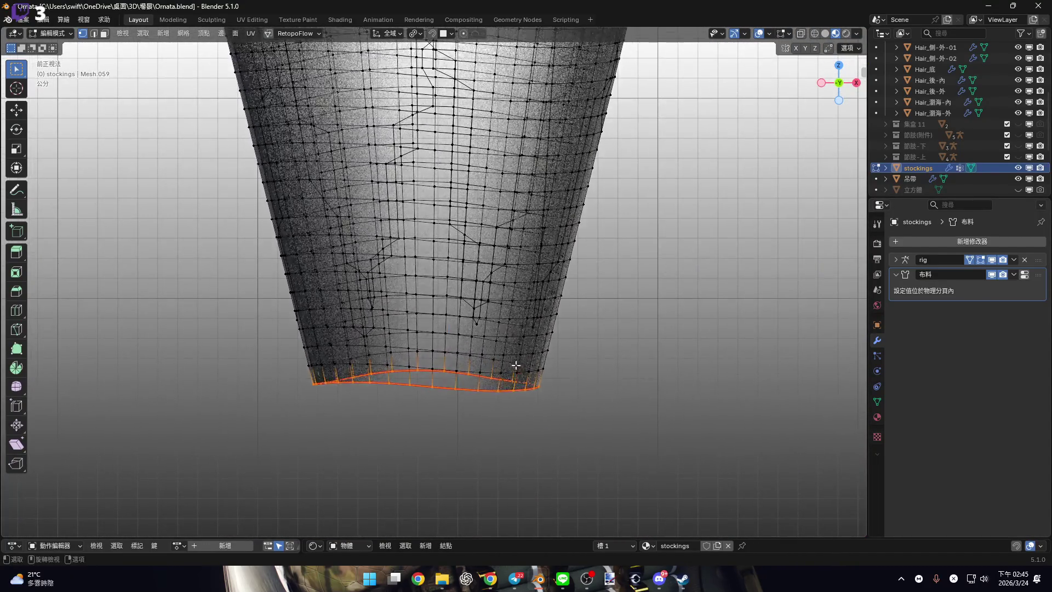
{"action": "key", "text": "a"}
{"action": "scroll", "coordinate": [497, 352], "scroll_direction": "down", "scroll_amount": 4}
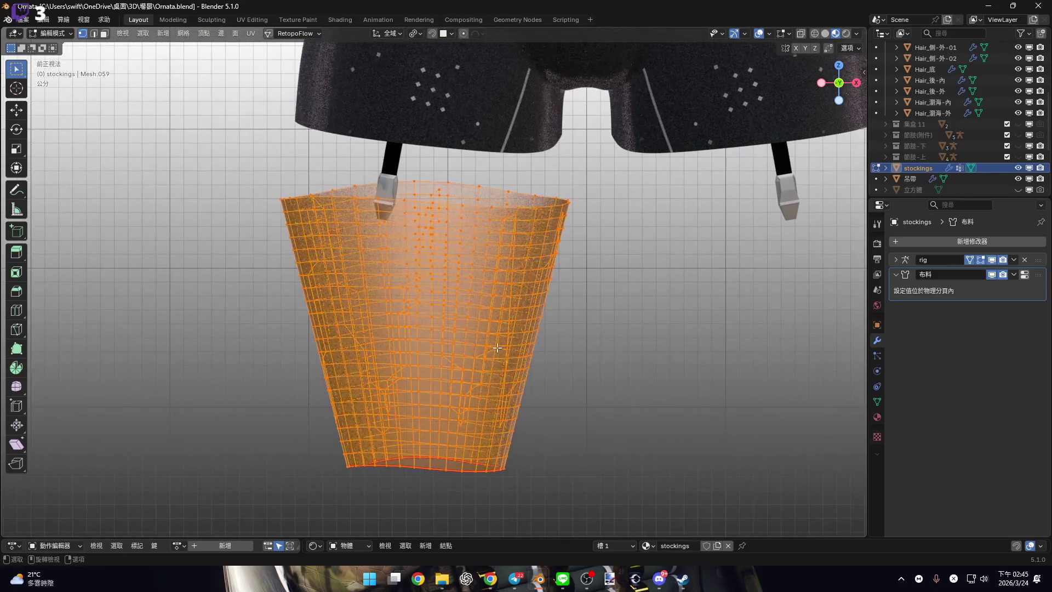
{"action": "key", "text": "p"}
{"action": "left_click", "coordinate": [498, 347]}
{"action": "scroll", "coordinate": [516, 318], "scroll_direction": "down", "scroll_amount": 2}
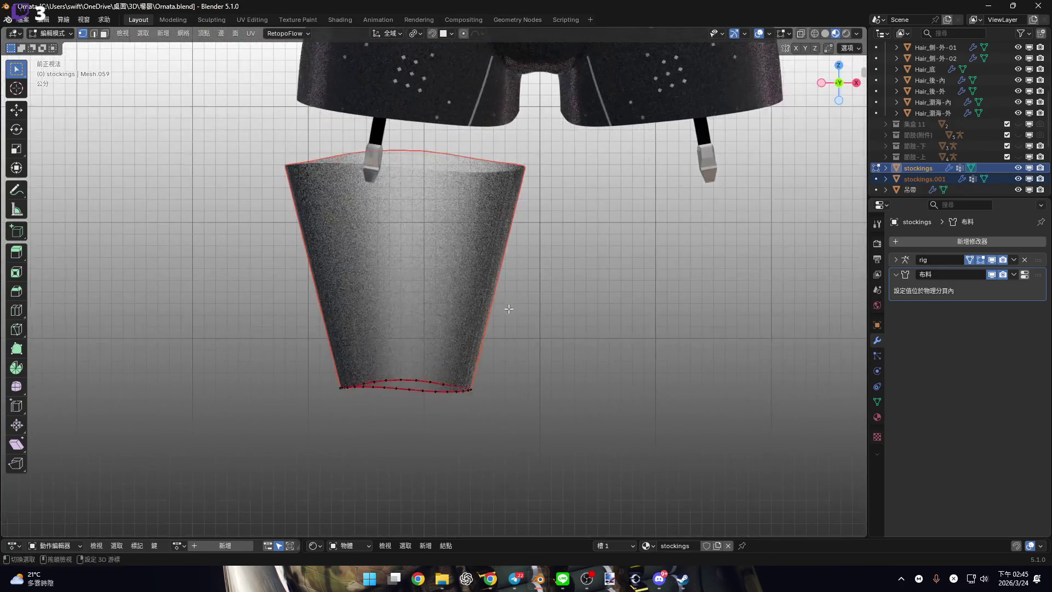
{"action": "middle_click_drag", "start_coordinate": [515, 319], "coordinate": [508, 305], "text": "shift"}
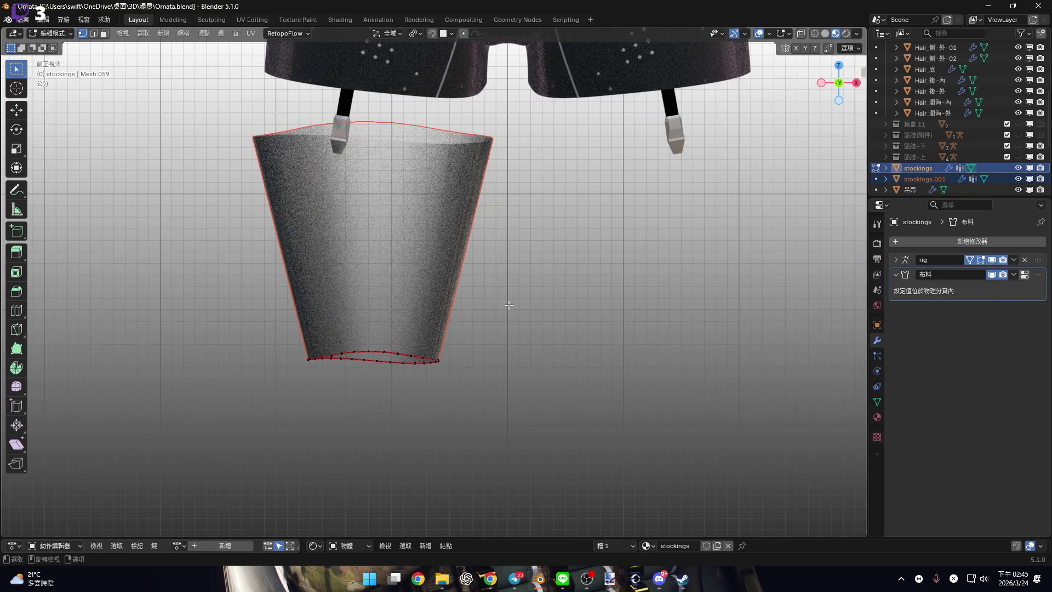
{"action": "key", "text": "alt+h"}
{"action": "middle_click_drag", "start_coordinate": [673, 394], "coordinate": [631, 339], "text": "shift"}
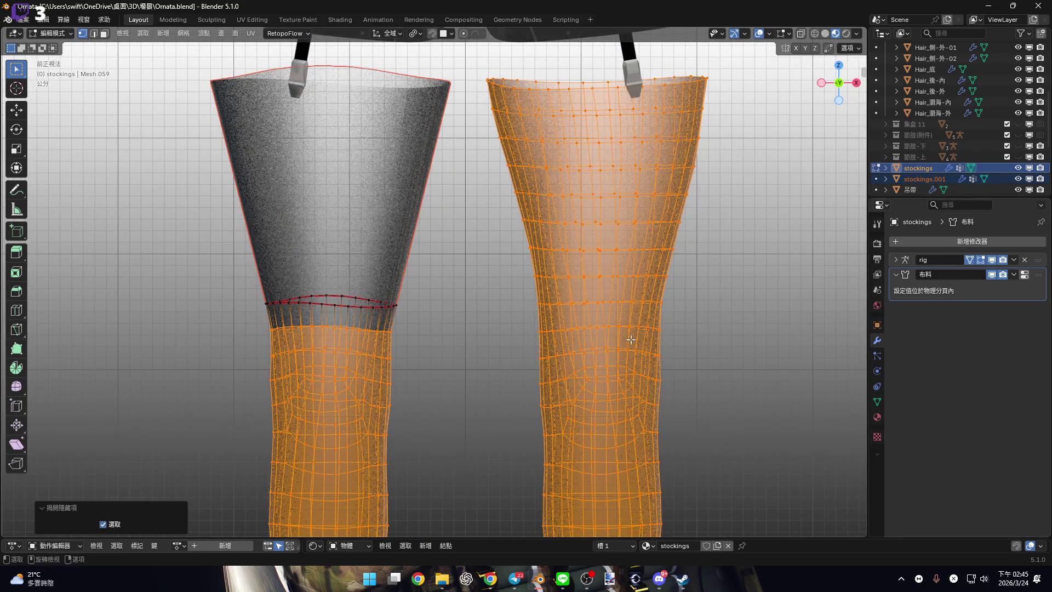
{"action": "key", "text": "Tab"}
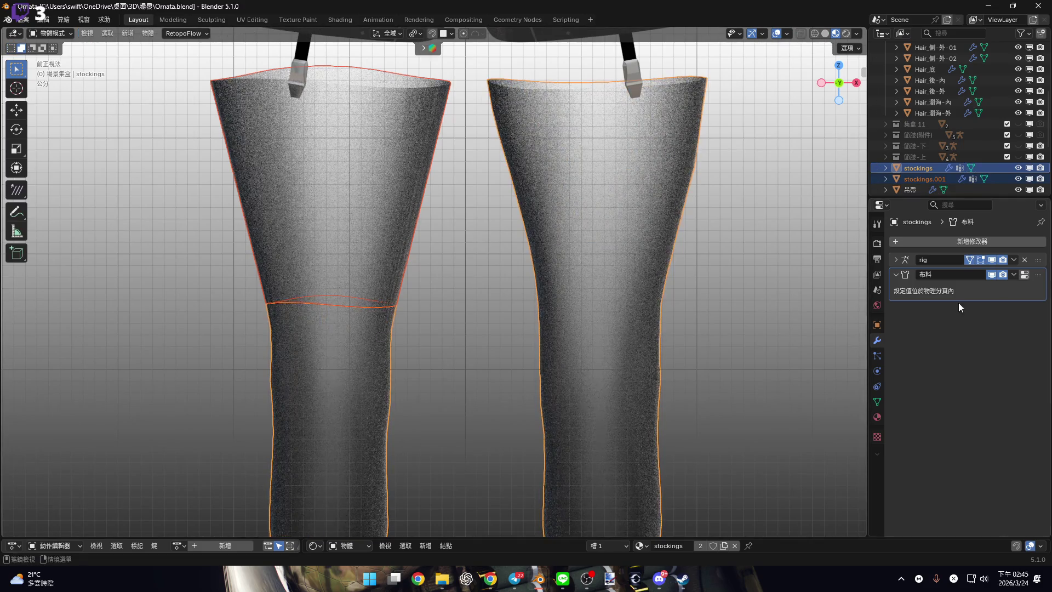
Remove the Cloth physics from the main stockings object.
{"action": "left_click", "coordinate": [876, 357]}
{"action": "left_click", "coordinate": [877, 371]}
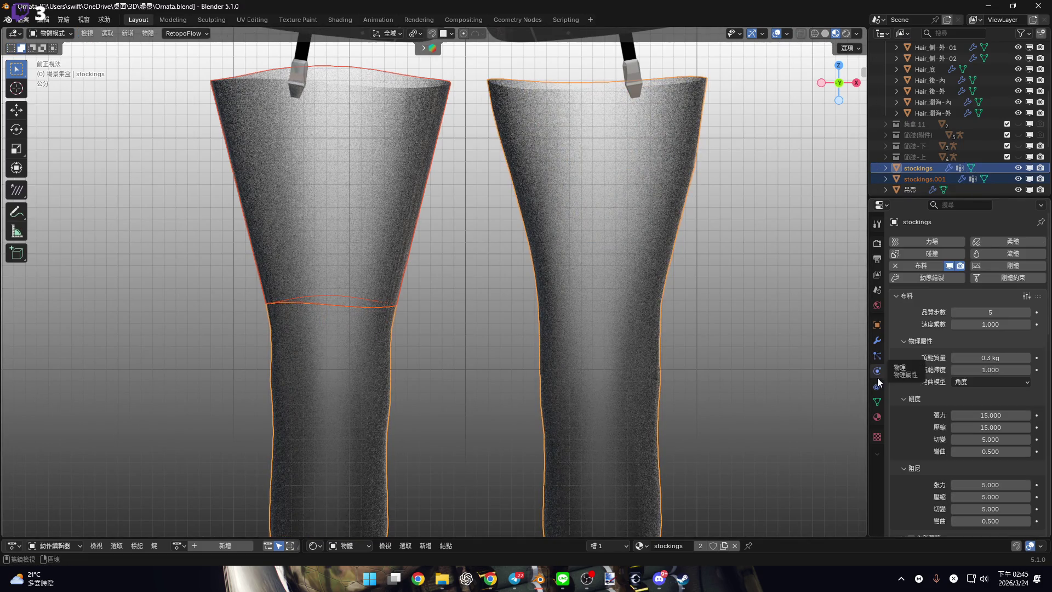
{"action": "left_click", "coordinate": [895, 266]}
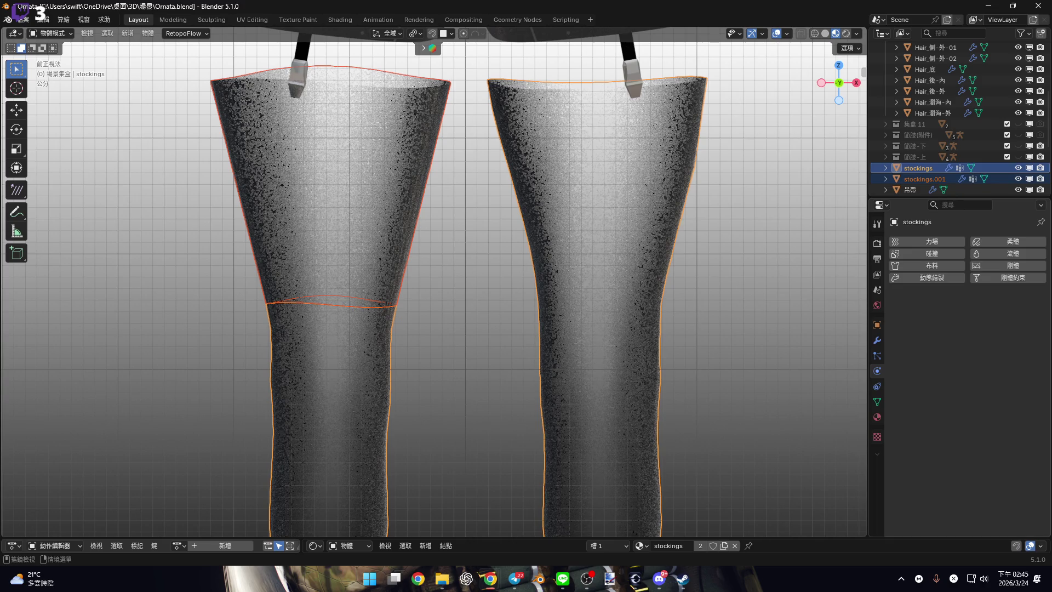
Select the separated left thigh piece stockings.001 and raise the timeline area.
{"action": "middle_click_drag", "start_coordinate": [329, 274], "coordinate": [535, 308], "text": "shift"}
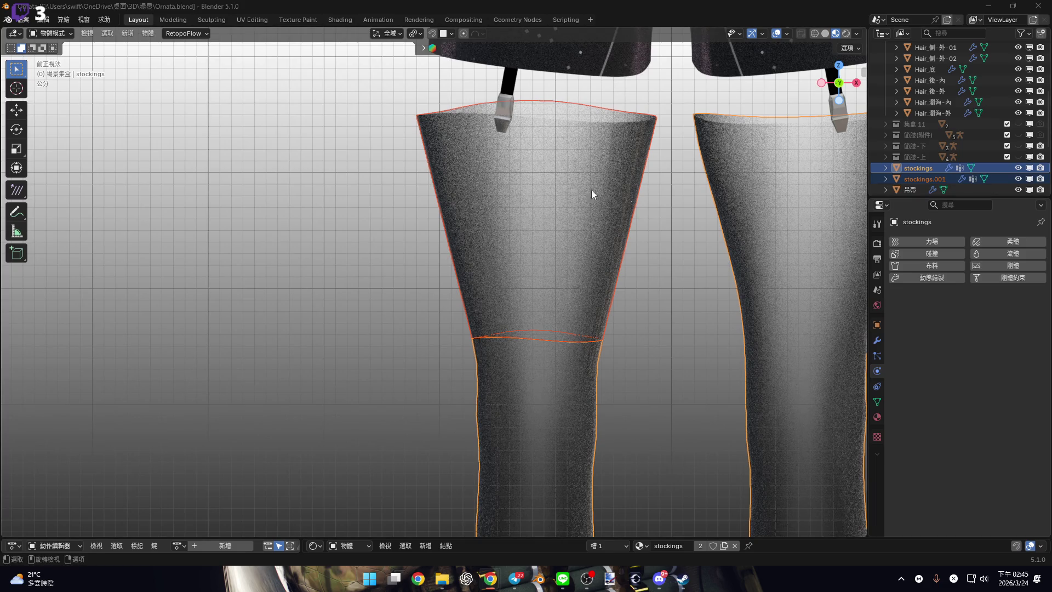
{"action": "middle_click_drag", "start_coordinate": [591, 189], "coordinate": [501, 253], "text": "shift"}
{"action": "left_click", "coordinate": [539, 262]}
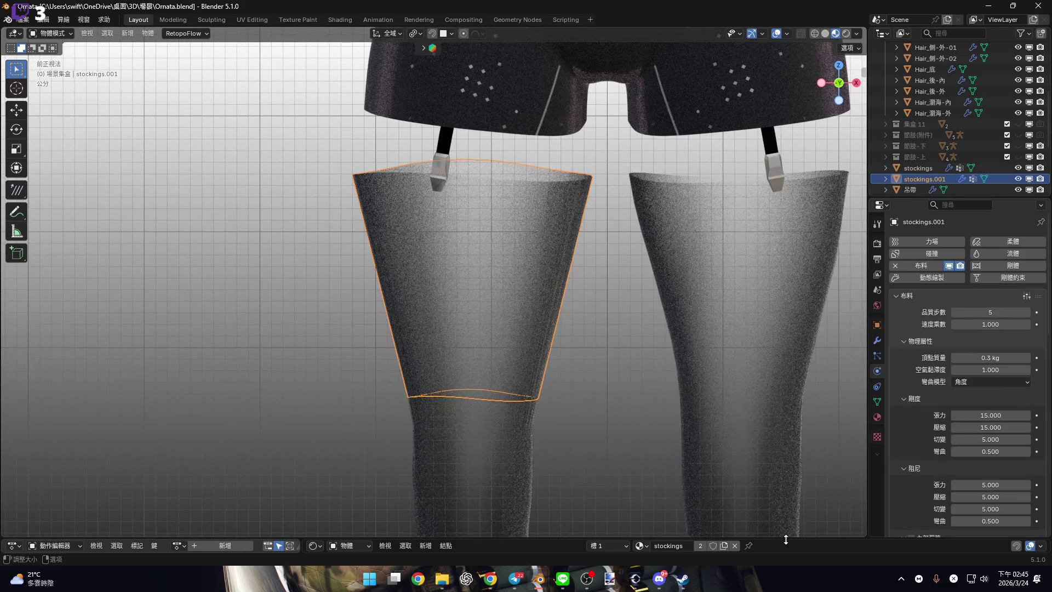
{"action": "left_click_drag", "start_coordinate": [786, 540], "coordinate": [786, 465]}
{"action": "middle_click_drag", "start_coordinate": [690, 384], "coordinate": [643, 356], "text": "shift"}
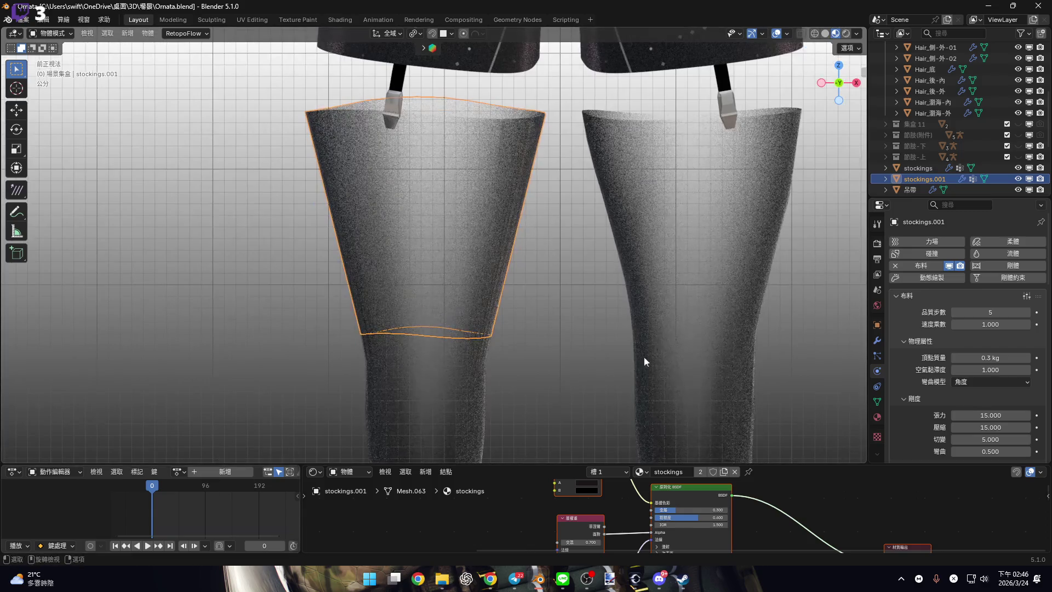
Play the cloth simulation, orbit around the shredding thigh piece, then replay from front view.
{"action": "key", "text": "space"}
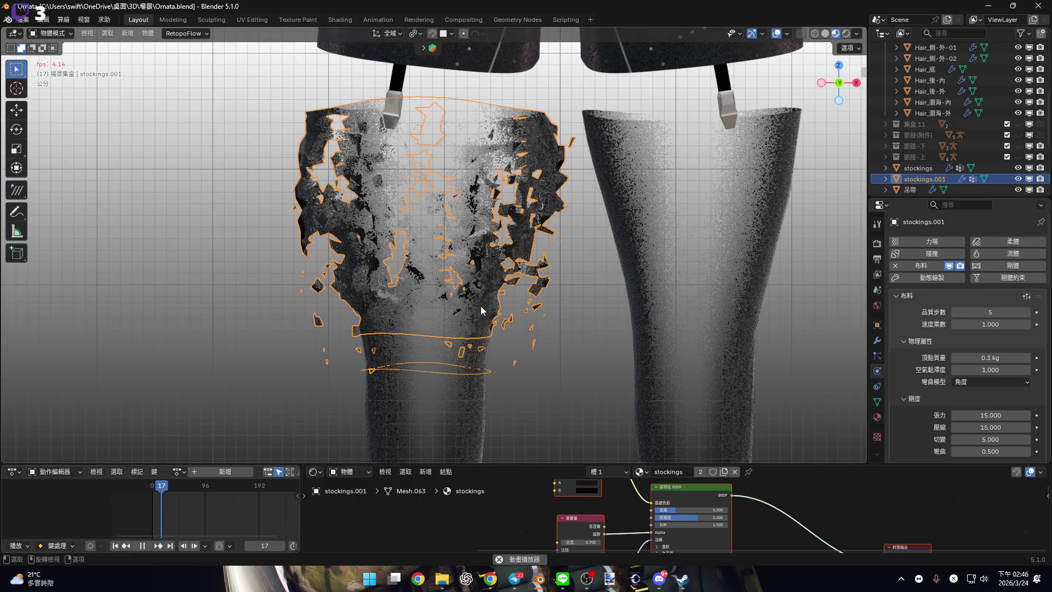
{"action": "scroll", "coordinate": [481, 308], "scroll_direction": "up", "scroll_amount": 1}
{"action": "mouse_move", "coordinate": [482, 310]}
{"action": "middle_mouse_down"}
{"action": "mouse_move", "coordinate": [485, 274]}
{"action": "mouse_move", "coordinate": [507, 294]}
{"action": "mouse_move", "coordinate": [514, 258]}
{"action": "mouse_move", "coordinate": [617, 283]}
{"action": "mouse_move", "coordinate": [513, 276]}
{"action": "middle_mouse_up"}
{"action": "scroll", "coordinate": [513, 277], "scroll_direction": "up", "scroll_amount": 4}
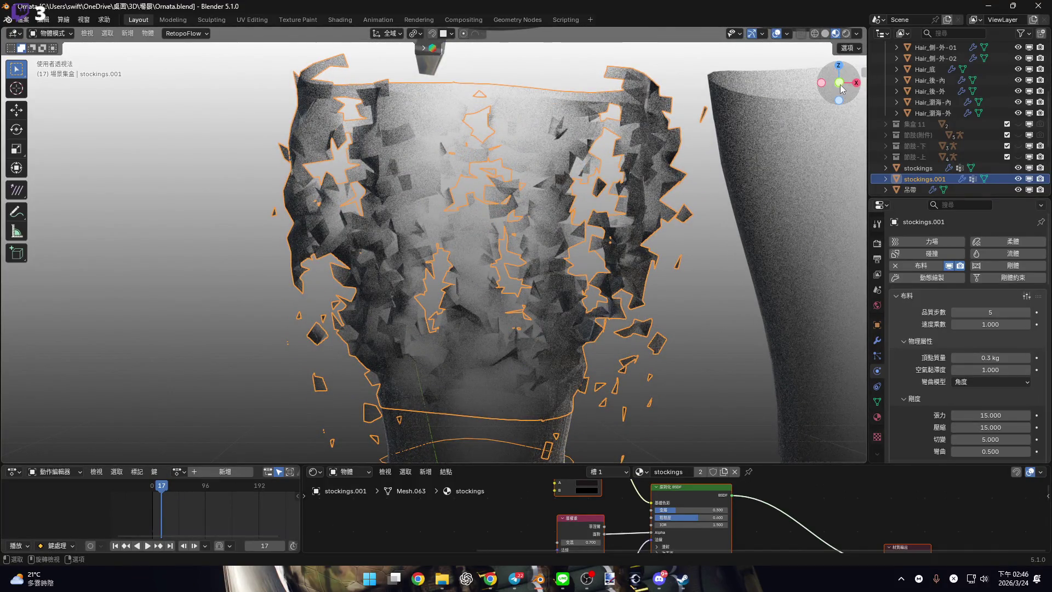
{"action": "left_click_drag", "start_coordinate": [840, 86], "coordinate": [850, 133]}
{"action": "key", "text": "KP_1"}
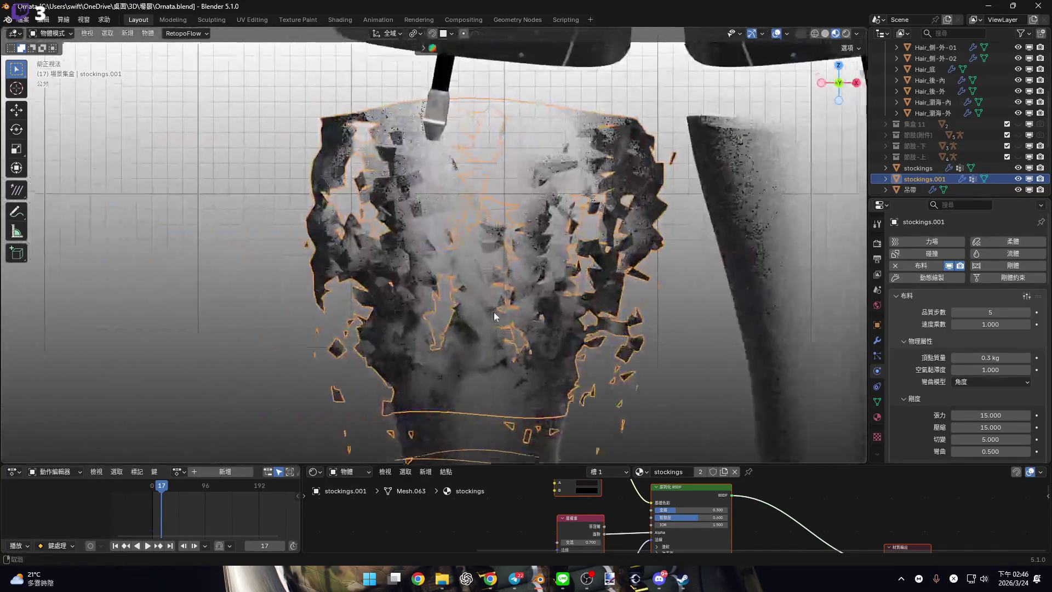
{"action": "key", "text": "space"}
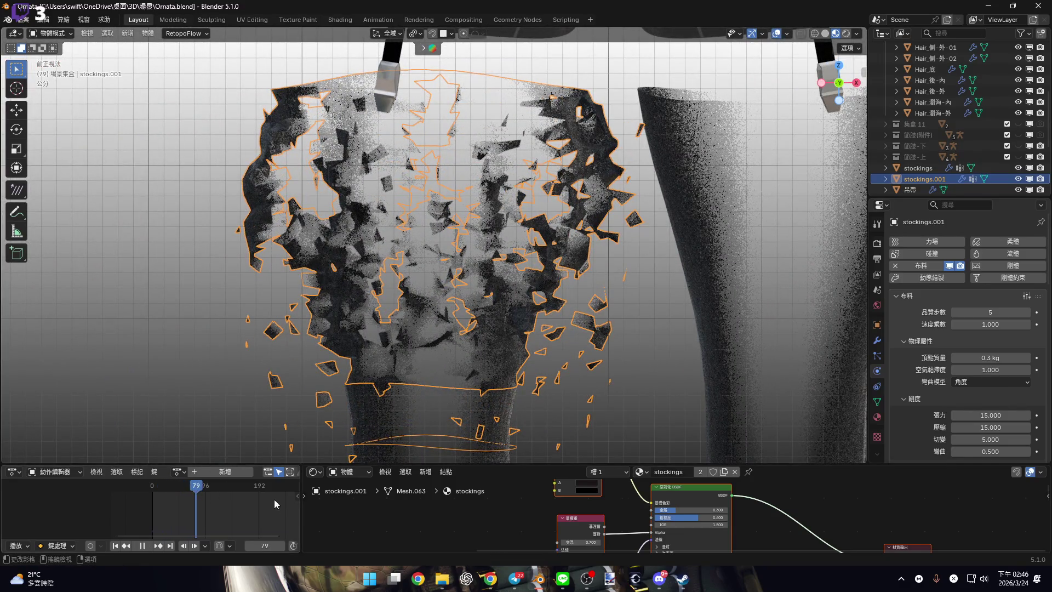
Rewind to frame 0, hide the timeline and enter Edit Mode on the zoomed-in thigh piece.
{"action": "left_click_drag", "start_coordinate": [274, 499], "coordinate": [165, 498]}
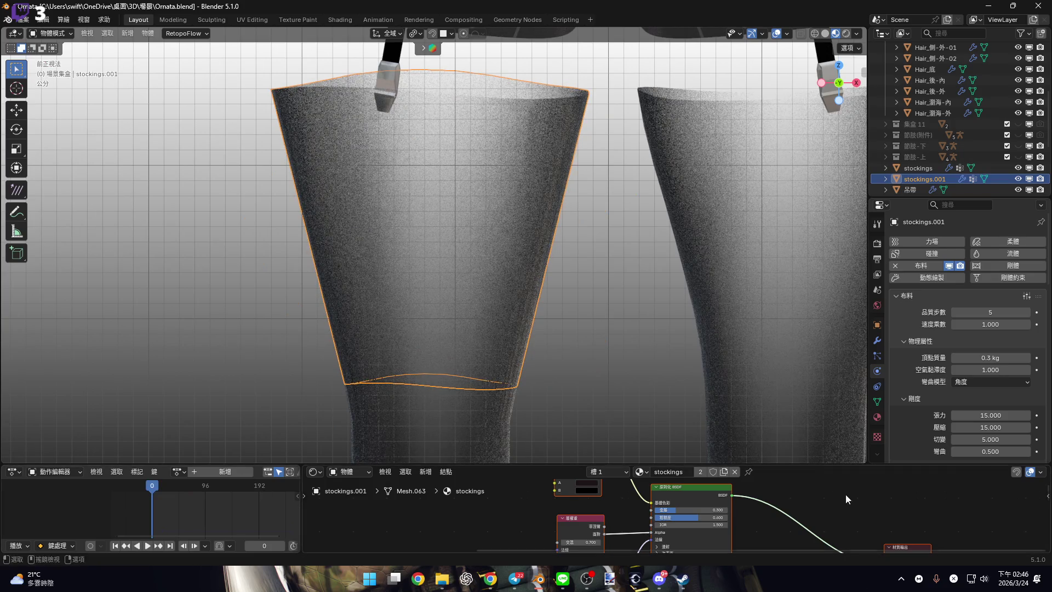
{"action": "left_click_drag", "start_coordinate": [820, 465], "coordinate": [820, 539]}
{"action": "mouse_move", "coordinate": [630, 363]}
{"action": "middle_mouse_down", "text": "shift"}
{"action": "mouse_move", "coordinate": [532, 337]}
{"action": "mouse_move", "coordinate": [508, 381]}
{"action": "middle_mouse_up", "text": "shift"}
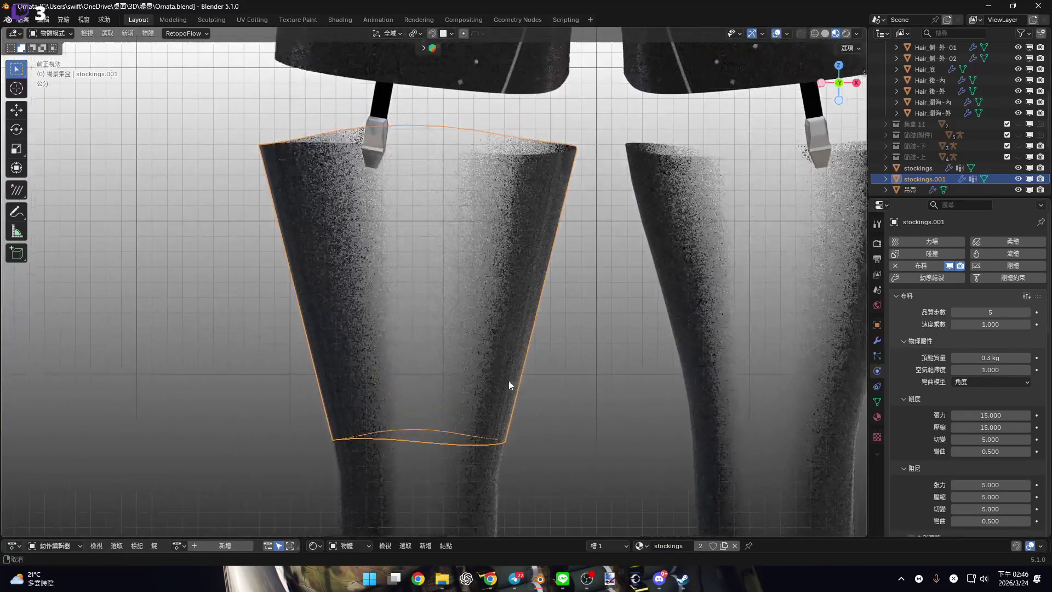
{"action": "scroll", "coordinate": [472, 345], "scroll_direction": "up", "scroll_amount": 1}
{"action": "key", "text": "Tab"}
Assign the stocking's top edge loop to the pin vertex group and return to Object Mode.
{"action": "mouse_move", "coordinate": [443, 347]}
{"action": "middle_mouse_down"}
{"action": "mouse_move", "coordinate": [429, 359]}
{"action": "mouse_move", "coordinate": [400, 353]}
{"action": "mouse_move", "coordinate": [487, 278]}
{"action": "mouse_move", "coordinate": [489, 378]}
{"action": "middle_mouse_up"}
{"action": "scroll", "coordinate": [462, 242], "scroll_direction": "up", "scroll_amount": 5}
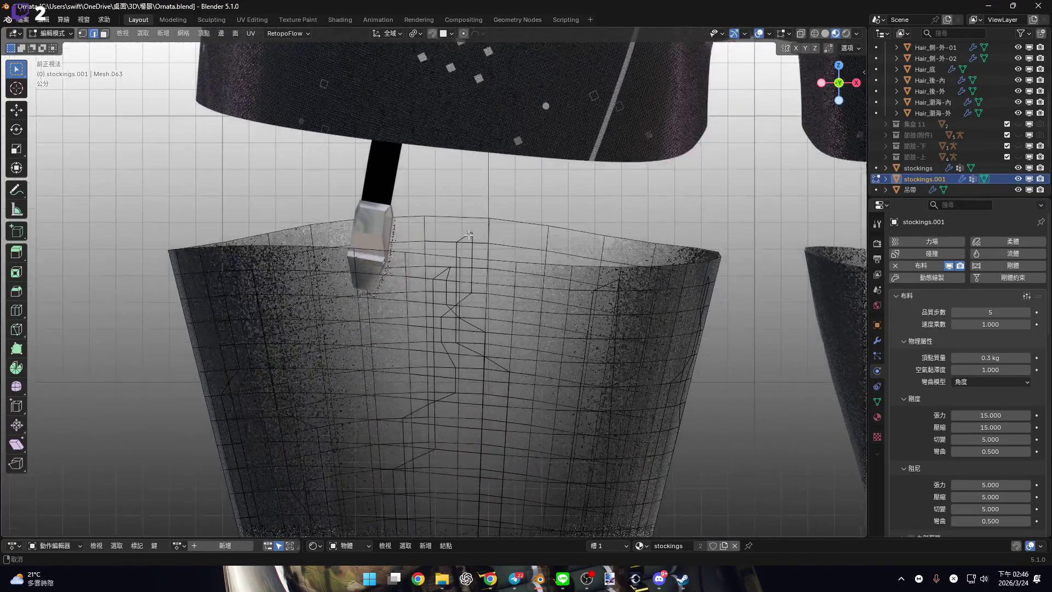
{"action": "left_click", "coordinate": [466, 234], "text": "alt"}
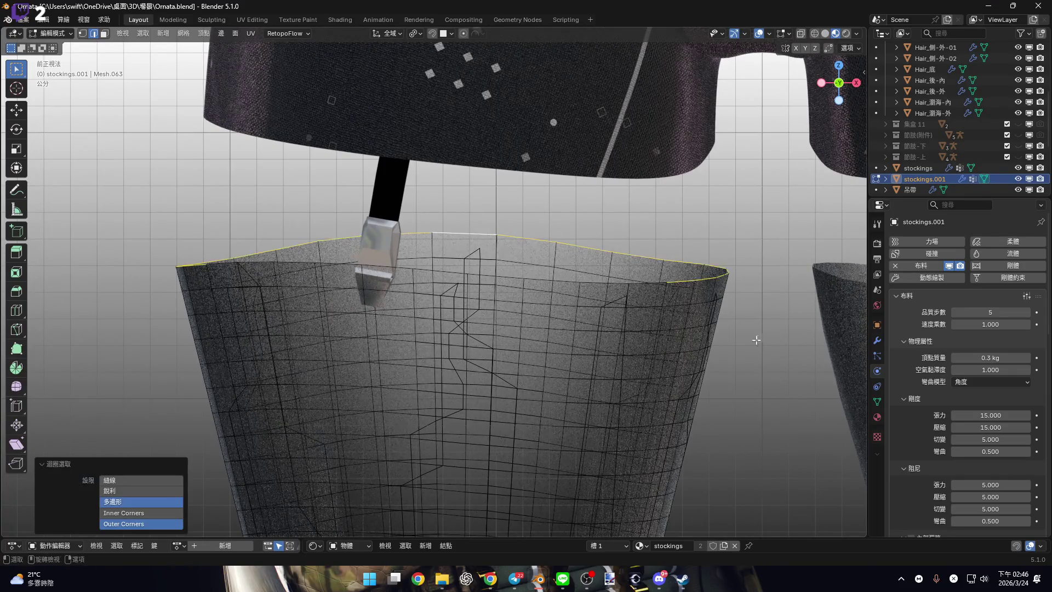
{"action": "left_click", "coordinate": [878, 401]}
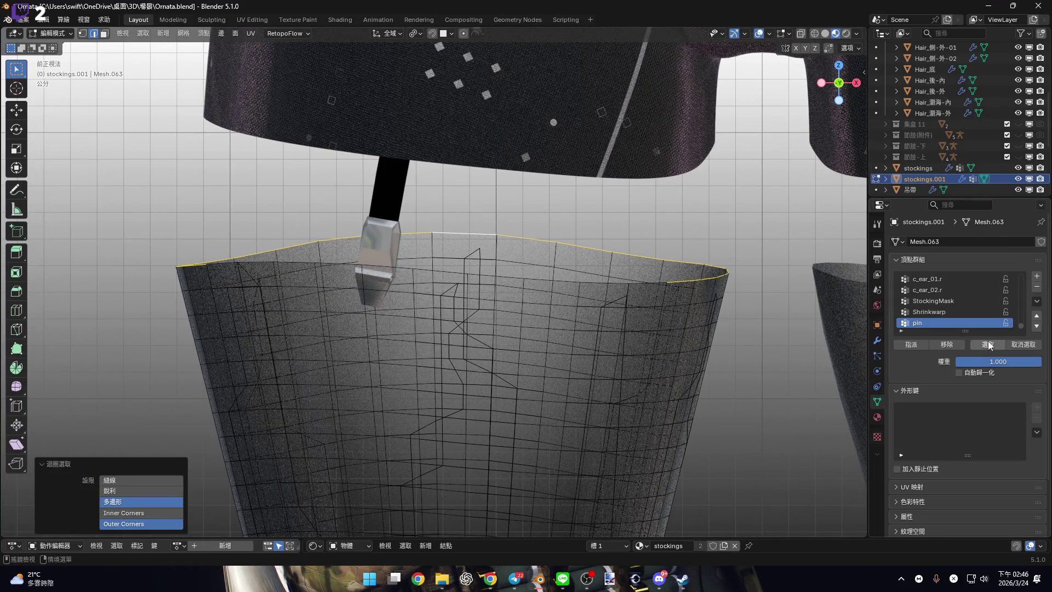
{"action": "left_click", "coordinate": [953, 344]}
{"action": "scroll", "coordinate": [540, 313], "scroll_direction": "down", "scroll_amount": 3}
{"action": "middle_click_drag", "start_coordinate": [540, 313], "coordinate": [552, 276], "text": "shift"}
{"action": "key", "text": "Tab"}
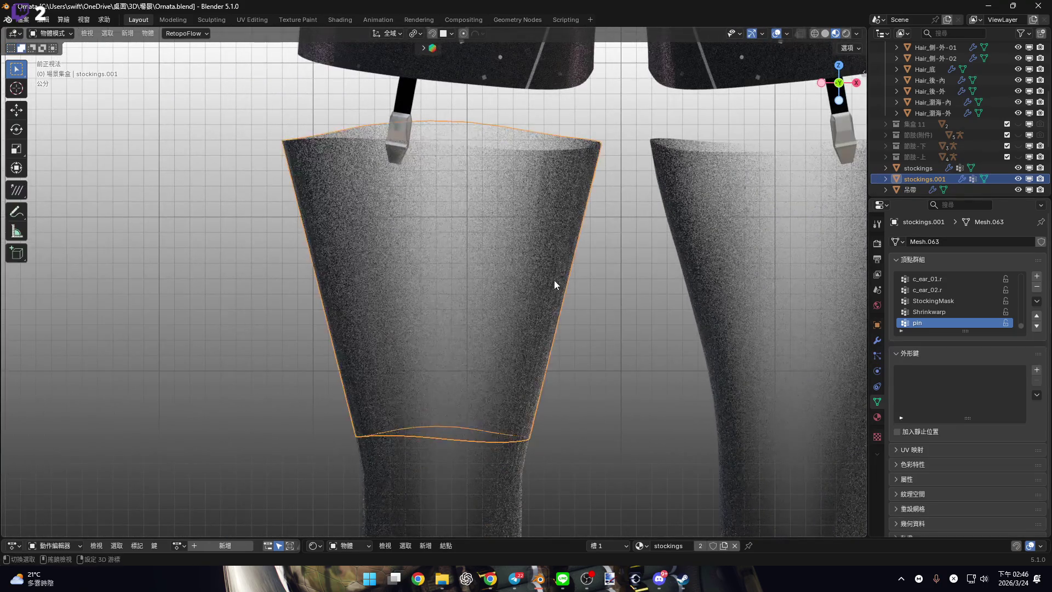
Replay the shredding simulation in front view and rewind it to the first frame.
{"action": "scroll", "coordinate": [575, 313], "scroll_direction": "up", "scroll_amount": 2}
{"action": "key", "text": "space"}
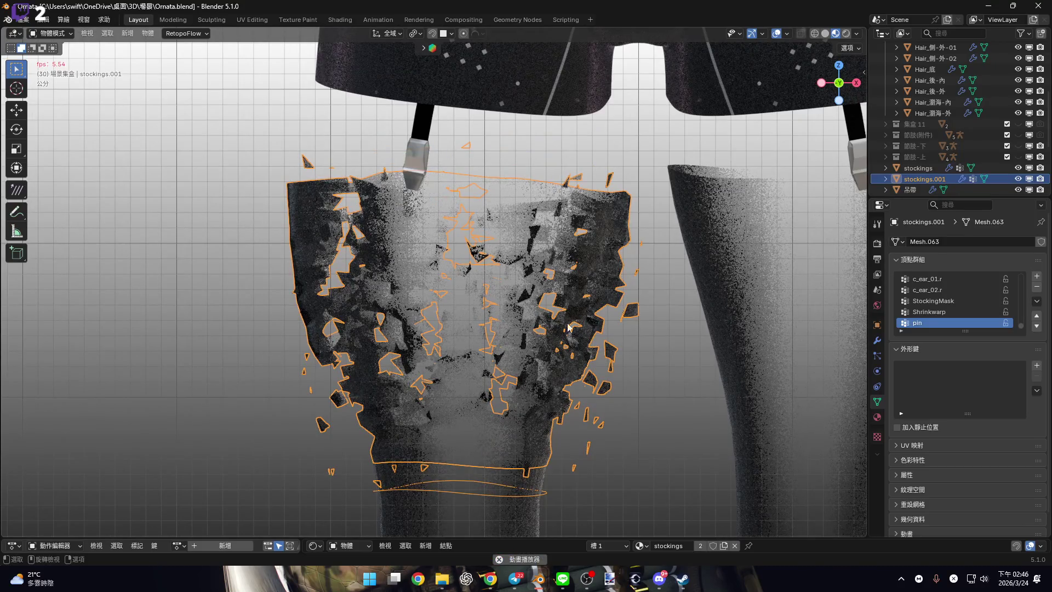
{"action": "key", "text": "KP_1"}
{"action": "key", "text": "space"}
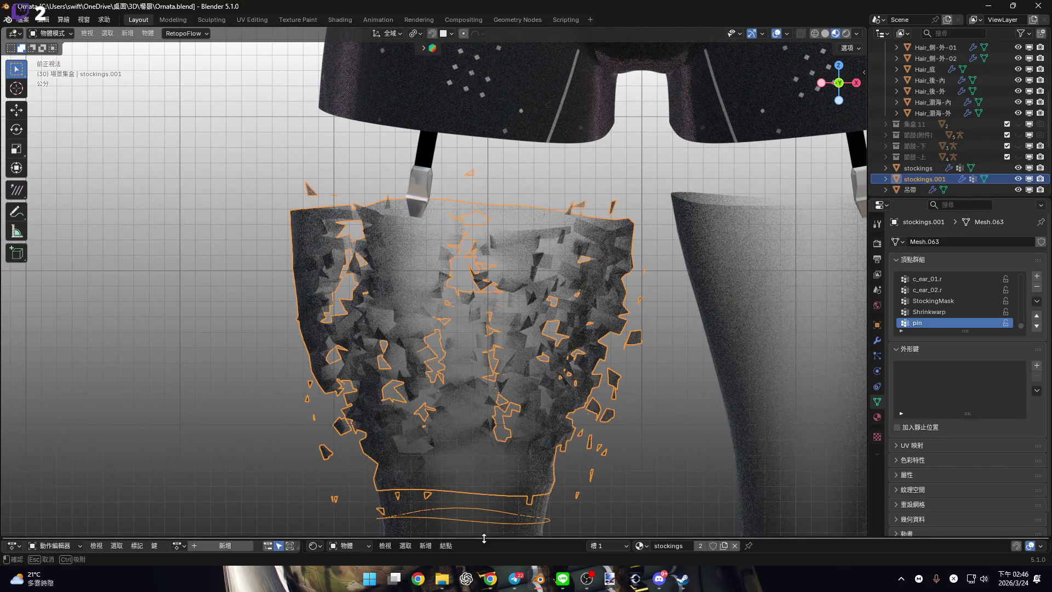
{"action": "left_click_drag", "start_coordinate": [483, 538], "coordinate": [482, 479]}
{"action": "key", "text": "shift+Left"}
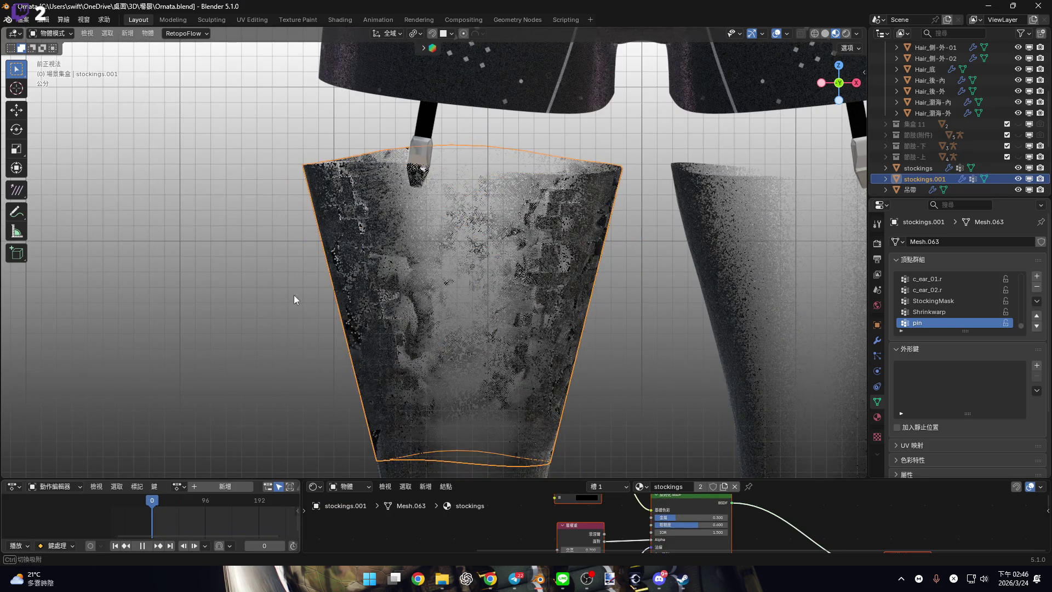
{"action": "middle_click_drag", "start_coordinate": [294, 298], "coordinate": [255, 216], "text": "shift"}
{"action": "key", "text": "space"}
Hide the timeline and enable Dynamic Mesh in the thigh piece's Cloth Shape settings.
{"action": "left_click_drag", "start_coordinate": [830, 479], "coordinate": [830, 538]}
{"action": "left_click", "coordinate": [878, 341]}
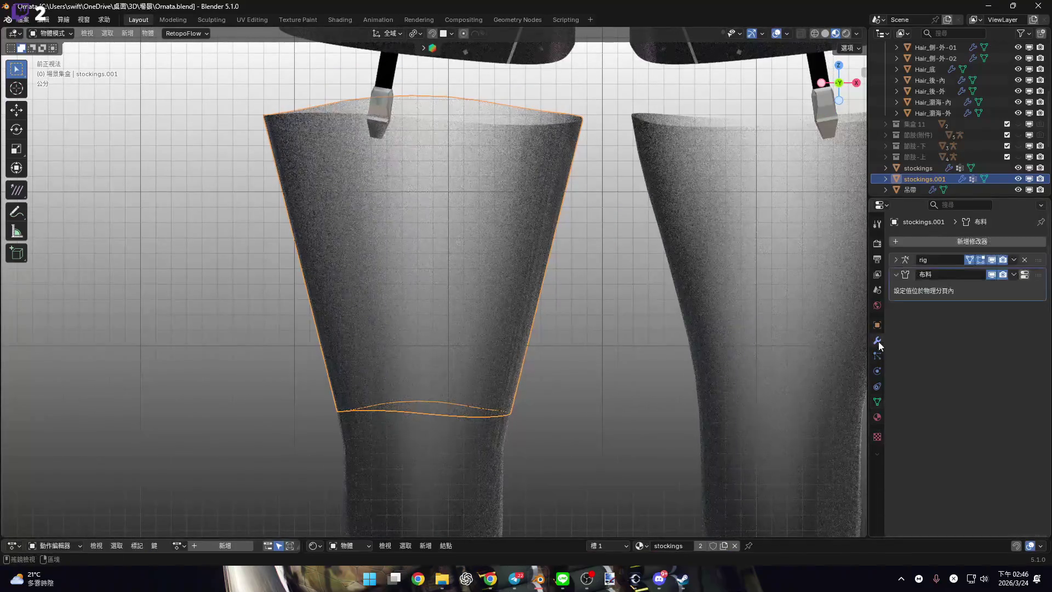
{"action": "left_click", "coordinate": [878, 371]}
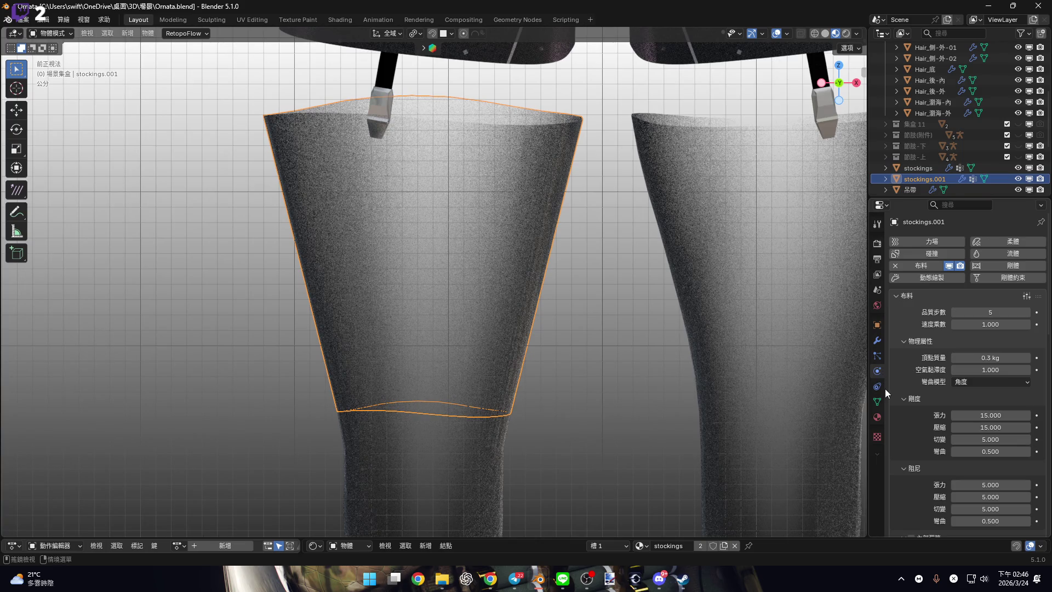
{"action": "scroll", "coordinate": [952, 344], "scroll_direction": "down", "scroll_amount": 5}
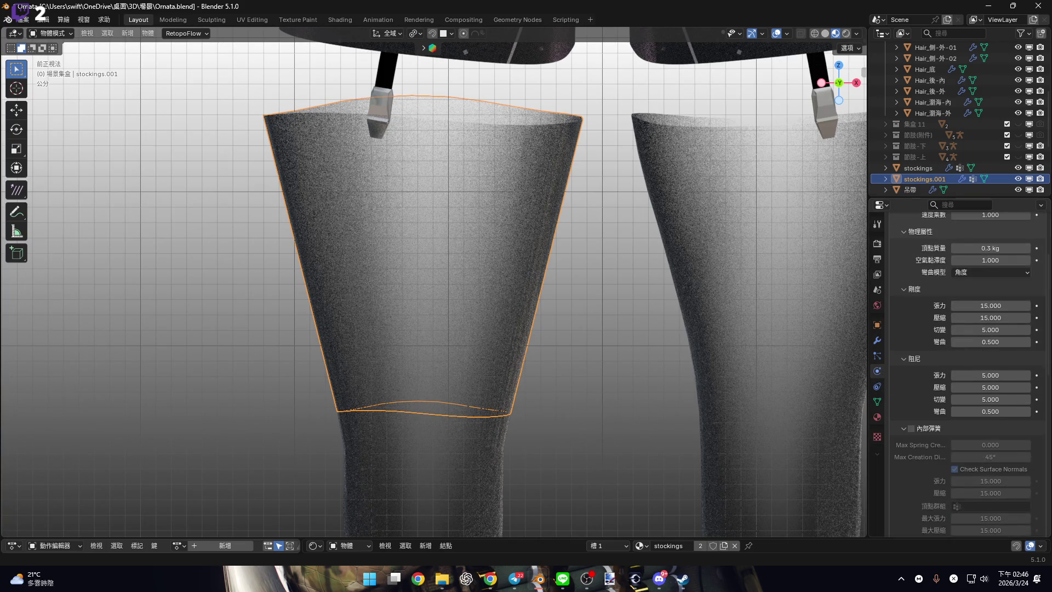
{"action": "scroll", "coordinate": [952, 409], "scroll_direction": "down", "scroll_amount": 15}
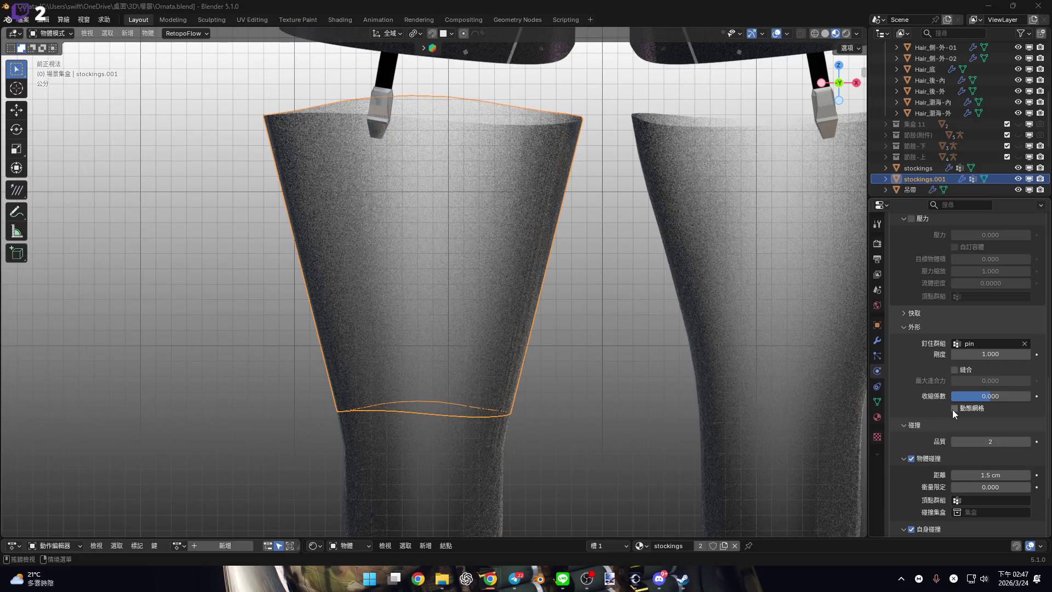
{"action": "left_click", "coordinate": [954, 409]}
Inspect the Cloth modifier's options in the modifier stack, then return to Physics.
{"action": "scroll", "coordinate": [937, 422], "scroll_direction": "down", "scroll_amount": 4}
{"action": "scroll", "coordinate": [942, 504], "scroll_direction": "up", "scroll_amount": 5}
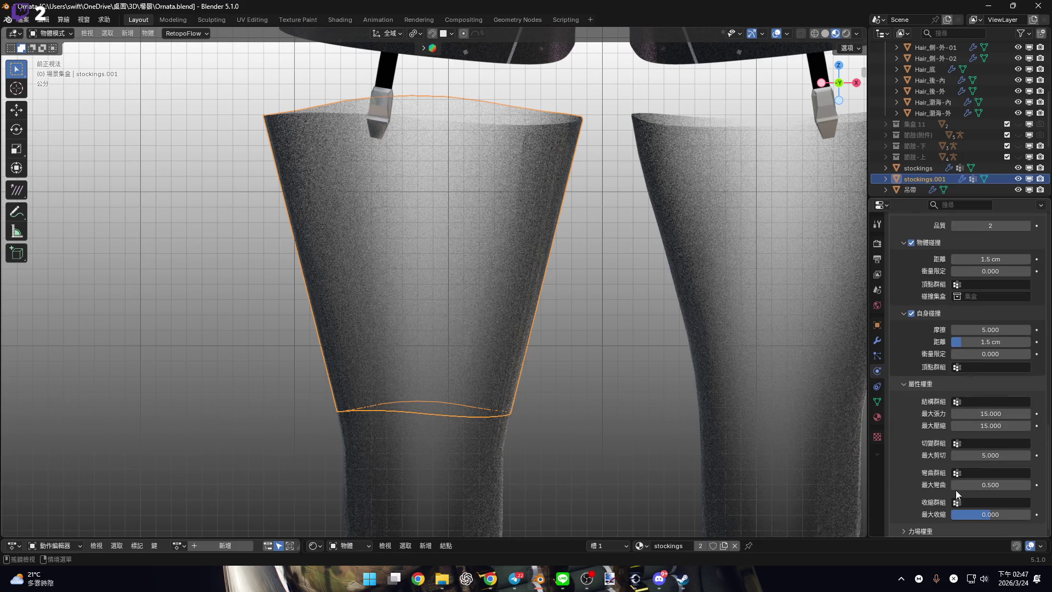
{"action": "scroll", "coordinate": [937, 504], "scroll_direction": "up", "scroll_amount": 4}
{"action": "scroll", "coordinate": [948, 475], "scroll_direction": "up", "scroll_amount": 5}
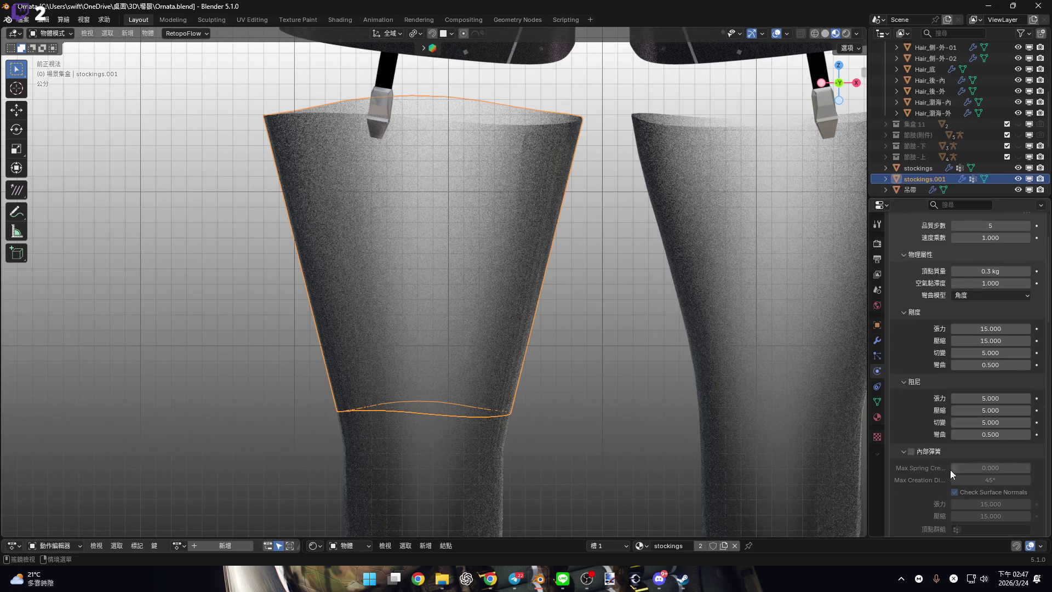
{"action": "scroll", "coordinate": [927, 449], "scroll_direction": "up", "scroll_amount": 5}
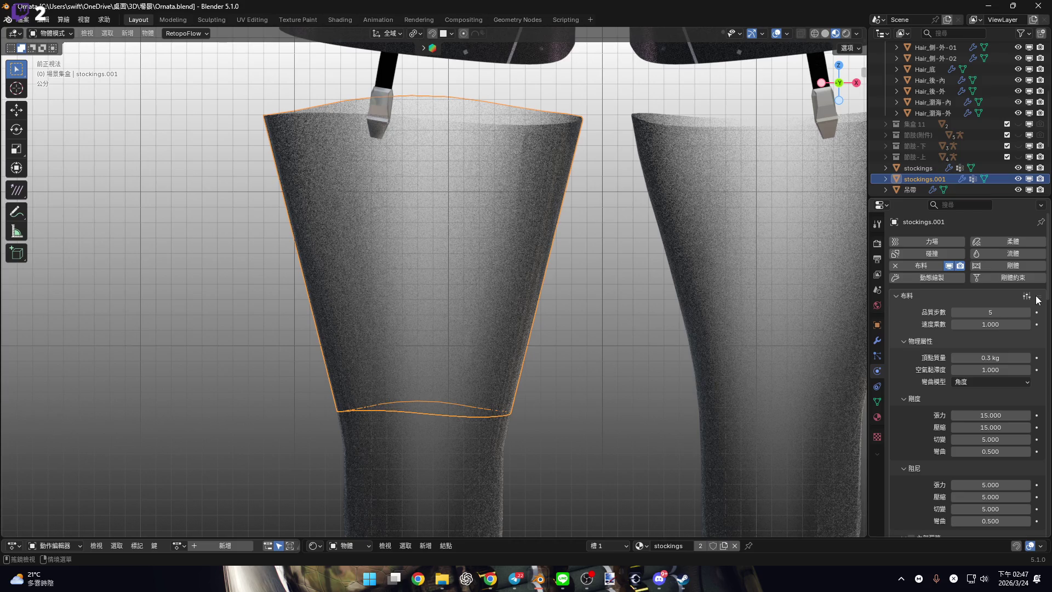
{"action": "left_click", "coordinate": [877, 340]}
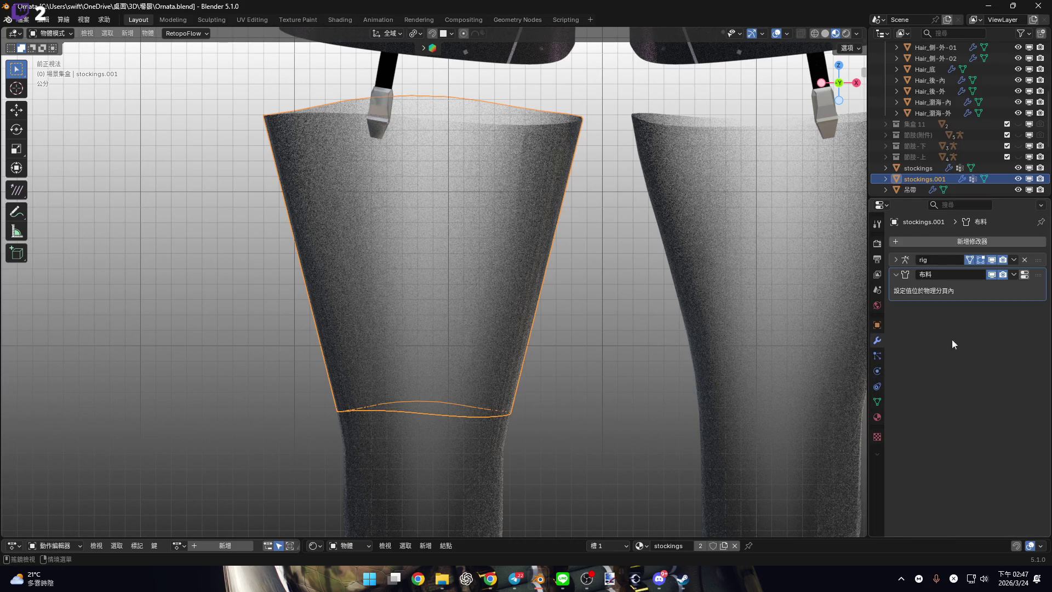
{"action": "left_click", "coordinate": [1014, 275]}
{"action": "key", "text": "Escape"}
{"action": "key", "text": "ctrl+Tab"}
{"action": "key", "text": "ctrl+Tab"}
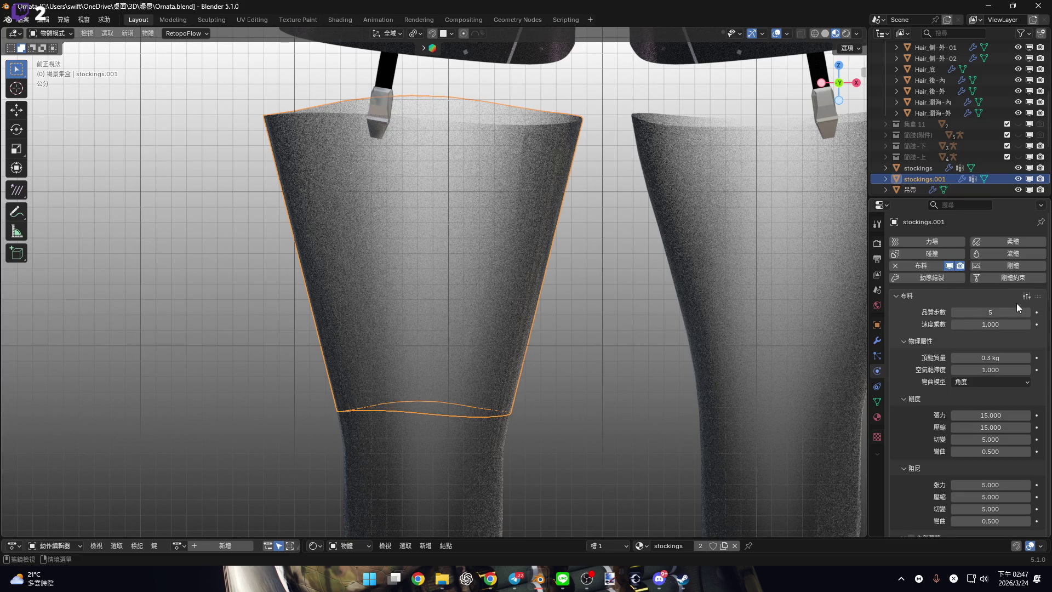
Bake the cloth simulation cache for frames 1–250.
{"action": "scroll", "coordinate": [1017, 304], "scroll_direction": "down", "scroll_amount": 5}
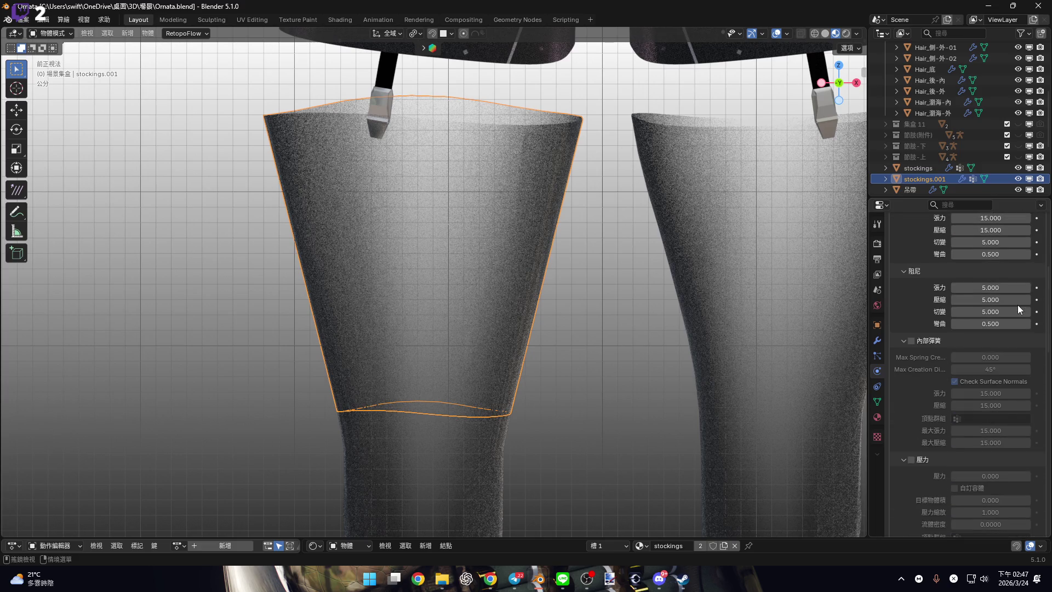
{"action": "scroll", "coordinate": [1017, 305], "scroll_direction": "down", "scroll_amount": 3}
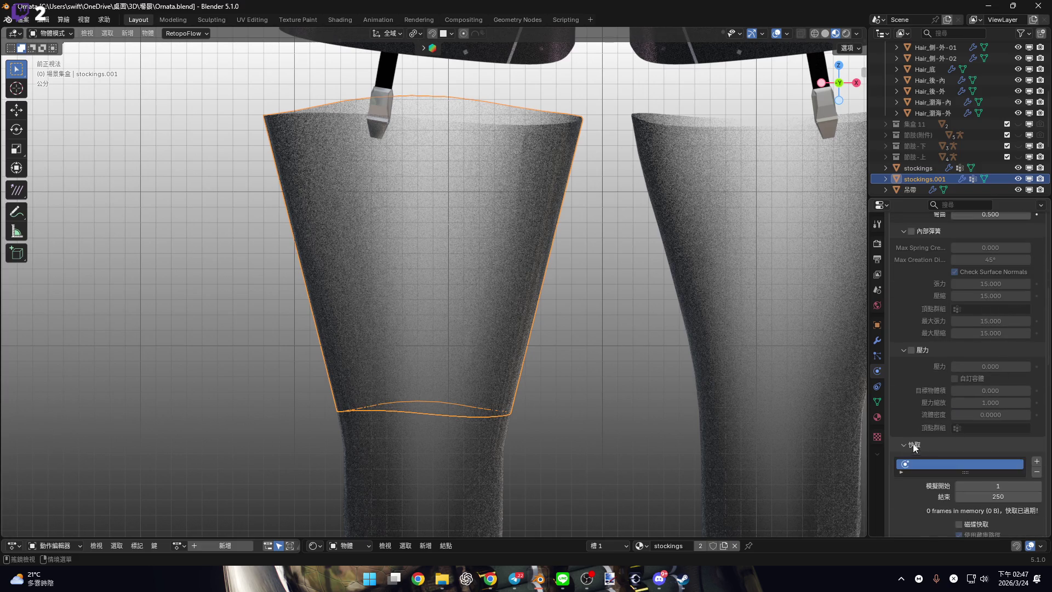
{"action": "scroll", "coordinate": [912, 443], "scroll_direction": "down", "scroll_amount": 3}
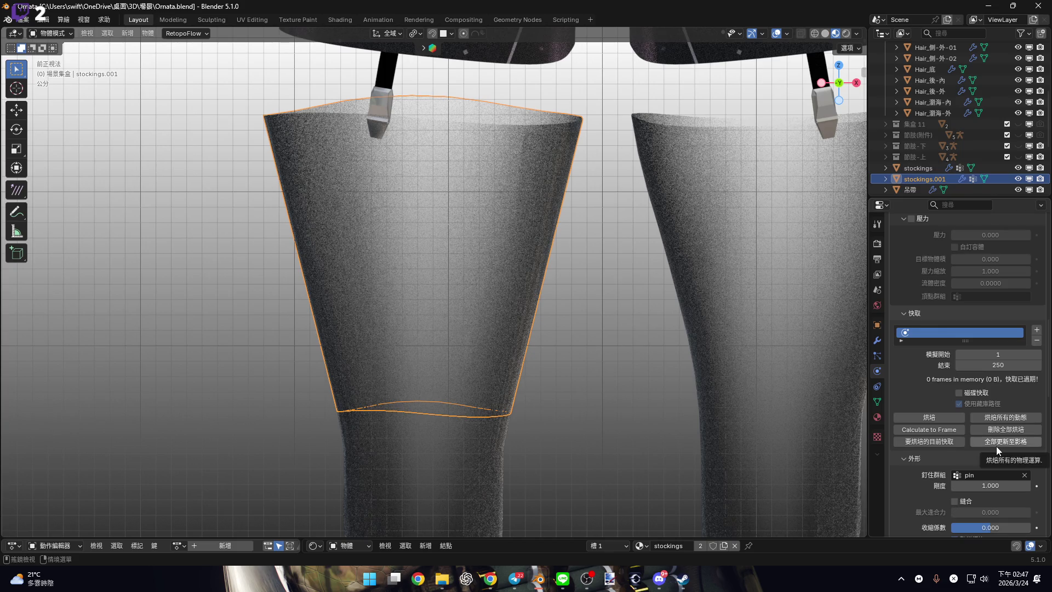
{"action": "scroll", "coordinate": [996, 446], "scroll_direction": "down", "scroll_amount": 1}
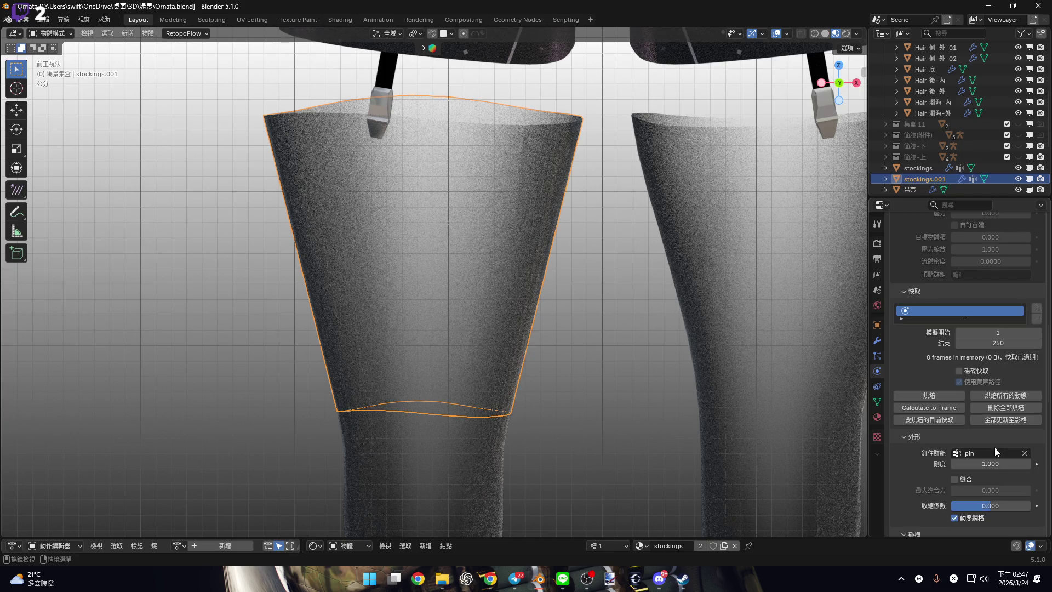
{"action": "left_click", "coordinate": [949, 395]}
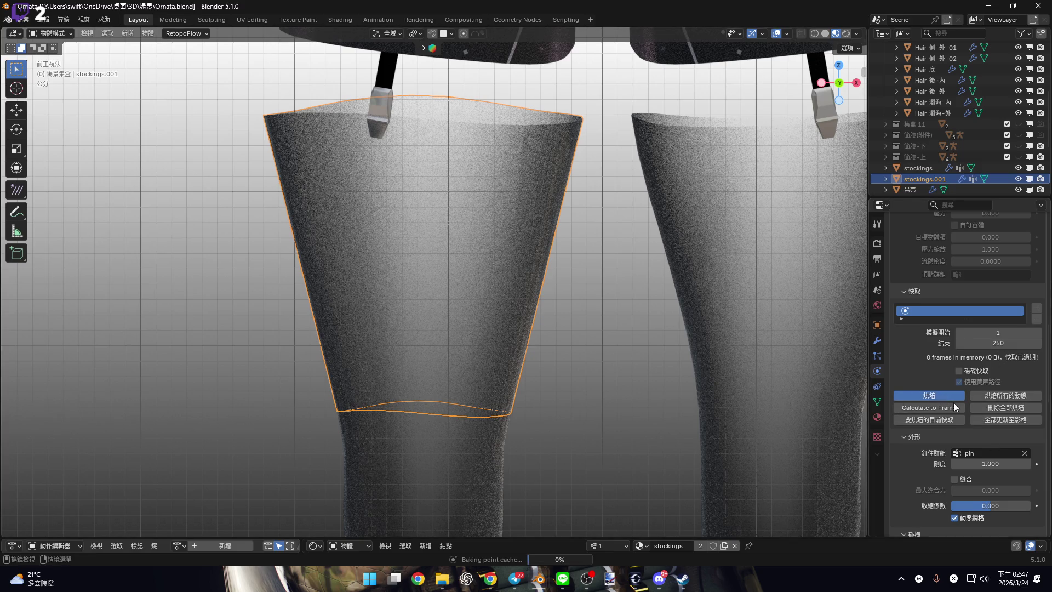
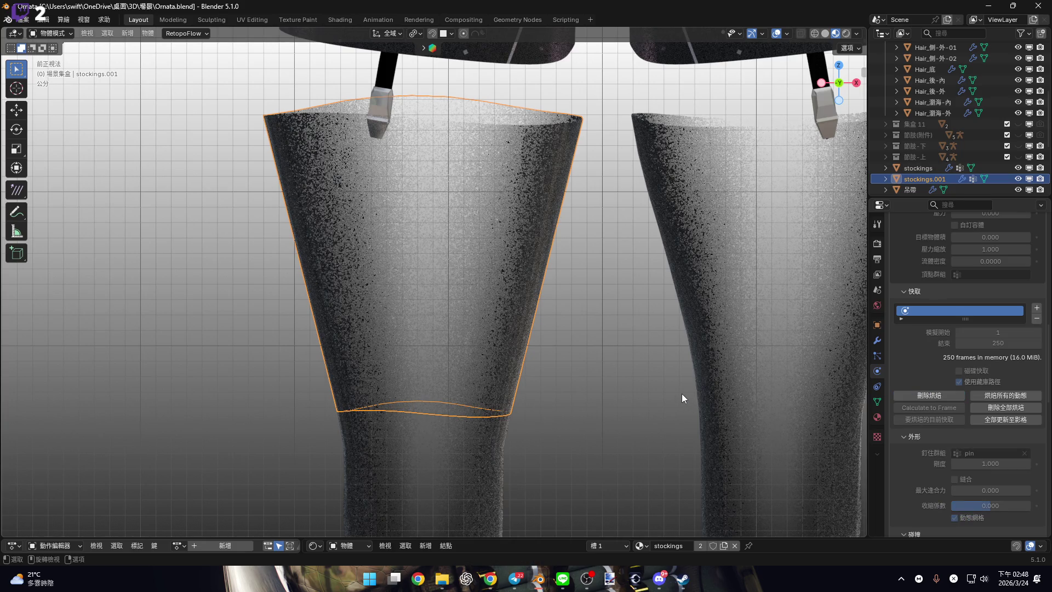
Play the cloth tearing simulation from the front orthographic view.
{"action": "scroll", "coordinate": [548, 402], "scroll_direction": "down", "scroll_amount": 4}
{"action": "mouse_move", "coordinate": [548, 403]}
{"action": "middle_mouse_down"}
{"action": "mouse_move", "coordinate": [537, 360]}
{"action": "mouse_move", "coordinate": [545, 351]}
{"action": "middle_mouse_up"}
{"action": "left_click", "coordinate": [837, 97]}
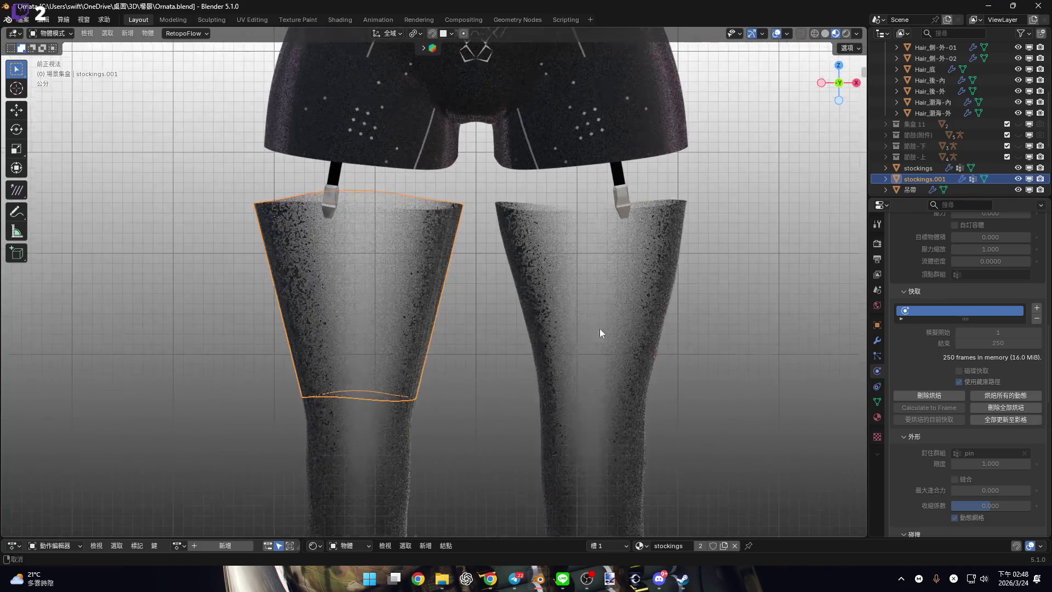
{"action": "key", "text": "space"}
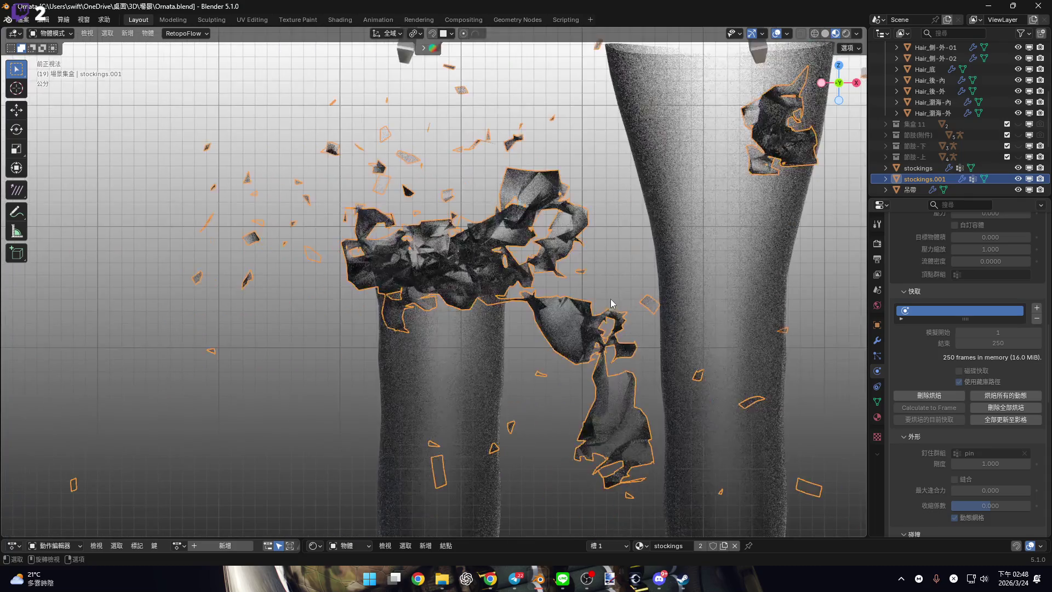
{"action": "middle_click_drag", "start_coordinate": [612, 303], "coordinate": [590, 357], "text": "shift"}
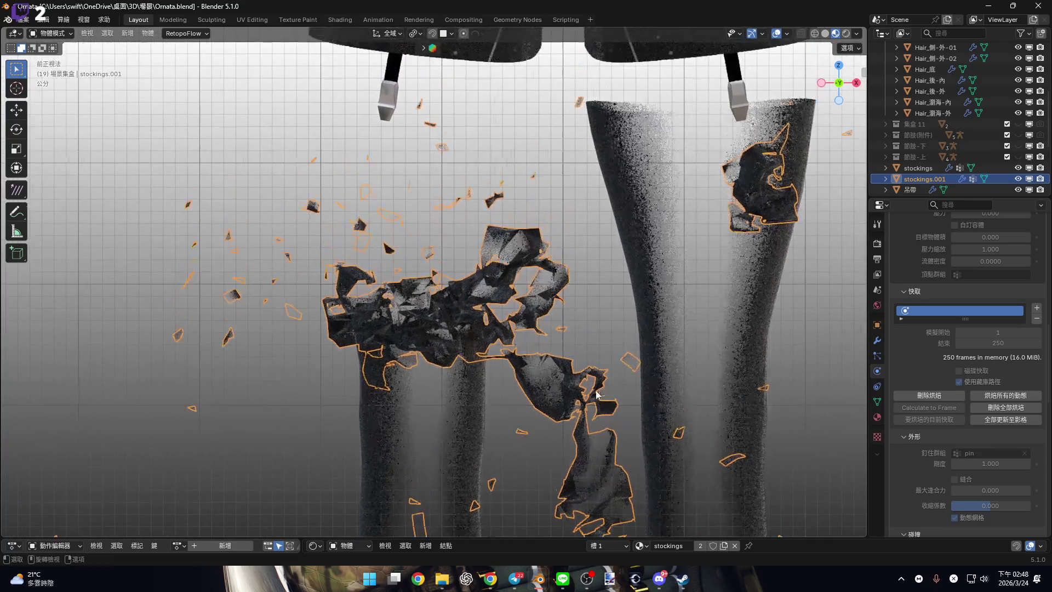
{"action": "key", "text": "space"}
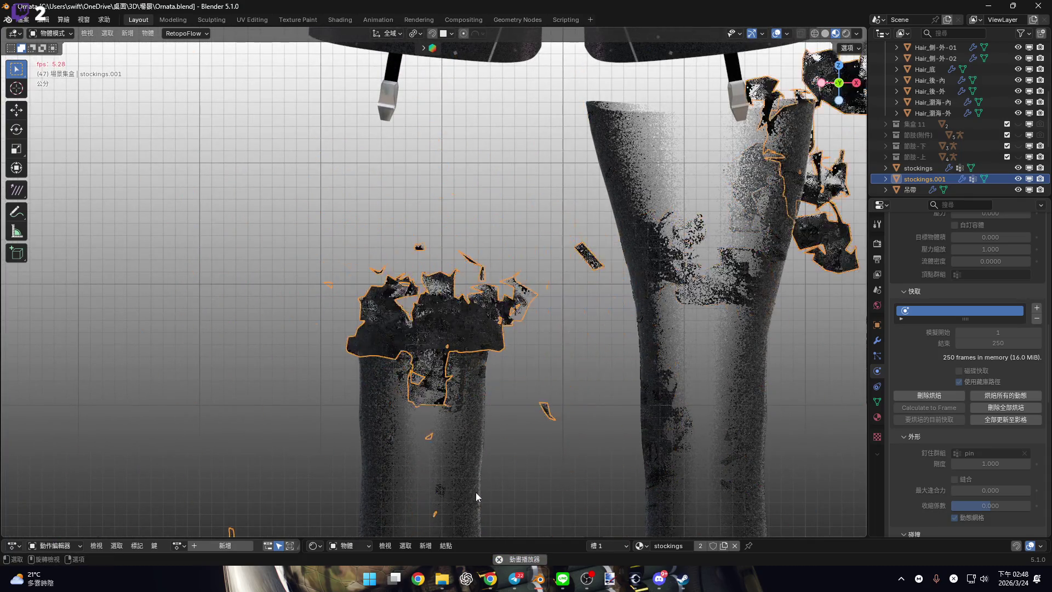
Pause at frame 51, enlarge the timeline and node editors, and rewind to the first frame.
{"action": "left_click", "coordinate": [498, 559]}
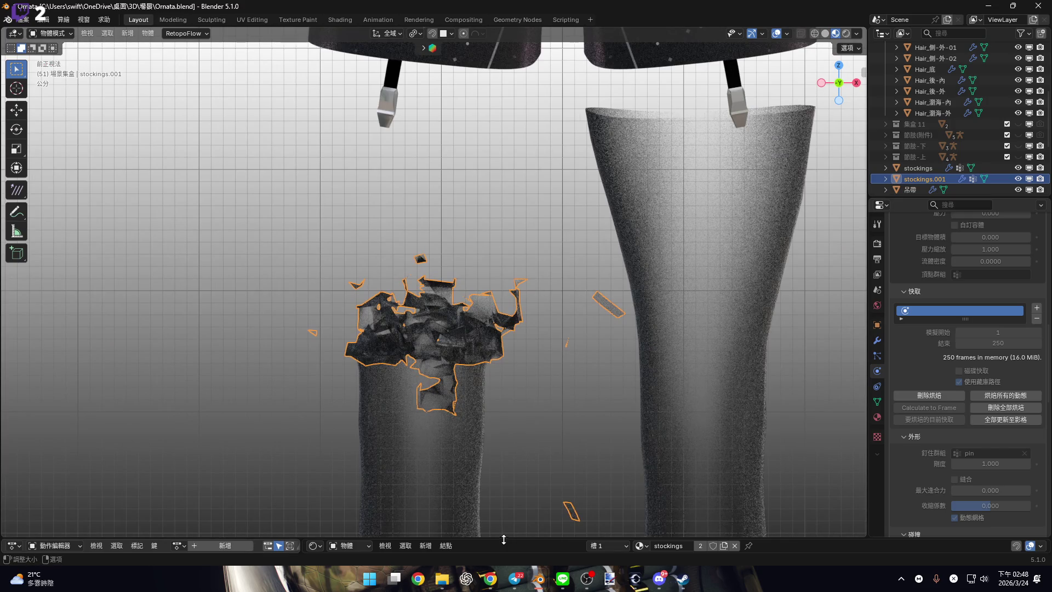
{"action": "left_click_drag", "start_coordinate": [503, 539], "coordinate": [484, 410]}
{"action": "left_click", "coordinate": [116, 428]}
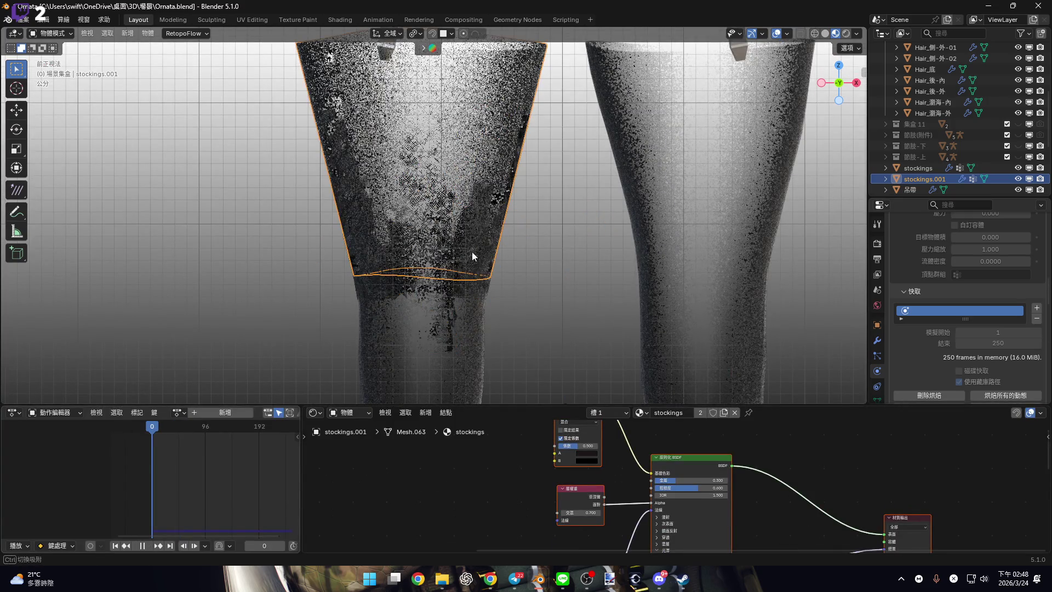
Replay the tearing simulation and stop it.
{"action": "scroll", "coordinate": [468, 241], "scroll_direction": "up", "scroll_amount": 5, "text": "shift"}
{"action": "scroll", "coordinate": [477, 269], "scroll_direction": "down", "scroll_amount": 3, "text": "shift"}
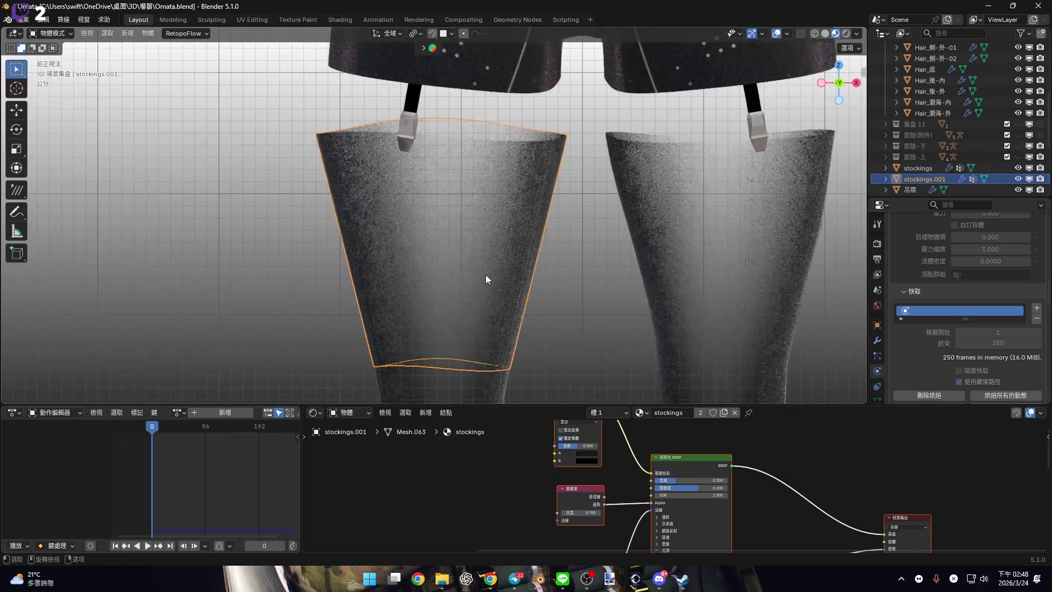
{"action": "key", "text": "space"}
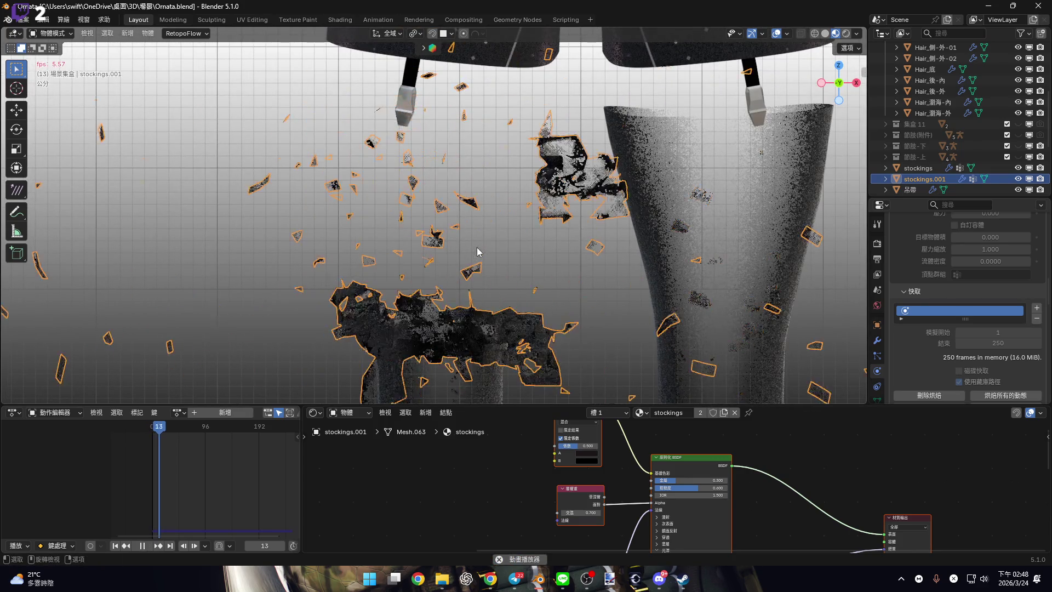
{"action": "key", "text": "space"}
{"action": "scroll", "coordinate": [508, 306], "scroll_direction": "down", "scroll_amount": 3, "text": "shift"}
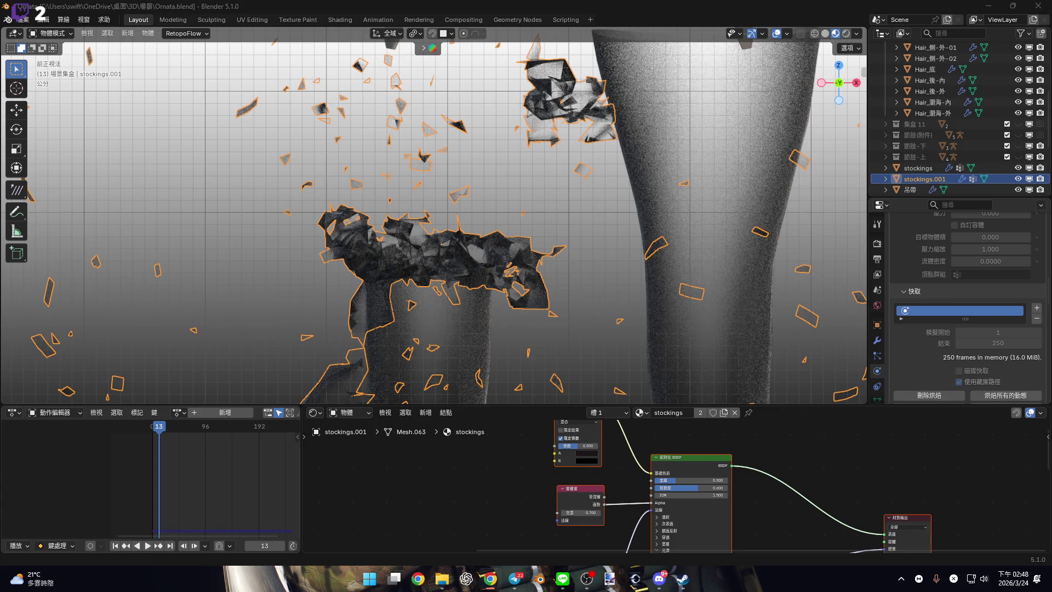
Resize the viewport and lower editors, then rewind the animation to frame 0.
{"action": "left_click_drag", "start_coordinate": [797, 406], "coordinate": [796, 539]}
{"action": "left_click_drag", "start_coordinate": [839, 82], "coordinate": [807, 85]}
{"action": "middle_click_drag", "start_coordinate": [684, 191], "coordinate": [530, 344], "text": "alt"}
{"action": "scroll", "coordinate": [531, 344], "scroll_direction": "up", "scroll_amount": 5}
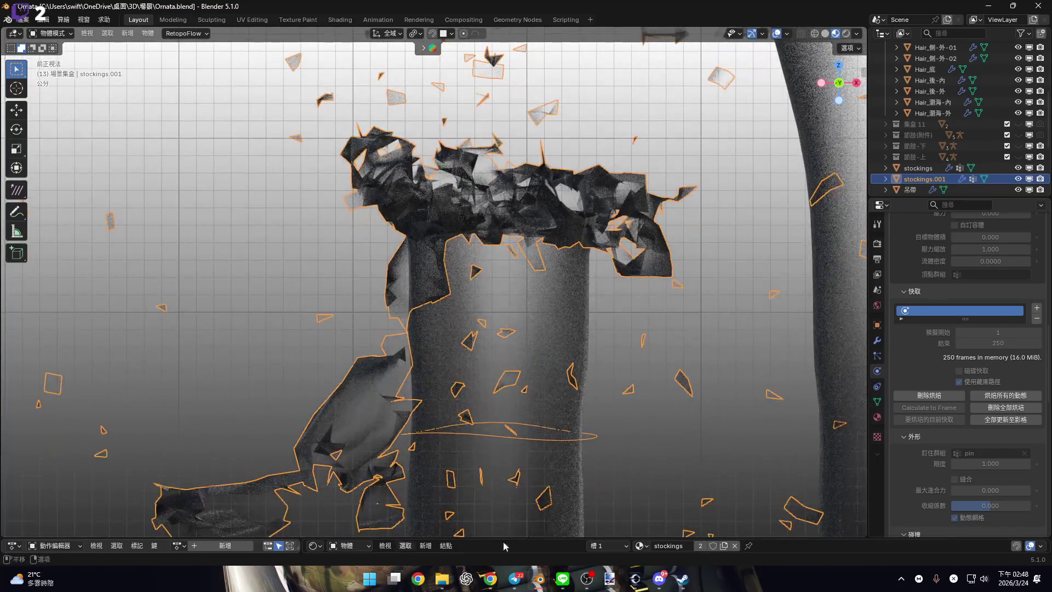
{"action": "left_click_drag", "start_coordinate": [555, 541], "coordinate": [554, 400]}
{"action": "left_click", "coordinate": [137, 418]}
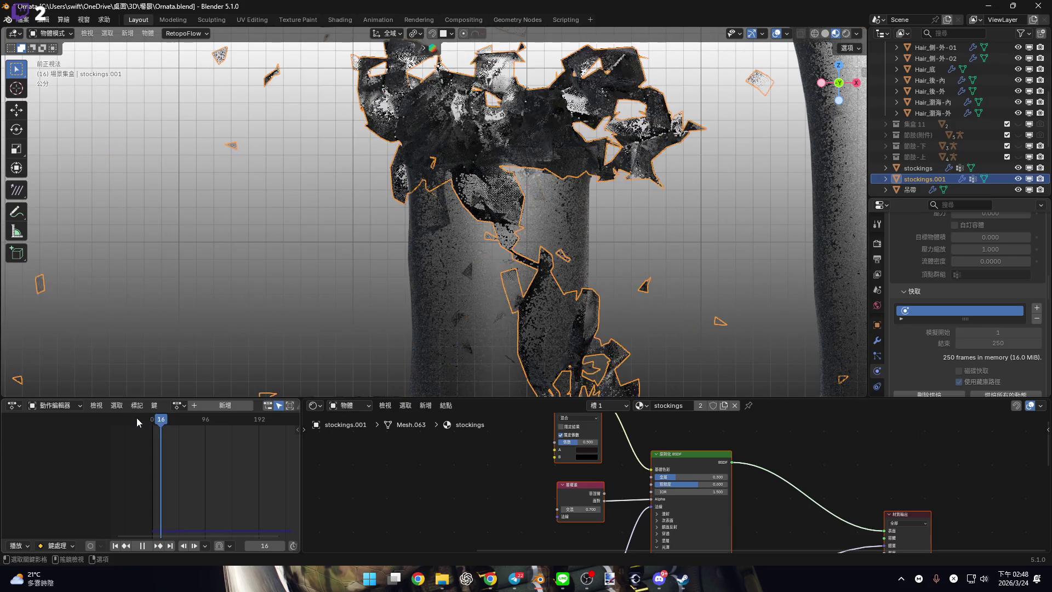
Frame the selected stocking and shrink the lower editors so the viewport fills the screen.
{"action": "key", "text": "KP_Decimal"}
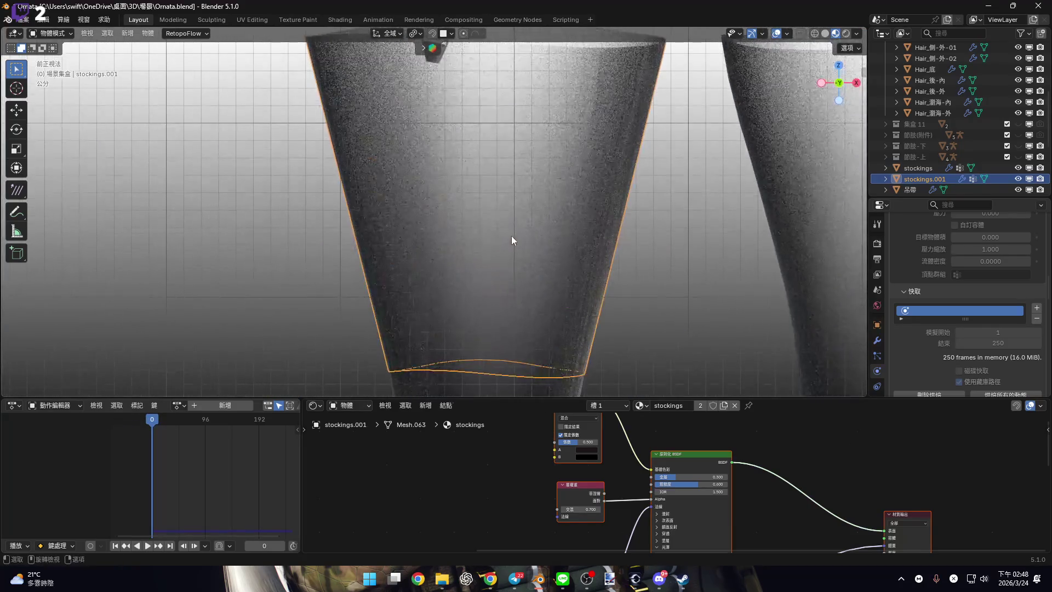
{"action": "left_click_drag", "start_coordinate": [840, 401], "coordinate": [824, 540]}
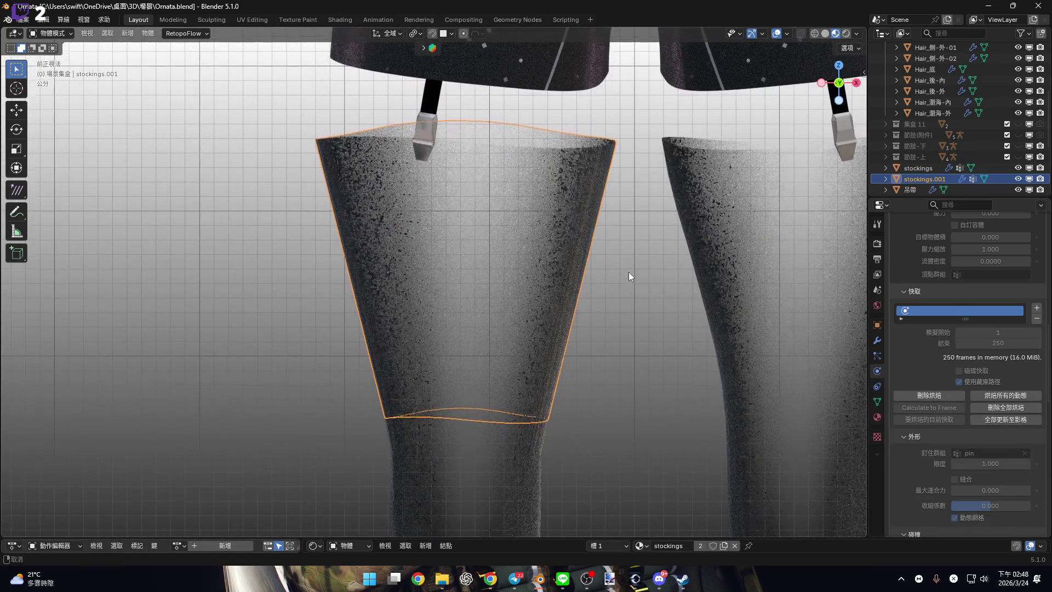
{"action": "scroll", "coordinate": [555, 264], "scroll_direction": "up", "scroll_amount": 2}
{"action": "mouse_move", "coordinate": [514, 229]}
{"action": "middle_mouse_down", "text": "shift"}
{"action": "mouse_move", "coordinate": [376, 237]}
{"action": "mouse_move", "coordinate": [437, 253]}
{"action": "mouse_move", "coordinate": [515, 244]}
{"action": "mouse_move", "coordinate": [590, 269]}
{"action": "middle_mouse_up", "text": "shift"}
Enter Edit Mode on the thigh band and subdivide its mesh once.
{"action": "key", "text": "Tab"}
{"action": "right_click", "coordinate": [519, 248]}
{"action": "left_click", "coordinate": [512, 229]}
{"action": "scroll", "coordinate": [589, 268], "scroll_direction": "down", "scroll_amount": 2}
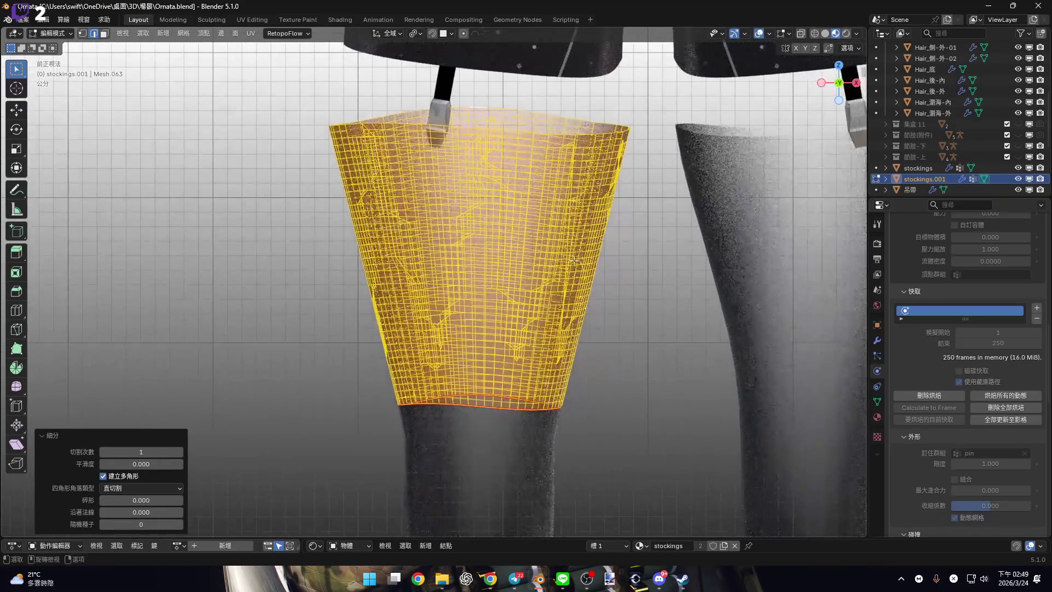
{"action": "scroll", "coordinate": [548, 274], "scroll_direction": "up", "scroll_amount": 5}
Select the whole band and convert its triangles to quads with 40° face and shape angles.
{"action": "key", "text": "alt+a"}
{"action": "mouse_move", "coordinate": [502, 282]}
{"action": "middle_mouse_down"}
{"action": "mouse_move", "coordinate": [509, 337]}
{"action": "mouse_move", "coordinate": [512, 301]}
{"action": "mouse_move", "coordinate": [568, 235]}
{"action": "middle_mouse_up"}
{"action": "key", "text": "ctrl+z"}
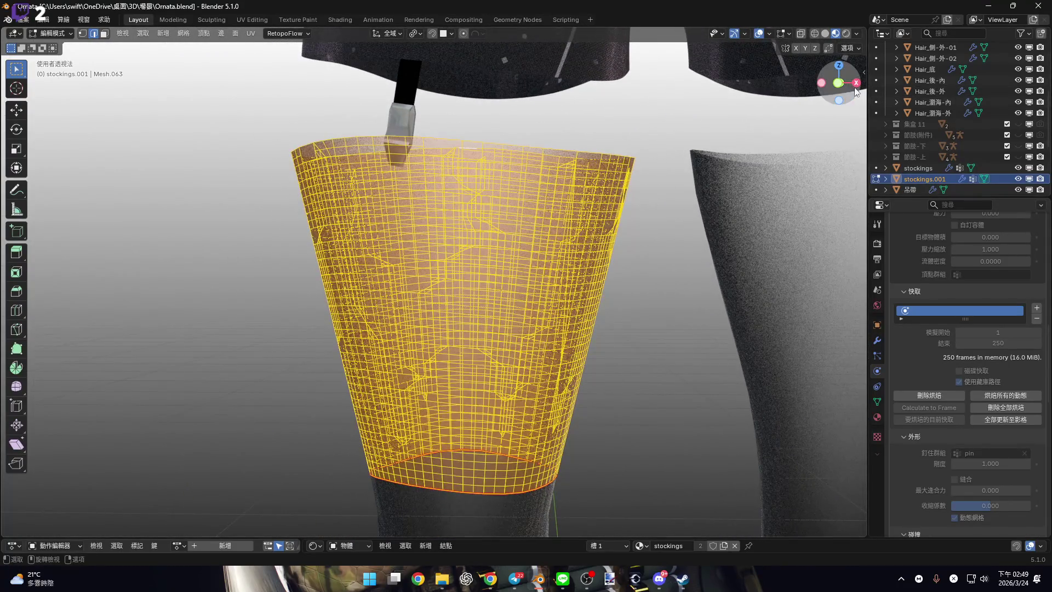
{"action": "left_click", "coordinate": [838, 84]}
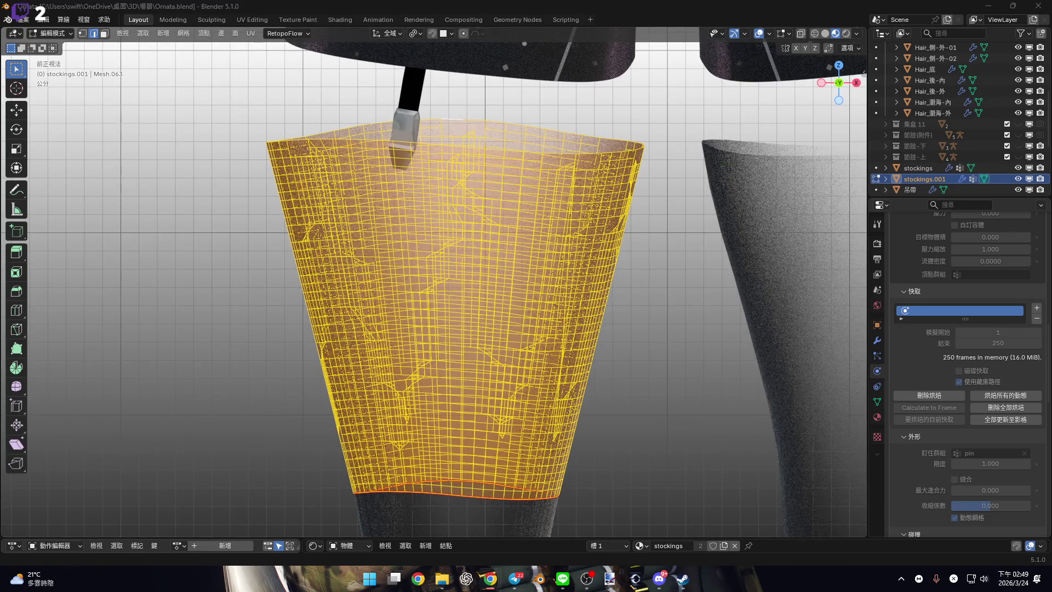
{"action": "mouse_move", "coordinate": [548, 305]}
{"action": "middle_mouse_down", "text": "shift"}
{"action": "mouse_move", "coordinate": [549, 250]}
{"action": "mouse_move", "coordinate": [546, 273]}
{"action": "middle_mouse_up", "text": "shift"}
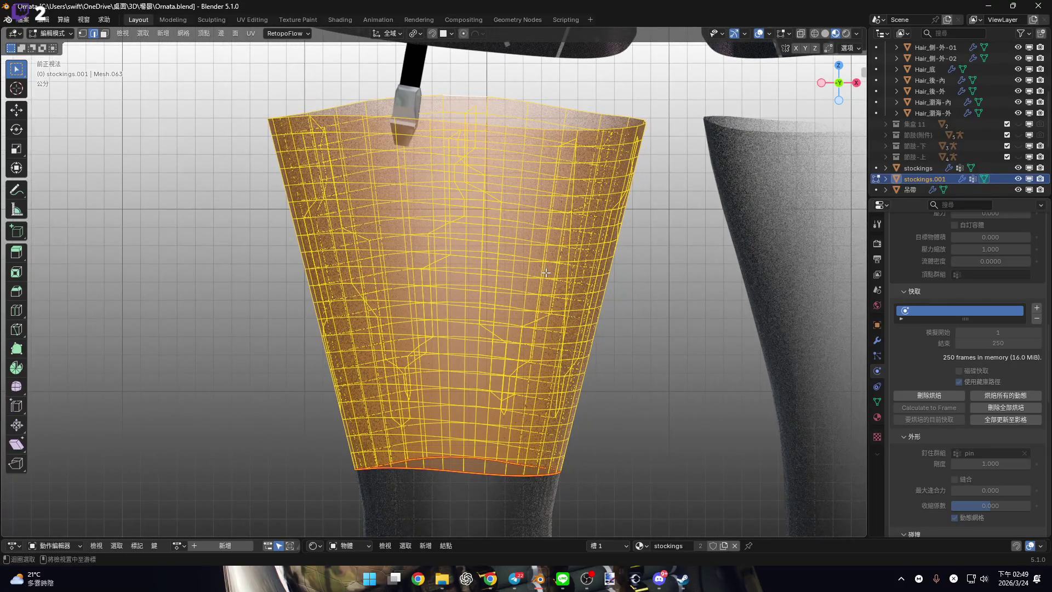
{"action": "key", "text": "alt+j"}
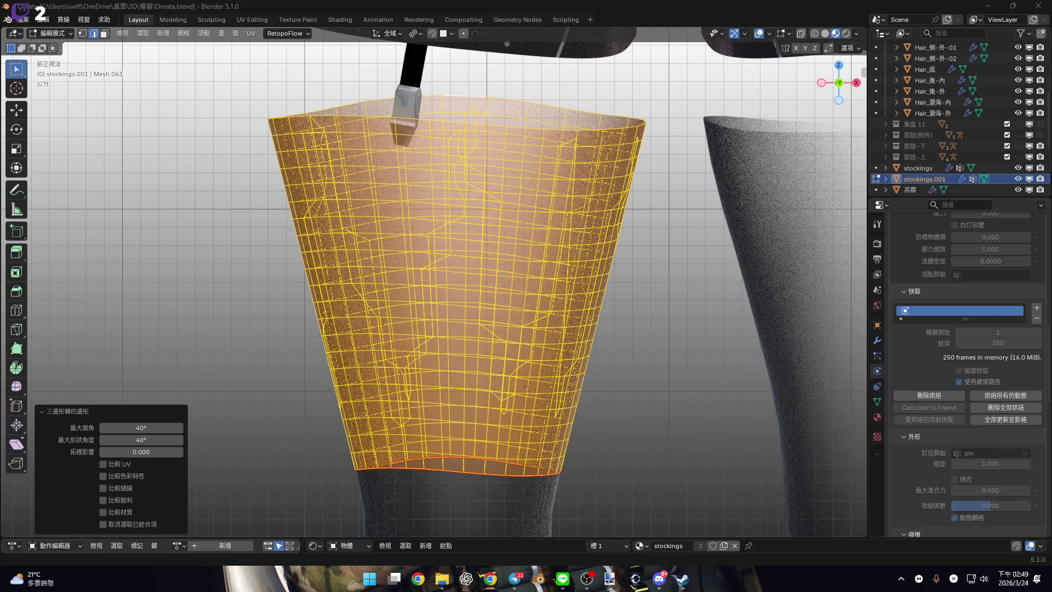
Try Un-Subdivide on the thigh band mesh, then undo it.
{"action": "scroll", "coordinate": [504, 280], "scroll_direction": "down", "scroll_amount": 3, "text": "ctrl"}
{"action": "key", "text": "ctrl+e"}
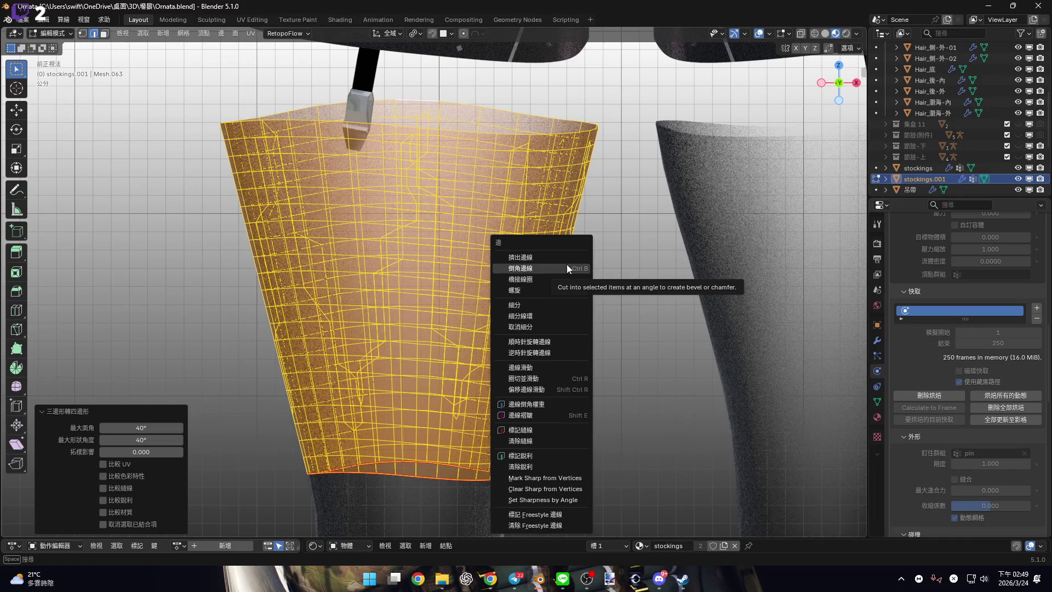
{"action": "left_click", "coordinate": [561, 324]}
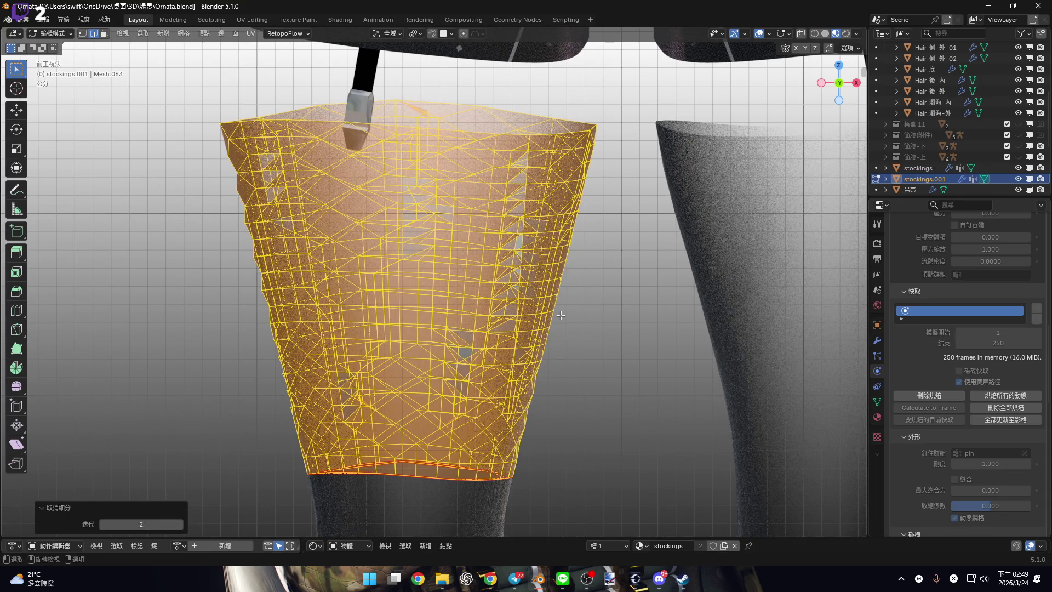
{"action": "key", "text": "ctrl+z"}
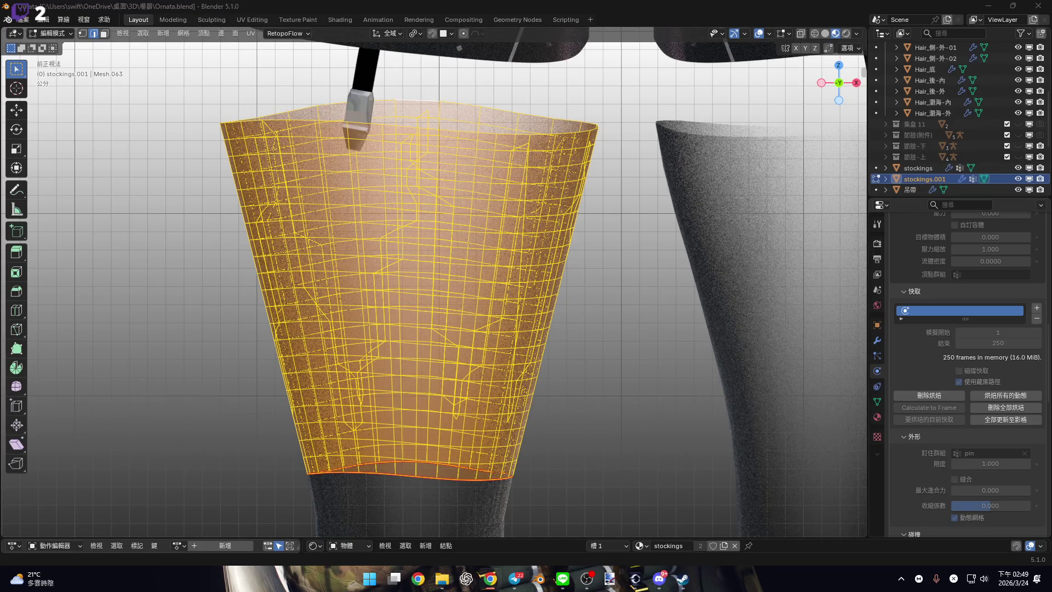
Delete the selected thigh band vertices, leaving only the lower stocking section.
{"action": "mouse_move", "coordinate": [366, 362]}
{"action": "middle_mouse_down", "text": "shift"}
{"action": "mouse_move", "coordinate": [373, 411]}
{"action": "mouse_move", "coordinate": [394, 359]}
{"action": "middle_mouse_up", "text": "shift"}
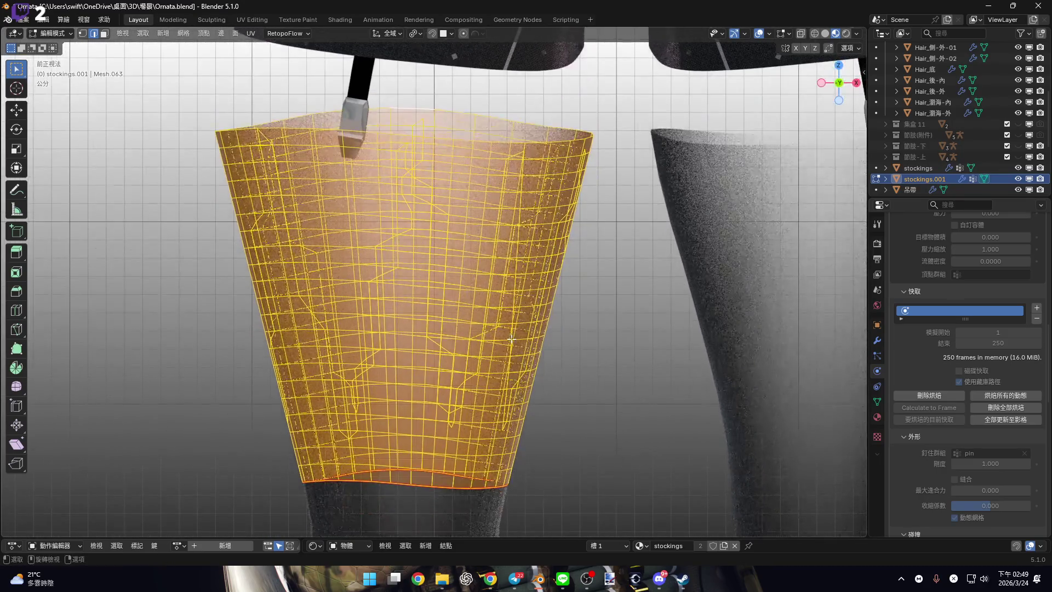
{"action": "scroll", "coordinate": [512, 275], "scroll_direction": "down", "scroll_amount": 1}
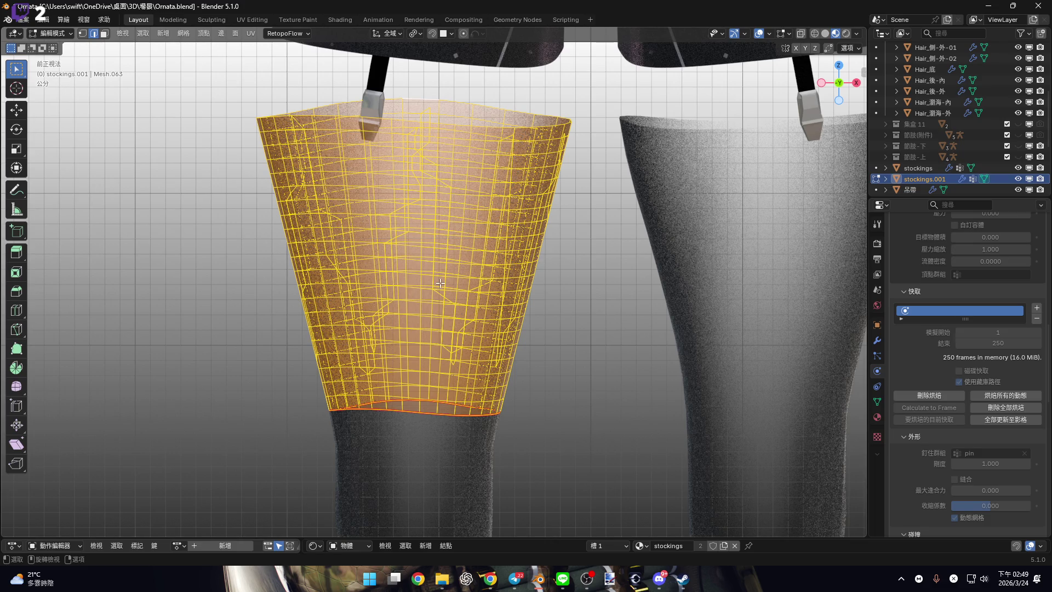
{"action": "middle_click_drag", "start_coordinate": [104, 109], "coordinate": [57, 98], "text": "shift"}
{"action": "key", "text": "x"}
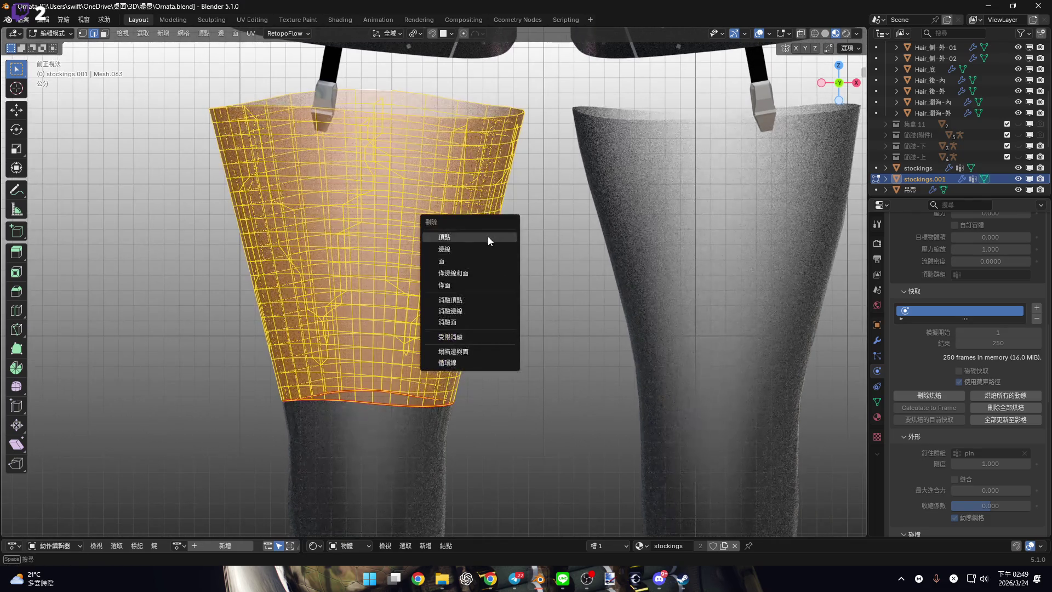
{"action": "left_click", "coordinate": [488, 238]}
{"action": "middle_click_drag", "start_coordinate": [430, 364], "coordinate": [476, 362], "text": "shift"}
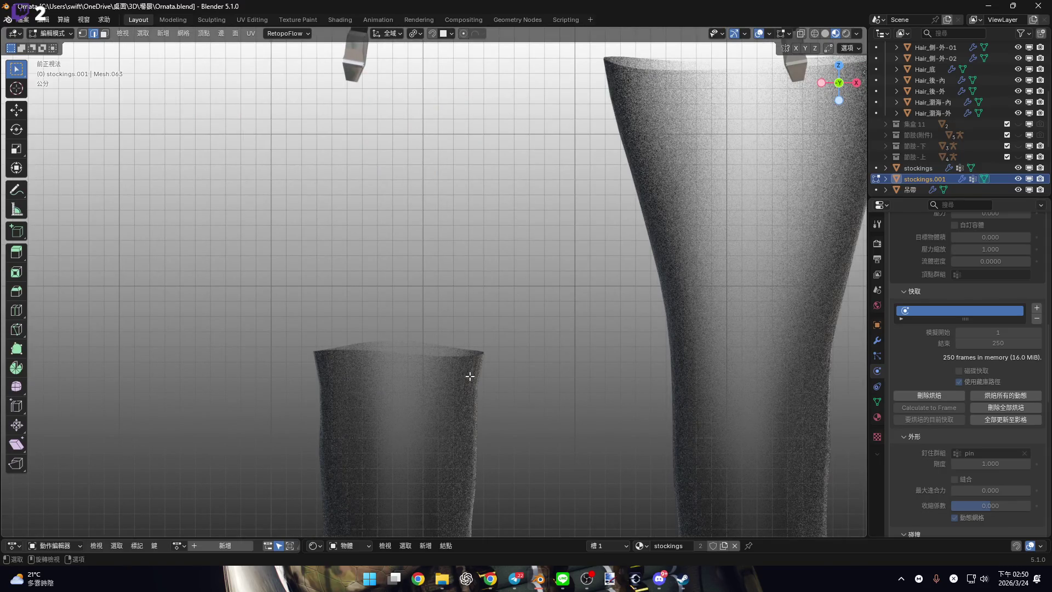
Select the stocking's top edge loop and move it upward in Z.
{"action": "key", "text": "alt+q"}
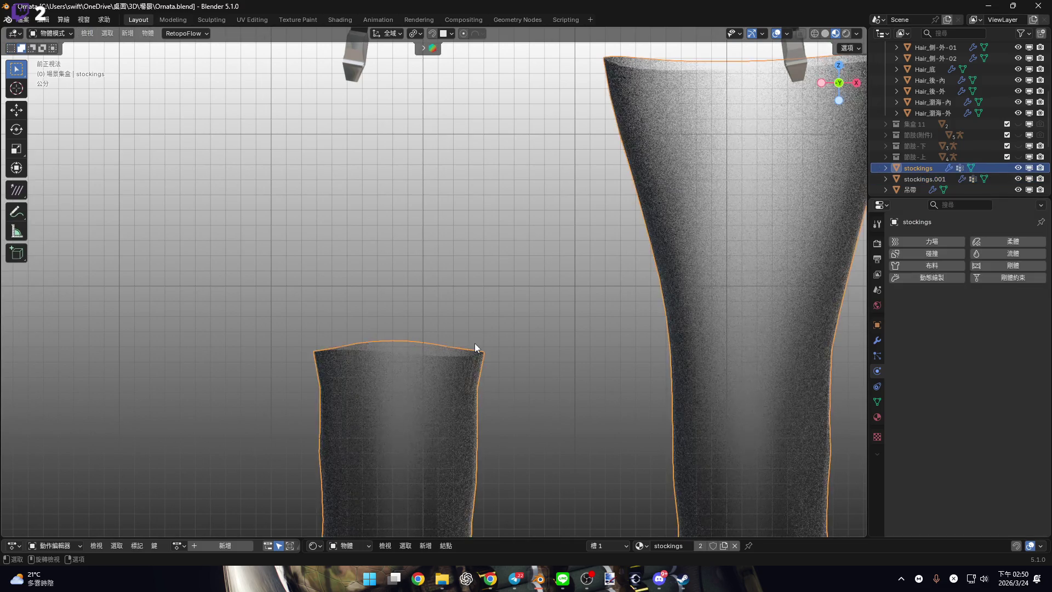
{"action": "scroll", "coordinate": [462, 369], "scroll_direction": "up", "scroll_amount": 4}
{"action": "left_click", "coordinate": [393, 375], "text": "alt"}
{"action": "scroll", "coordinate": [416, 384], "scroll_direction": "down", "scroll_amount": 5}
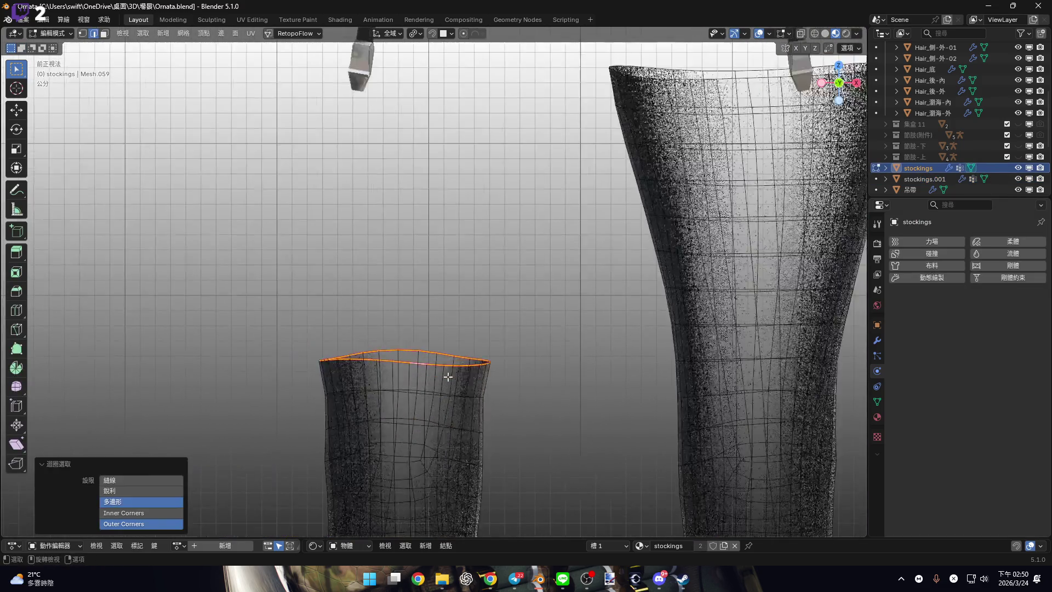
{"action": "key", "text": "g"}
{"action": "key", "text": "z"}
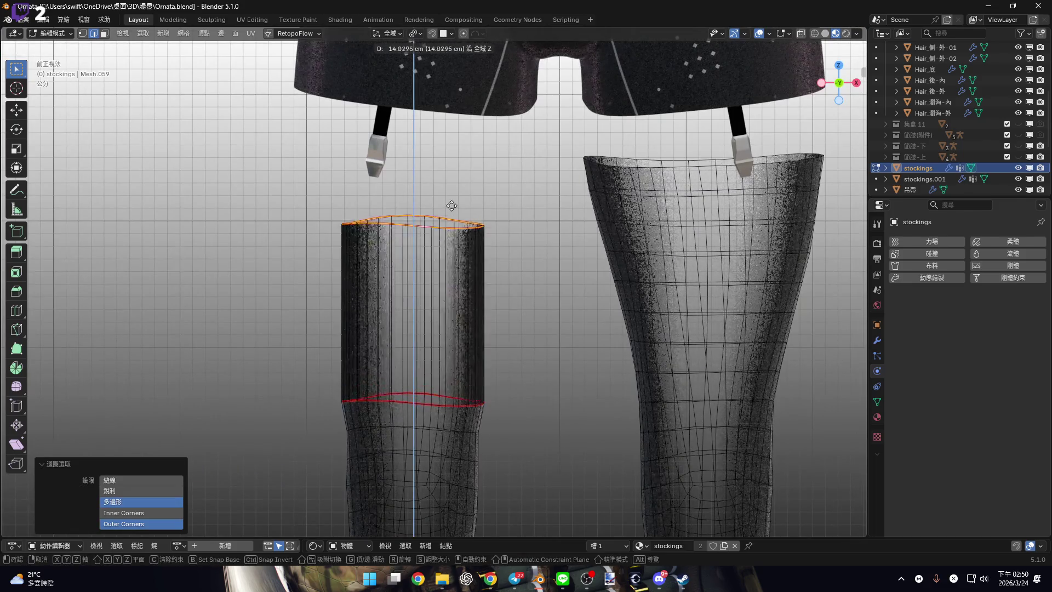
{"action": "left_click", "coordinate": [462, 148]}
Scale the raised top loop wider to flare the band, then switch to face select.
{"action": "key", "text": "s"}
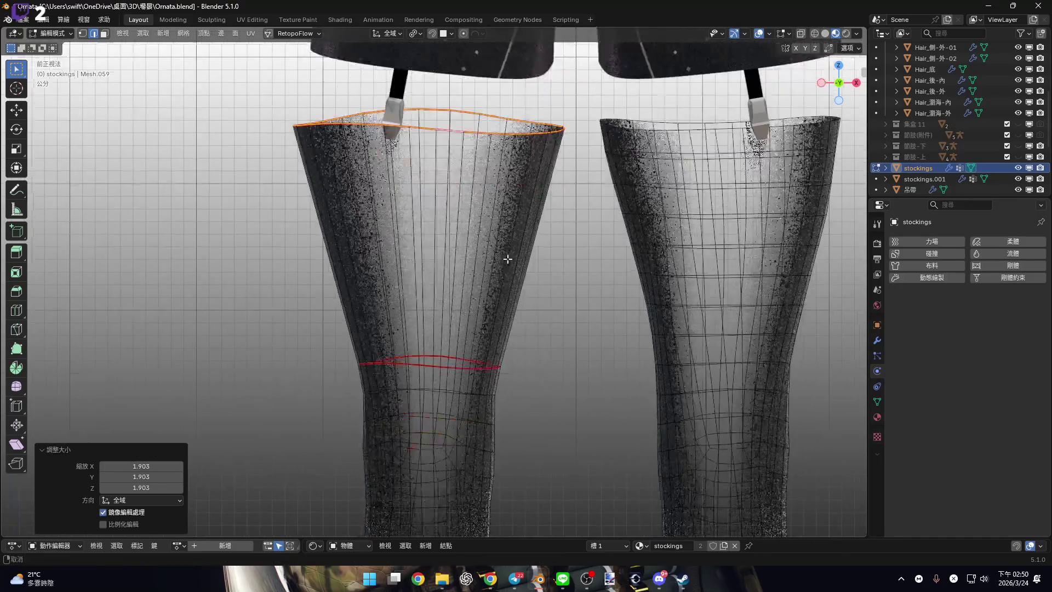
{"action": "left_click", "coordinate": [505, 258]}
{"action": "scroll", "coordinate": [504, 259], "scroll_direction": "up", "scroll_amount": 5}
{"action": "key", "text": "3"}
{"action": "left_click", "coordinate": [487, 312], "text": "alt"}
Separate the selected band faces into a new object, stockings.002, and select it alone.
{"action": "middle_click_drag", "start_coordinate": [487, 313], "coordinate": [489, 365], "text": "shift"}
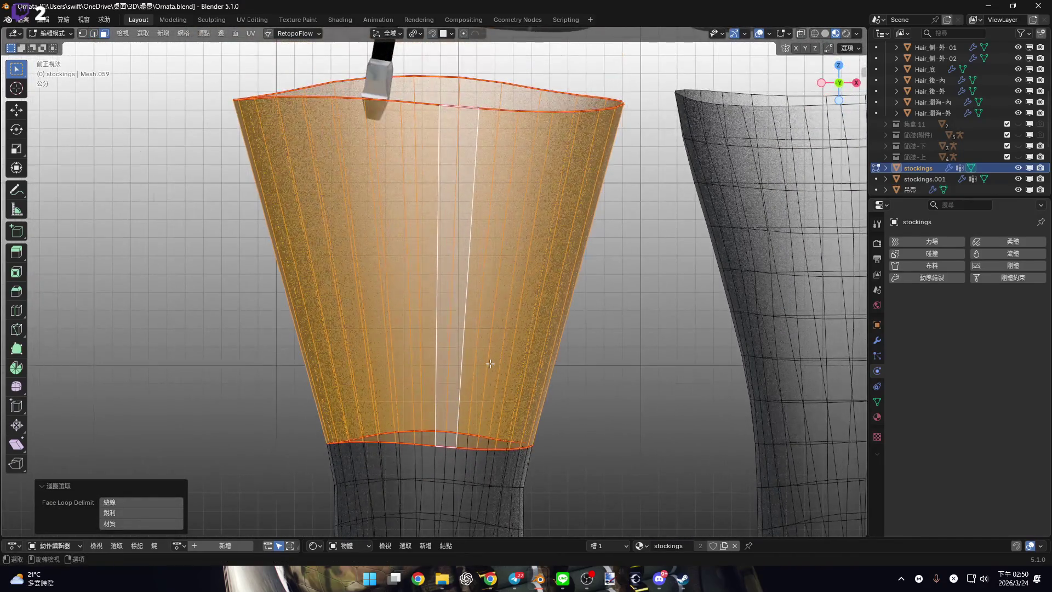
{"action": "key", "text": "p"}
{"action": "key", "text": "Return"}
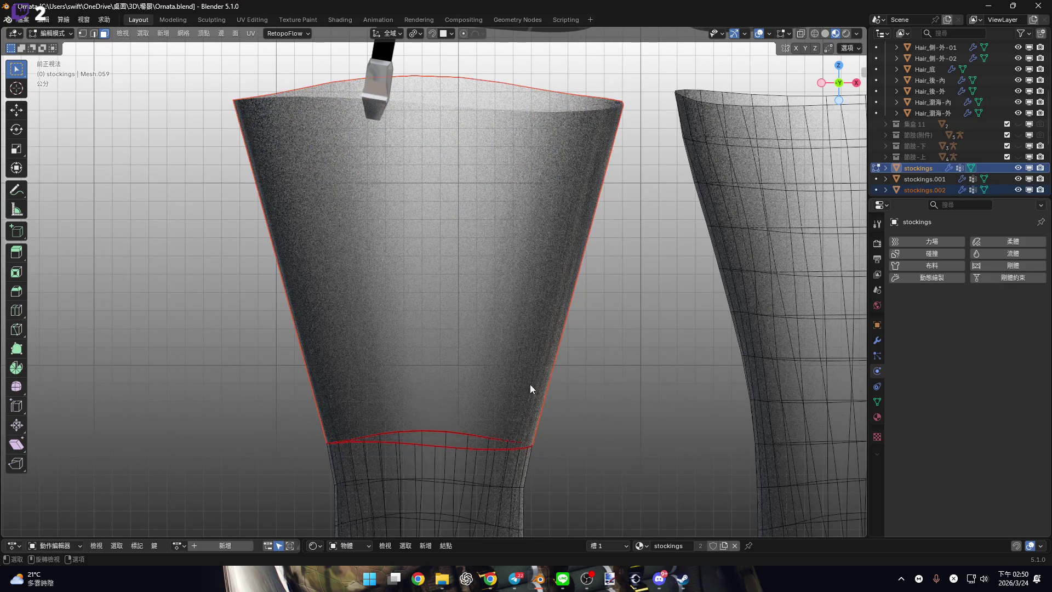
{"action": "key", "text": "Tab"}
{"action": "left_click", "coordinate": [505, 348]}
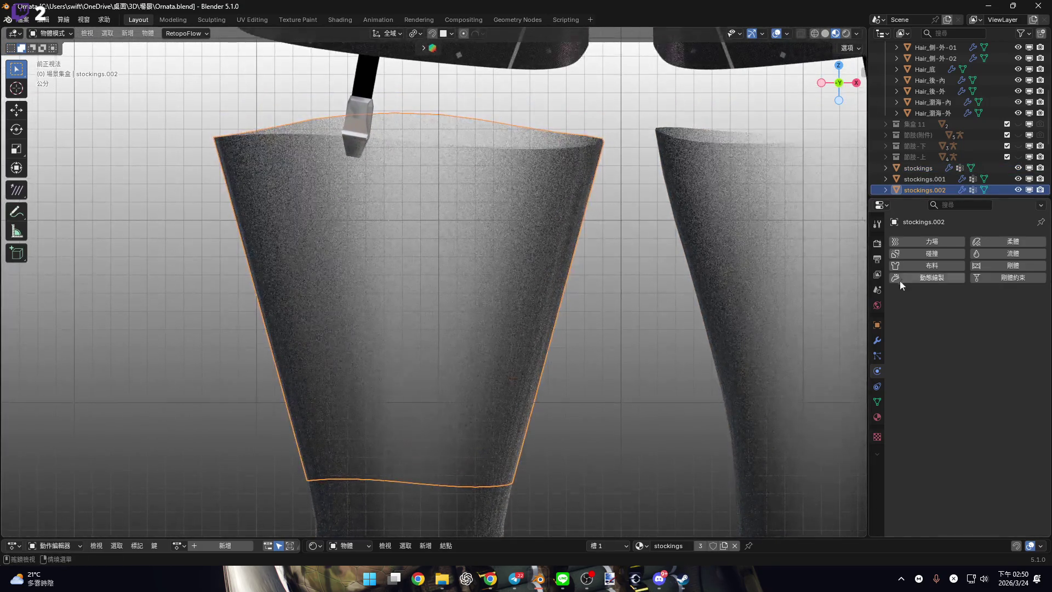
{"action": "key", "text": "Tab"}
Subdivide all the band's faces with 1 cut.
{"action": "key", "text": "a"}
{"action": "right_click", "coordinate": [472, 270]}
{"action": "left_click", "coordinate": [471, 270]}
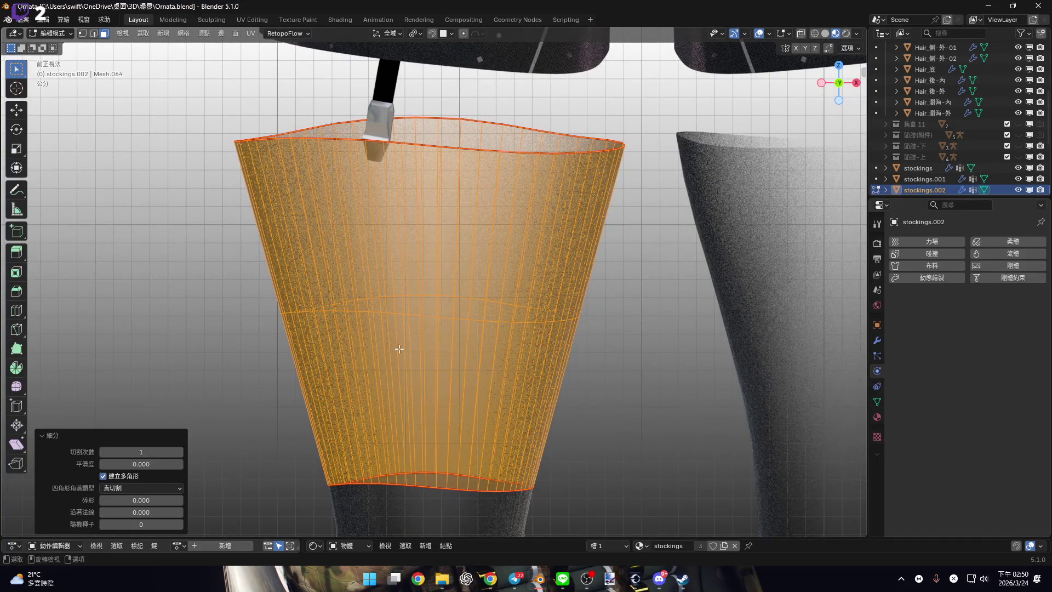
{"action": "left_click", "coordinate": [180, 453]}
{"action": "left_click", "coordinate": [101, 452]}
{"action": "middle_click_drag", "start_coordinate": [440, 331], "coordinate": [430, 317], "text": "shift"}
Add a horizontal loop cut around the band with 25 cuts.
{"action": "key", "text": "ctrl+r"}
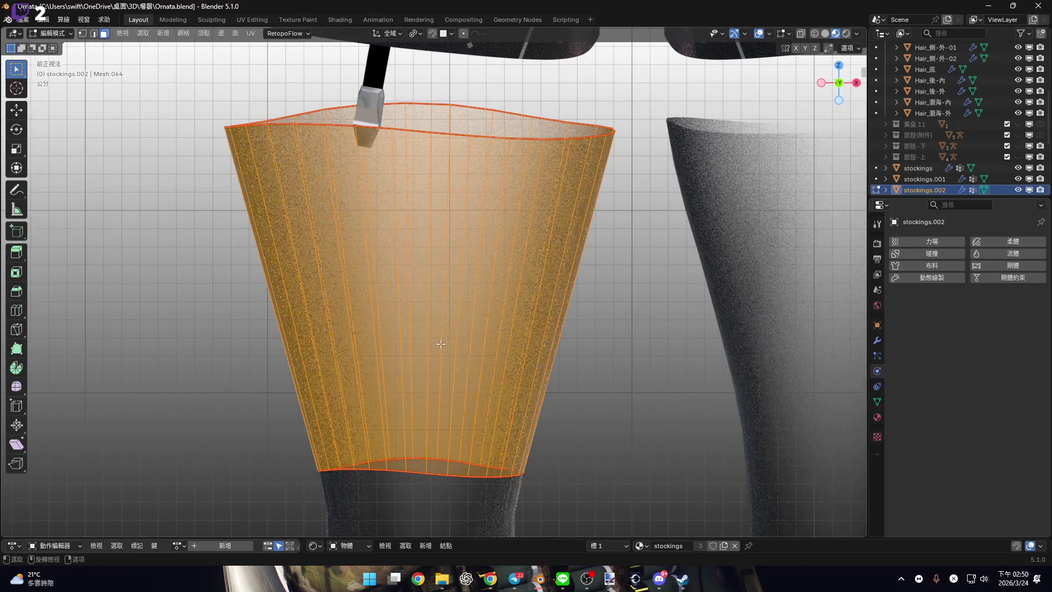
{"action": "left_click", "coordinate": [441, 304]}
{"action": "left_click_drag", "start_coordinate": [129, 429], "coordinate": [181, 430]}
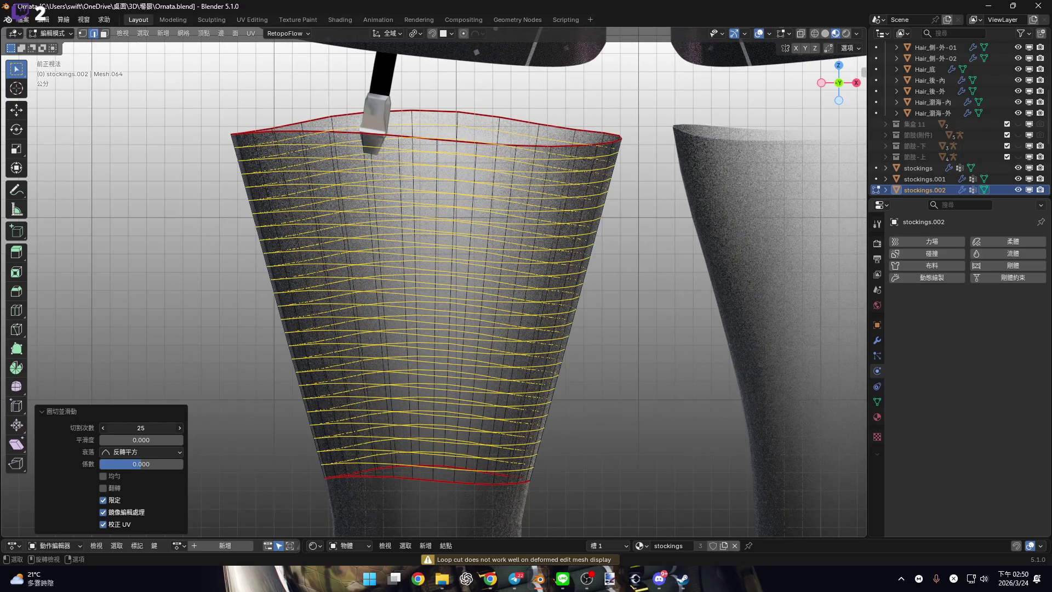
{"action": "scroll", "coordinate": [289, 345], "scroll_direction": "up", "scroll_amount": 5}
{"action": "scroll", "coordinate": [334, 342], "scroll_direction": "down", "scroll_amount": 2}
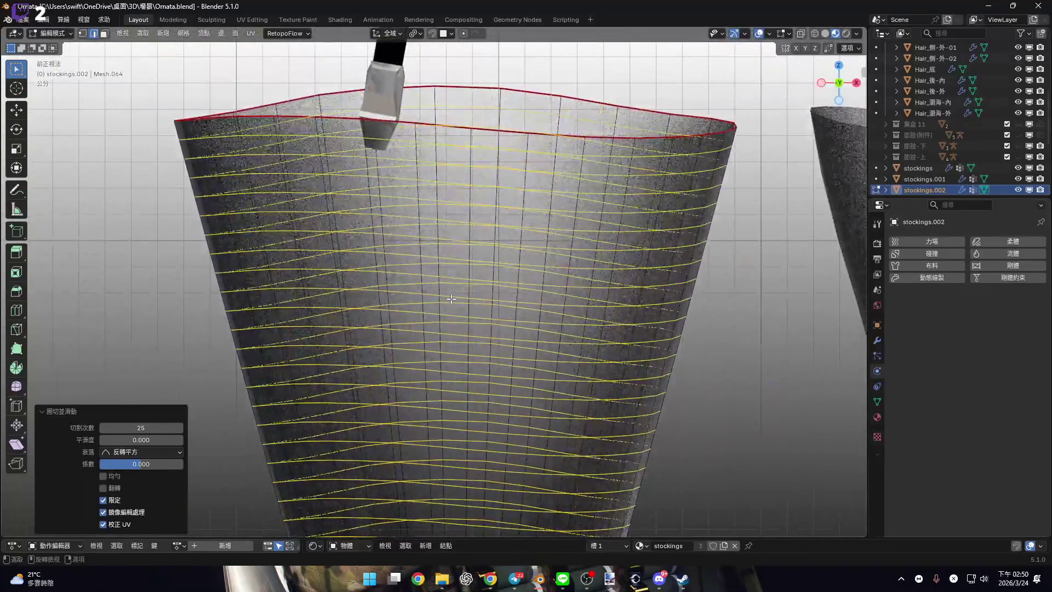
{"action": "middle_click_drag", "start_coordinate": [384, 323], "coordinate": [386, 274], "text": "shift"}
Select the whole band and triangulate all its faces.
{"action": "key", "text": "a"}
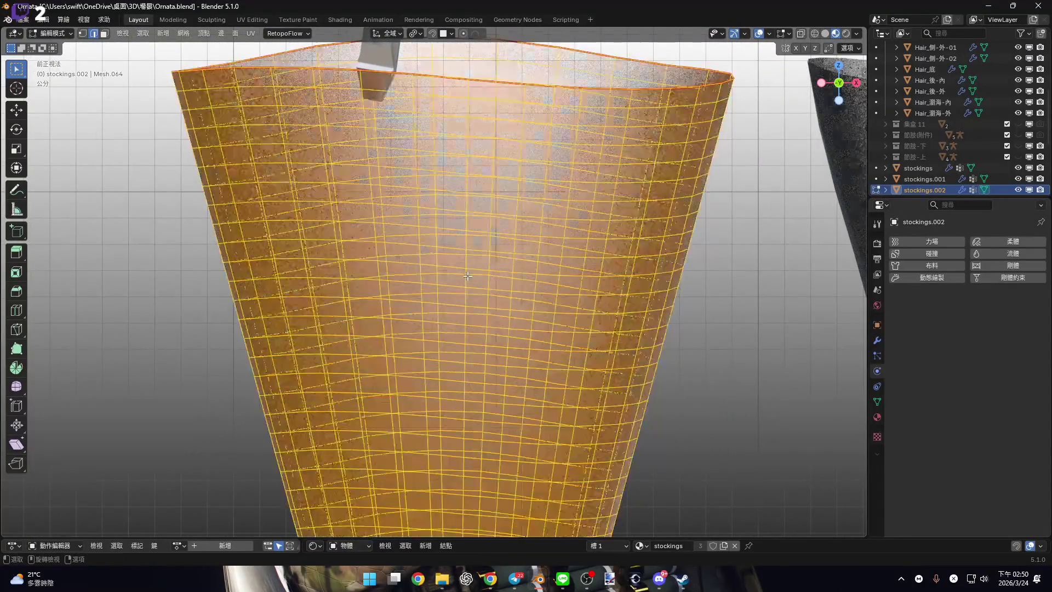
{"action": "right_click", "coordinate": [470, 274]}
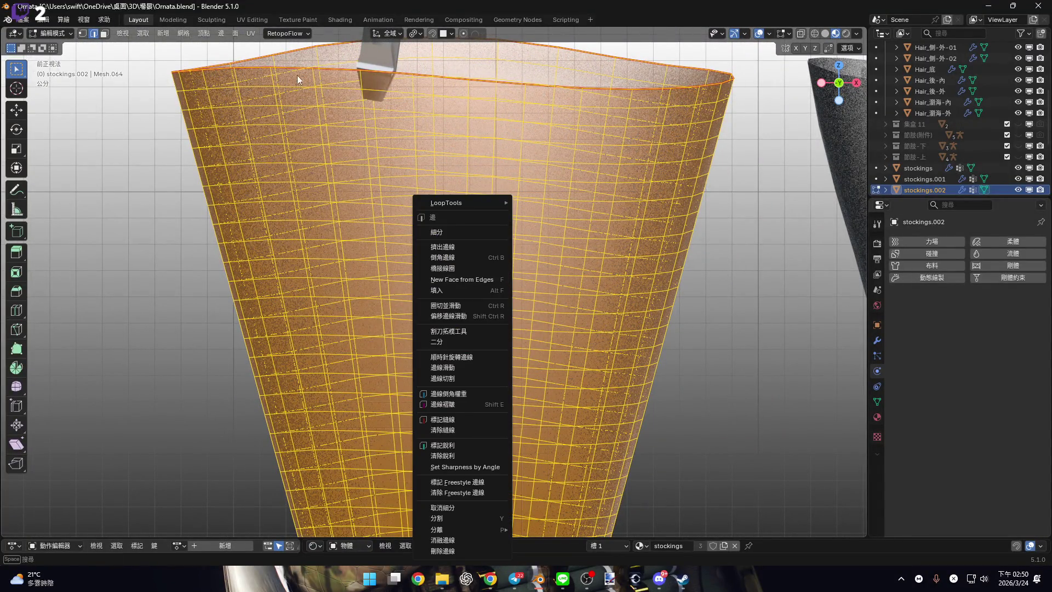
{"action": "left_click", "coordinate": [235, 33]}
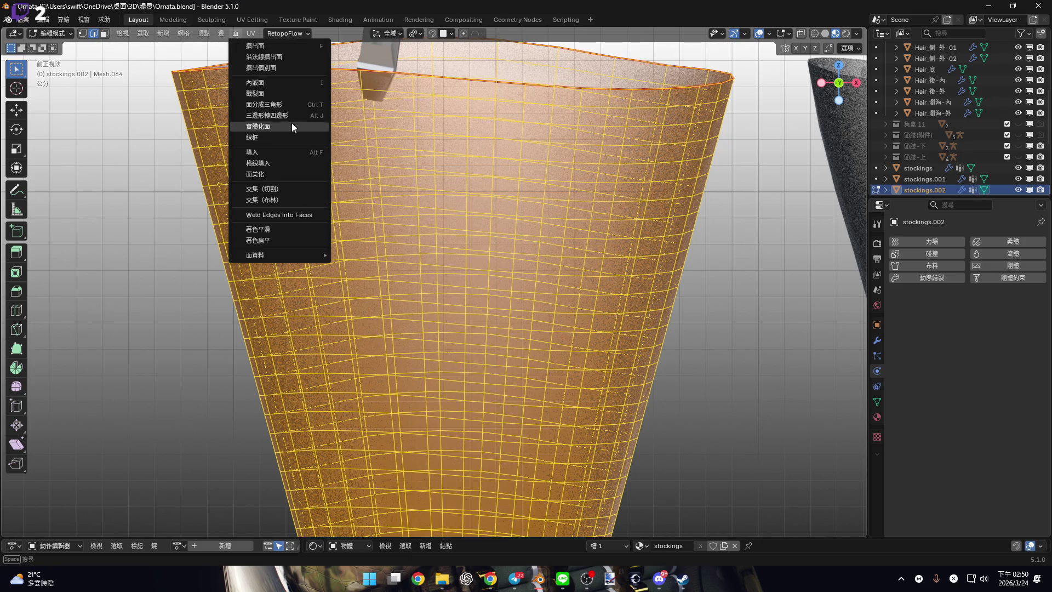
{"action": "left_click", "coordinate": [293, 104]}
{"action": "mouse_move", "coordinate": [493, 165]}
{"action": "middle_mouse_down"}
{"action": "mouse_move", "coordinate": [557, 318]}
{"action": "mouse_move", "coordinate": [493, 274]}
{"action": "mouse_move", "coordinate": [463, 286]}
{"action": "mouse_move", "coordinate": [564, 300]}
{"action": "middle_mouse_up"}
{"action": "key", "text": "alt+a"}
Undo the triangulation back to quads and select the band's top rim loop in front view.
{"action": "key", "text": "ctrl+z"}
{"action": "key", "text": "ctrl+z"}
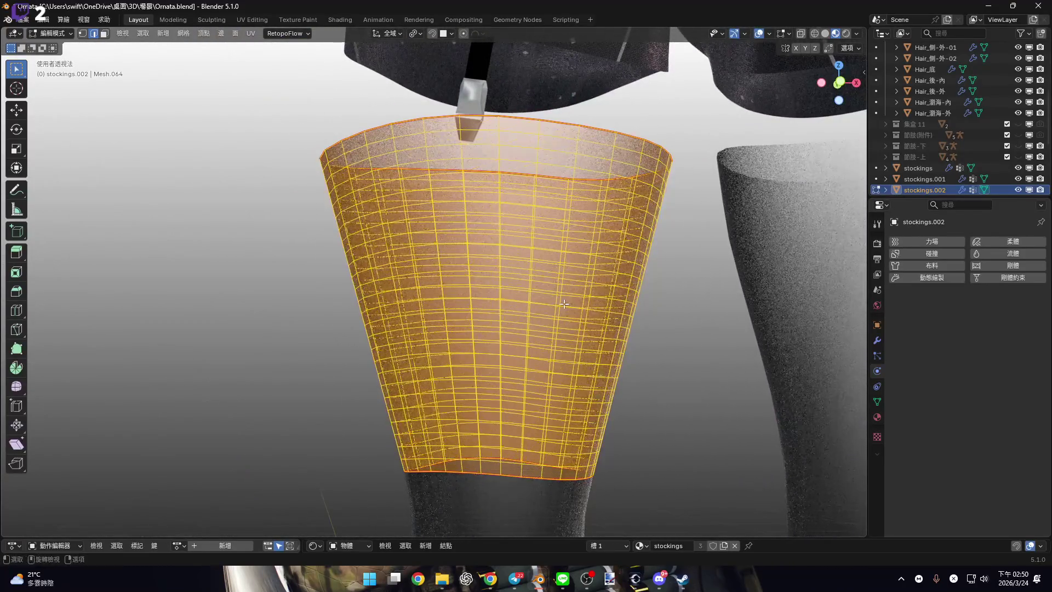
{"action": "left_click", "coordinate": [840, 82]}
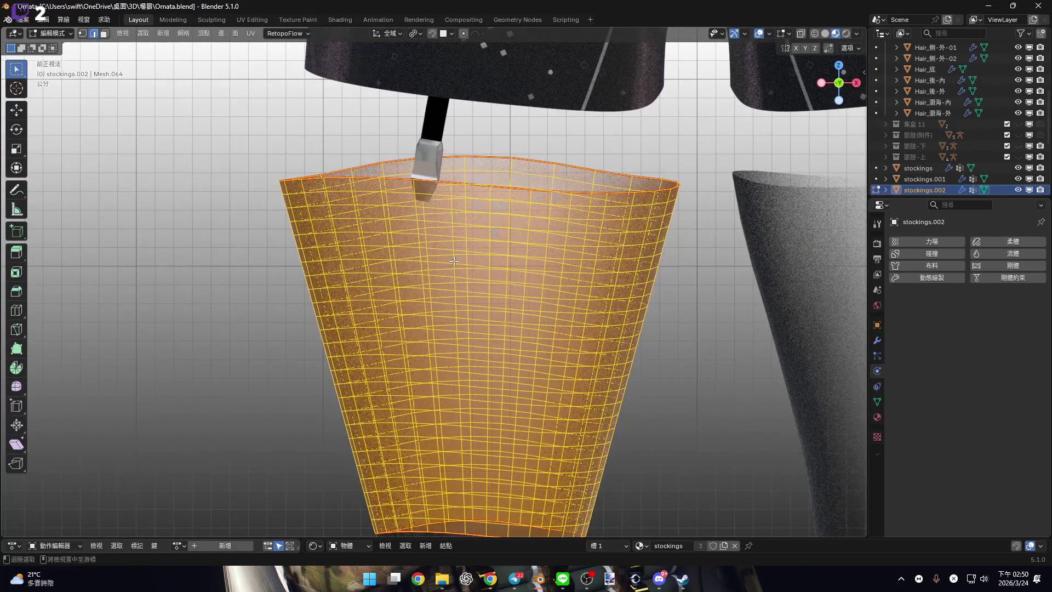
{"action": "left_click", "coordinate": [454, 261], "text": "alt"}
{"action": "scroll", "coordinate": [465, 210], "scroll_direction": "up", "scroll_amount": 2}
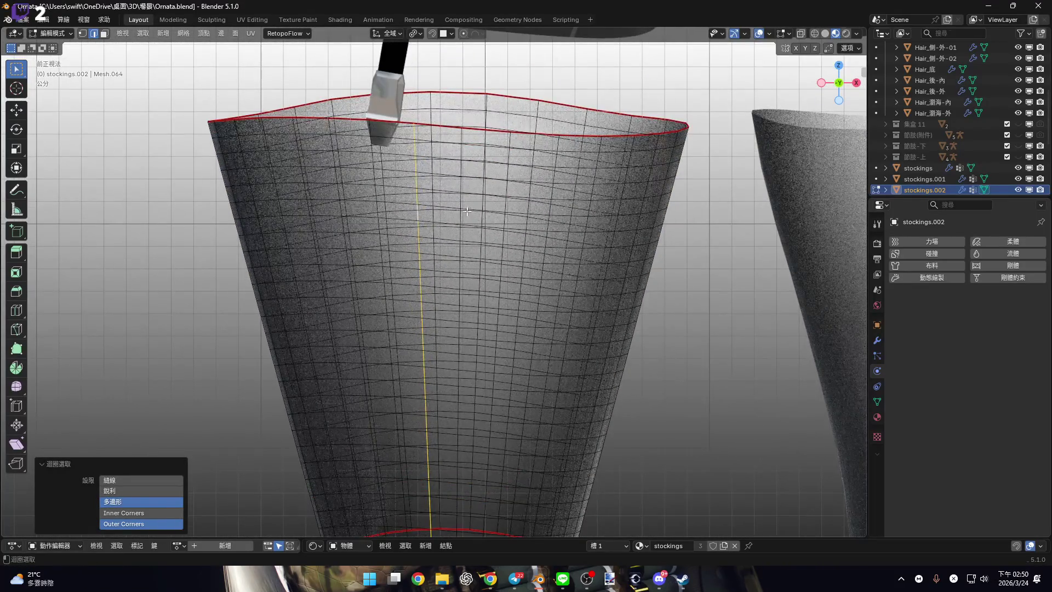
{"action": "mouse_move", "coordinate": [444, 147]}
{"action": "middle_mouse_down"}
{"action": "mouse_move", "coordinate": [462, 216]}
{"action": "mouse_move", "coordinate": [527, 219]}
{"action": "middle_mouse_up"}
Add two vertical edge loops to the tear-line selection.
{"action": "left_click", "coordinate": [527, 219], "text": "alt+shift"}
{"action": "scroll", "coordinate": [521, 252], "scroll_direction": "down", "scroll_amount": 3}
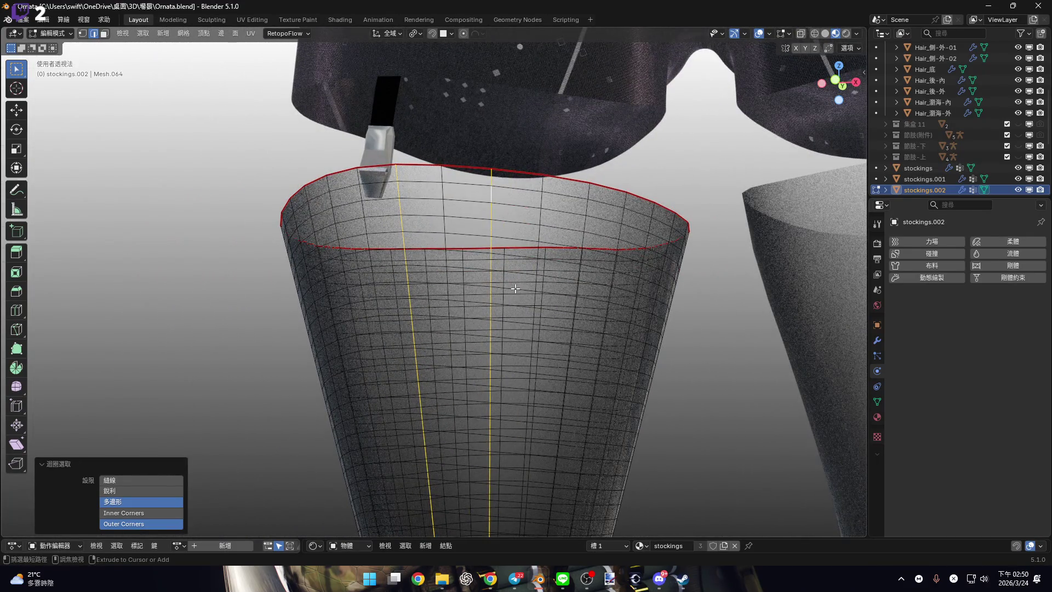
{"action": "mouse_move", "coordinate": [518, 289]}
{"action": "middle_mouse_down", "text": "shift"}
{"action": "mouse_move", "coordinate": [565, 310]}
{"action": "mouse_move", "coordinate": [482, 284]}
{"action": "middle_mouse_up", "text": "shift"}
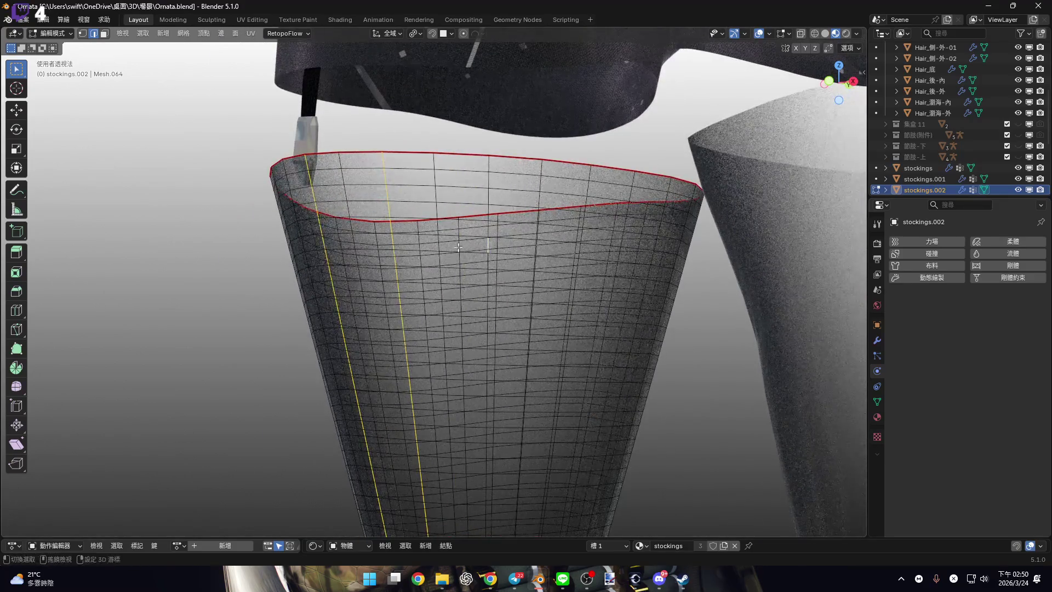
{"action": "scroll", "coordinate": [526, 274], "scroll_direction": "up", "scroll_amount": 3}
{"action": "left_click", "coordinate": [535, 213], "text": "alt+shift"}
{"action": "middle_click_drag", "start_coordinate": [605, 219], "coordinate": [767, 203]}
{"action": "scroll", "coordinate": [982, 174], "scroll_direction": "down", "scroll_amount": 5}
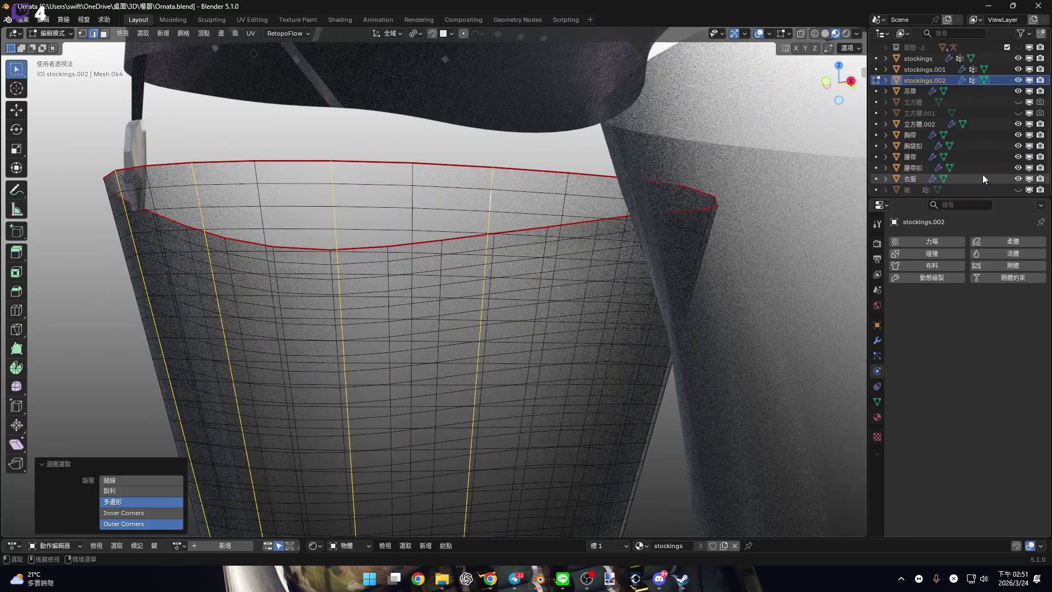
Toggle stockings.001's visibility, return to Object Mode, and select stockings.001.
{"action": "left_click", "coordinate": [1018, 69]}
{"action": "left_click", "coordinate": [1018, 69]}
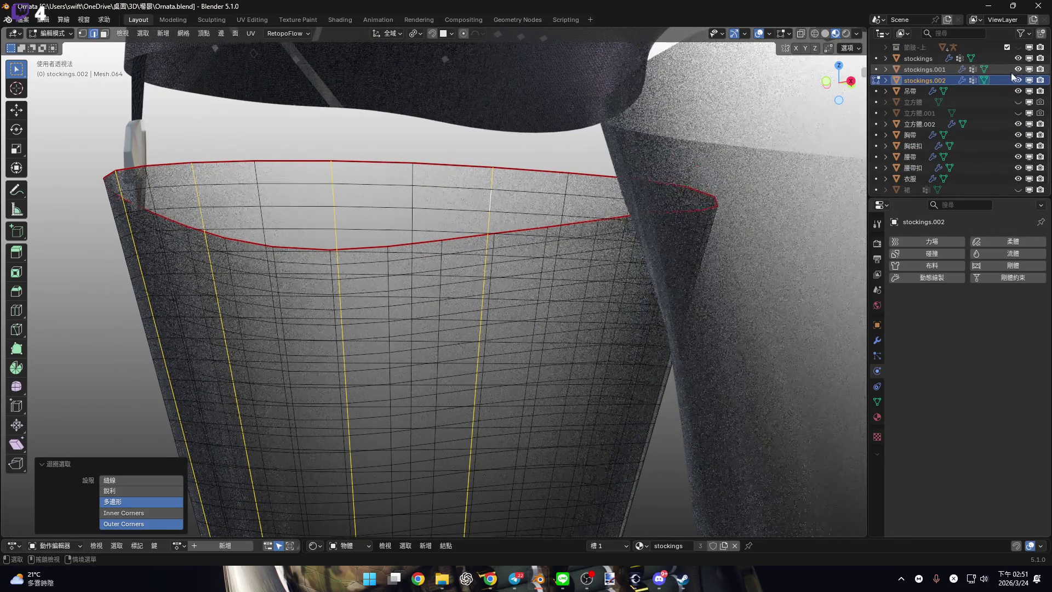
{"action": "scroll", "coordinate": [571, 263], "scroll_direction": "down", "scroll_amount": 3}
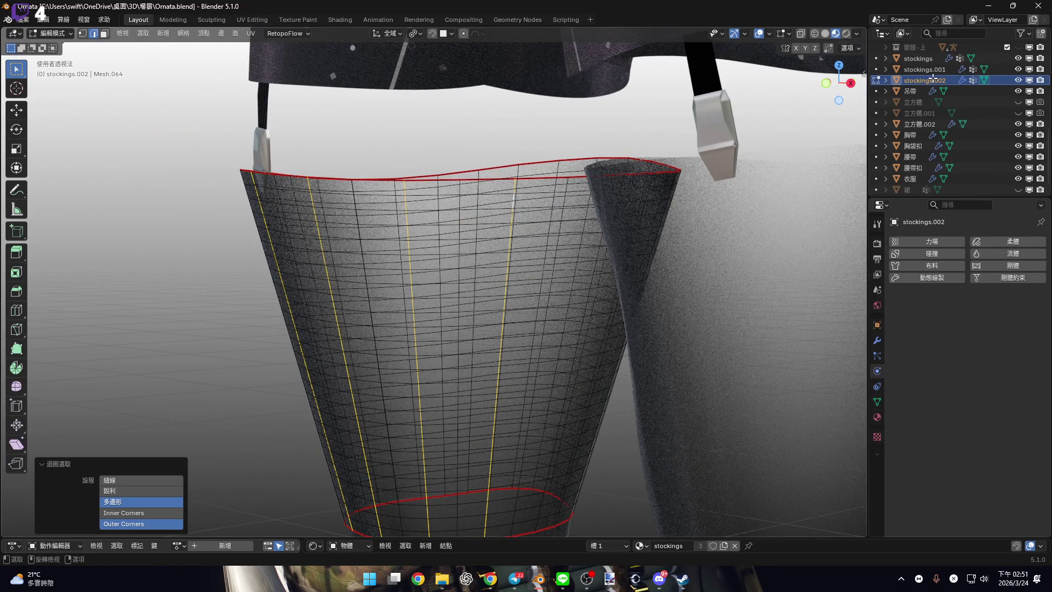
{"action": "key", "text": "Tab"}
{"action": "left_click", "coordinate": [932, 70]}
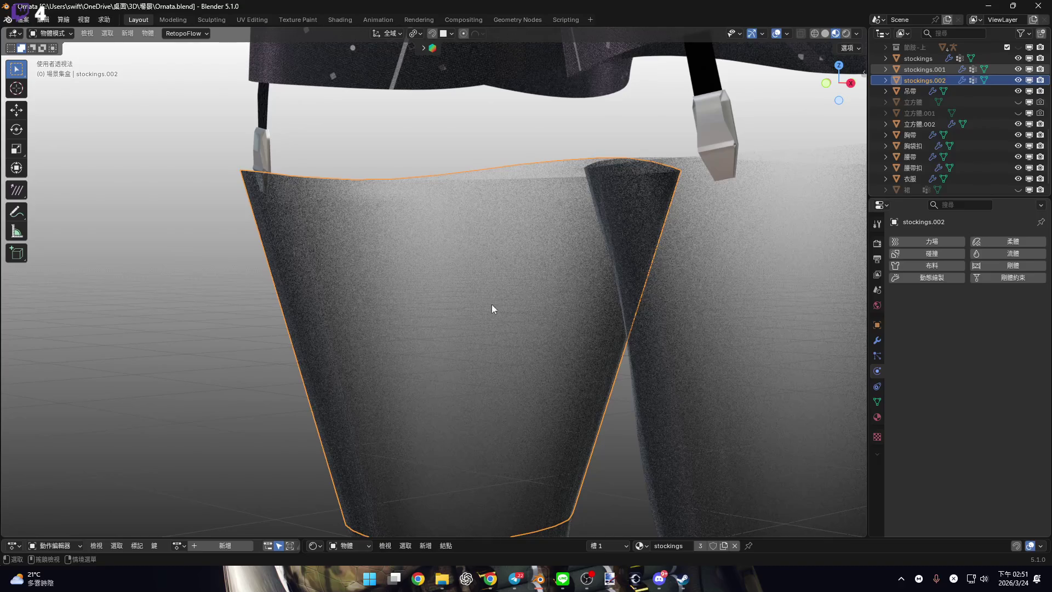
Delete the stockings.001 object from the Outliner.
{"action": "scroll", "coordinate": [490, 305], "scroll_direction": "down", "scroll_amount": 5}
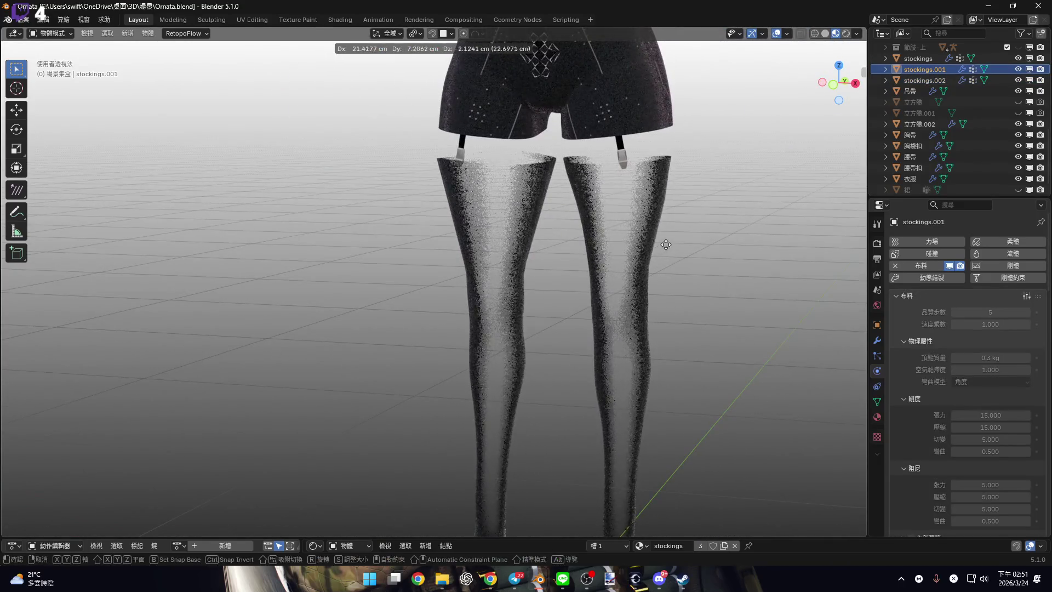
{"action": "right_click", "coordinate": [935, 81]}
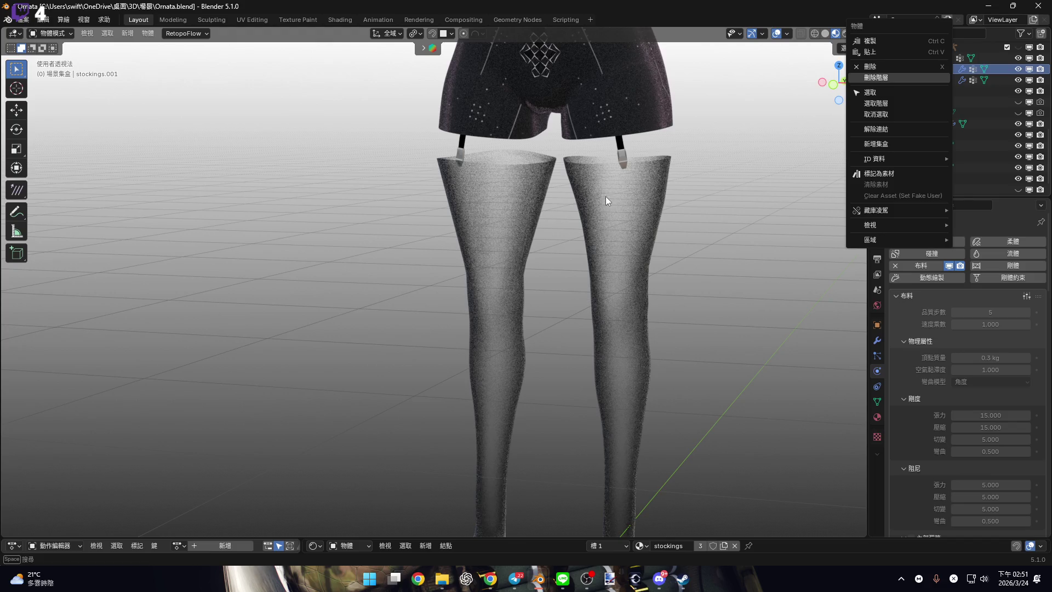
{"action": "key", "text": "Delete"}
Hide the original stockings and open the framed stockings.002 band in Edit Mode.
{"action": "scroll", "coordinate": [706, 138], "scroll_direction": "up", "scroll_amount": 5}
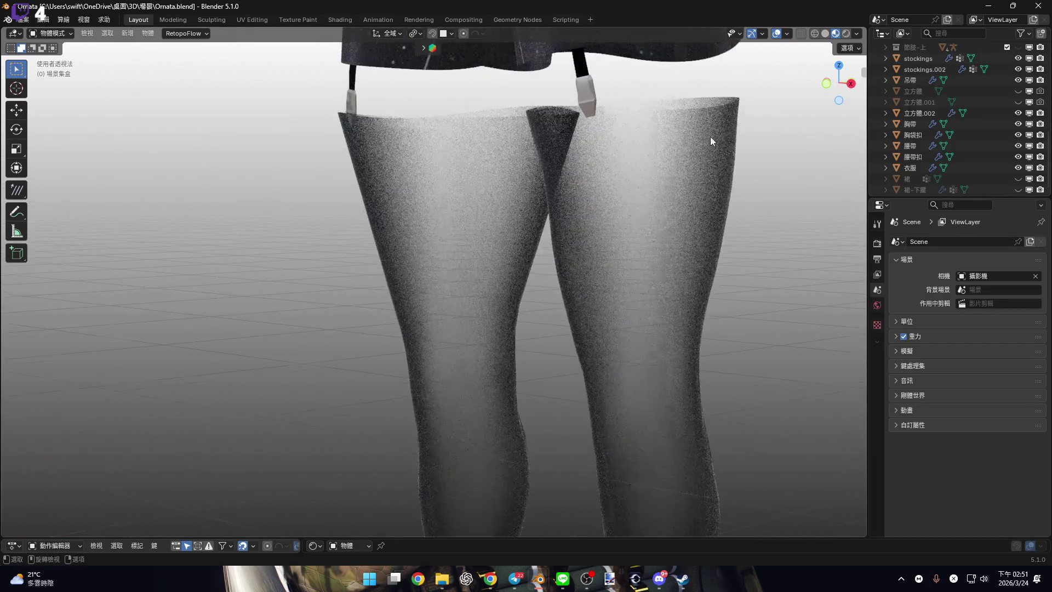
{"action": "left_click", "coordinate": [1018, 58]}
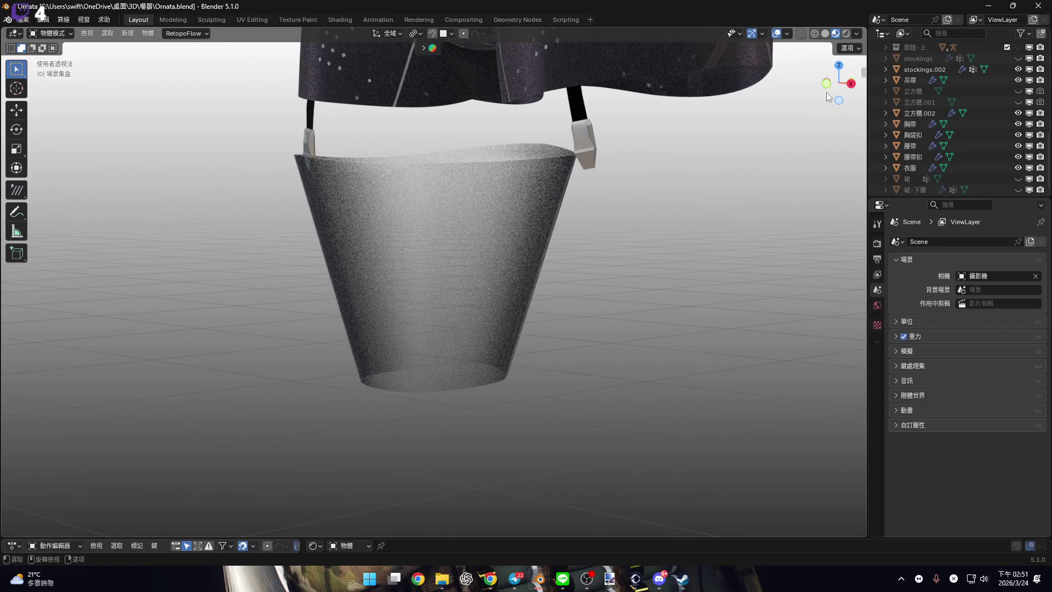
{"action": "left_click", "coordinate": [560, 185]}
{"action": "key", "text": "KP_Decimal"}
{"action": "key", "text": "Tab"}
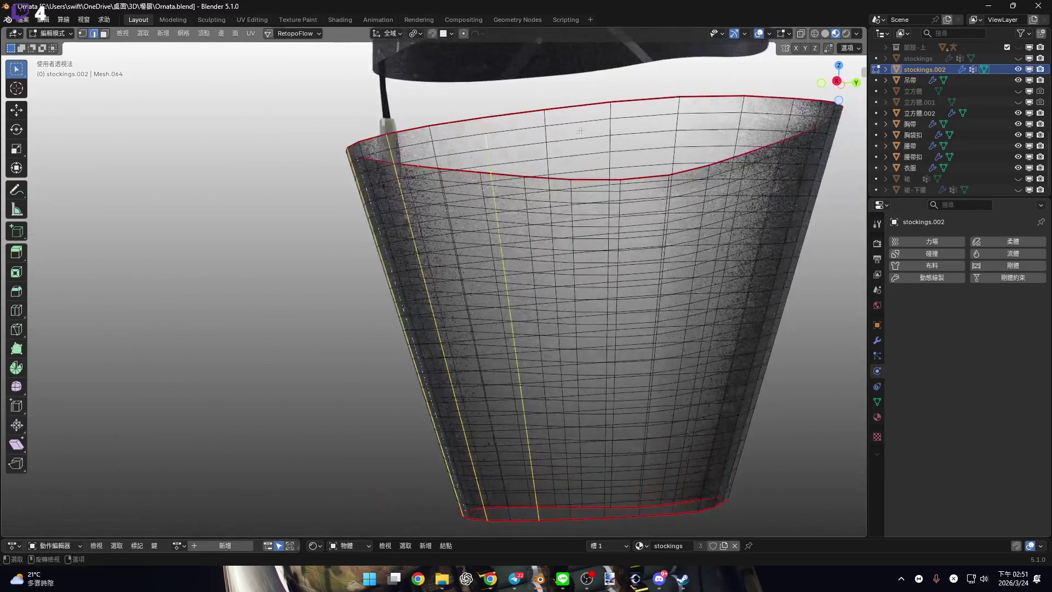
Add more vertical edge loops, including one near the rim, to the tear-line selection.
{"action": "left_click", "coordinate": [563, 141], "text": "alt"}
{"action": "mouse_move", "coordinate": [562, 140]}
{"action": "middle_mouse_down"}
{"action": "mouse_move", "coordinate": [477, 156]}
{"action": "mouse_move", "coordinate": [523, 114]}
{"action": "mouse_move", "coordinate": [559, 124]}
{"action": "mouse_move", "coordinate": [620, 117]}
{"action": "mouse_move", "coordinate": [541, 148]}
{"action": "mouse_move", "coordinate": [578, 132]}
{"action": "mouse_move", "coordinate": [609, 140]}
{"action": "mouse_move", "coordinate": [650, 235]}
{"action": "mouse_move", "coordinate": [497, 239]}
{"action": "mouse_move", "coordinate": [526, 196]}
{"action": "middle_mouse_up"}
{"action": "scroll", "coordinate": [523, 114], "scroll_direction": "up", "scroll_amount": 4}
{"action": "left_click", "coordinate": [609, 140], "text": "alt+shift"}
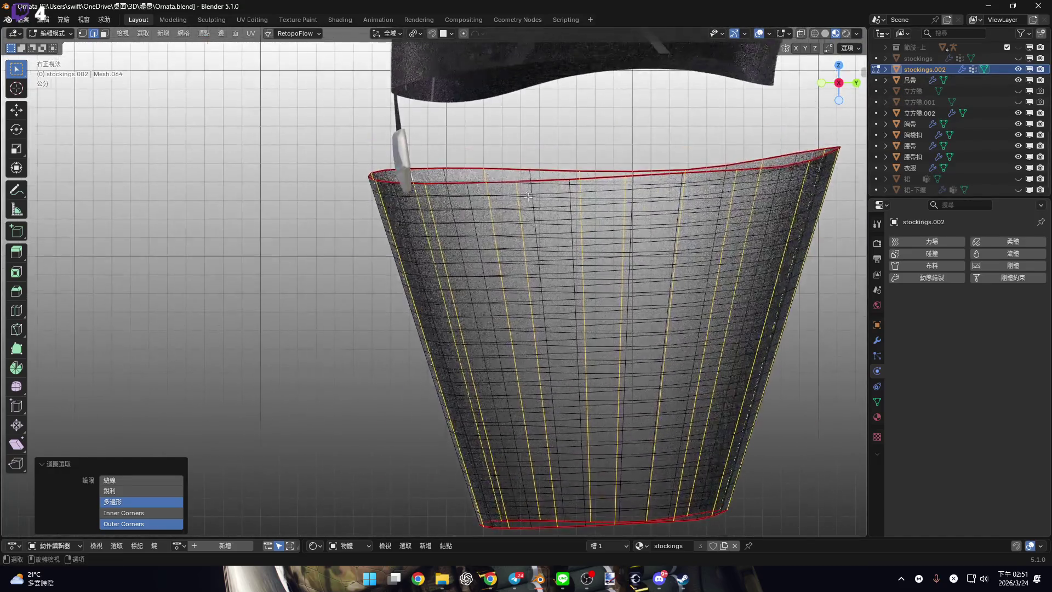
{"action": "scroll", "coordinate": [526, 196], "scroll_direction": "up", "scroll_amount": 6}
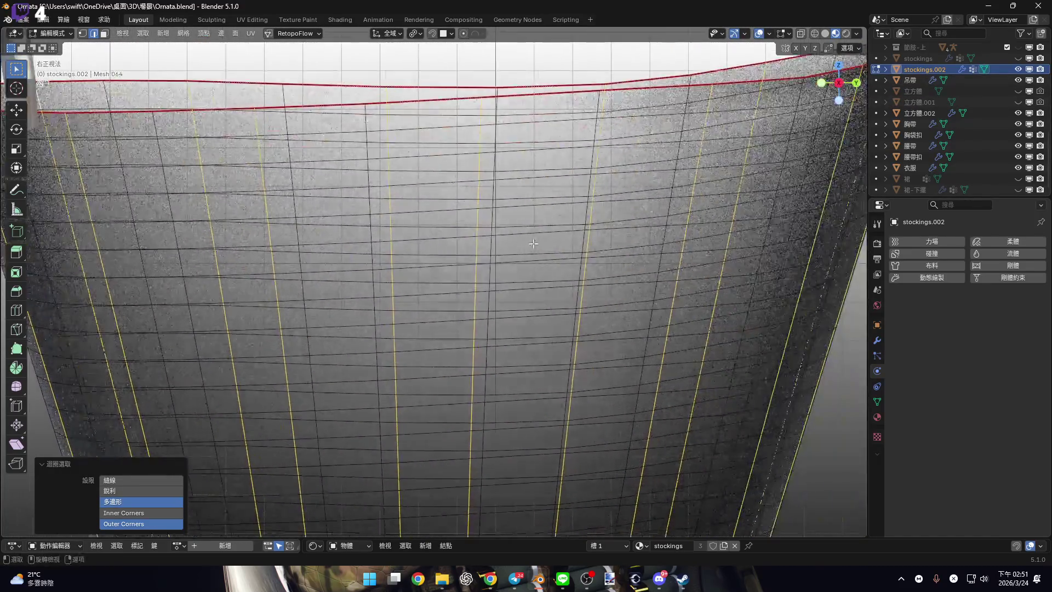
{"action": "scroll", "coordinate": [528, 243], "scroll_direction": "down", "scroll_amount": 5}
Circle-select further tear-line edges around the band's bottom edge.
{"action": "mouse_move", "coordinate": [528, 244]}
{"action": "middle_mouse_down", "text": "shift"}
{"action": "mouse_move", "coordinate": [564, 161]}
{"action": "mouse_move", "coordinate": [564, 104]}
{"action": "middle_mouse_up", "text": "shift"}
{"action": "scroll", "coordinate": [481, 347], "scroll_direction": "up", "scroll_amount": 5}
{"action": "mouse_move", "coordinate": [482, 348]}
{"action": "middle_mouse_down", "text": "shift"}
{"action": "mouse_move", "coordinate": [585, 348]}
{"action": "mouse_move", "coordinate": [270, 346]}
{"action": "middle_mouse_up", "text": "shift"}
{"action": "scroll", "coordinate": [584, 347], "scroll_direction": "up", "scroll_amount": 3}
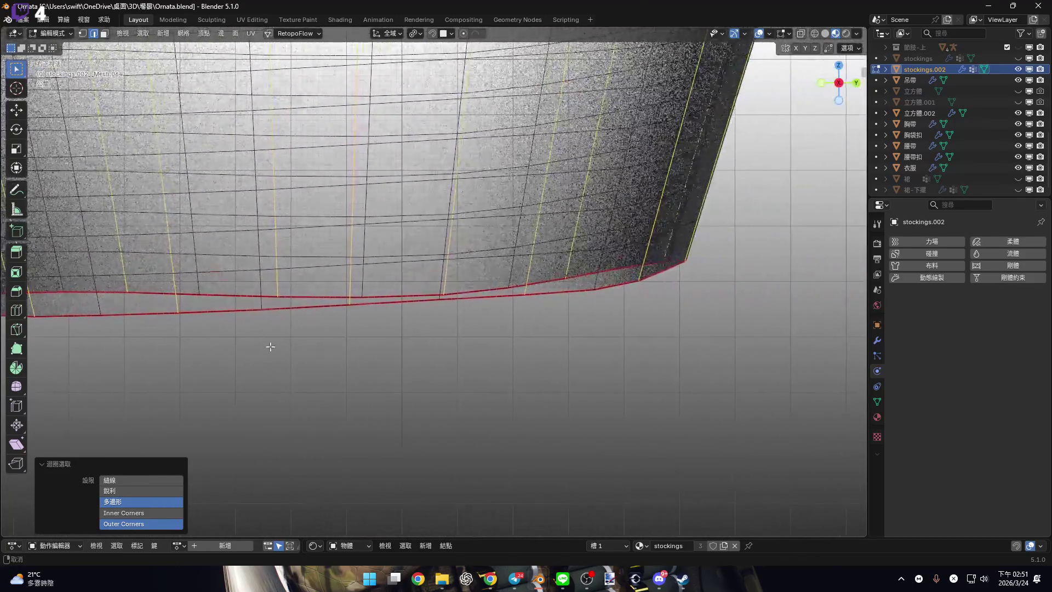
{"action": "scroll", "coordinate": [693, 310], "scroll_direction": "down", "scroll_amount": 1}
{"action": "key", "text": "c"}
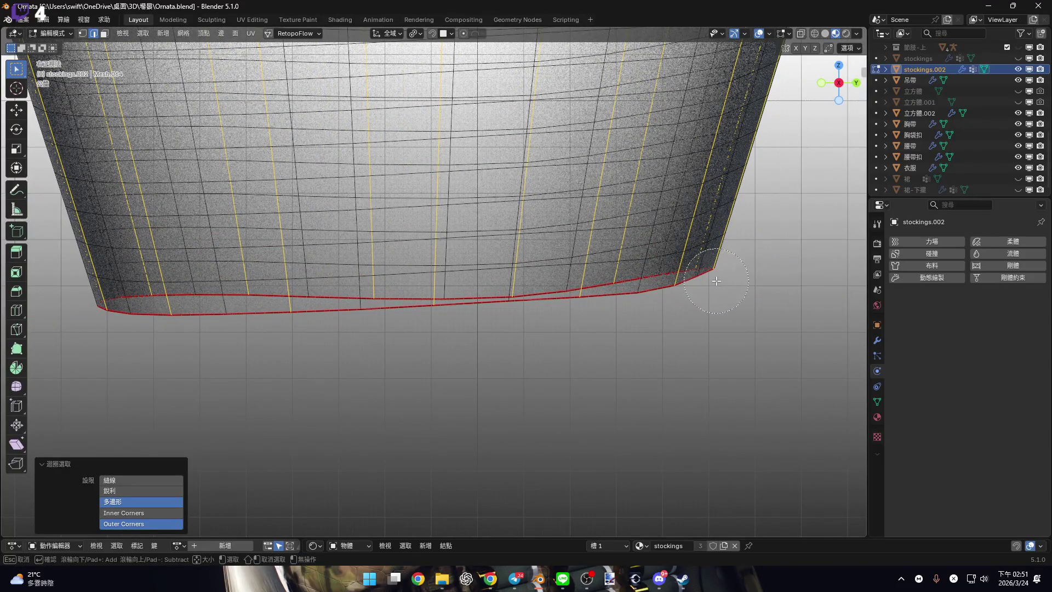
{"action": "key", "text": "Escape"}
{"action": "middle_click_drag", "start_coordinate": [645, 235], "coordinate": [569, 257]}
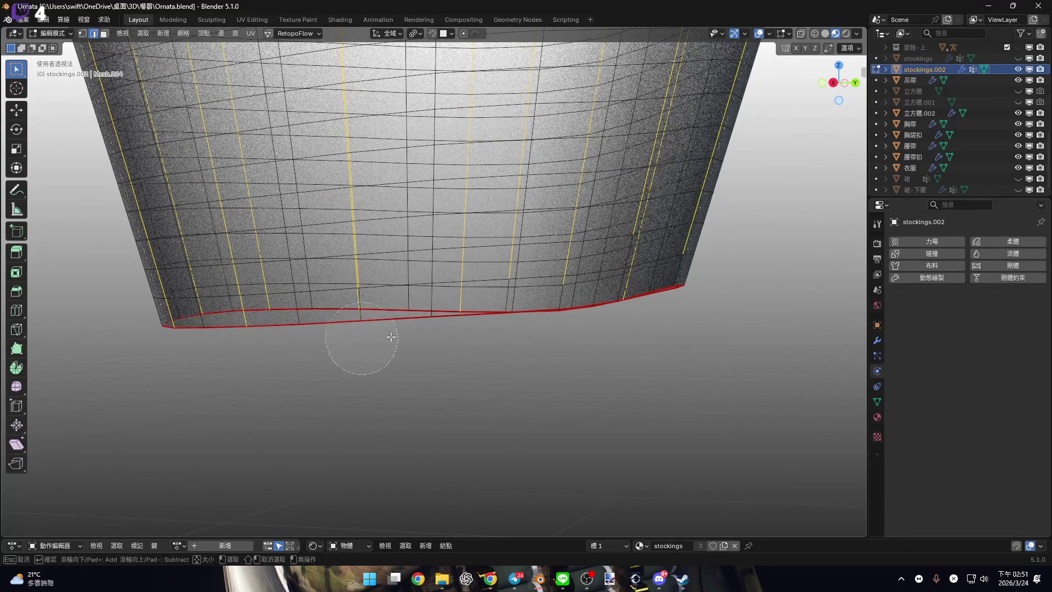
{"action": "middle_click_drag", "start_coordinate": [417, 331], "coordinate": [791, 49]}
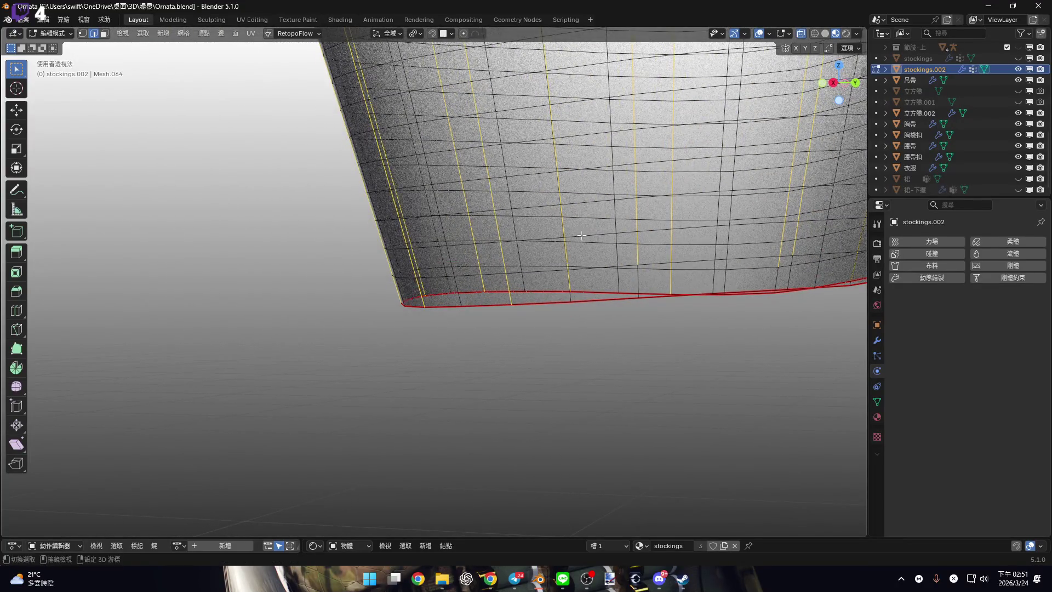
{"action": "middle_click_drag", "start_coordinate": [584, 233], "coordinate": [301, 343], "text": "shift"}
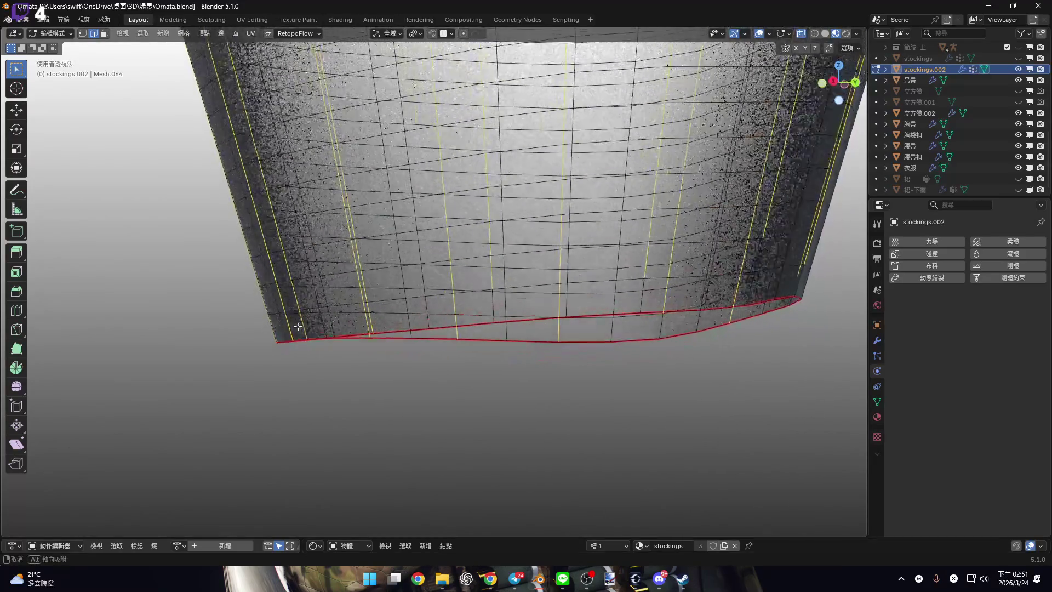
{"action": "key", "text": "Escape"}
{"action": "mouse_move", "coordinate": [634, 348]}
{"action": "middle_mouse_down"}
{"action": "mouse_move", "coordinate": [402, 276]}
{"action": "mouse_move", "coordinate": [383, 295]}
{"action": "mouse_move", "coordinate": [436, 313]}
{"action": "mouse_move", "coordinate": [490, 351]}
{"action": "mouse_move", "coordinate": [500, 305]}
{"action": "mouse_move", "coordinate": [801, 128]}
{"action": "middle_mouse_up"}
In right side view, rip the mesh along the tear lines and start selecting the bottom rim.
{"action": "left_click", "coordinate": [844, 83]}
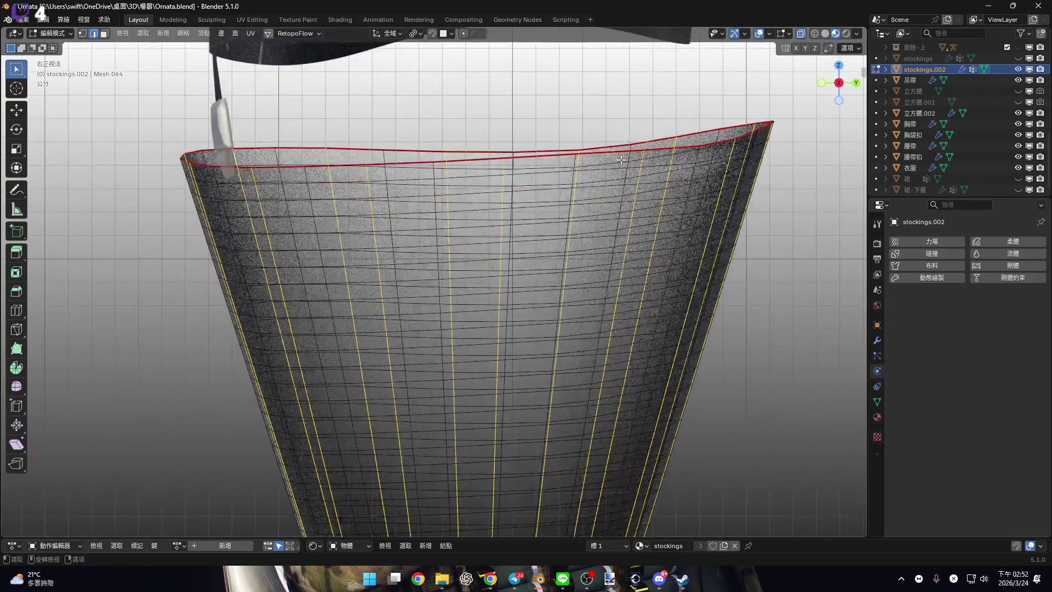
{"action": "mouse_move", "coordinate": [597, 337]}
{"action": "middle_mouse_down", "text": "shift"}
{"action": "mouse_move", "coordinate": [575, 140]}
{"action": "mouse_move", "coordinate": [571, 233]}
{"action": "mouse_move", "coordinate": [562, 202]}
{"action": "middle_mouse_up", "text": "shift"}
{"action": "scroll", "coordinate": [571, 233], "scroll_direction": "down", "scroll_amount": 4}
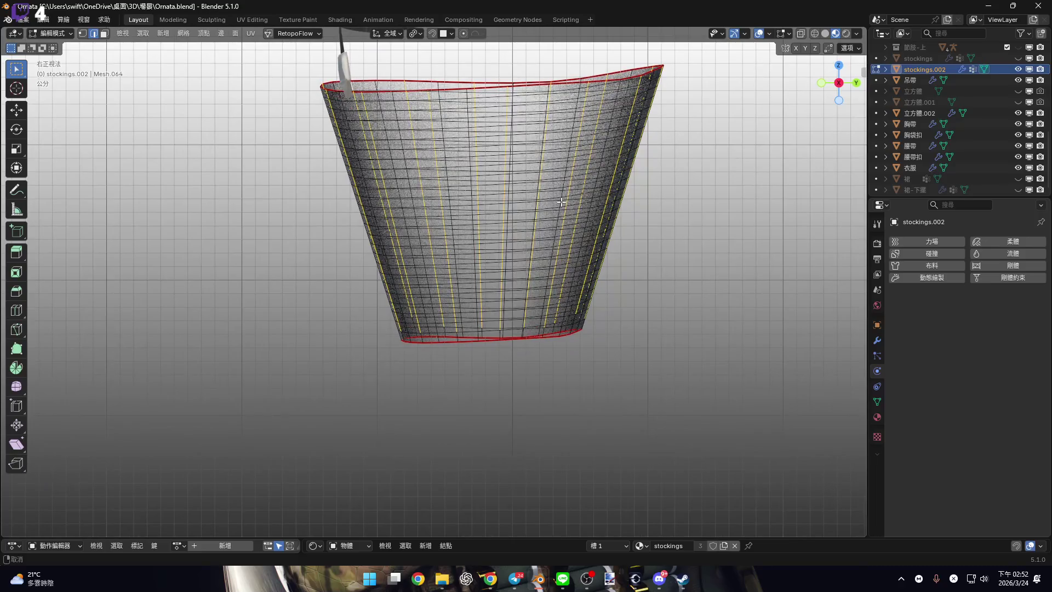
{"action": "key", "text": "v"}
{"action": "scroll", "coordinate": [587, 216], "scroll_direction": "up", "scroll_amount": 5}
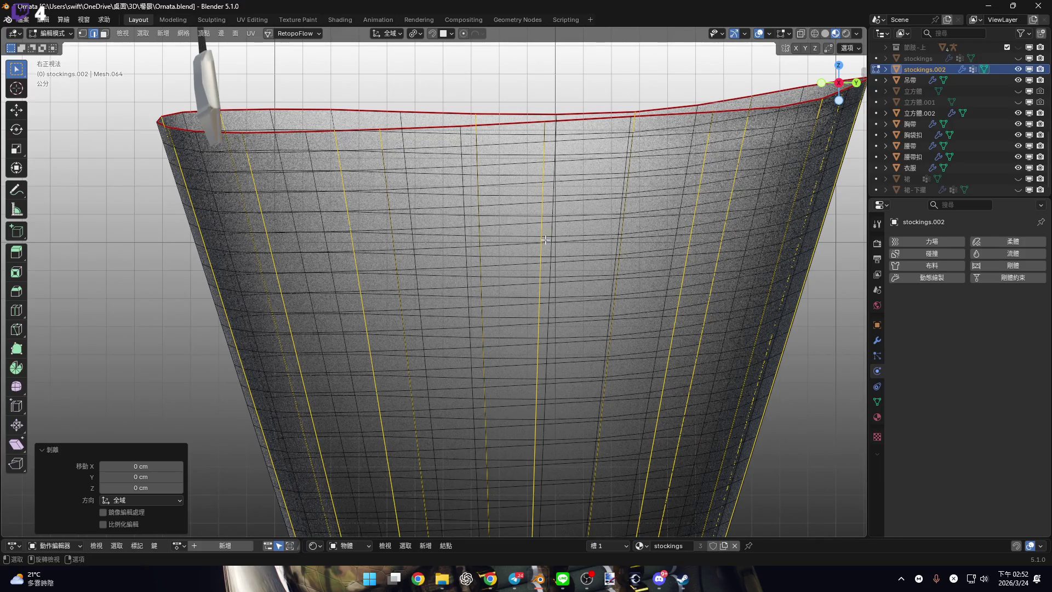
{"action": "scroll", "coordinate": [550, 237], "scroll_direction": "down", "scroll_amount": 4}
{"action": "scroll", "coordinate": [488, 266], "scroll_direction": "up", "scroll_amount": 4}
{"action": "left_click", "coordinate": [487, 267], "text": "alt"}
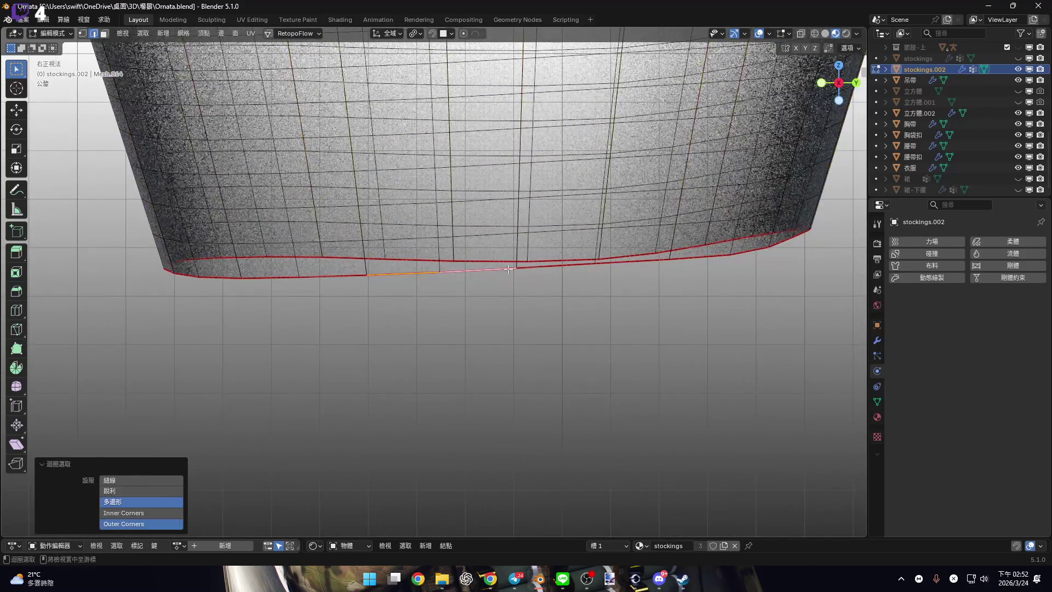
Select the band's bottom rim loop and assign it to the pin vertex group.
{"action": "middle_click_drag", "start_coordinate": [479, 257], "coordinate": [476, 320]}
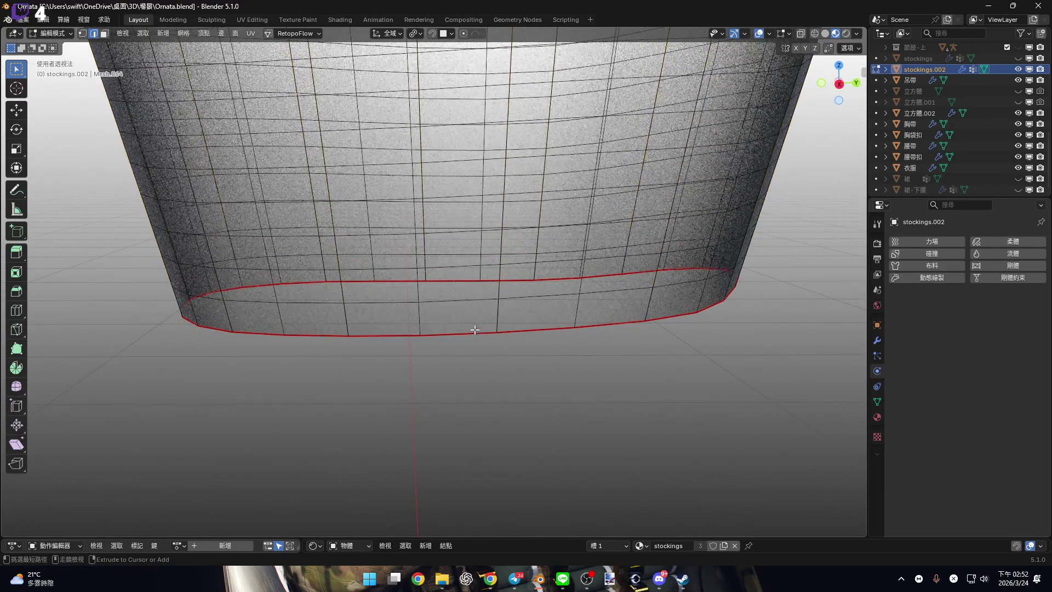
{"action": "left_click", "coordinate": [474, 333], "text": "alt"}
{"action": "mouse_move", "coordinate": [474, 333]}
{"action": "middle_mouse_down"}
{"action": "mouse_move", "coordinate": [501, 310]}
{"action": "mouse_move", "coordinate": [449, 324]}
{"action": "mouse_move", "coordinate": [419, 311]}
{"action": "mouse_move", "coordinate": [439, 322]}
{"action": "middle_mouse_up"}
{"action": "mouse_move", "coordinate": [513, 314]}
{"action": "middle_mouse_down"}
{"action": "mouse_move", "coordinate": [425, 319]}
{"action": "mouse_move", "coordinate": [394, 337]}
{"action": "middle_mouse_up"}
{"action": "middle_click_drag", "start_coordinate": [514, 335], "coordinate": [853, 347]}
{"action": "left_click", "coordinate": [877, 402]}
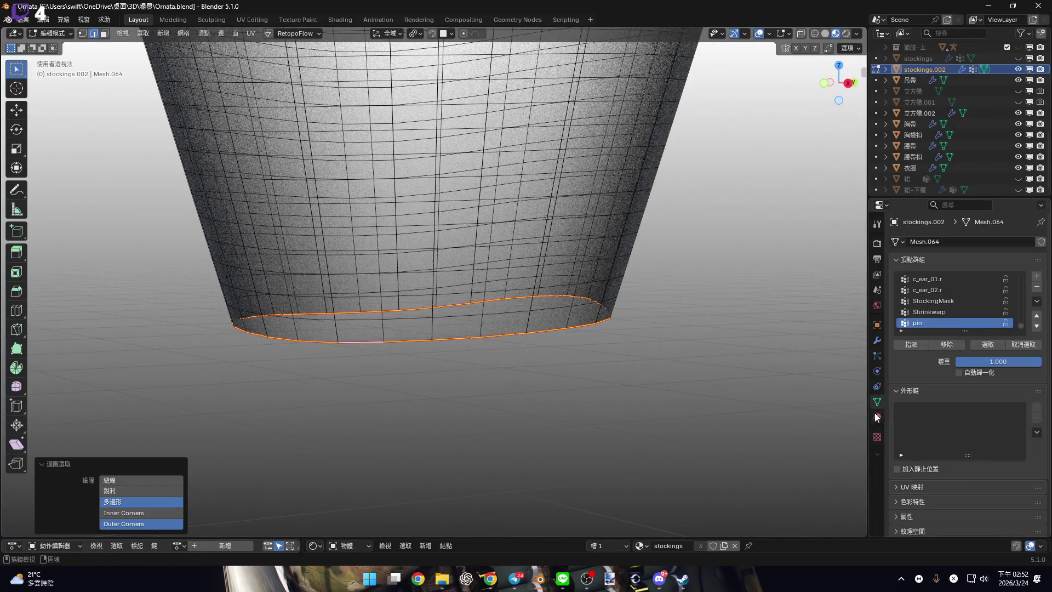
{"action": "left_click", "coordinate": [910, 344]}
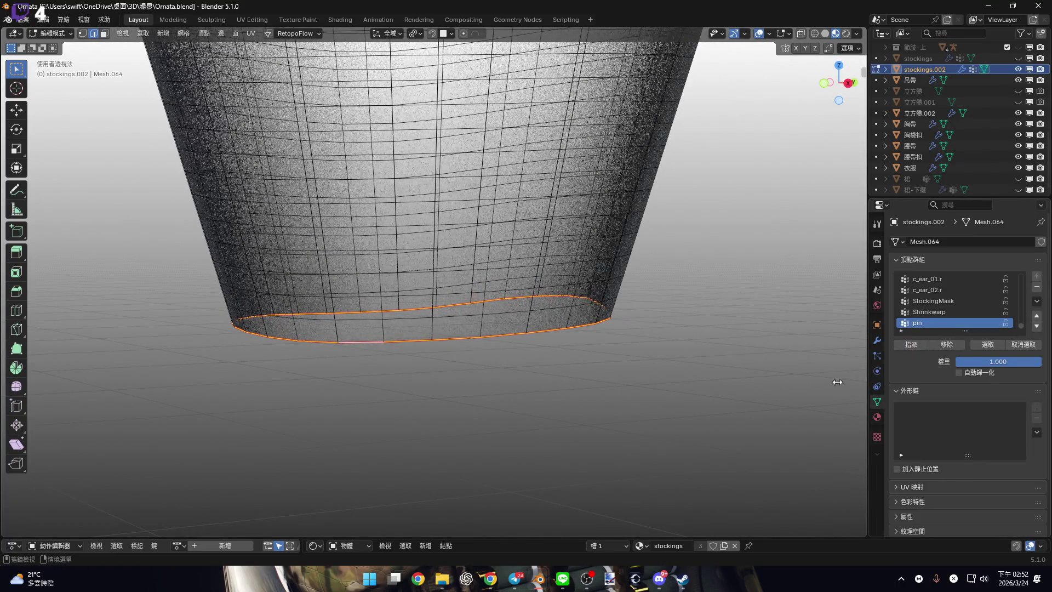
{"action": "left_click_drag", "start_coordinate": [839, 82], "coordinate": [863, 104]}
{"action": "key", "text": "KP_3"}
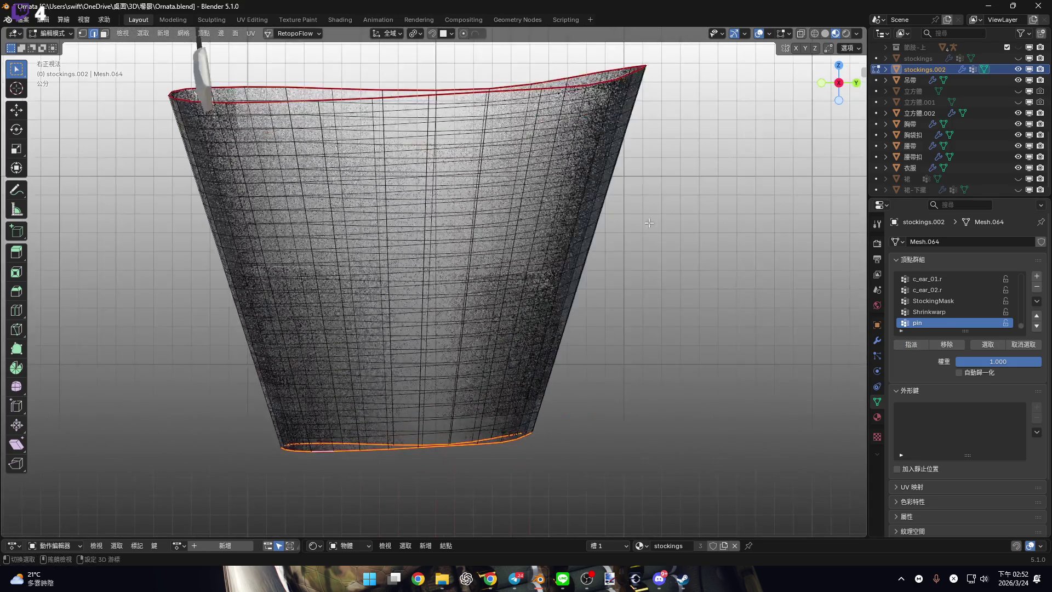
{"action": "middle_click_drag", "start_coordinate": [576, 259], "coordinate": [576, 352], "text": "shift"}
{"action": "scroll", "coordinate": [576, 353], "scroll_direction": "down", "scroll_amount": 2}
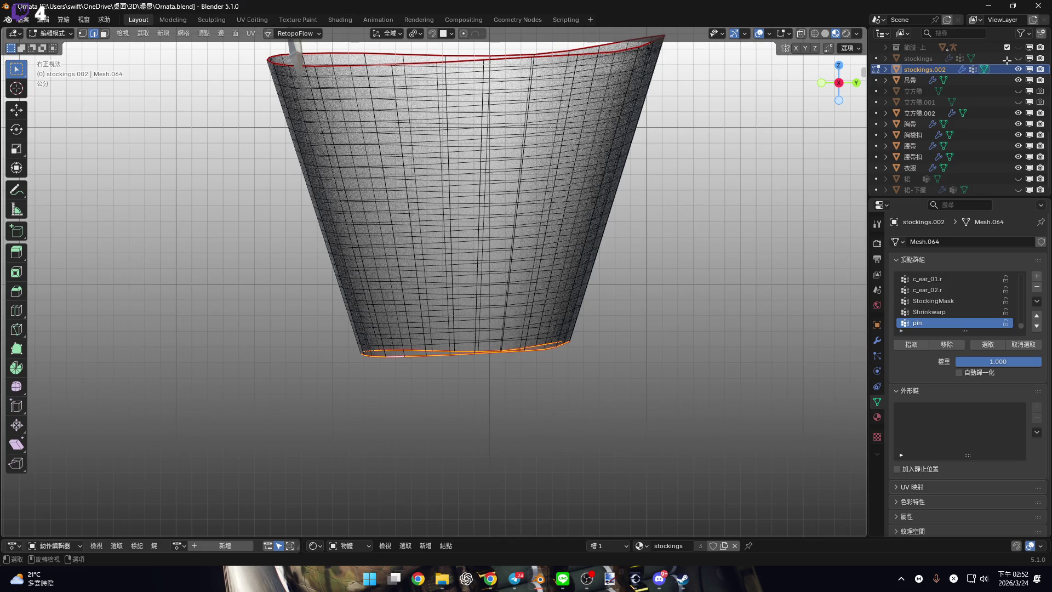
Back in Object Mode, unhide the original stockings object and check its Shrinkwarp vertex group.
{"action": "key", "text": "Tab"}
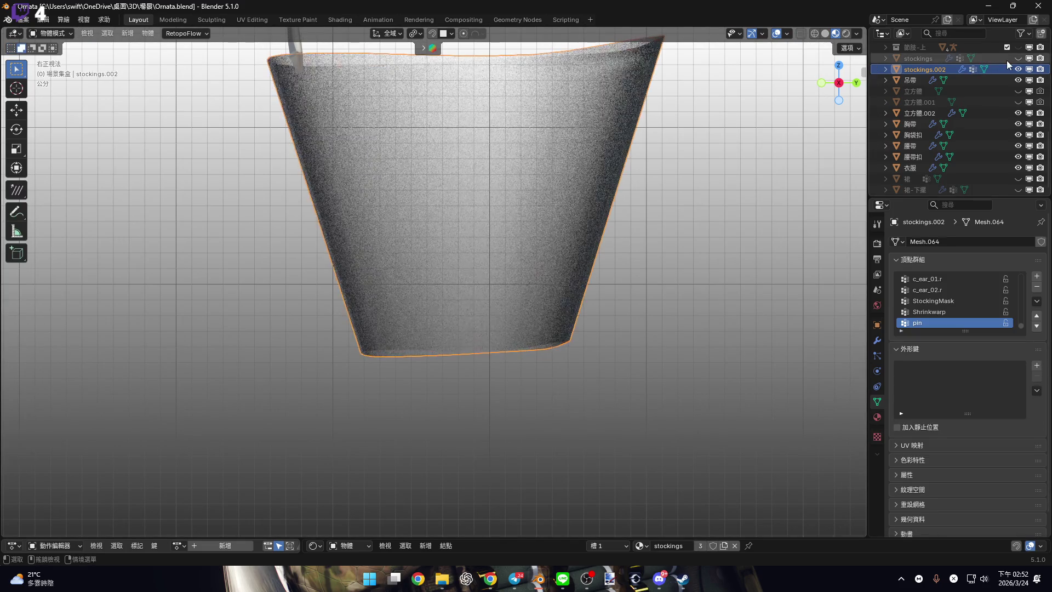
{"action": "left_click", "coordinate": [1018, 58]}
{"action": "left_click", "coordinate": [996, 58]}
{"action": "left_click", "coordinate": [1037, 286]}
{"action": "mouse_move", "coordinate": [833, 263]}
{"action": "middle_mouse_down", "text": "shift"}
{"action": "mouse_move", "coordinate": [658, 226]}
{"action": "mouse_move", "coordinate": [662, 159]}
{"action": "mouse_move", "coordinate": [589, 277]}
{"action": "mouse_move", "coordinate": [586, 219]}
{"action": "mouse_move", "coordinate": [601, 271]}
{"action": "mouse_move", "coordinate": [487, 311]}
{"action": "middle_mouse_up", "text": "shift"}
{"action": "key", "text": "Tab"}
{"action": "scroll", "coordinate": [487, 311], "scroll_direction": "up", "scroll_amount": 3}
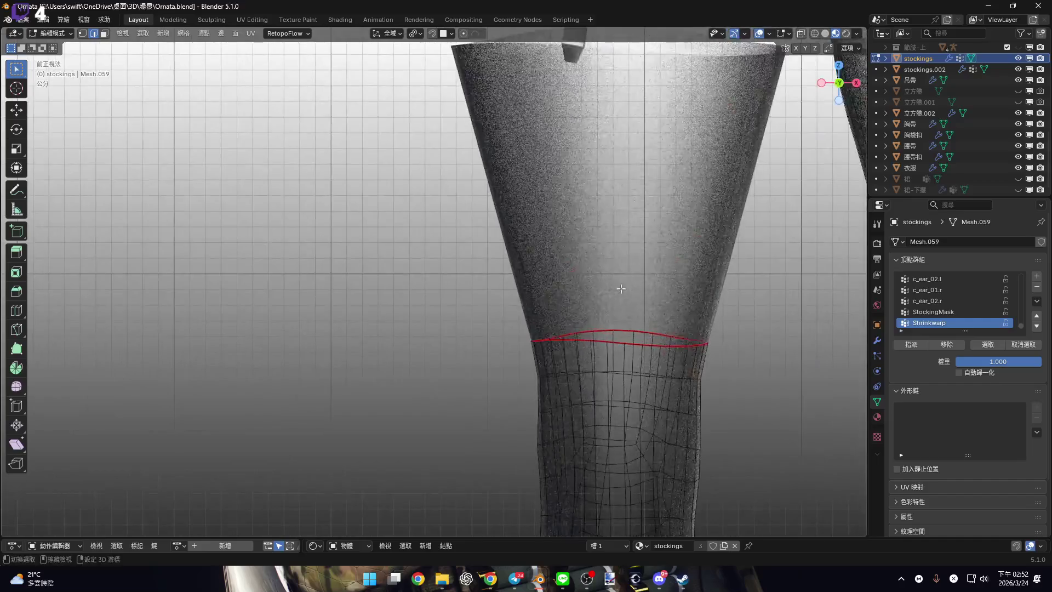
{"action": "middle_click_drag", "start_coordinate": [794, 274], "coordinate": [635, 320], "text": "shift"}
{"action": "key", "text": "Tab"}
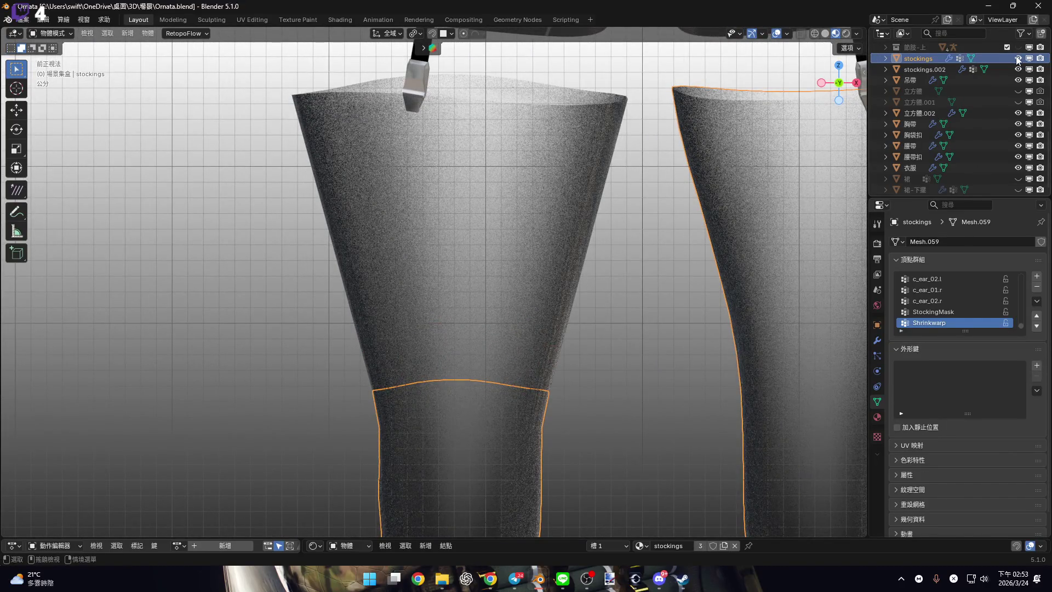
Hide the original stockings object again and select the stockings.002 band.
{"action": "key", "text": "h"}
{"action": "left_click", "coordinate": [499, 306]}
{"action": "scroll", "coordinate": [499, 306], "scroll_direction": "up", "scroll_amount": 3, "text": "shift"}
{"action": "scroll", "coordinate": [499, 306], "scroll_direction": "up", "scroll_amount": 3, "text": "shift"}
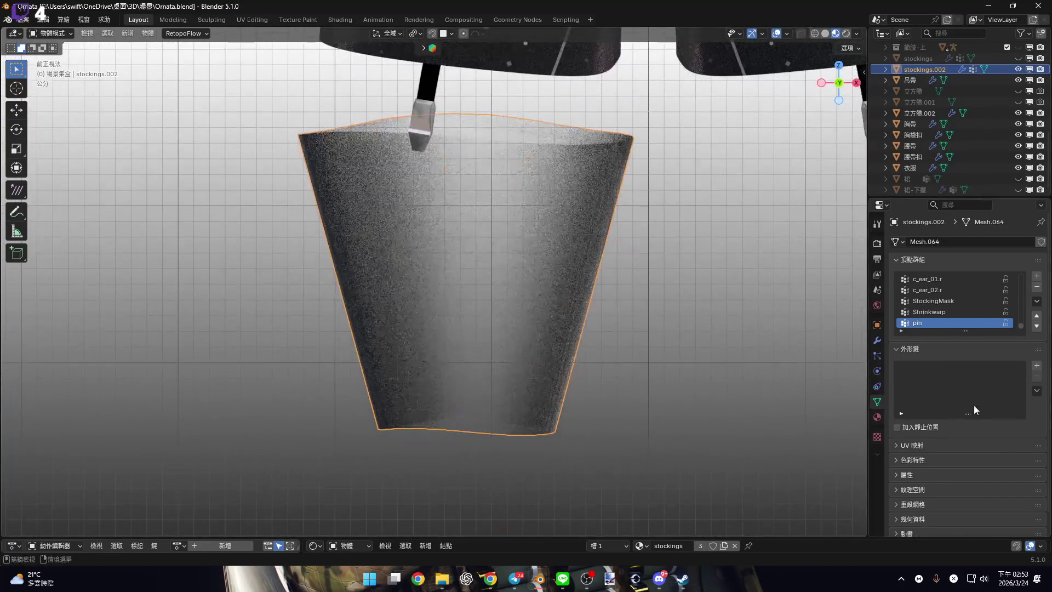
Add Cloth physics to the band and apply a lighter, softer cloth preset.
{"action": "left_click", "coordinate": [877, 341]}
{"action": "left_click", "coordinate": [877, 355]}
{"action": "left_click", "coordinate": [877, 371]}
{"action": "left_click", "coordinate": [931, 265]}
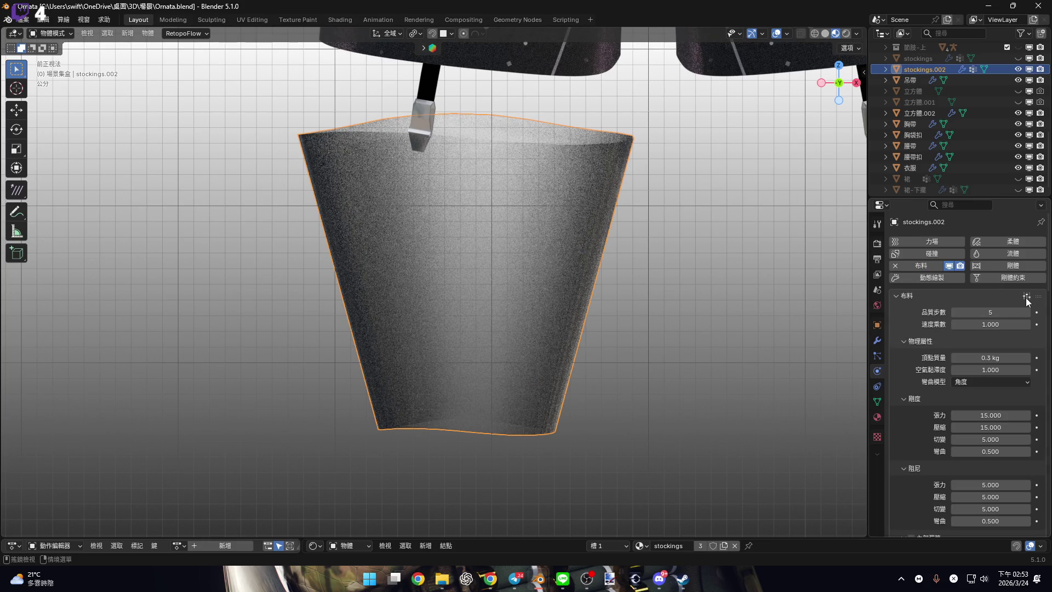
{"action": "left_click", "coordinate": [1026, 297]}
{"action": "left_click", "coordinate": [1008, 255]}
Set the cloth's Pin Group to the 'pin' vertex group.
{"action": "scroll", "coordinate": [947, 401], "scroll_direction": "down", "scroll_amount": 15}
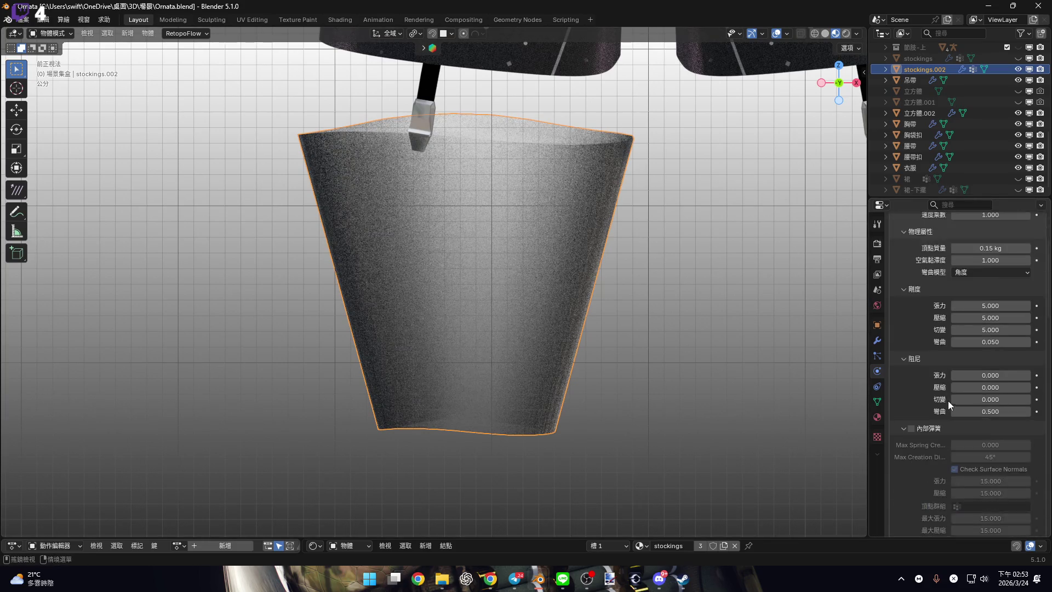
{"action": "scroll", "coordinate": [959, 401], "scroll_direction": "down", "scroll_amount": 5}
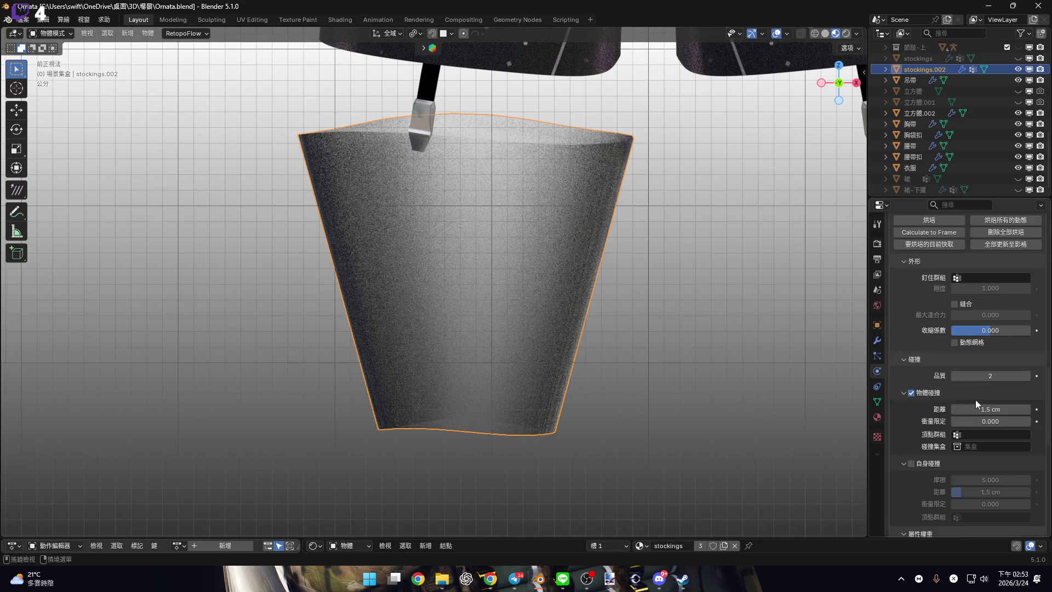
{"action": "left_click", "coordinate": [988, 278]}
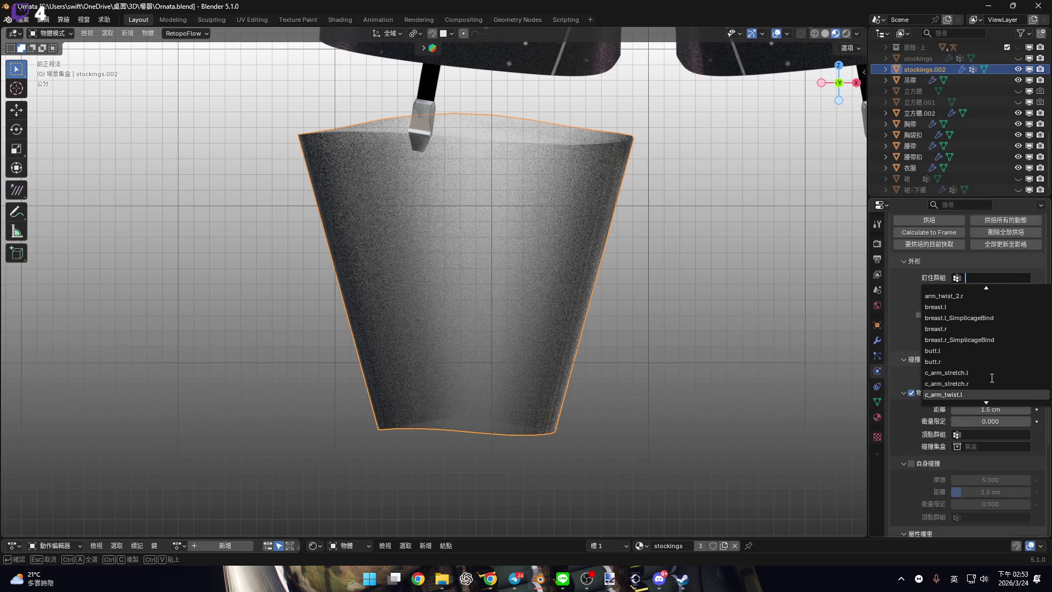
{"action": "type", "text": "p"}
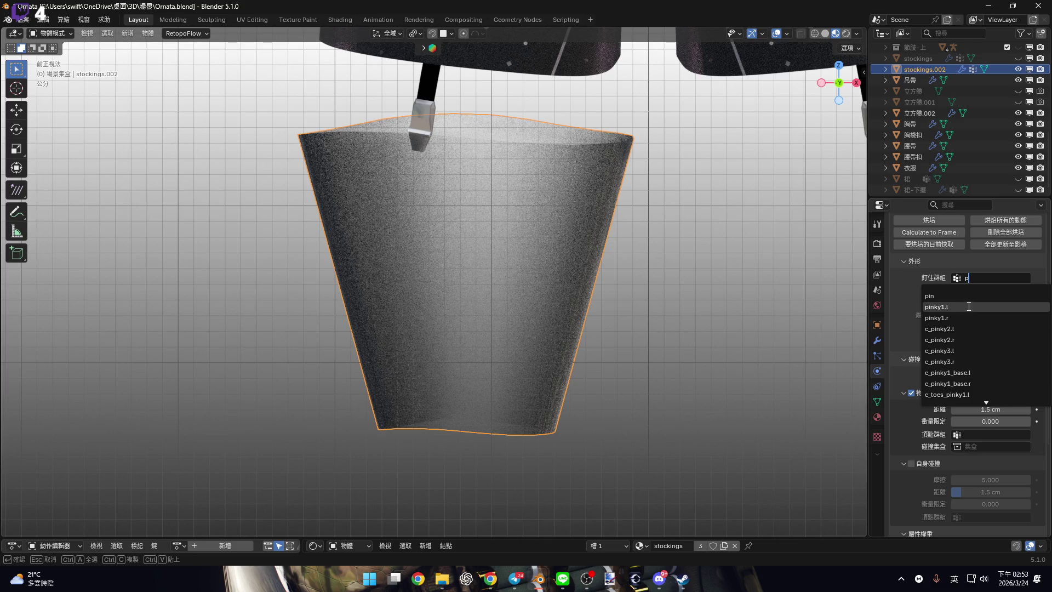
{"action": "left_click", "coordinate": [981, 296]}
Set collision quality to 5, turn Object Collisions off and Self Collisions on.
{"action": "scroll", "coordinate": [997, 362], "scroll_direction": "down", "scroll_amount": 2}
{"action": "double_click", "coordinate": [1022, 333]}
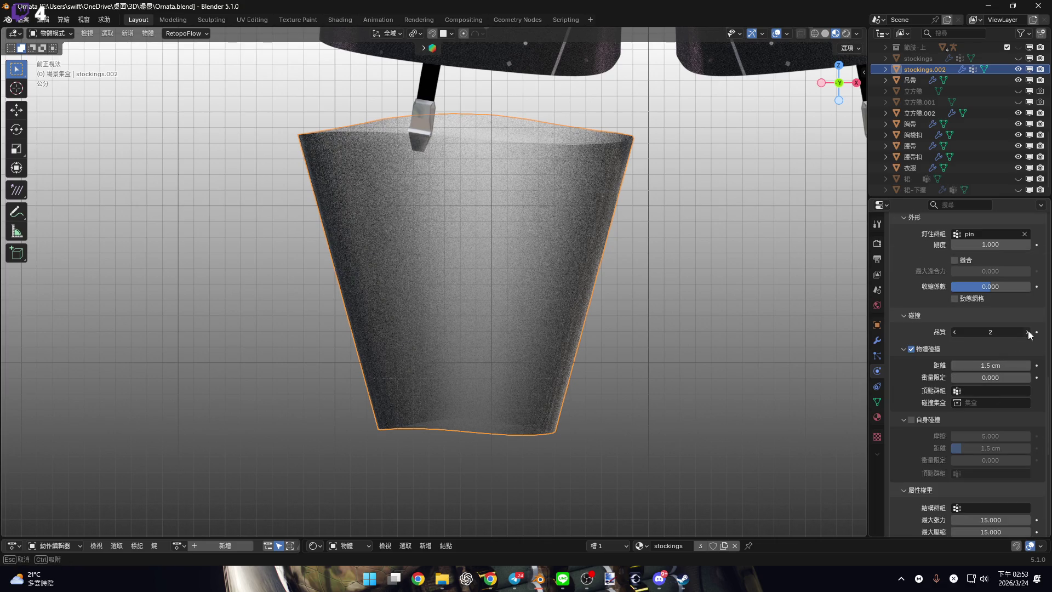
{"action": "type", "text": "5"}
{"action": "key", "text": "Return"}
{"action": "scroll", "coordinate": [1008, 351], "scroll_direction": "down", "scroll_amount": 5}
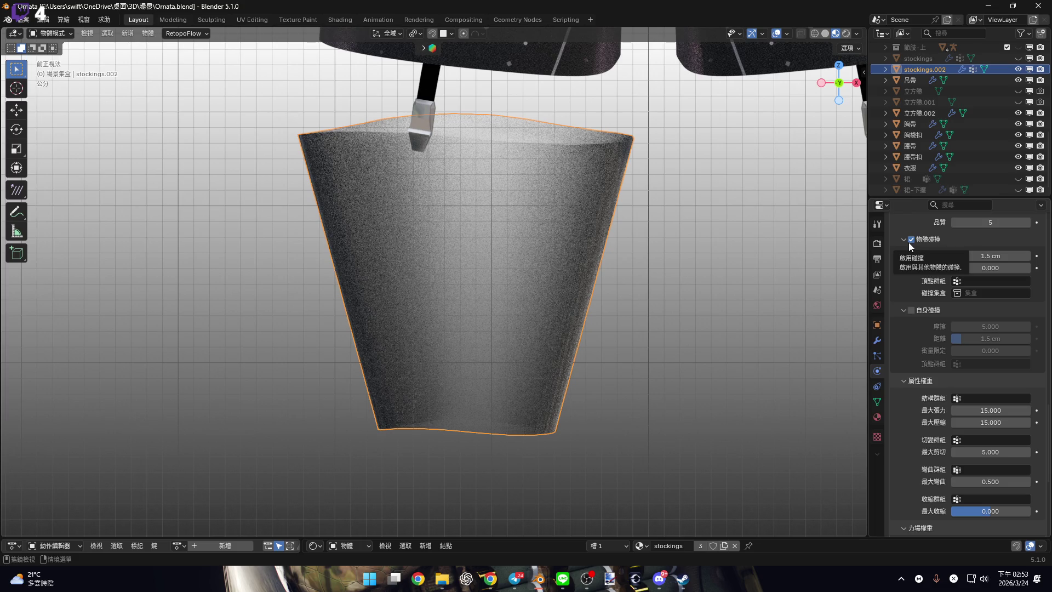
{"action": "left_click", "coordinate": [908, 242]}
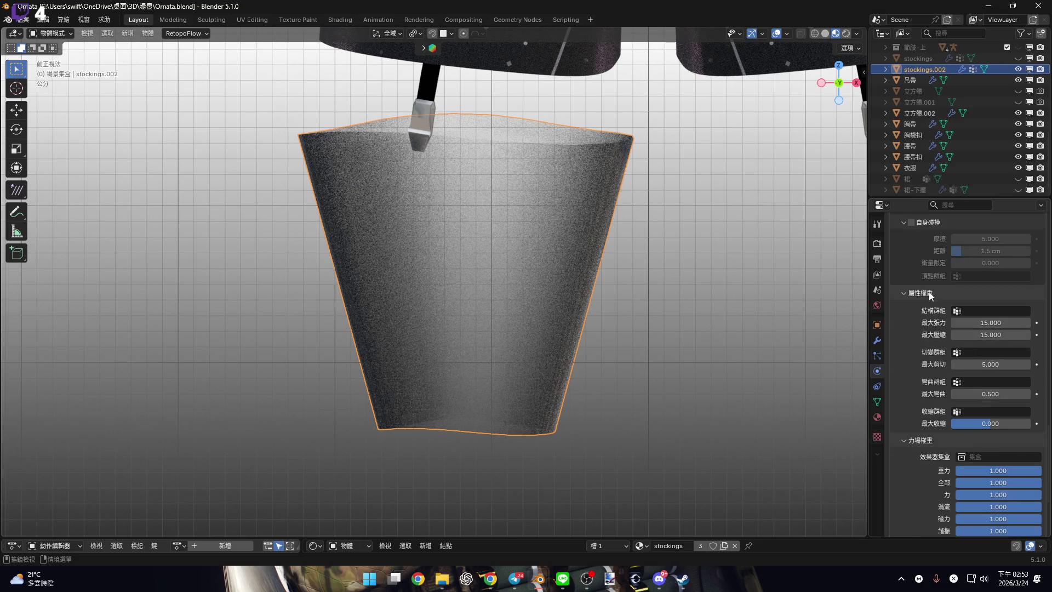
{"action": "scroll", "coordinate": [931, 307], "scroll_direction": "down", "scroll_amount": 1}
{"action": "left_click", "coordinate": [909, 287]}
{"action": "scroll", "coordinate": [981, 328], "scroll_direction": "down", "scroll_amount": 3}
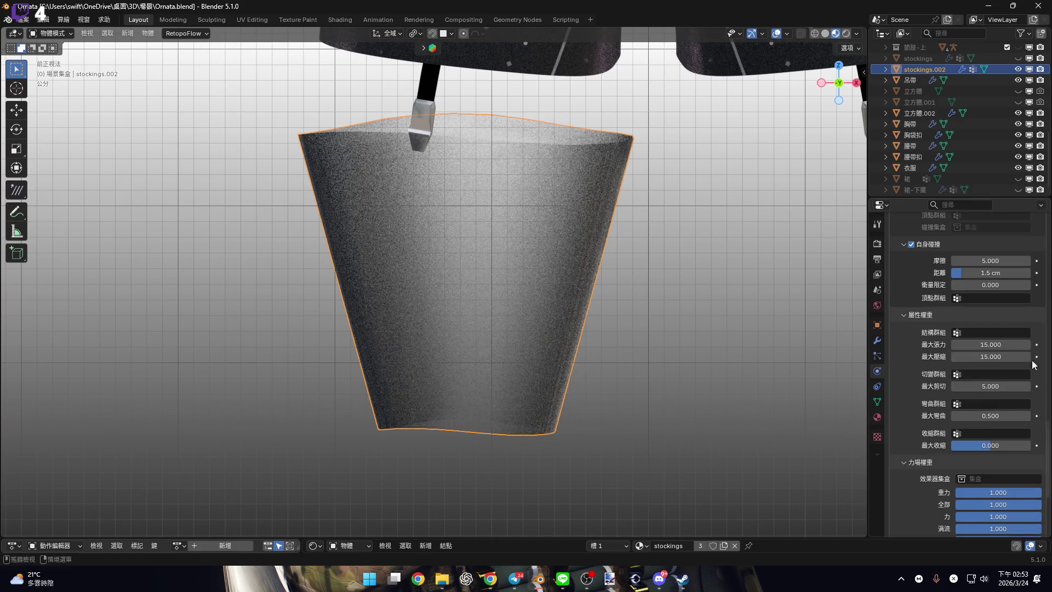
{"action": "scroll", "coordinate": [993, 346], "scroll_direction": "down", "scroll_amount": 2}
{"action": "scroll", "coordinate": [998, 373], "scroll_direction": "up", "scroll_amount": 7}
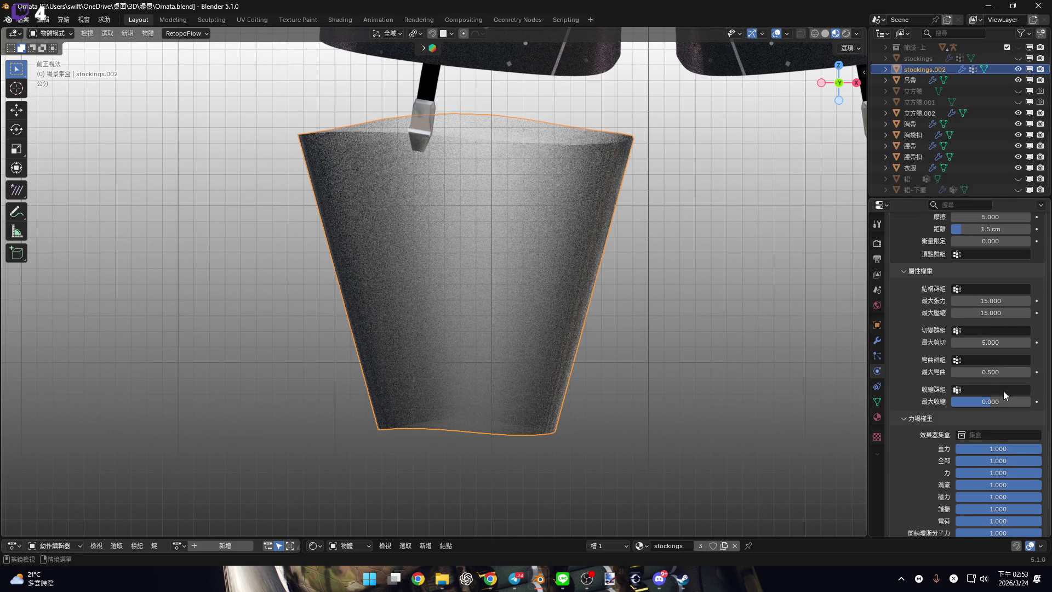
{"action": "scroll", "coordinate": [992, 380], "scroll_direction": "up", "scroll_amount": 8}
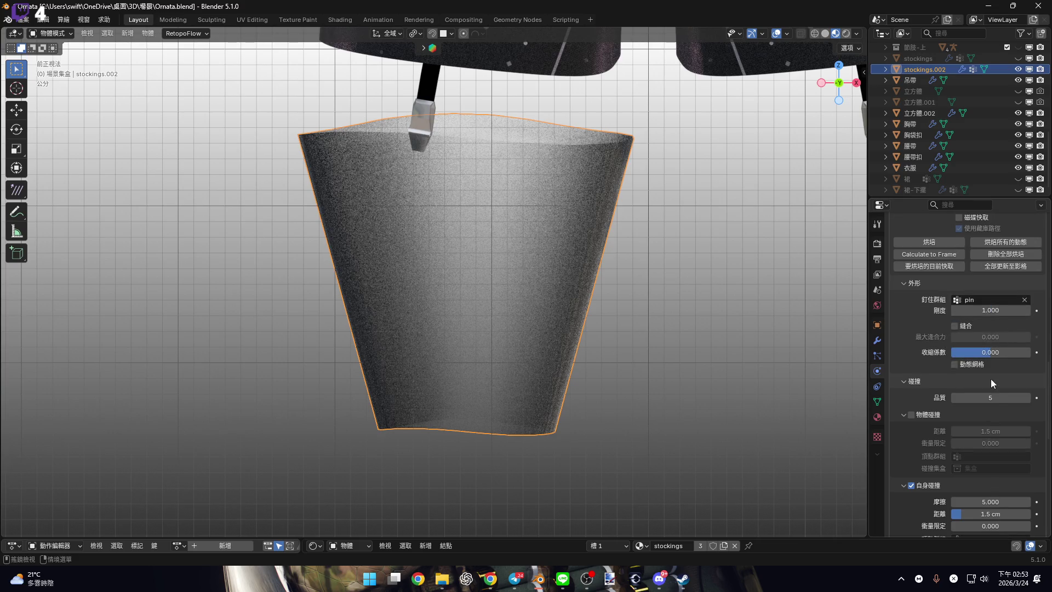
{"action": "scroll", "coordinate": [988, 366], "scroll_direction": "up", "scroll_amount": 5}
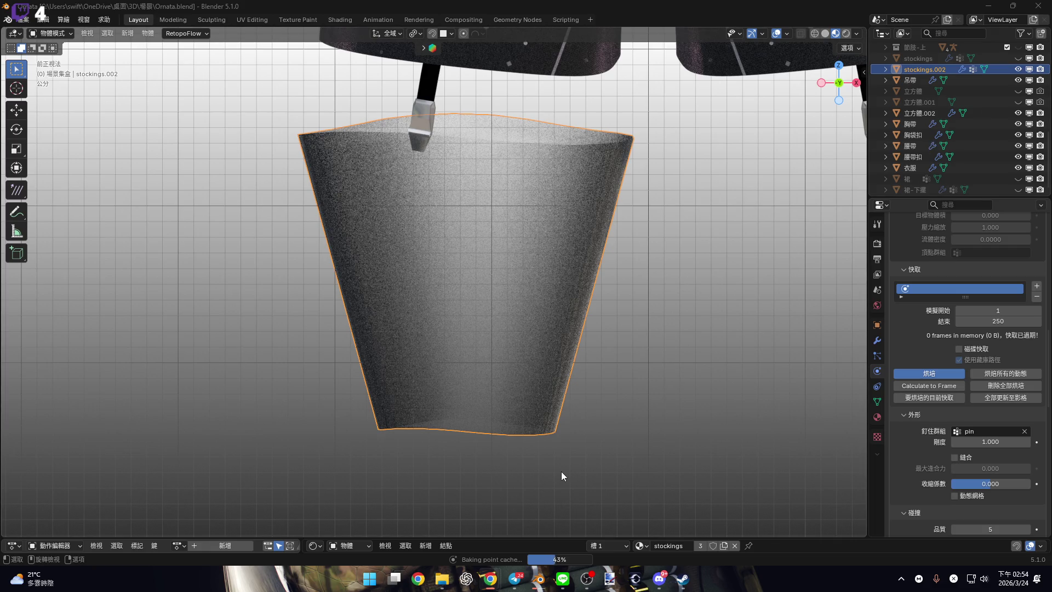
Open the Windows Start menu while the cloth cache keeps baking.
{"action": "left_click", "coordinate": [369, 578]}
{"action": "scroll", "coordinate": [517, 330], "scroll_direction": "down", "scroll_amount": 3}
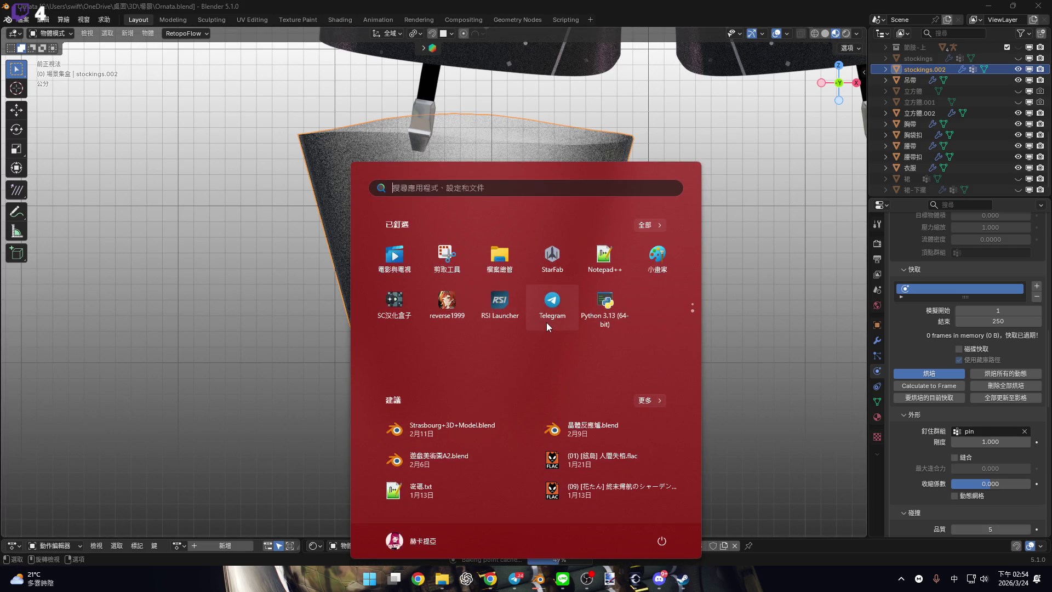
Search the Start menu for 'Adobe Illustrator 2026' and launch it.
{"action": "type", "text": "AI"}
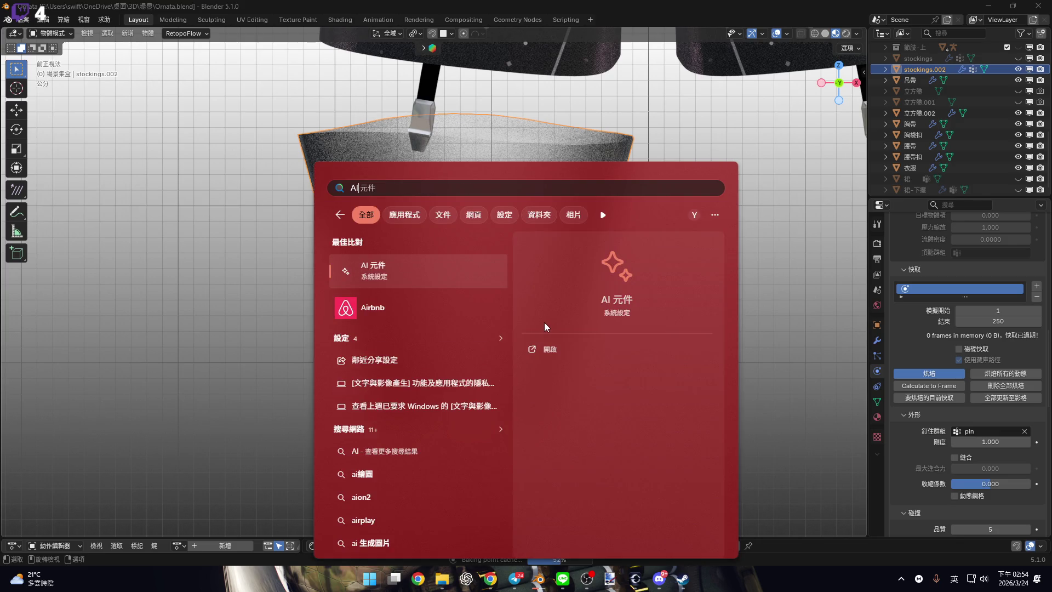
{"action": "left_click", "coordinate": [445, 190]}
{"action": "key", "text": "BackSpace"}
{"action": "key", "text": "BackSpace"}
{"action": "key", "text": "BackSpace"}
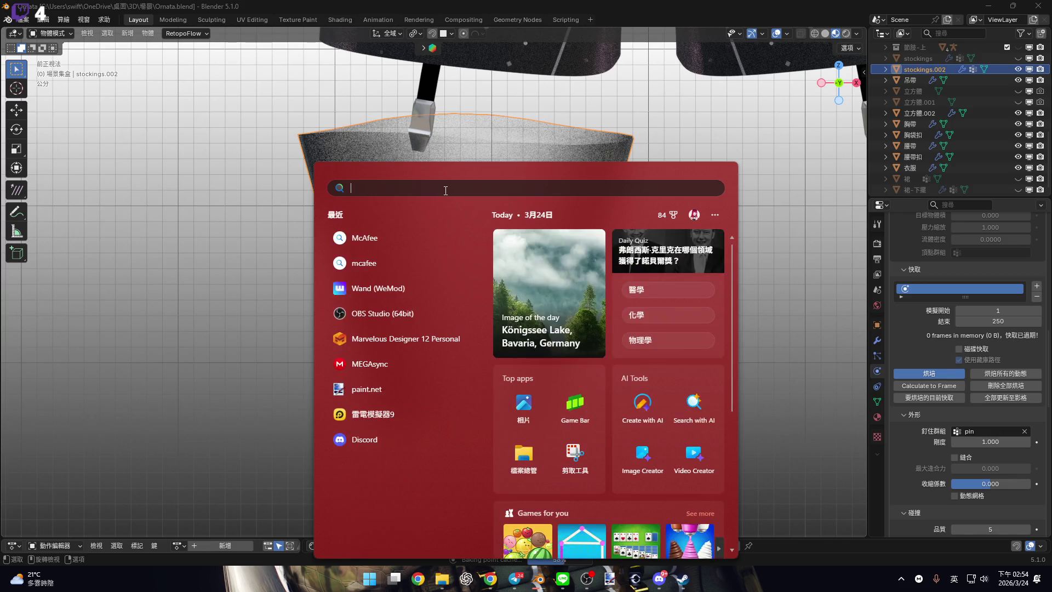
{"action": "type", "text": "Adobe Illustrator 2026"}
{"action": "left_click", "coordinate": [399, 273]}
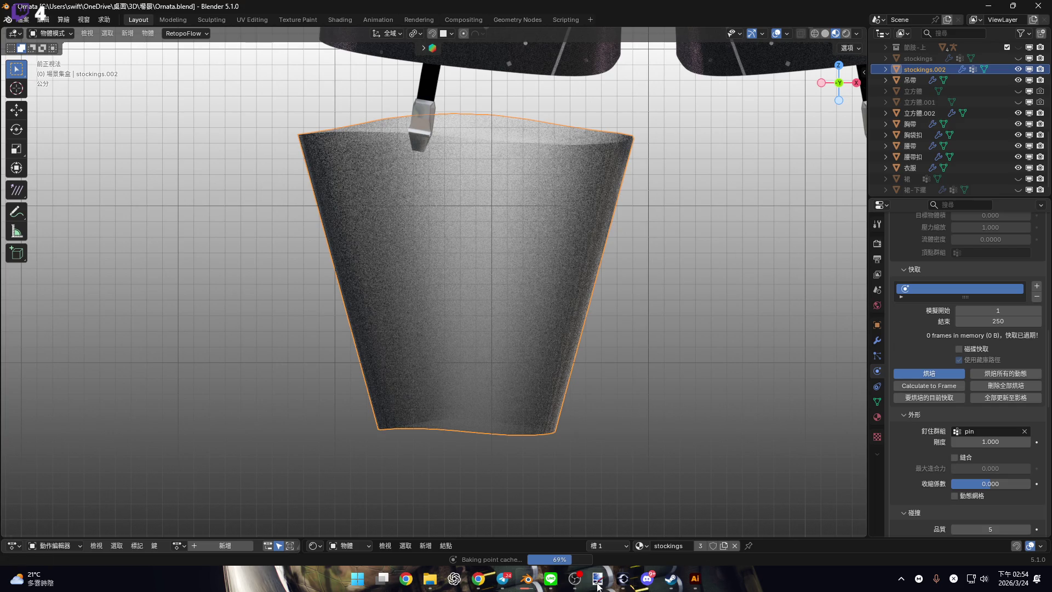
Bring Luna.blend forward, expand its 3D view over the shader nodes, and deselect the Assault Shirt.
{"action": "mouse_move", "coordinate": [530, 585]}
{"action": "left_click", "coordinate": [604, 511]}
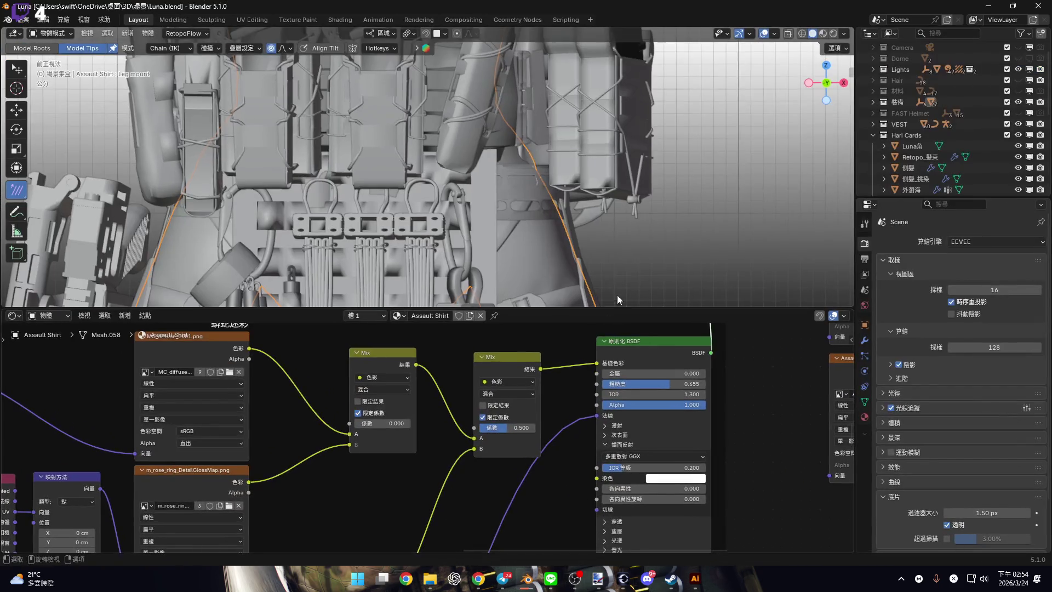
{"action": "left_click_drag", "start_coordinate": [658, 308], "coordinate": [660, 539]}
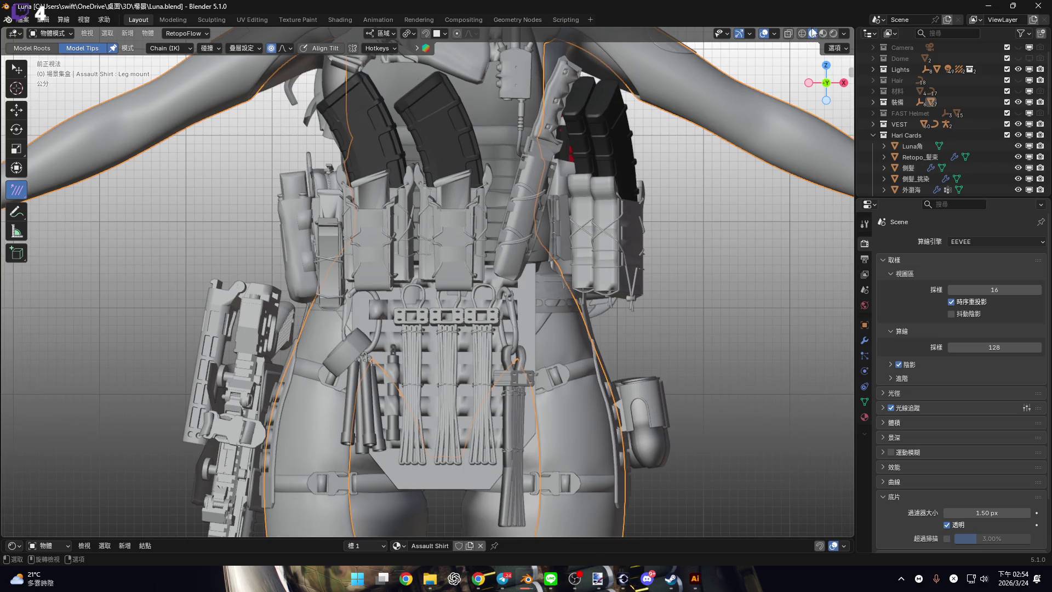
{"action": "key", "text": "alt+a"}
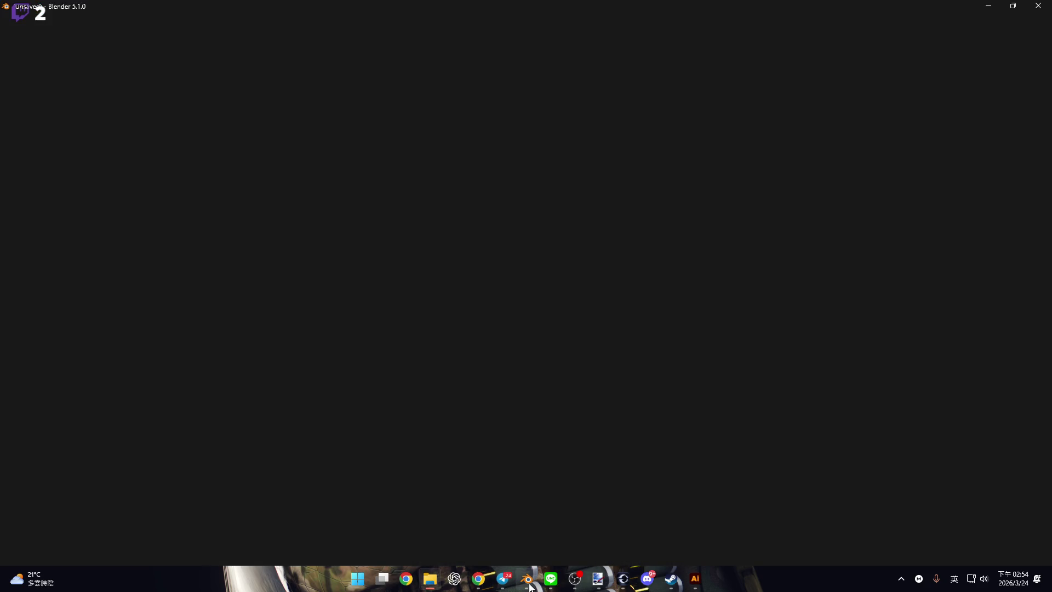
Bring Ornata.blend forward, enlarge the timeline and shader node area, and rewind to frame 0.
{"action": "mouse_move", "coordinate": [530, 587]}
{"action": "left_click", "coordinate": [264, 531]}
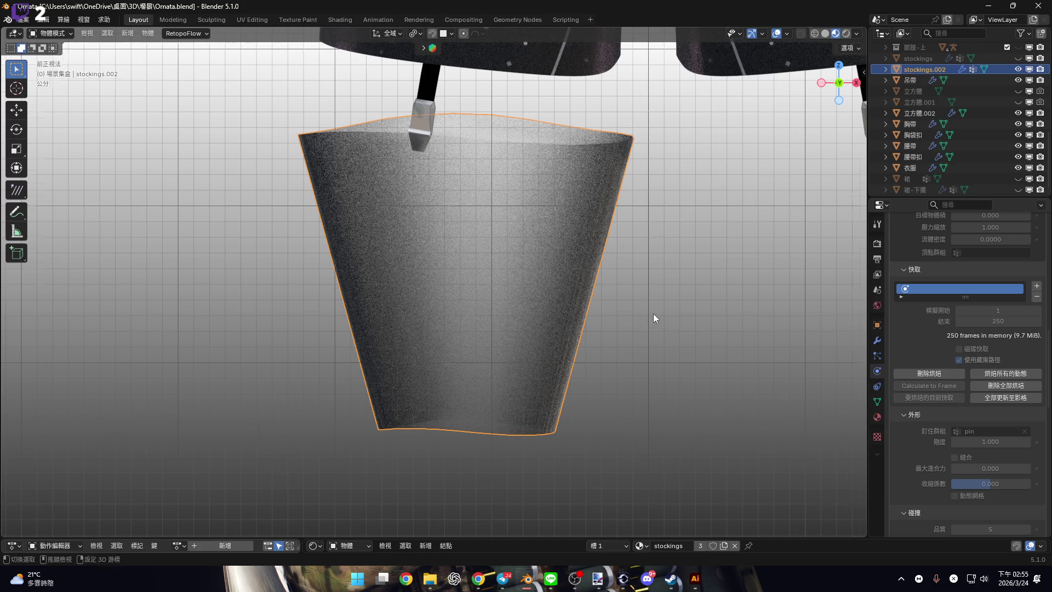
{"action": "scroll", "coordinate": [653, 314], "scroll_direction": "down", "scroll_amount": 1}
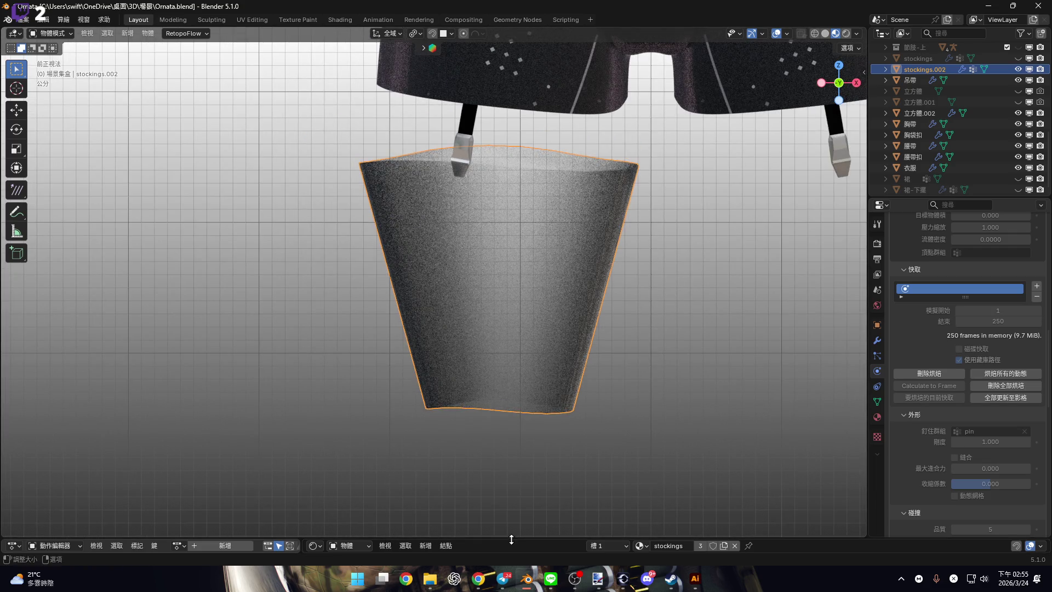
{"action": "mouse_move", "coordinate": [511, 541]}
{"action": "left_mouse_down"}
{"action": "mouse_move", "coordinate": [197, 373]}
{"action": "mouse_move", "coordinate": [164, 397]}
{"action": "left_mouse_up"}
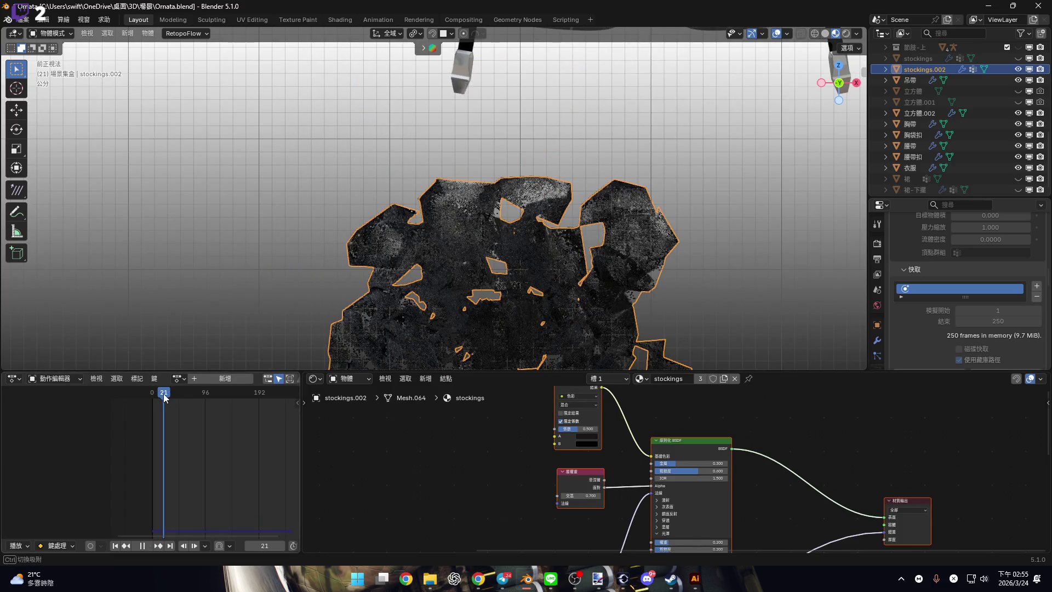
{"action": "key", "text": "Escape"}
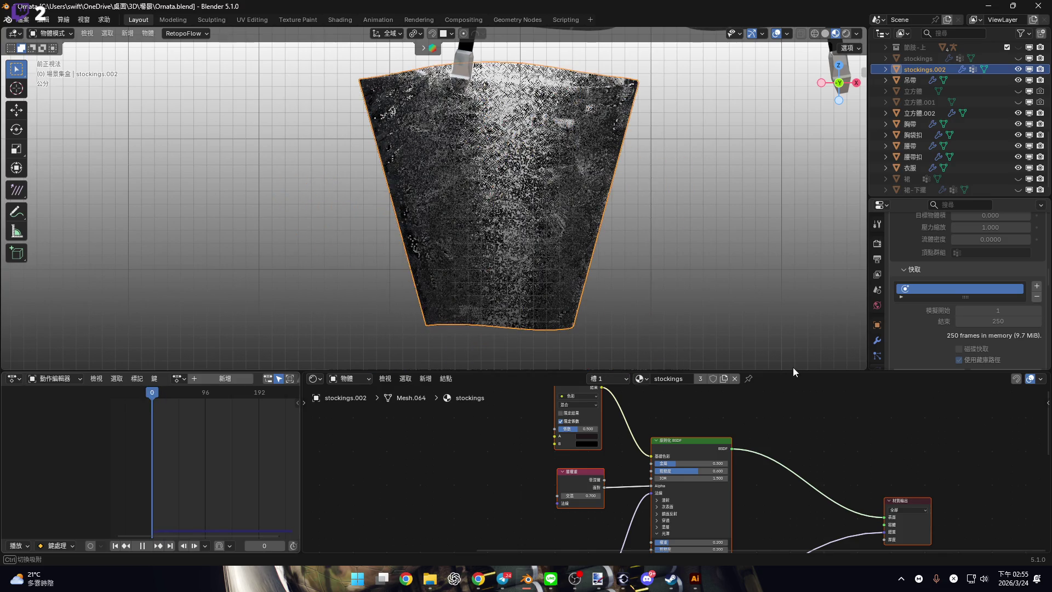
Resize the 3D view and shader node area and bring the stockings material's Mix node into view.
{"action": "left_click_drag", "start_coordinate": [793, 371], "coordinate": [675, 467]}
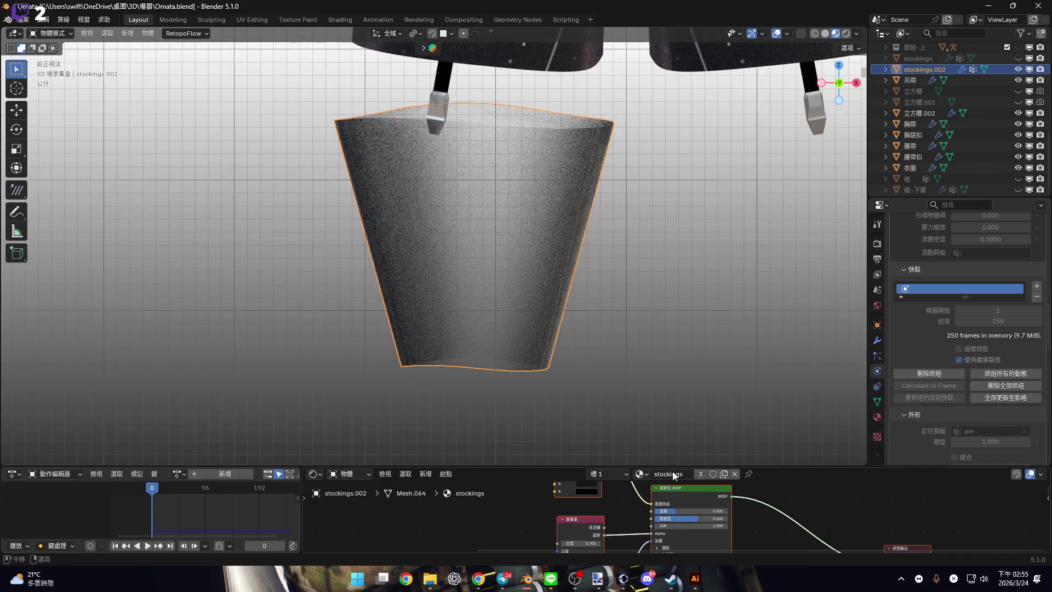
{"action": "left_click_drag", "start_coordinate": [784, 467], "coordinate": [784, 273]}
{"action": "scroll", "coordinate": [797, 433], "scroll_direction": "up", "scroll_amount": 2}
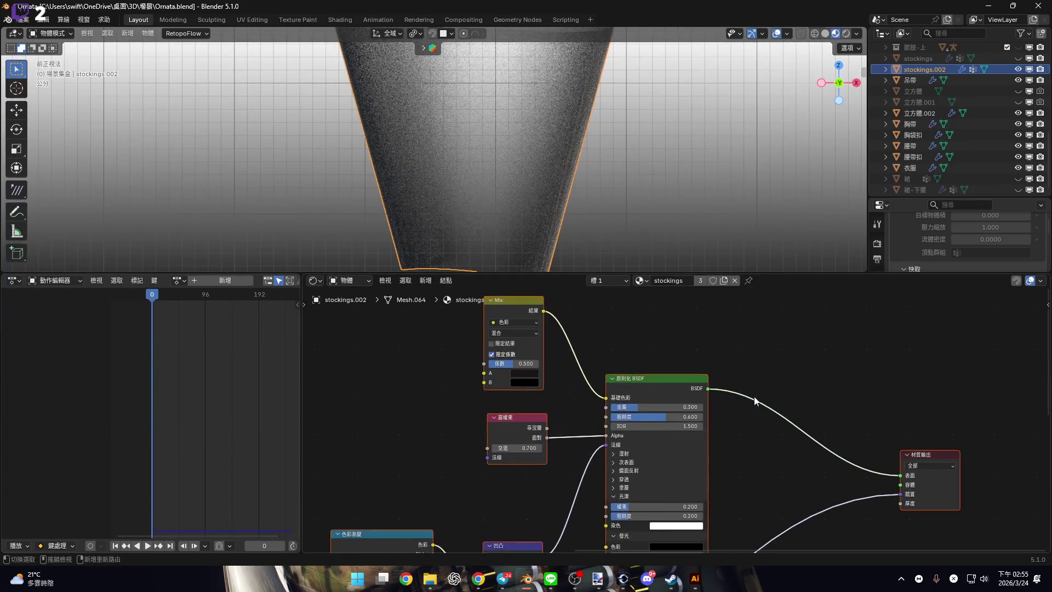
{"action": "middle_click_drag", "start_coordinate": [756, 397], "coordinate": [739, 438]}
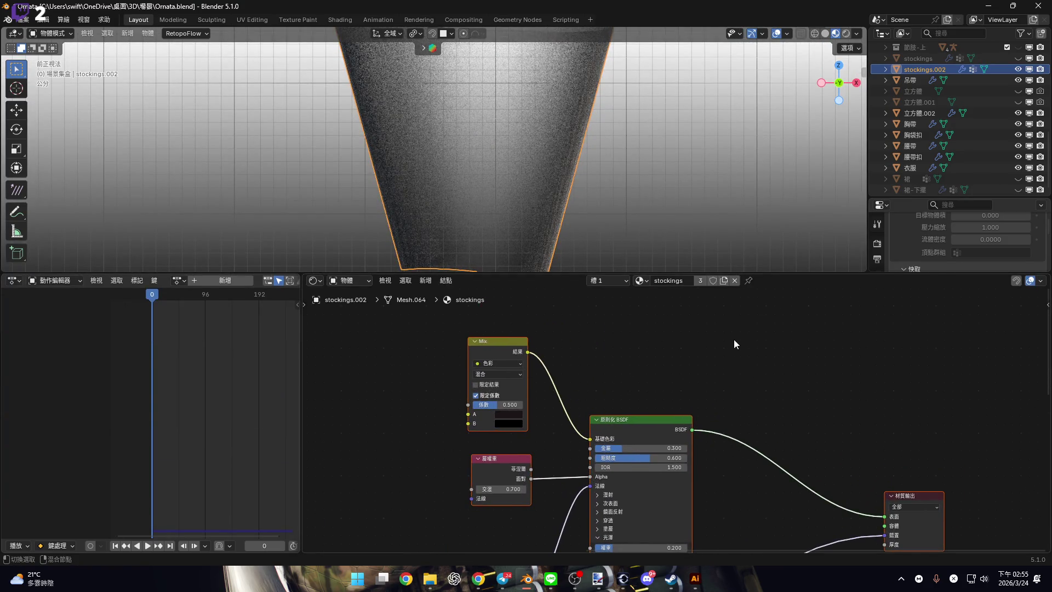
{"action": "mouse_move", "coordinate": [788, 278]}
{"action": "left_mouse_down"}
{"action": "mouse_move", "coordinate": [805, 400]}
{"action": "mouse_move", "coordinate": [811, 282]}
{"action": "left_mouse_up"}
{"action": "mouse_move", "coordinate": [739, 363]}
{"action": "middle_mouse_down"}
{"action": "mouse_move", "coordinate": [570, 299]}
{"action": "mouse_move", "coordinate": [533, 356]}
{"action": "middle_mouse_up"}
{"action": "right_click", "coordinate": [531, 356]}
{"action": "mouse_move", "coordinate": [540, 355]}
{"action": "scroll", "coordinate": [680, 332], "scroll_direction": "left", "scroll_amount": 5}
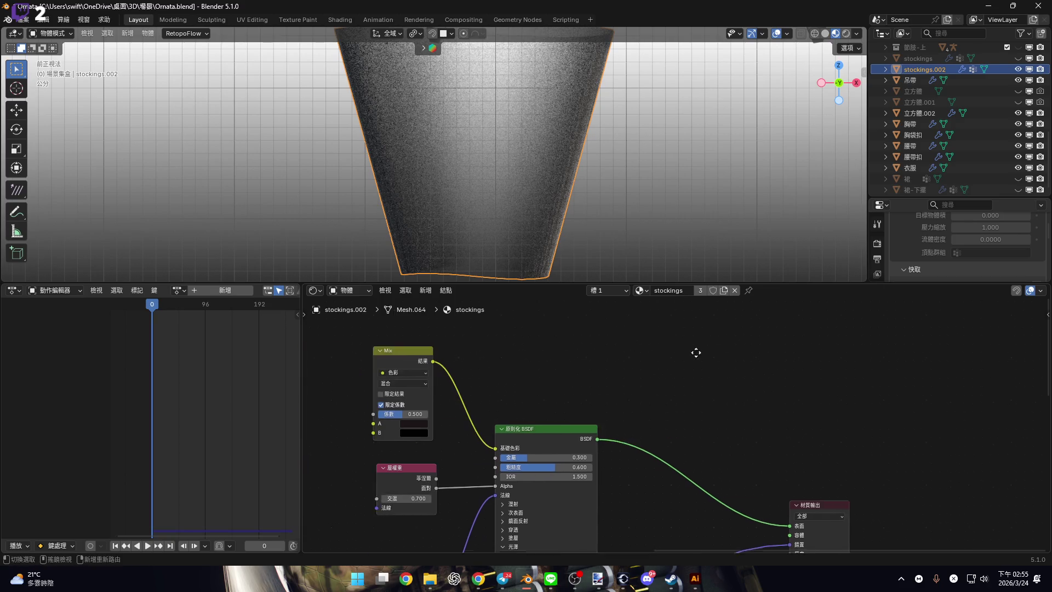
{"action": "scroll", "coordinate": [449, 370], "scroll_direction": "right", "scroll_amount": 5}
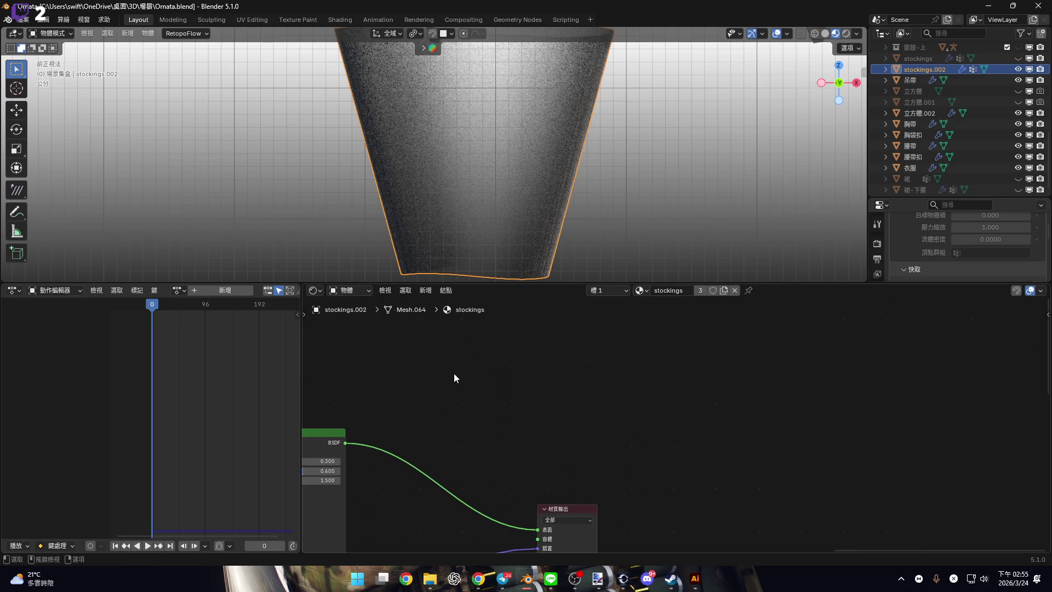
{"action": "scroll", "coordinate": [419, 381], "scroll_direction": "left", "scroll_amount": 3}
Duplicate the Mix node and set its A colour to pale pink #FFC1D7 and B to white.
{"action": "key", "text": "shift+d"}
{"action": "left_click", "coordinate": [664, 358]}
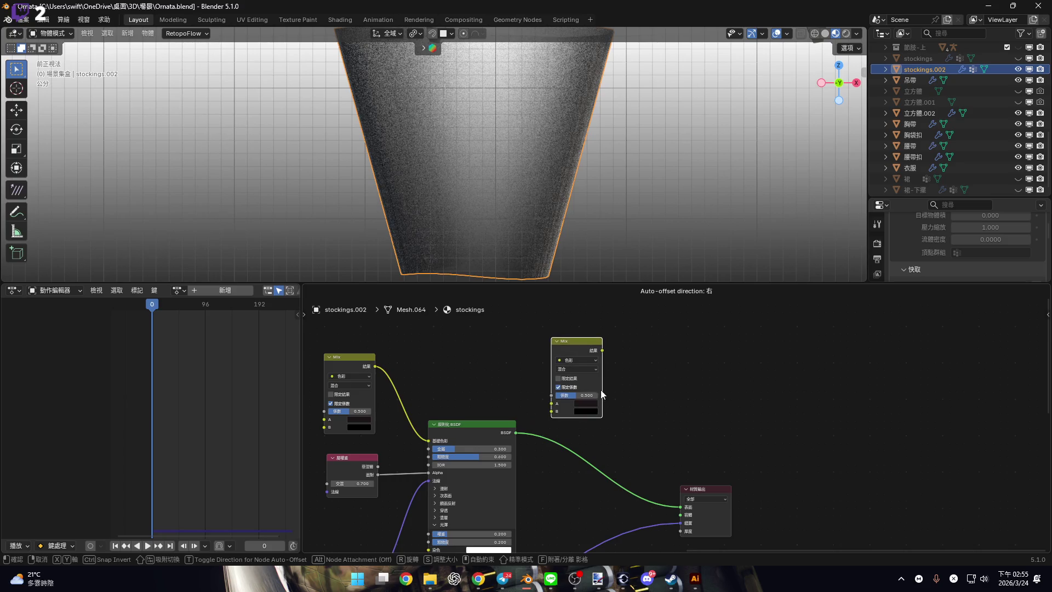
{"action": "scroll", "coordinate": [590, 401], "scroll_direction": "up", "scroll_amount": 4}
{"action": "left_click", "coordinate": [540, 434]}
{"action": "left_click", "coordinate": [653, 160]}
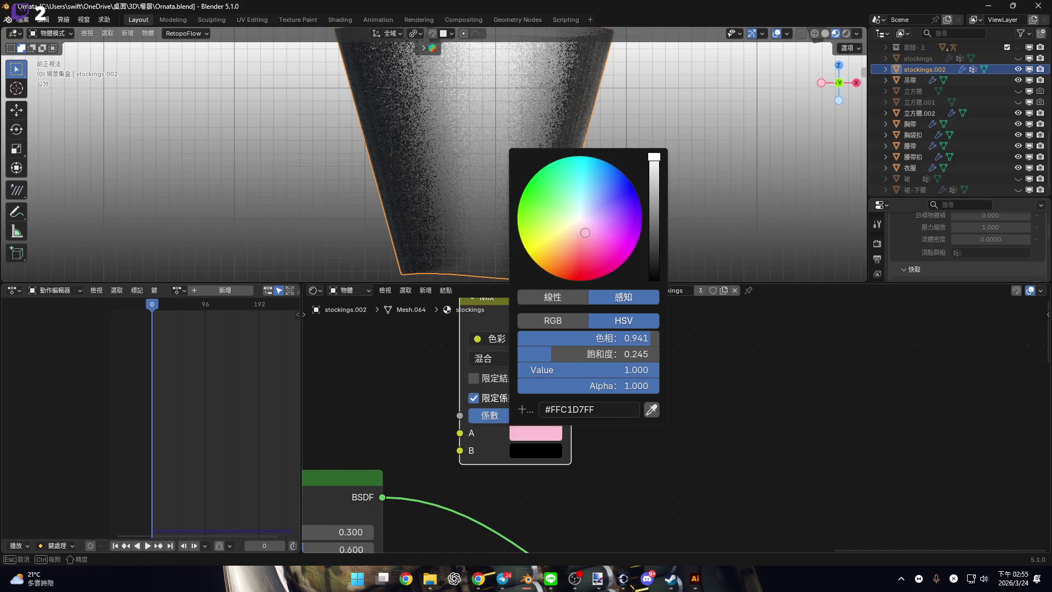
{"action": "left_click", "coordinate": [545, 451]}
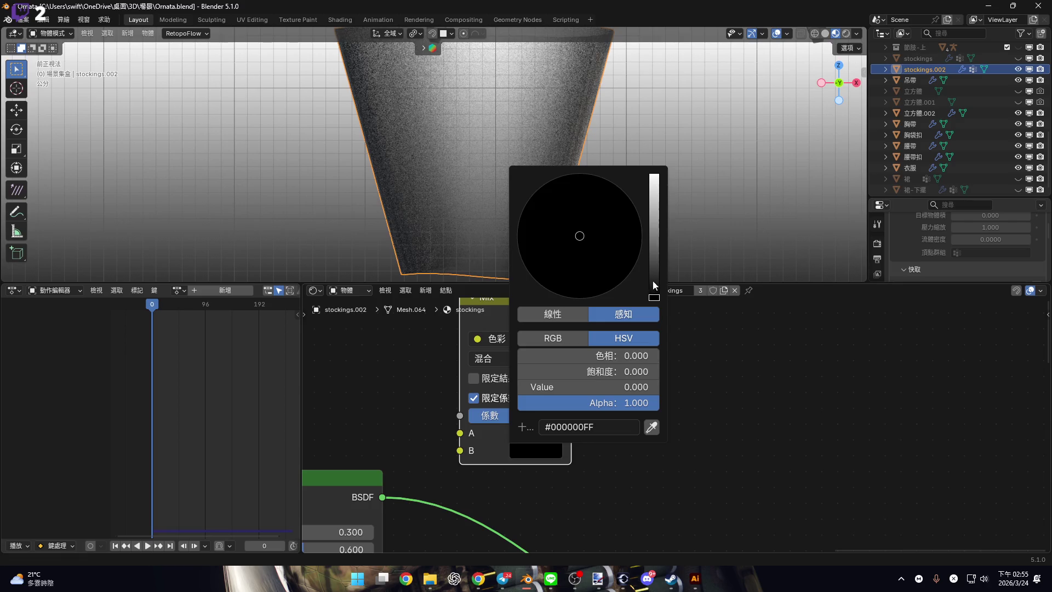
{"action": "left_click_drag", "start_coordinate": [653, 280], "coordinate": [659, 195]}
{"action": "scroll", "coordinate": [612, 433], "scroll_direction": "down", "scroll_amount": 3}
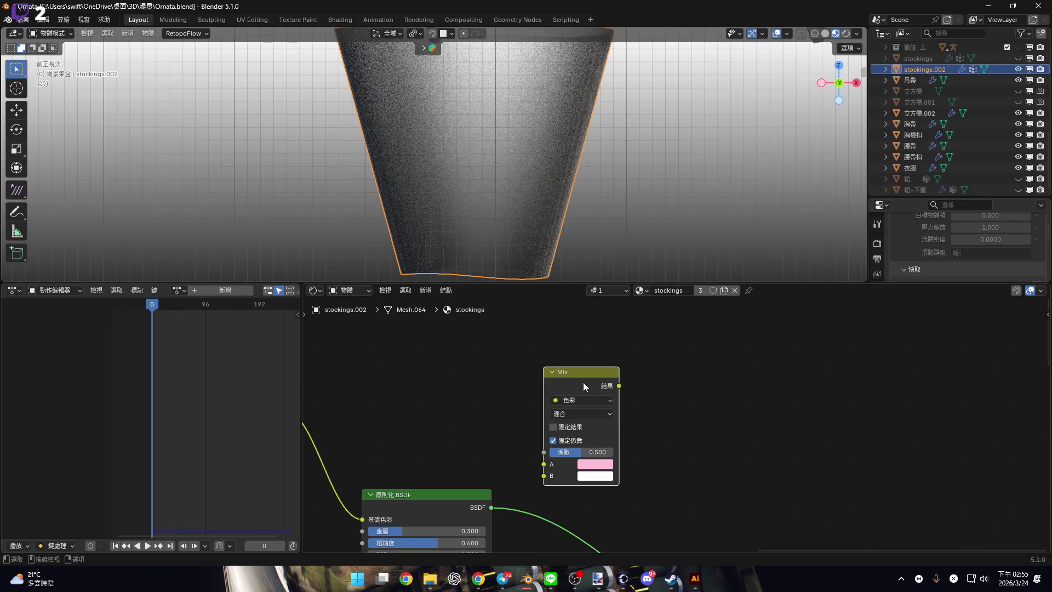
{"action": "middle_click_drag", "start_coordinate": [597, 381], "coordinate": [528, 353]}
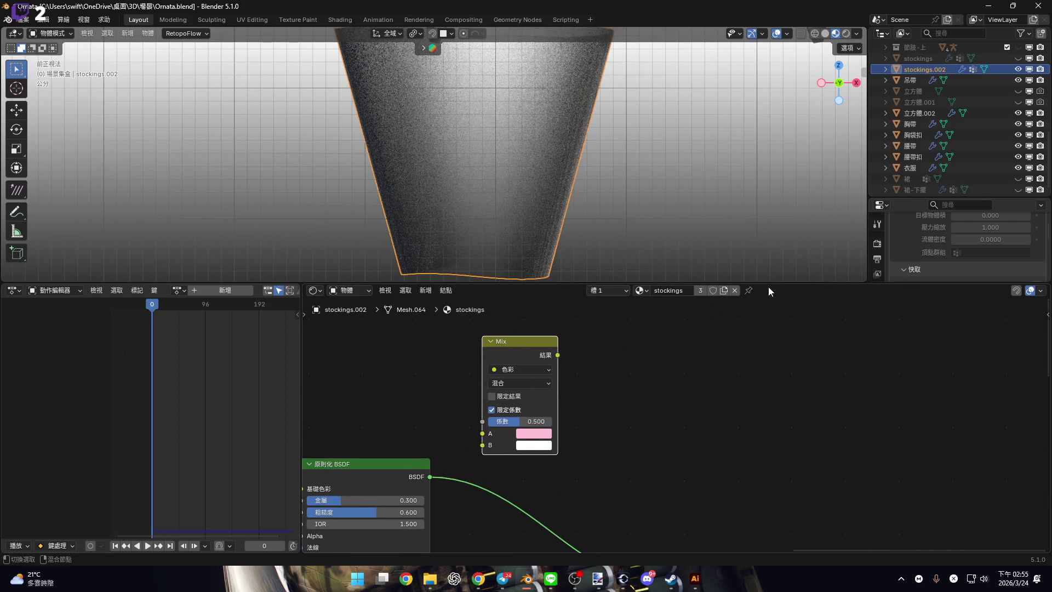
{"action": "left_click_drag", "start_coordinate": [768, 287], "coordinate": [768, 398]}
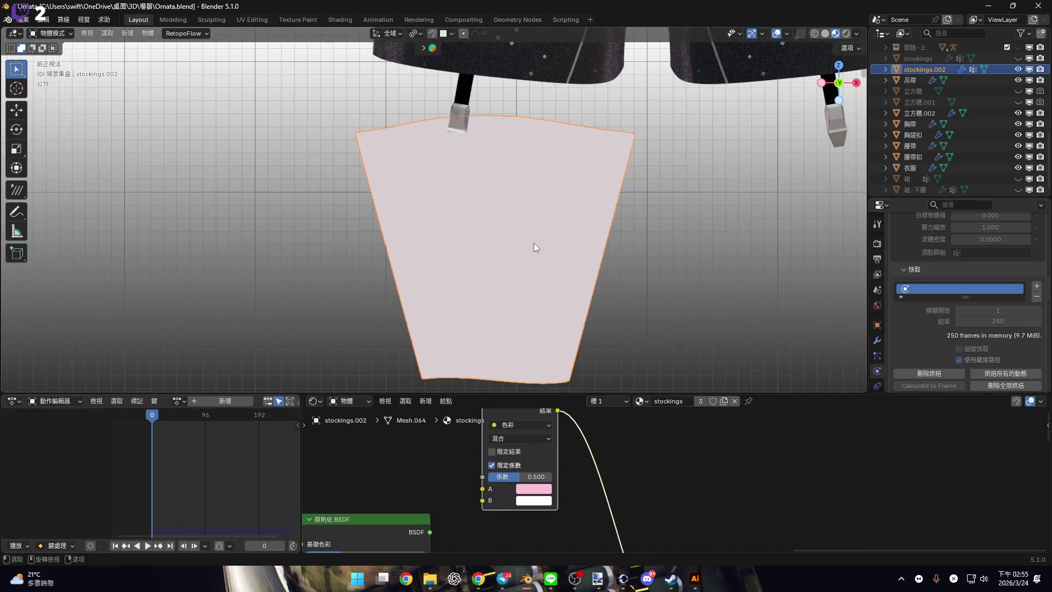
Play the tearing simulation and try a darker input B colour, cancelling back to white.
{"action": "key", "text": "space"}
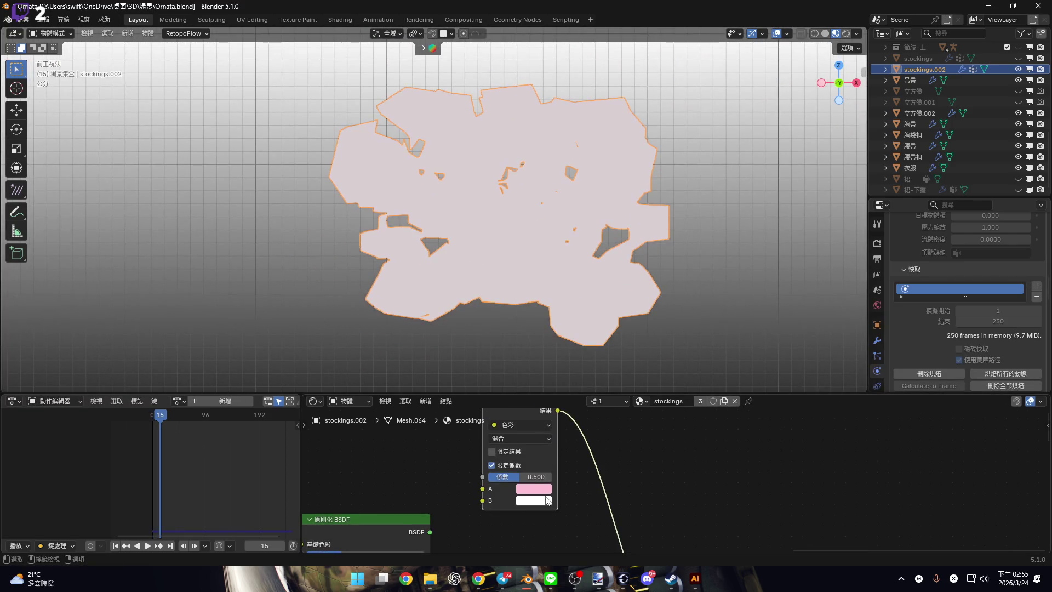
{"action": "left_click", "coordinate": [547, 500]}
{"action": "left_click_drag", "start_coordinate": [608, 365], "coordinate": [614, 395]}
{"action": "key", "text": "Escape"}
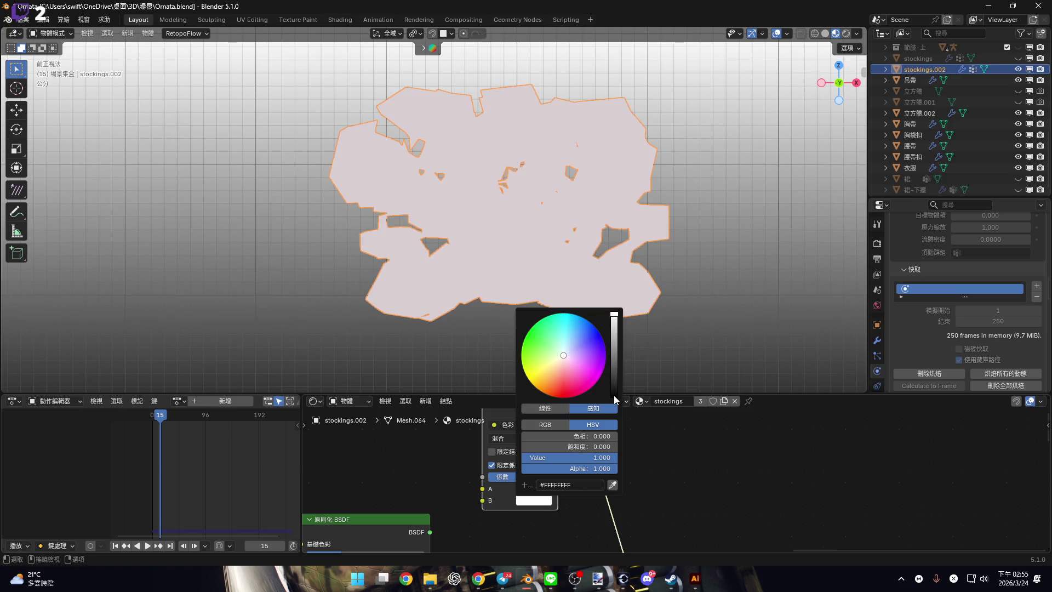
{"action": "mouse_move", "coordinate": [580, 231]}
{"action": "middle_mouse_down"}
{"action": "mouse_move", "coordinate": [551, 225]}
{"action": "mouse_move", "coordinate": [570, 221]}
{"action": "middle_mouse_up"}
{"action": "scroll", "coordinate": [570, 221], "scroll_direction": "up", "scroll_amount": 3}
{"action": "scroll", "coordinate": [504, 482], "scroll_direction": "down", "scroll_amount": 3}
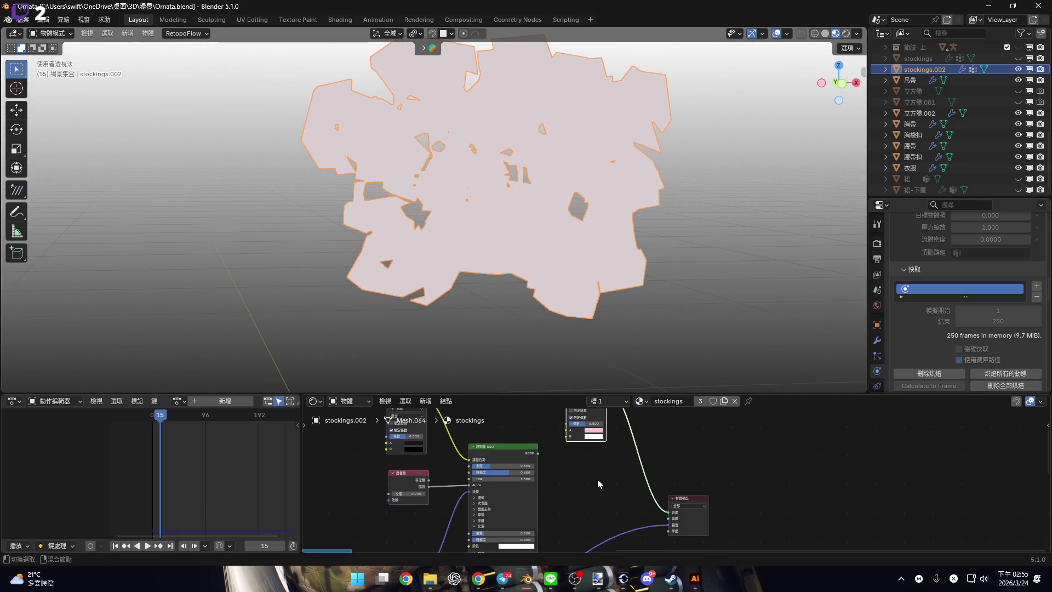
Undo the colour change and delete the new pink-and-white Mix node.
{"action": "key", "text": "ctrl+z"}
{"action": "left_click", "coordinate": [537, 438]}
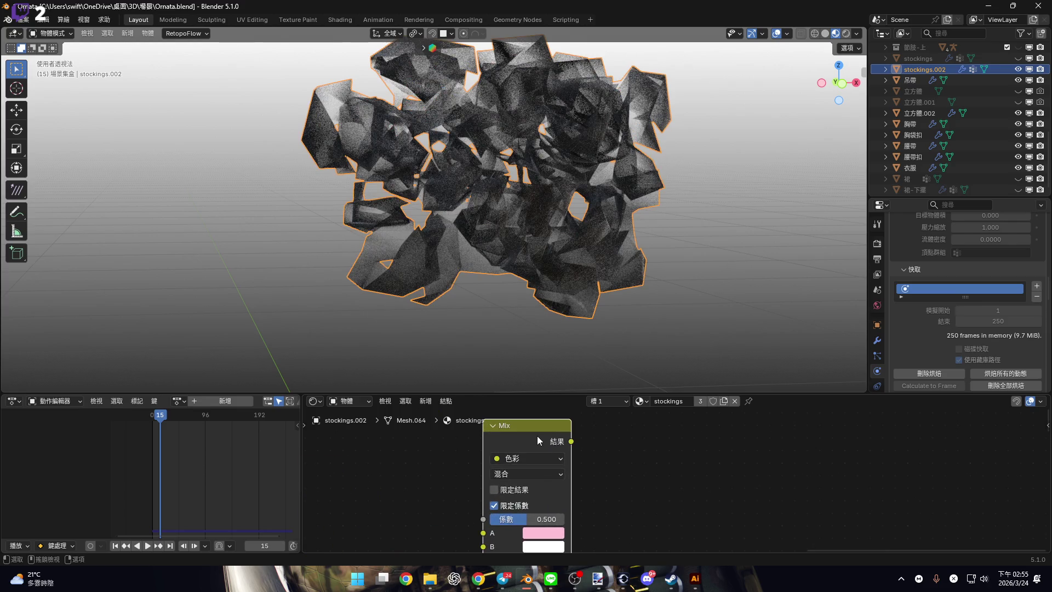
{"action": "key", "text": "Delete"}
{"action": "left_click_drag", "start_coordinate": [723, 394], "coordinate": [738, 539]}
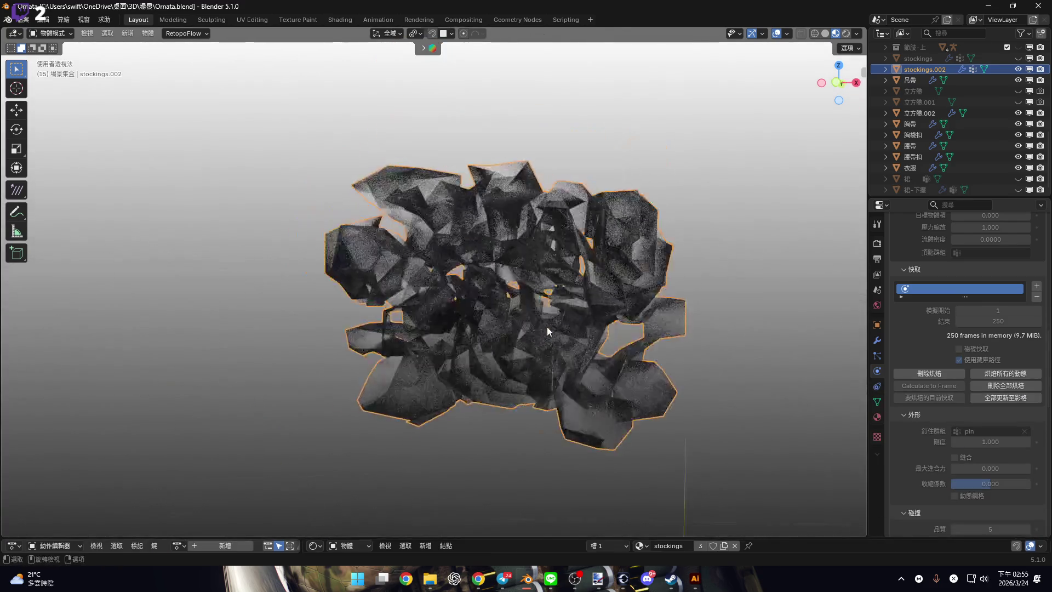
{"action": "scroll", "coordinate": [544, 331], "scroll_direction": "up", "scroll_amount": 5}
{"action": "scroll", "coordinate": [522, 327], "scroll_direction": "down", "scroll_amount": 3}
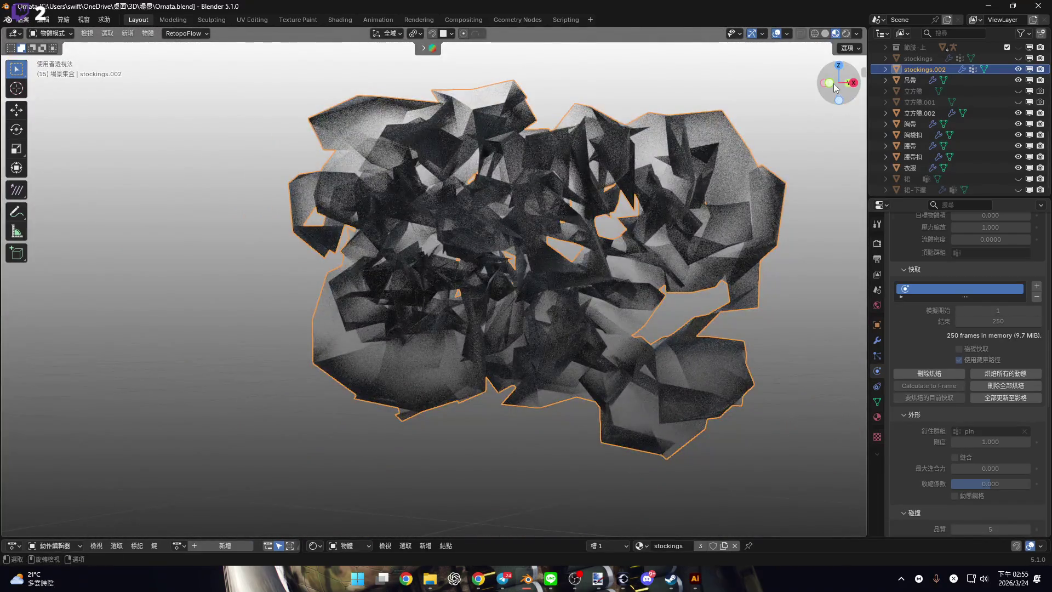
Switch to front orthographic view, rewind the simulation to frame 0, and play it.
{"action": "left_click", "coordinate": [831, 83]}
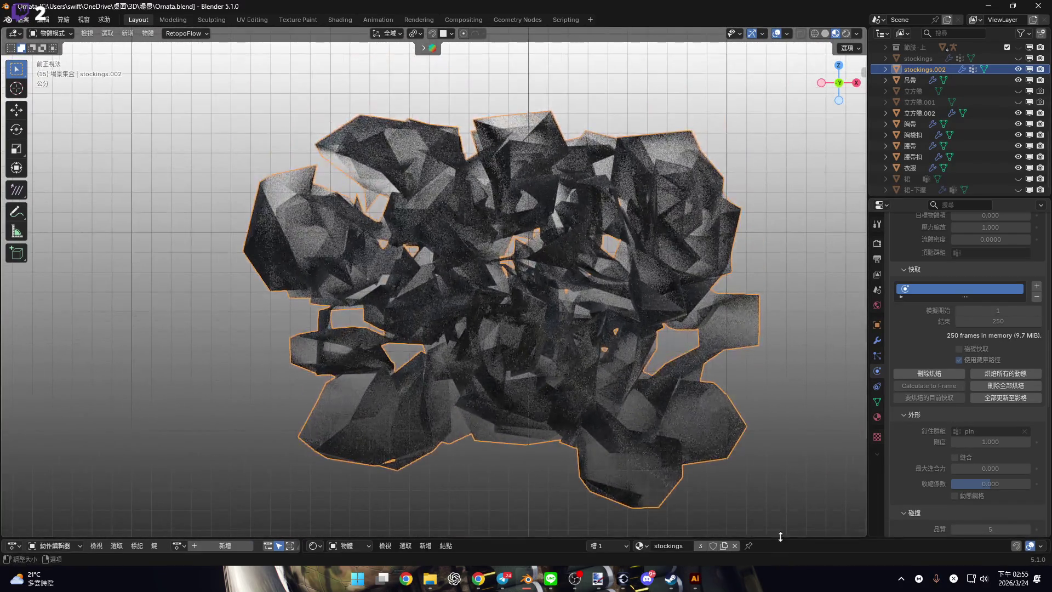
{"action": "left_click_drag", "start_coordinate": [181, 539], "coordinate": [181, 369]}
{"action": "left_click", "coordinate": [148, 393]}
{"action": "key", "text": "space"}
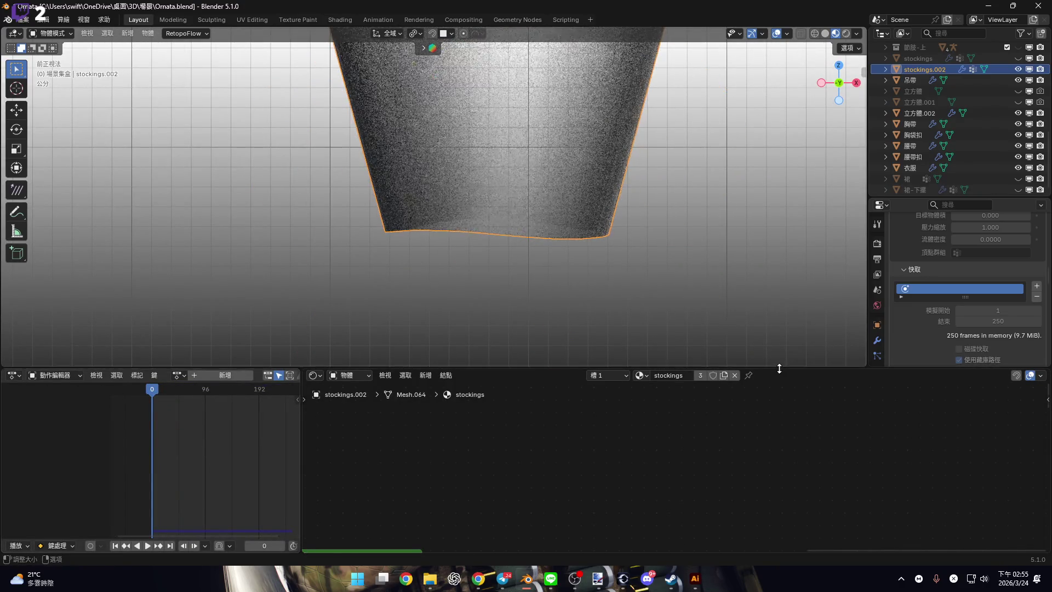
Enter Edit Mode on the band, select all, and undo an accidental Merge at Center.
{"action": "left_click_drag", "start_coordinate": [782, 371], "coordinate": [782, 538]}
{"action": "key", "text": "Tab"}
{"action": "scroll", "coordinate": [548, 239], "scroll_direction": "up", "scroll_amount": 6}
{"action": "scroll", "coordinate": [569, 268], "scroll_direction": "down", "scroll_amount": 6}
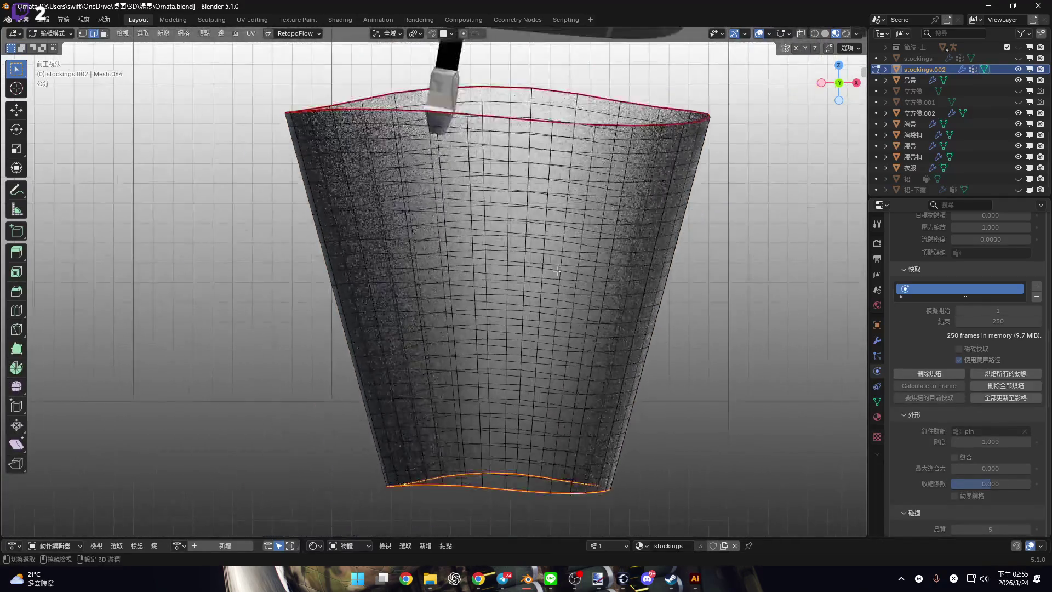
{"action": "mouse_move", "coordinate": [569, 268]}
{"action": "middle_mouse_down"}
{"action": "mouse_move", "coordinate": [556, 246]}
{"action": "mouse_move", "coordinate": [757, 155]}
{"action": "middle_mouse_up"}
{"action": "key", "text": "a"}
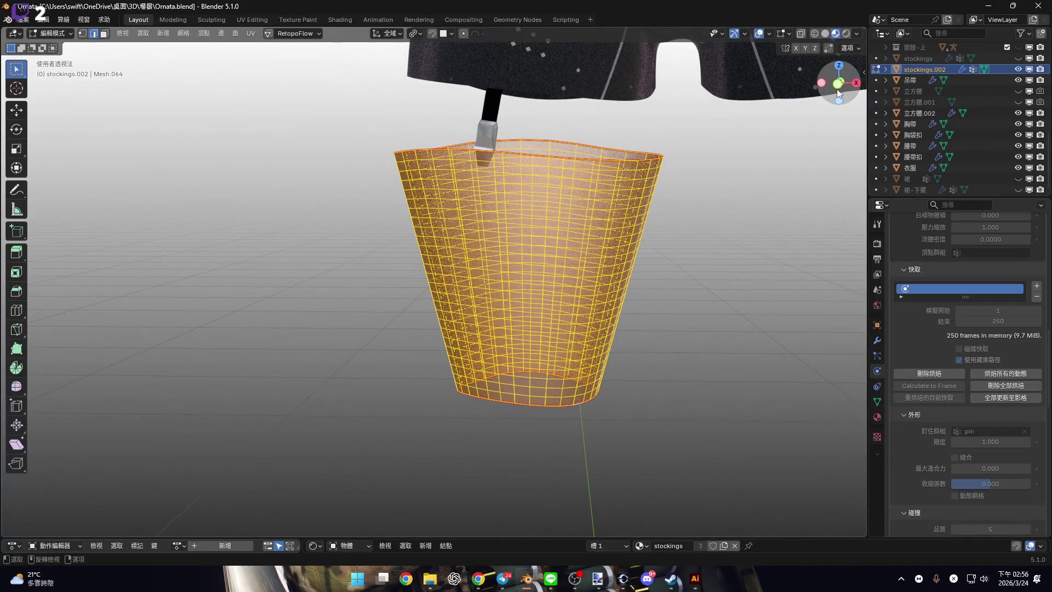
{"action": "left_click", "coordinate": [836, 89]}
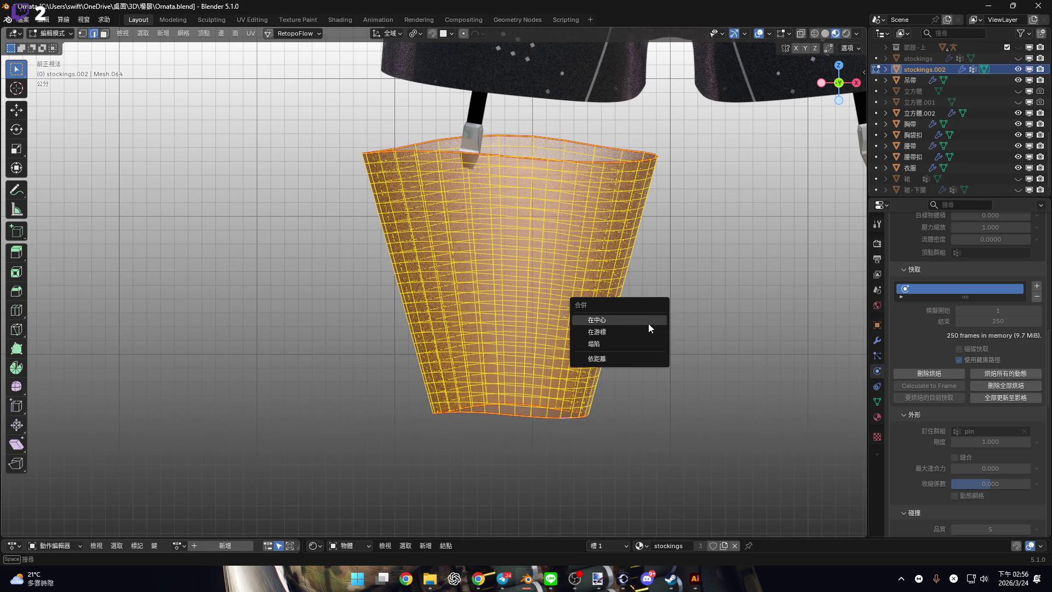
{"action": "left_click", "coordinate": [649, 323]}
{"action": "key", "text": "ctrl+z"}
Merge the band's vertices by distance at 0.01 cm, removing 374 duplicates, then reselect all.
{"action": "key", "text": "m"}
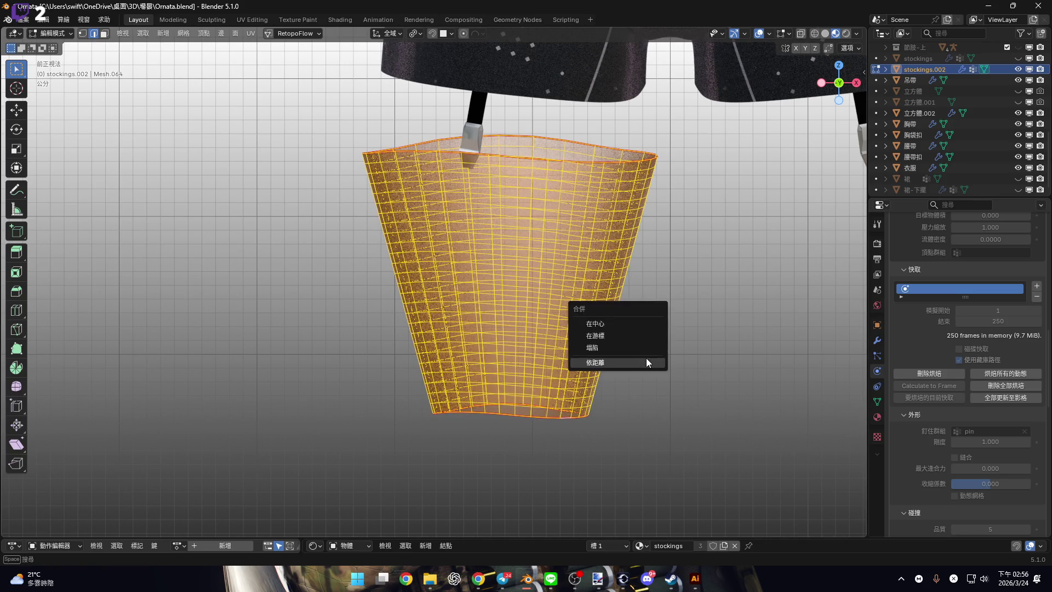
{"action": "left_click", "coordinate": [647, 362]}
{"action": "scroll", "coordinate": [564, 294], "scroll_direction": "up", "scroll_amount": 3}
{"action": "scroll", "coordinate": [563, 294], "scroll_direction": "down", "scroll_amount": 2}
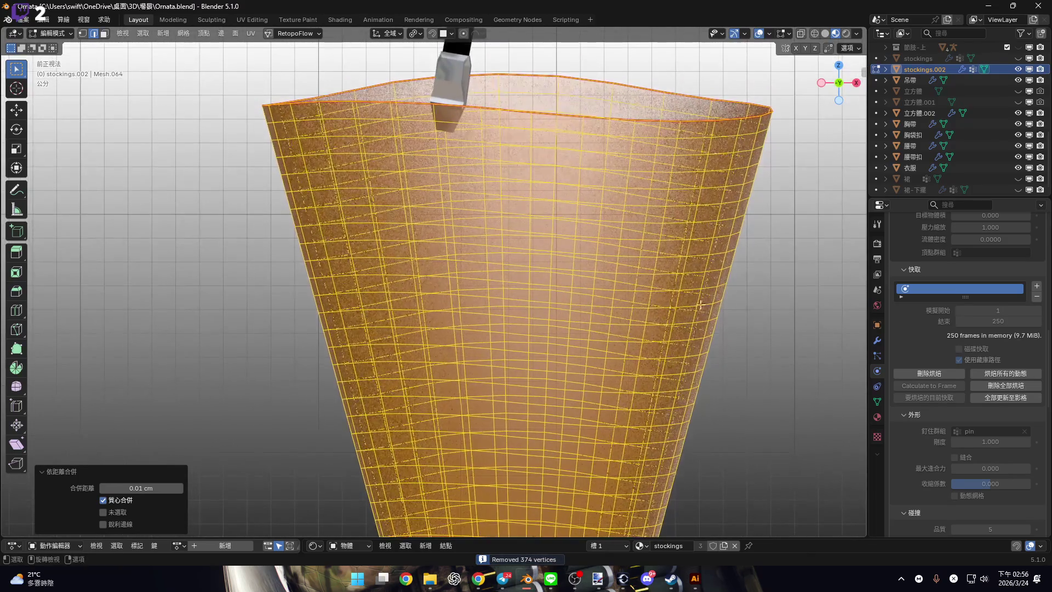
{"action": "key", "text": "alt+a"}
{"action": "scroll", "coordinate": [567, 269], "scroll_direction": "down", "scroll_amount": 3, "text": "shift"}
{"action": "scroll", "coordinate": [571, 244], "scroll_direction": "down", "scroll_amount": 2}
{"action": "key", "text": "a"}
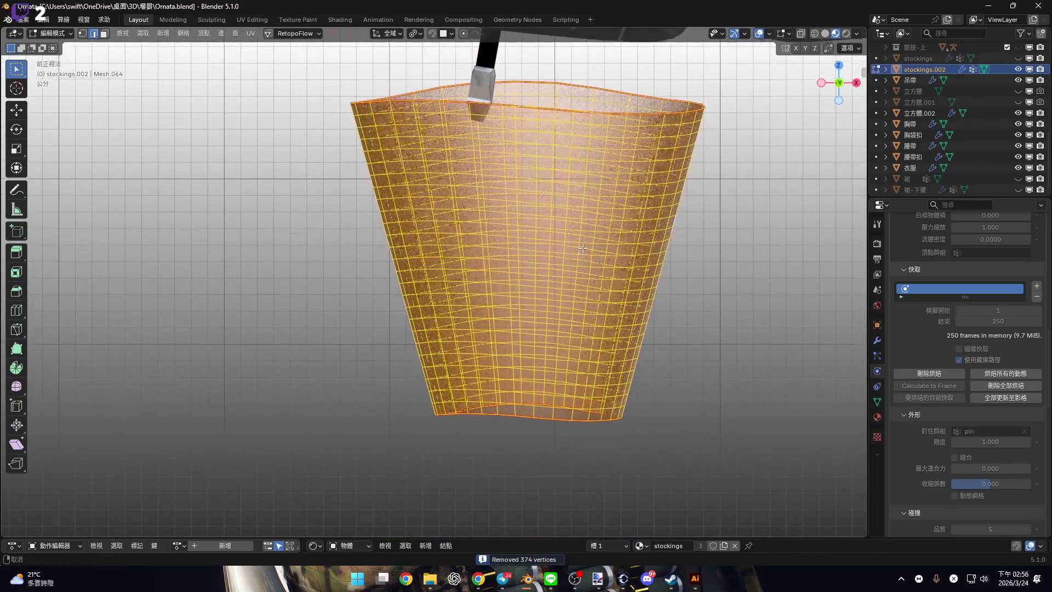
{"action": "scroll", "coordinate": [571, 230], "scroll_direction": "up", "scroll_amount": 3, "text": "shift"}
{"action": "key", "text": "ctrl+e"}
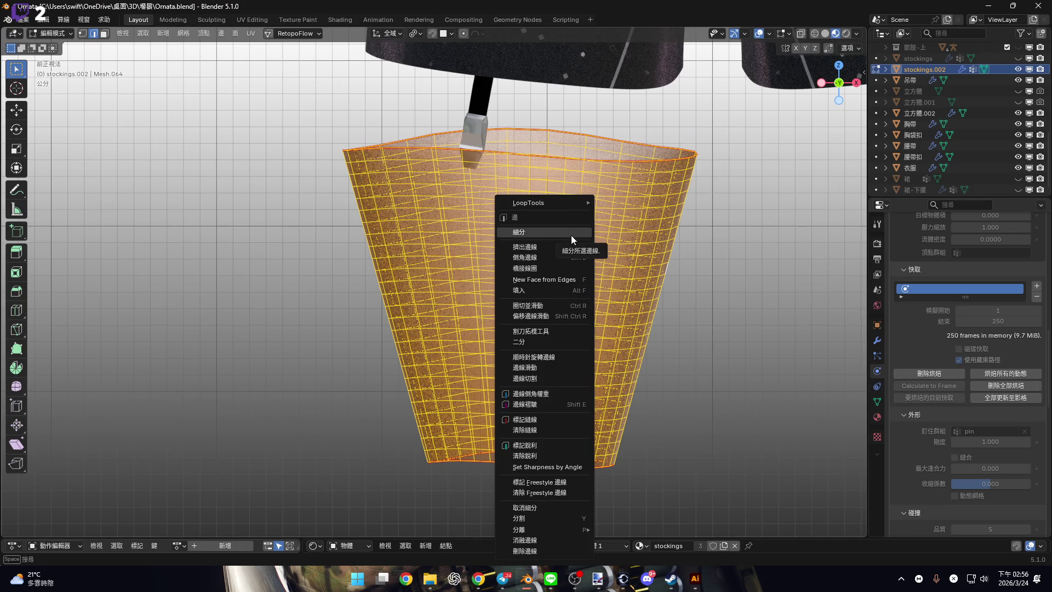
Subdivide the selected band mesh once.
{"action": "left_click", "coordinate": [571, 232]}
{"action": "scroll", "coordinate": [562, 363], "scroll_direction": "up", "scroll_amount": 5}
{"action": "scroll", "coordinate": [562, 363], "scroll_direction": "down", "scroll_amount": 2, "text": "shift"}
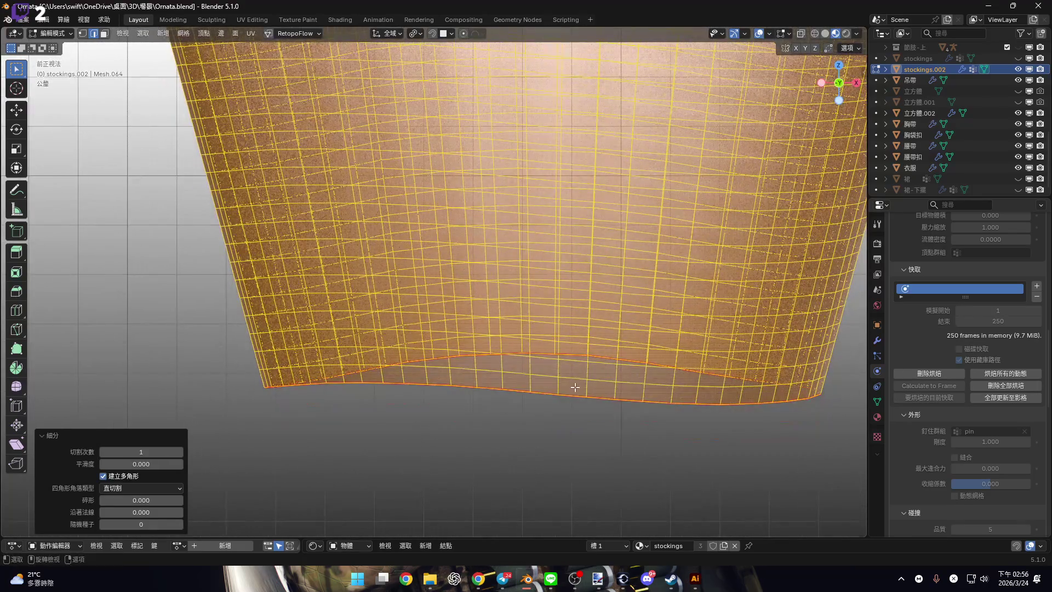
Assign the band's bottom edge loop to the pin vertex group.
{"action": "left_click", "coordinate": [877, 402]}
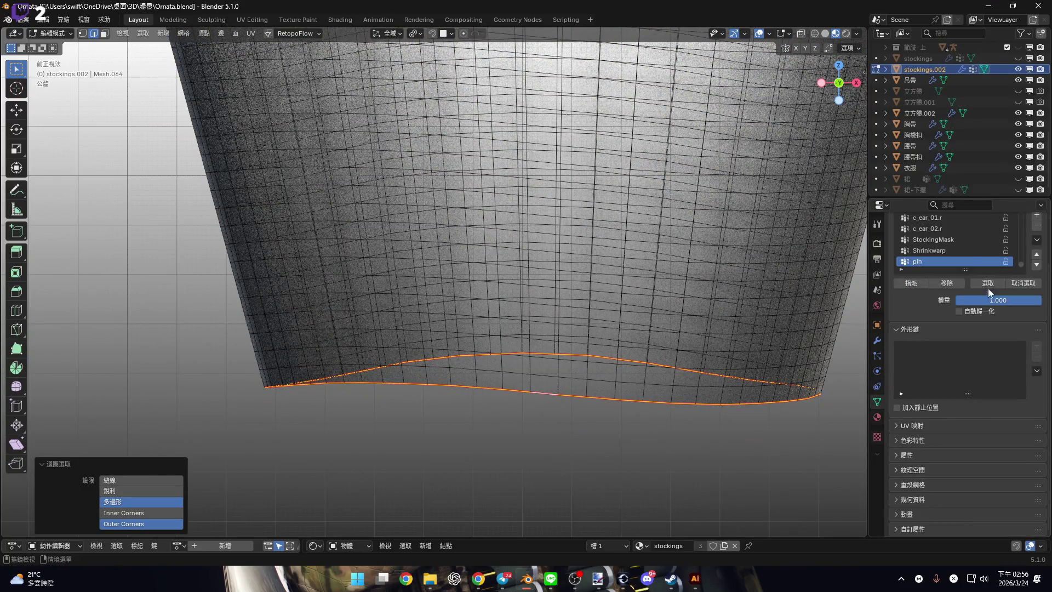
{"action": "left_click", "coordinate": [908, 285]}
{"action": "scroll", "coordinate": [526, 329], "scroll_direction": "down", "scroll_amount": 3}
{"action": "mouse_move", "coordinate": [526, 329]}
{"action": "middle_mouse_down"}
{"action": "mouse_move", "coordinate": [526, 375]}
{"action": "mouse_move", "coordinate": [493, 384]}
{"action": "middle_mouse_up"}
{"action": "scroll", "coordinate": [815, 158], "scroll_direction": "up", "scroll_amount": 6}
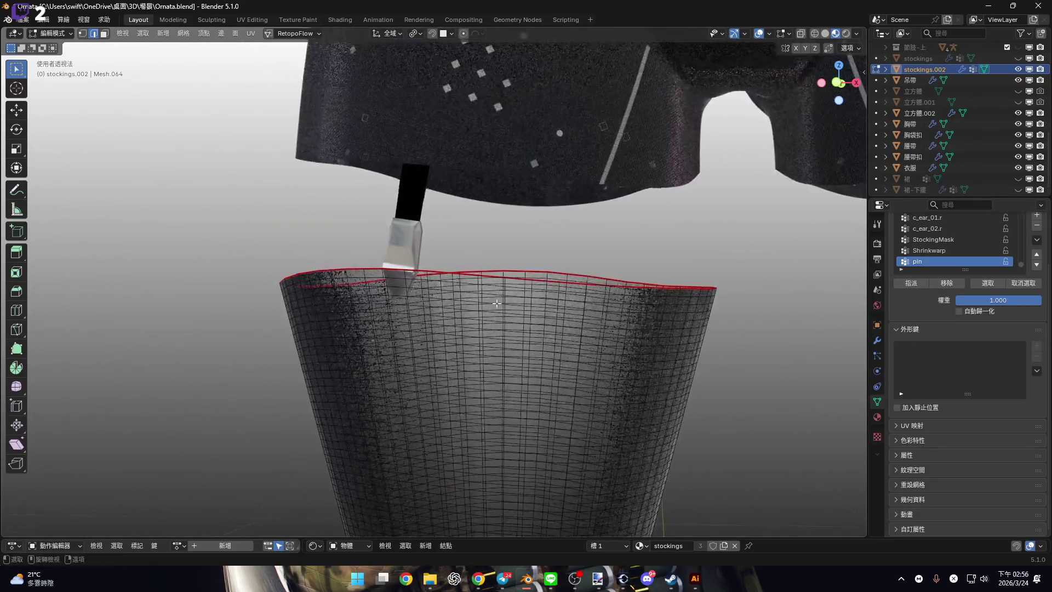
{"action": "left_click", "coordinate": [832, 82]}
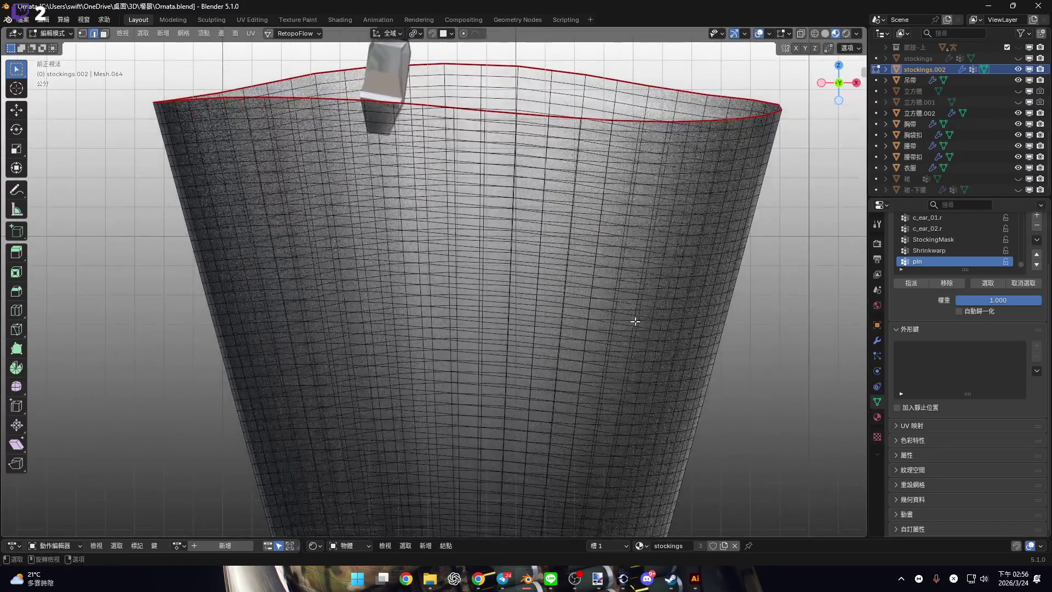
{"action": "scroll", "coordinate": [630, 313], "scroll_direction": "down", "scroll_amount": 3}
Select the whole band and switch to the UV Editing workspace.
{"action": "key", "text": "a"}
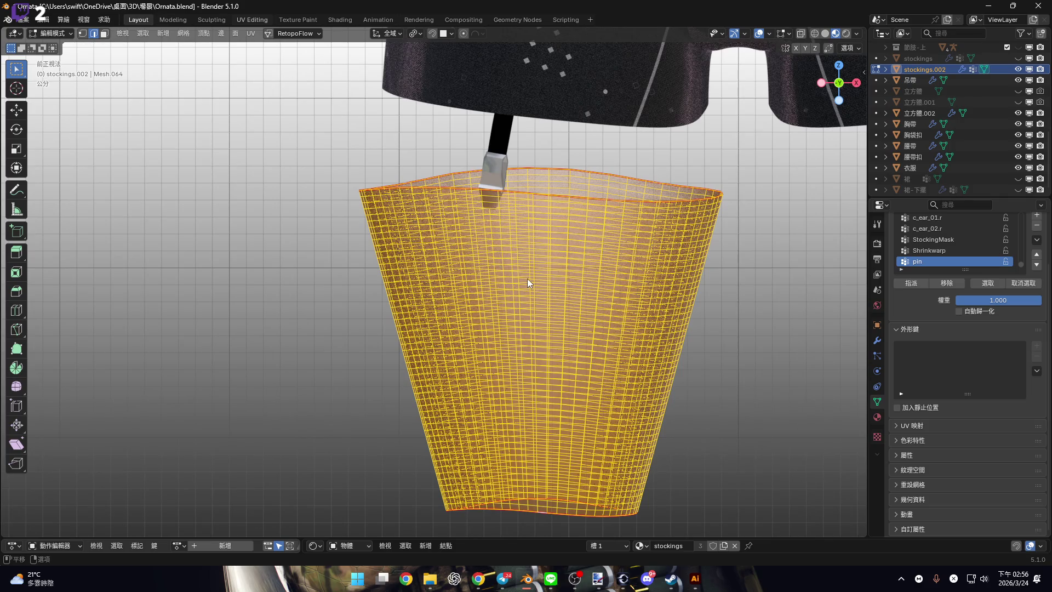
{"action": "key", "text": "ctrl+Page_Down"}
{"action": "key", "text": "ctrl+Page_Down"}
{"action": "key", "text": "ctrl+Page_Down"}
{"action": "mouse_move", "coordinate": [685, 307]}
{"action": "middle_mouse_down"}
{"action": "mouse_move", "coordinate": [711, 296]}
{"action": "mouse_move", "coordinate": [690, 285]}
{"action": "middle_mouse_up"}
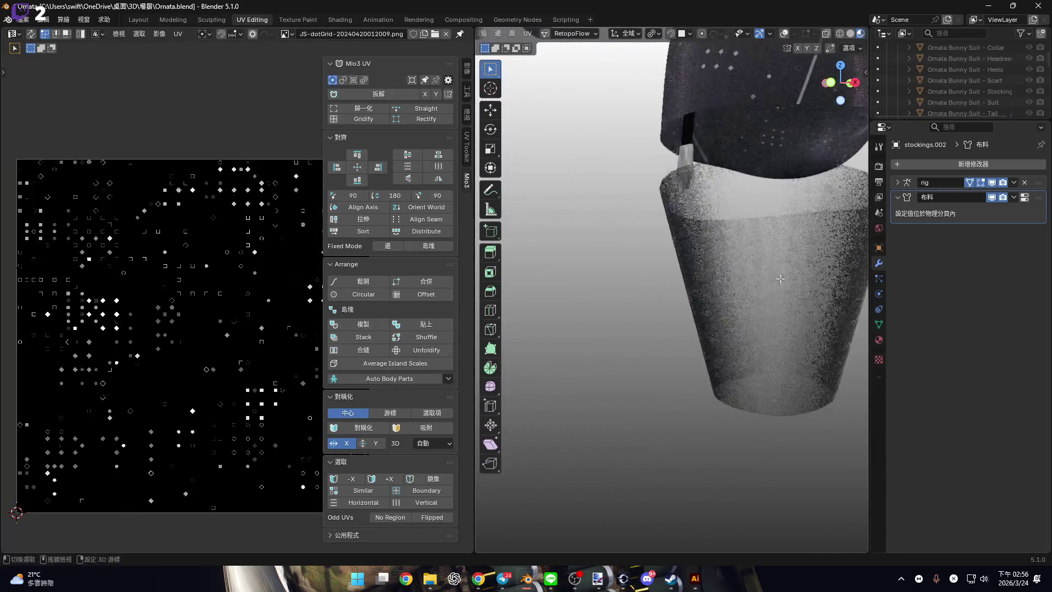
Enter Edit Mode in front orthographic view, try a UV unwrap of the stocking, then undo it.
{"action": "left_click", "coordinate": [833, 82]}
{"action": "key", "text": "Tab"}
{"action": "scroll", "coordinate": [712, 220], "scroll_direction": "up", "scroll_amount": 3}
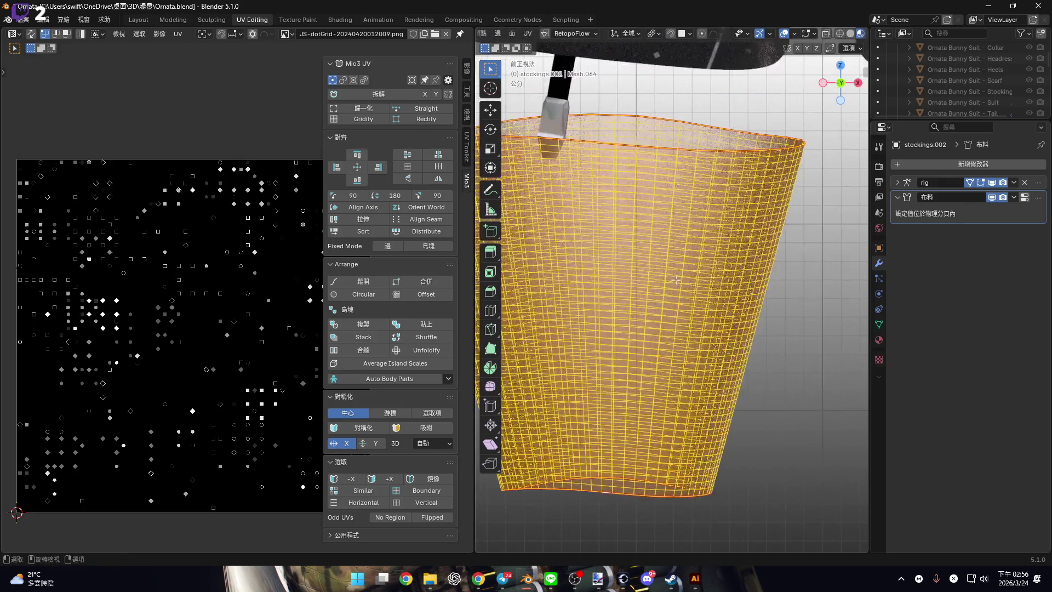
{"action": "key", "text": "u"}
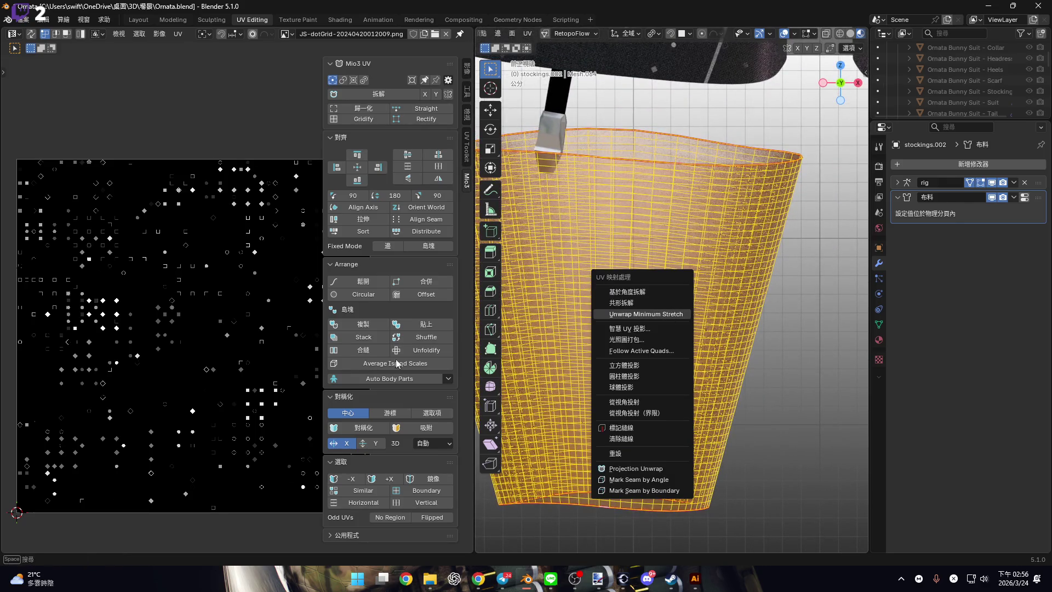
{"action": "key", "text": "Return"}
{"action": "key", "text": "ctrl+z"}
{"action": "scroll", "coordinate": [645, 151], "scroll_direction": "up", "scroll_amount": 2}
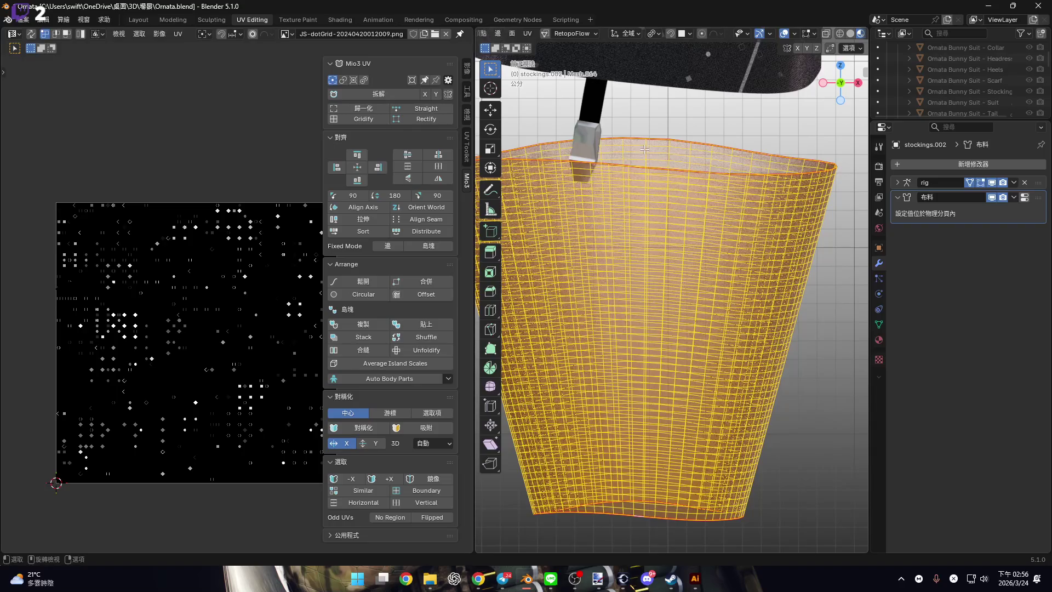
From the left side view, mark one vertical edge loop of the band as a seam.
{"action": "key", "text": "ctrl+KP_3"}
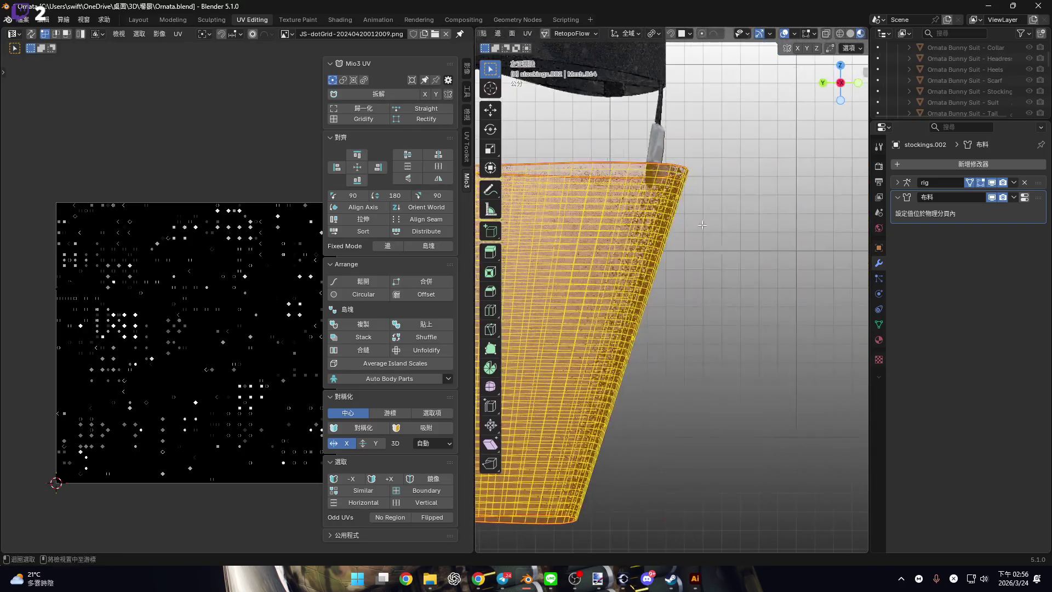
{"action": "middle_click_drag", "start_coordinate": [661, 220], "coordinate": [393, 209], "text": "ctrl"}
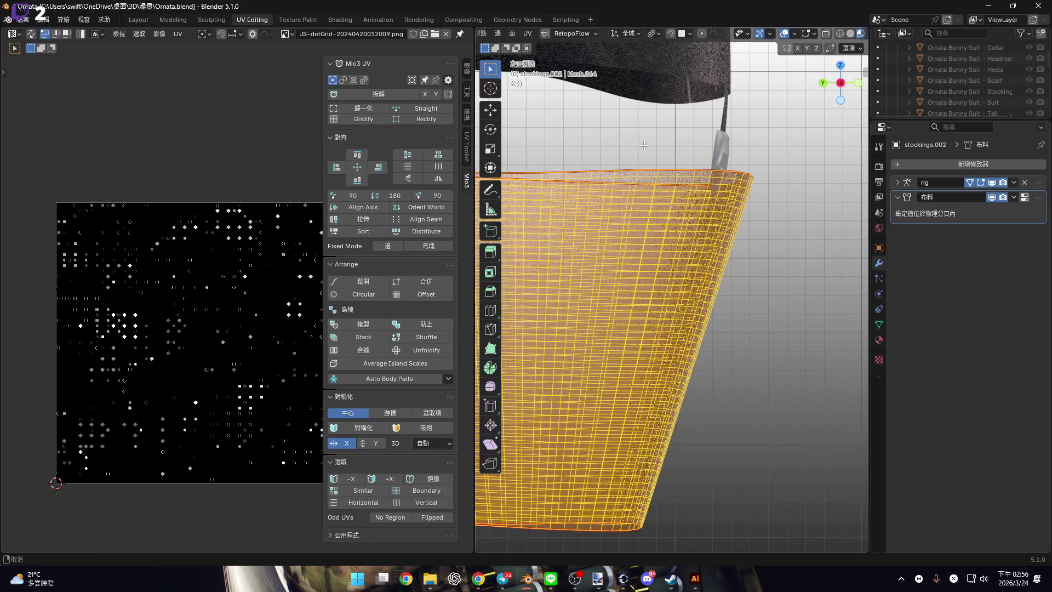
{"action": "scroll", "coordinate": [644, 145], "scroll_direction": "up", "scroll_amount": 5}
{"action": "left_click", "coordinate": [667, 133], "text": "alt"}
{"action": "scroll", "coordinate": [712, 197], "scroll_direction": "down", "scroll_amount": 4}
{"action": "right_click", "coordinate": [763, 438]}
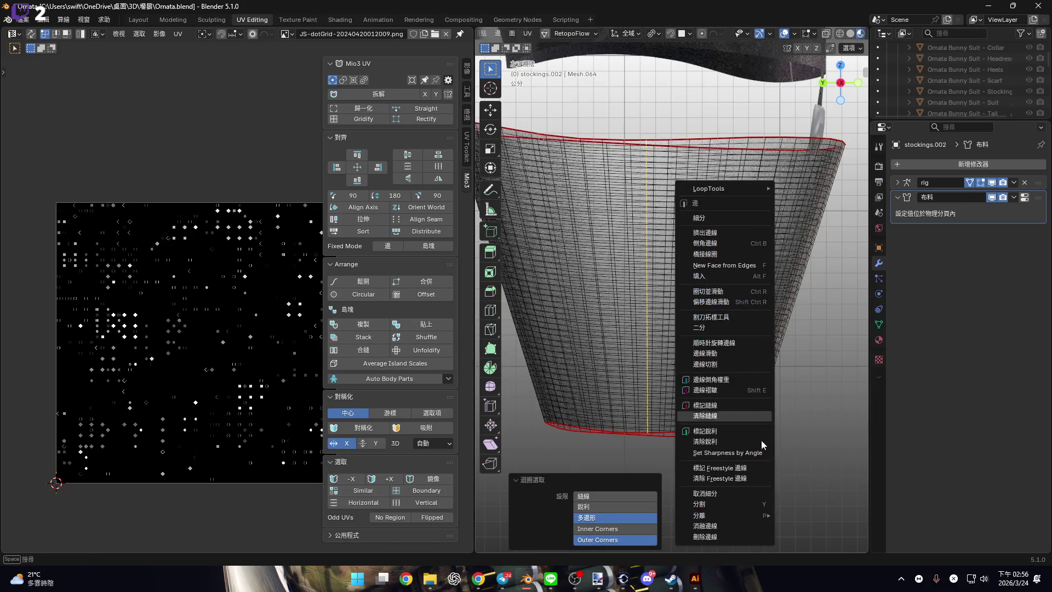
{"action": "left_click", "coordinate": [741, 408]}
Unwrap the whole band with minimum stretch, select its UV island, and return to Layout.
{"action": "scroll", "coordinate": [737, 356], "scroll_direction": "up", "scroll_amount": 2}
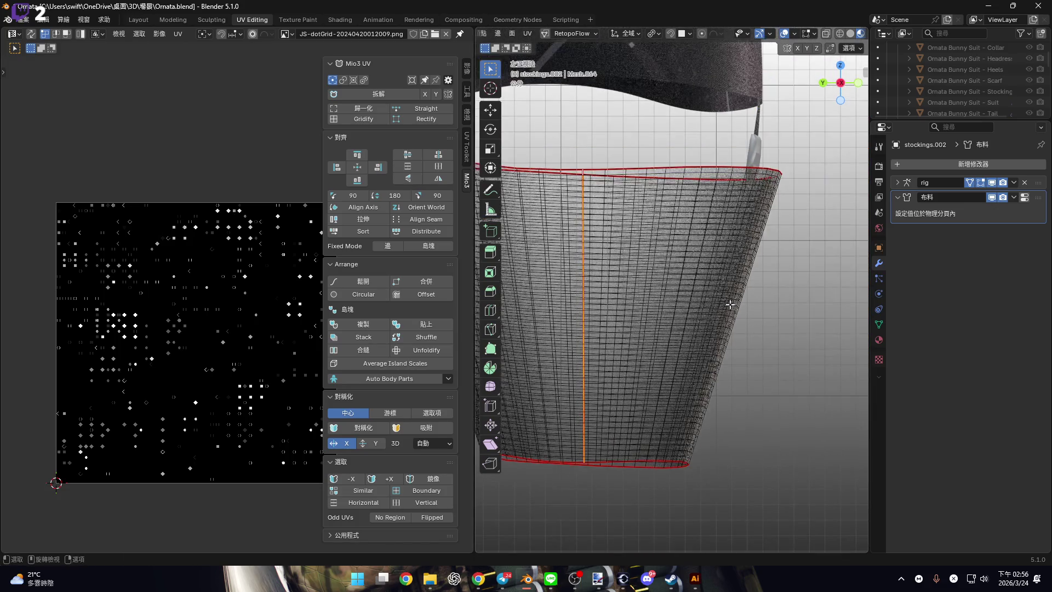
{"action": "key", "text": "a"}
{"action": "key", "text": "u"}
{"action": "key", "text": "Return"}
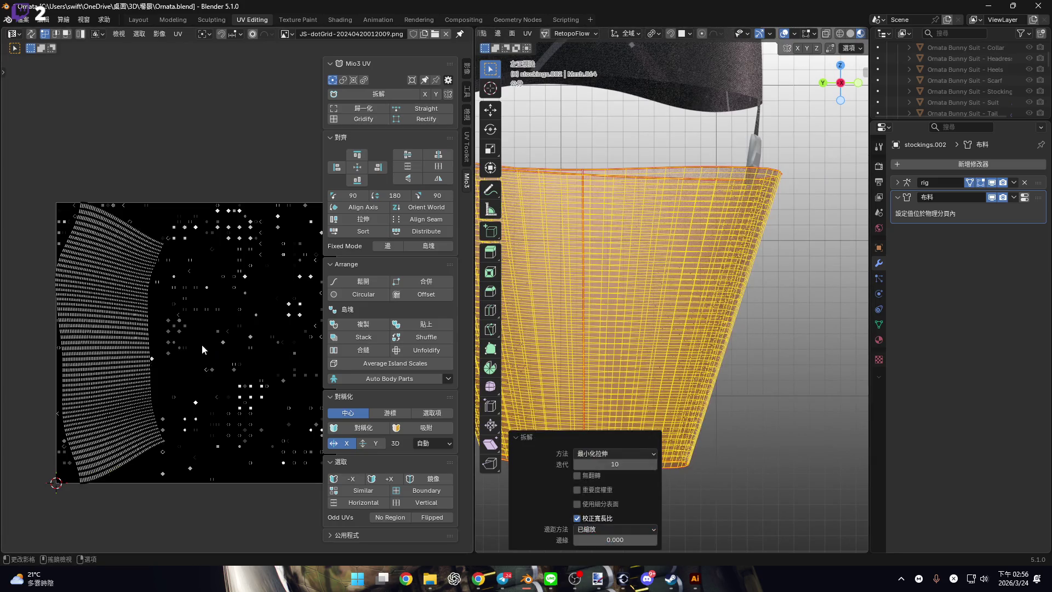
{"action": "scroll", "coordinate": [206, 347], "scroll_direction": "down", "scroll_amount": 2}
{"action": "scroll", "coordinate": [208, 343], "scroll_direction": "up", "scroll_amount": 4}
{"action": "left_click_drag", "start_coordinate": [43, 153], "coordinate": [202, 512]}
{"action": "scroll", "coordinate": [223, 340], "scroll_direction": "down", "scroll_amount": 1}
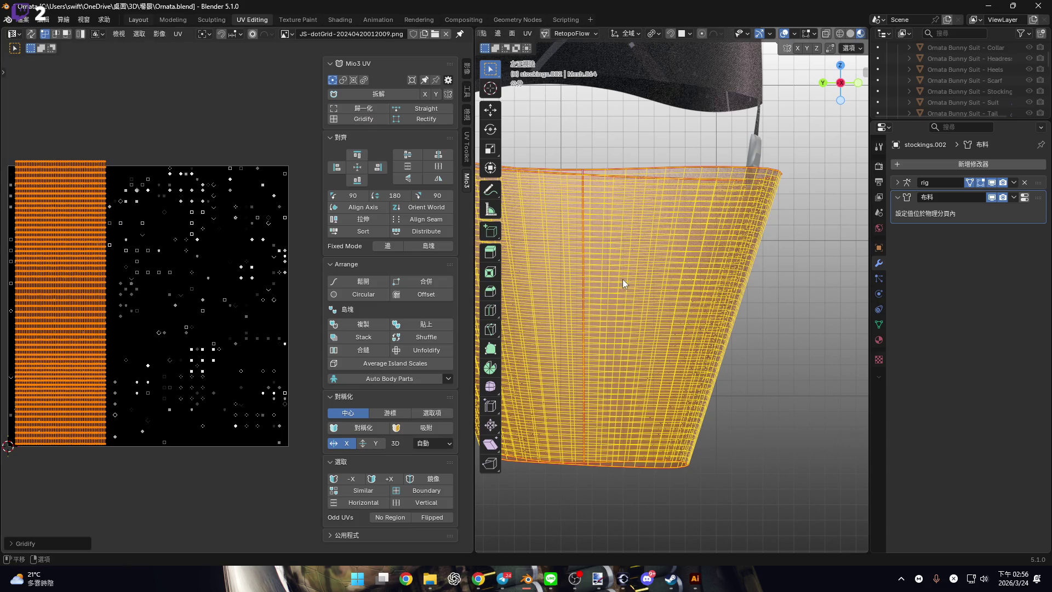
{"action": "key", "text": "ctrl+Page_Up"}
{"action": "key", "text": "ctrl+Page_Up"}
{"action": "key", "text": "ctrl+Page_Up"}
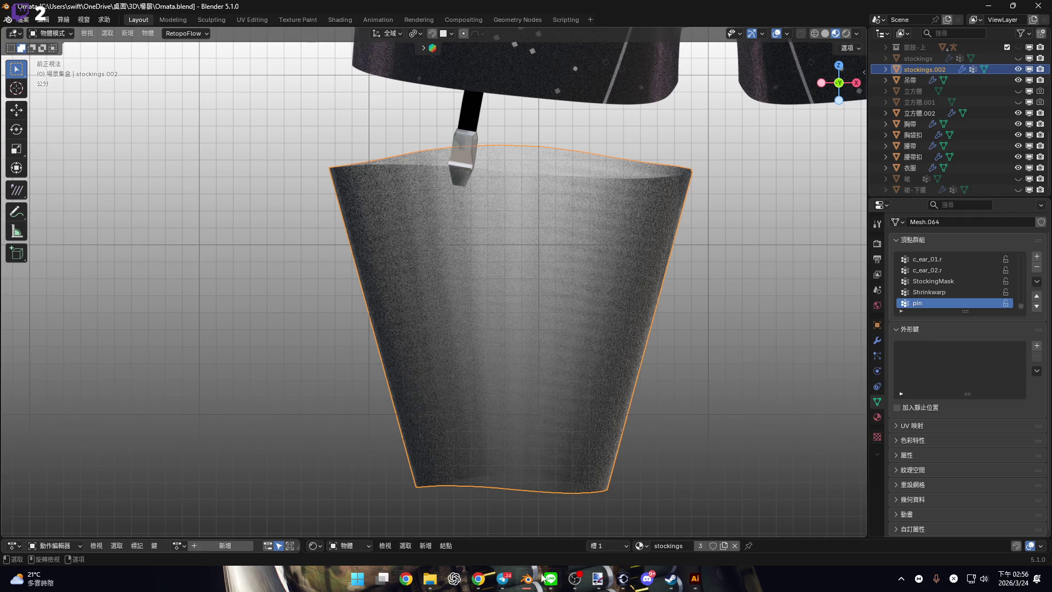
Back in the Ornata.blend window, pick the Knife tool and clear the mesh selection.
{"action": "mouse_move", "coordinate": [529, 579]}
{"action": "left_click", "coordinate": [406, 517]}
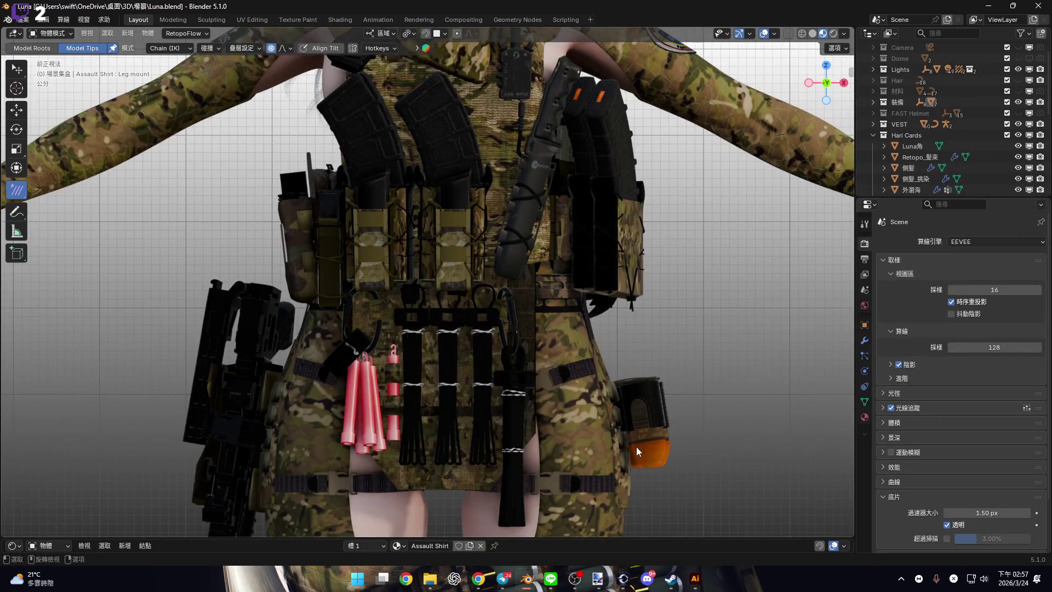
{"action": "left_click", "coordinate": [394, 523]}
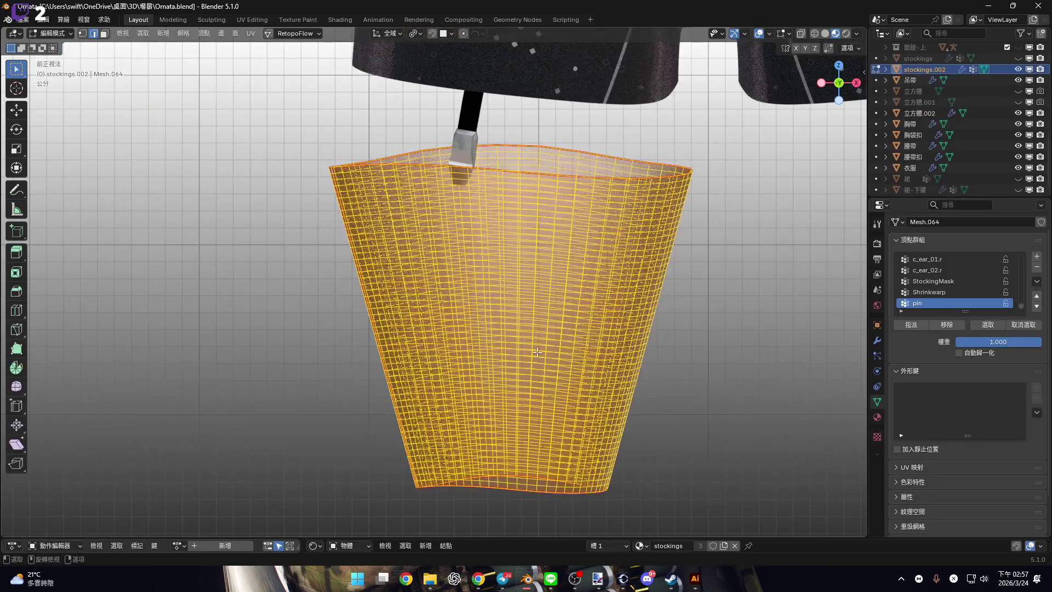
{"action": "left_click", "coordinate": [17, 328]}
{"action": "left_click", "coordinate": [726, 311]}
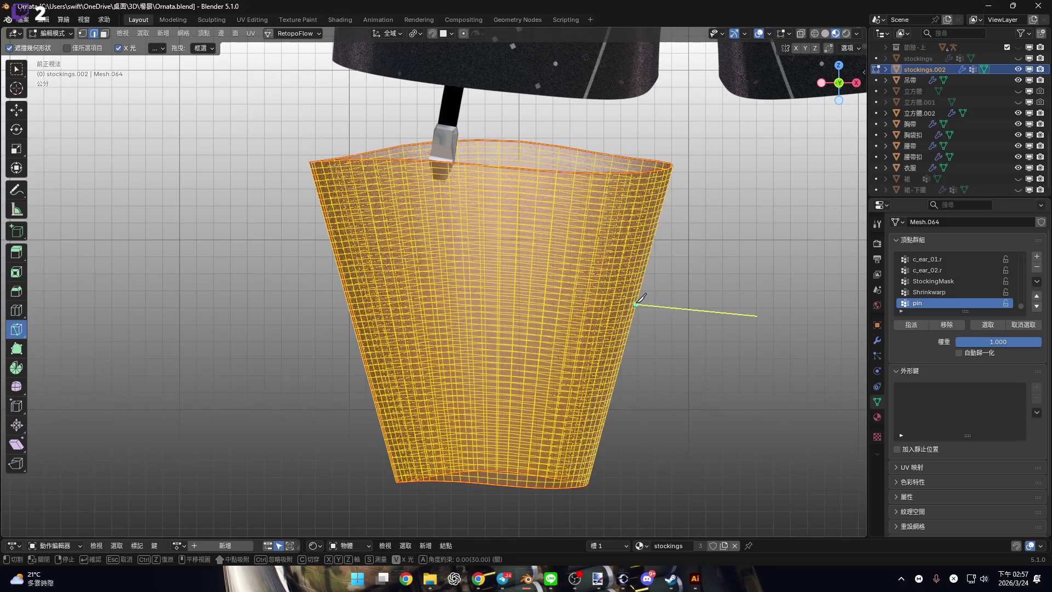
{"action": "key", "text": "Escape"}
{"action": "left_click", "coordinate": [17, 69]}
{"action": "left_click", "coordinate": [207, 278]}
{"action": "left_click", "coordinate": [16, 329]}
Disconnect the Facing link from the shader's Alpha input in the node editor.
{"action": "middle_click_drag", "start_coordinate": [470, 248], "coordinate": [474, 197], "text": "shift"}
{"action": "scroll", "coordinate": [449, 193], "scroll_direction": "up", "scroll_amount": 2}
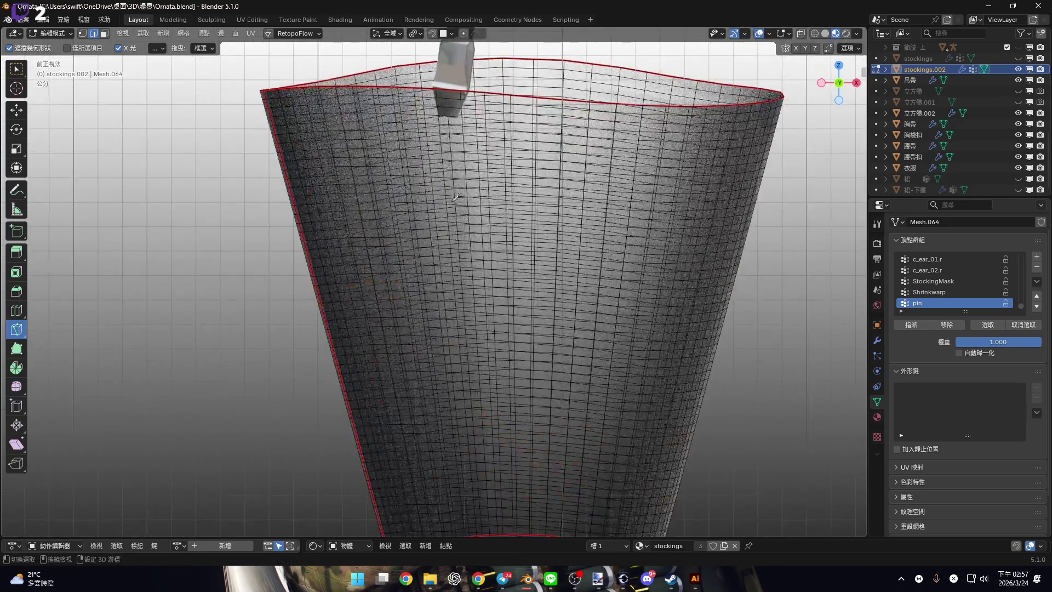
{"action": "left_click_drag", "start_coordinate": [765, 537], "coordinate": [756, 255]}
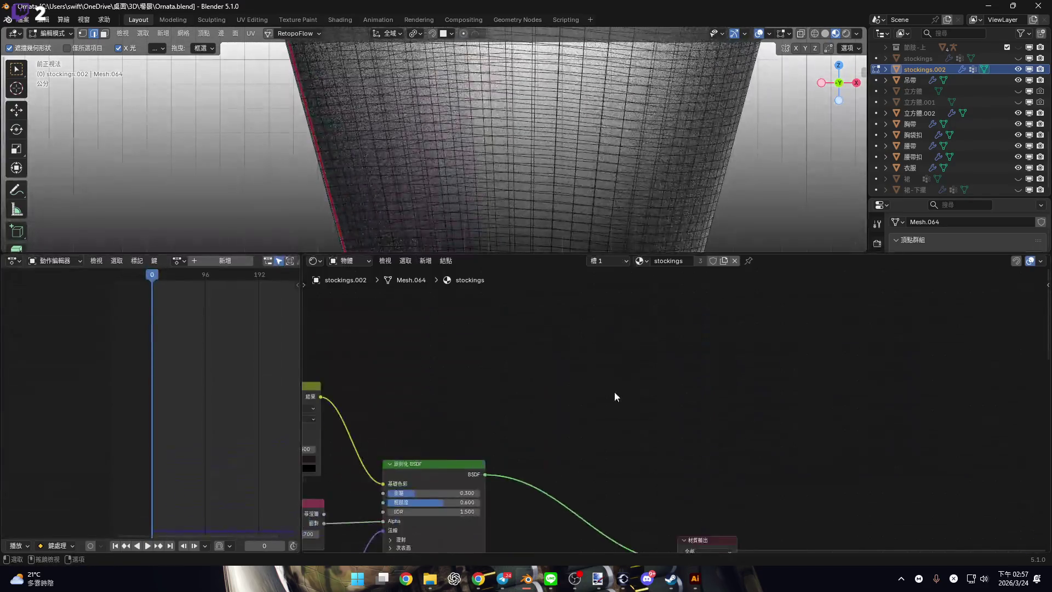
{"action": "scroll", "coordinate": [660, 393], "scroll_direction": "up", "scroll_amount": 4}
{"action": "scroll", "coordinate": [660, 394], "scroll_direction": "up", "scroll_amount": 2}
{"action": "left_click_drag", "start_coordinate": [789, 367], "coordinate": [658, 400]}
{"action": "left_click_drag", "start_coordinate": [850, 257], "coordinate": [845, 539]}
{"action": "scroll", "coordinate": [634, 266], "scroll_direction": "down", "scroll_amount": 5}
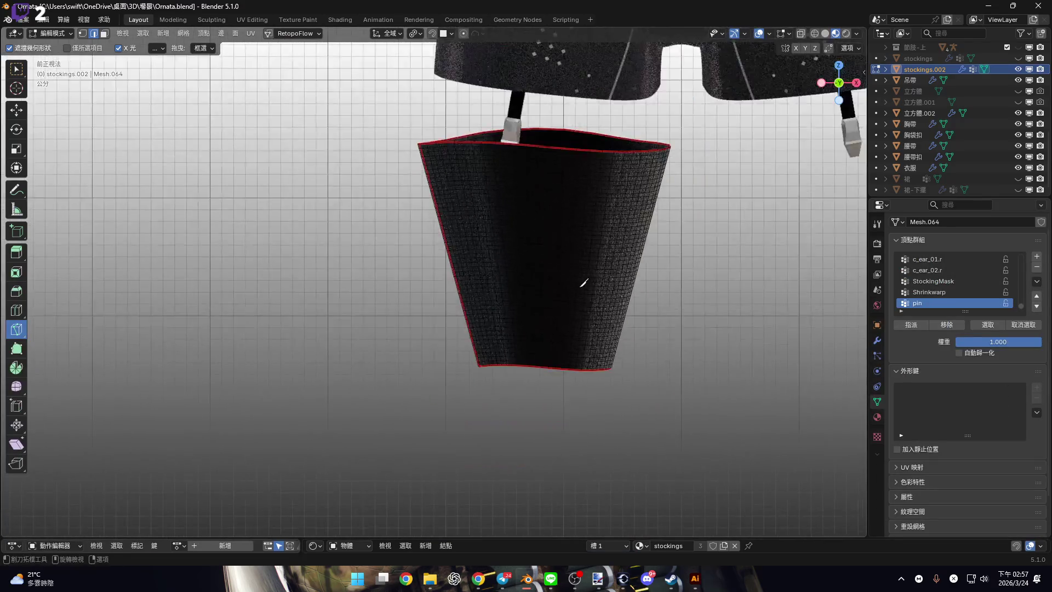
Knife the first tear line from the band's bottom edge up to its top rim.
{"action": "middle_click_drag", "start_coordinate": [582, 287], "coordinate": [615, 277]}
{"action": "left_click", "coordinate": [838, 85]}
{"action": "scroll", "coordinate": [564, 207], "scroll_direction": "up", "scroll_amount": 4}
{"action": "scroll", "coordinate": [413, 132], "scroll_direction": "down", "scroll_amount": 1}
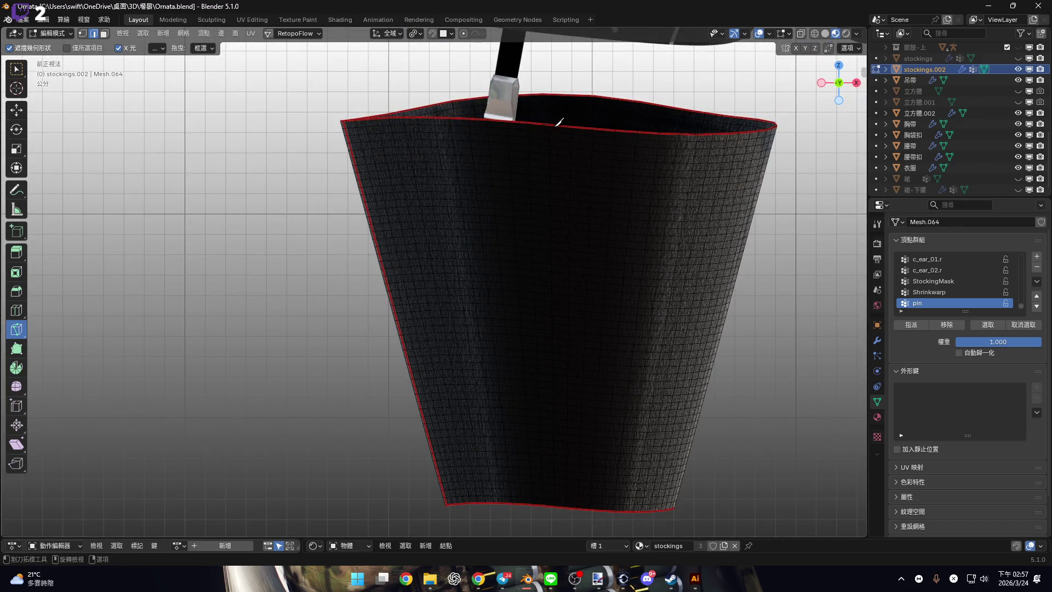
{"action": "mouse_move", "coordinate": [578, 378]}
{"action": "middle_mouse_down", "text": "shift"}
{"action": "mouse_move", "coordinate": [521, 329]}
{"action": "mouse_move", "coordinate": [501, 413]}
{"action": "middle_mouse_up", "text": "shift"}
{"action": "left_click", "coordinate": [491, 421]}
{"action": "key", "text": "ctrl+z"}
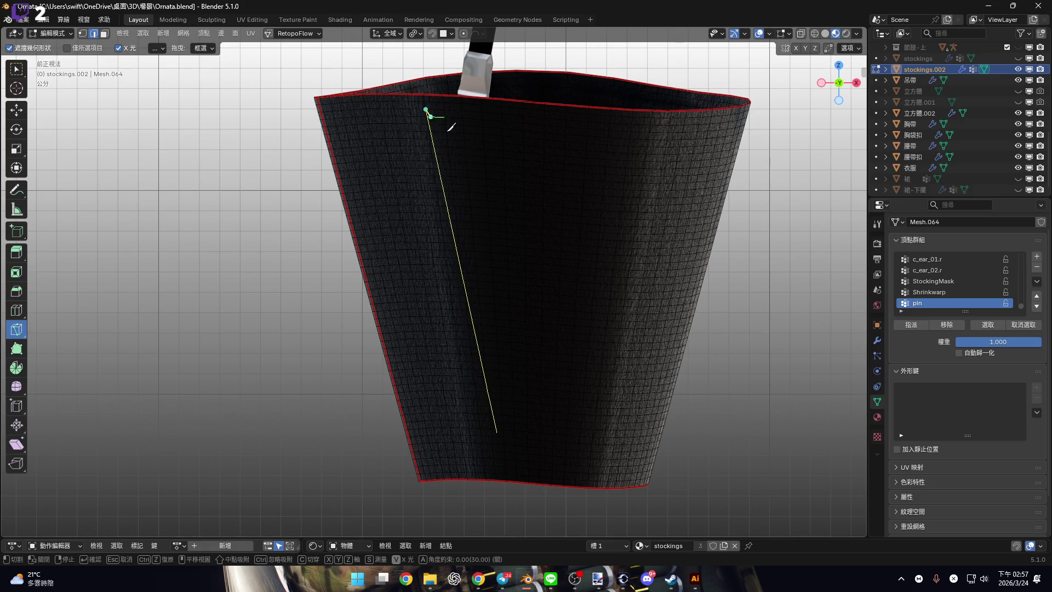
{"action": "mouse_move", "coordinate": [549, 339]}
{"action": "middle_mouse_down", "text": "shift"}
{"action": "mouse_move", "coordinate": [517, 371]}
{"action": "mouse_move", "coordinate": [461, 347]}
{"action": "middle_mouse_up", "text": "shift"}
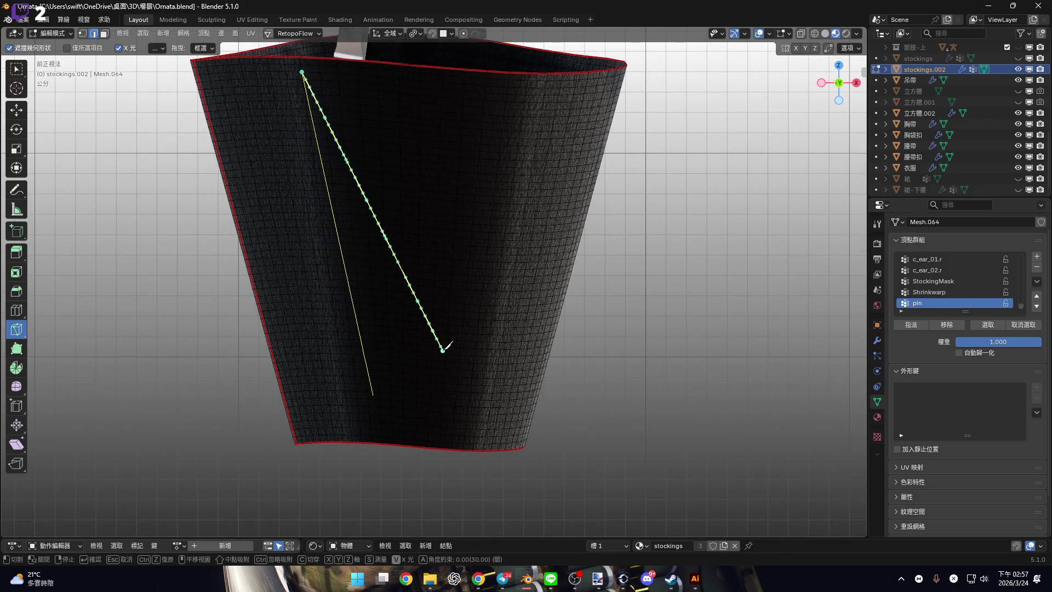
{"action": "key", "text": "ctrl+z"}
{"action": "middle_click_drag", "start_coordinate": [399, 357], "coordinate": [352, 411], "text": "shift"}
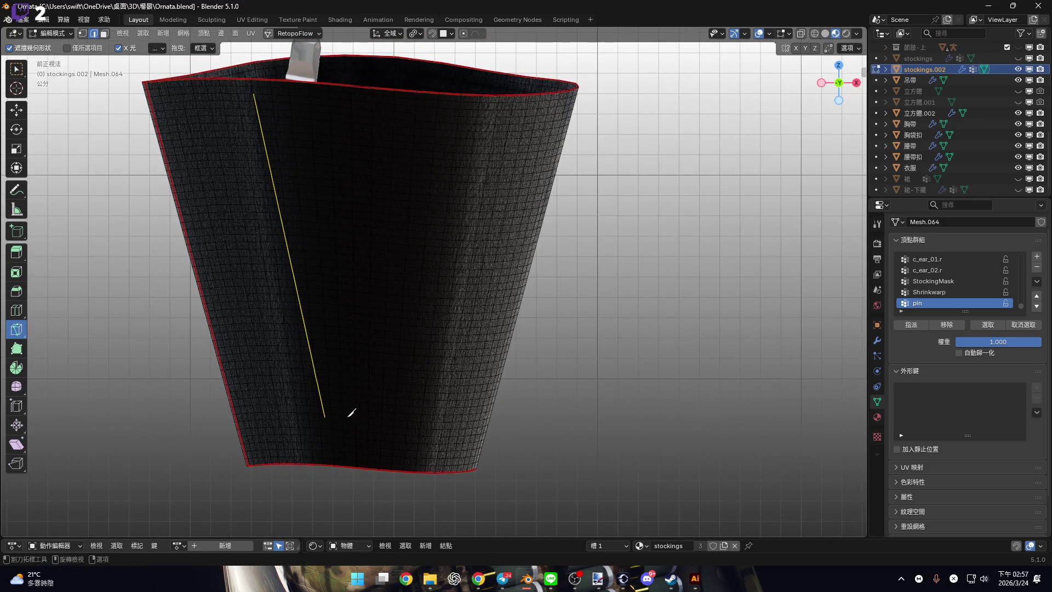
{"action": "left_click", "coordinate": [338, 419]}
{"action": "left_click", "coordinate": [398, 127]}
{"action": "key", "text": "Return"}
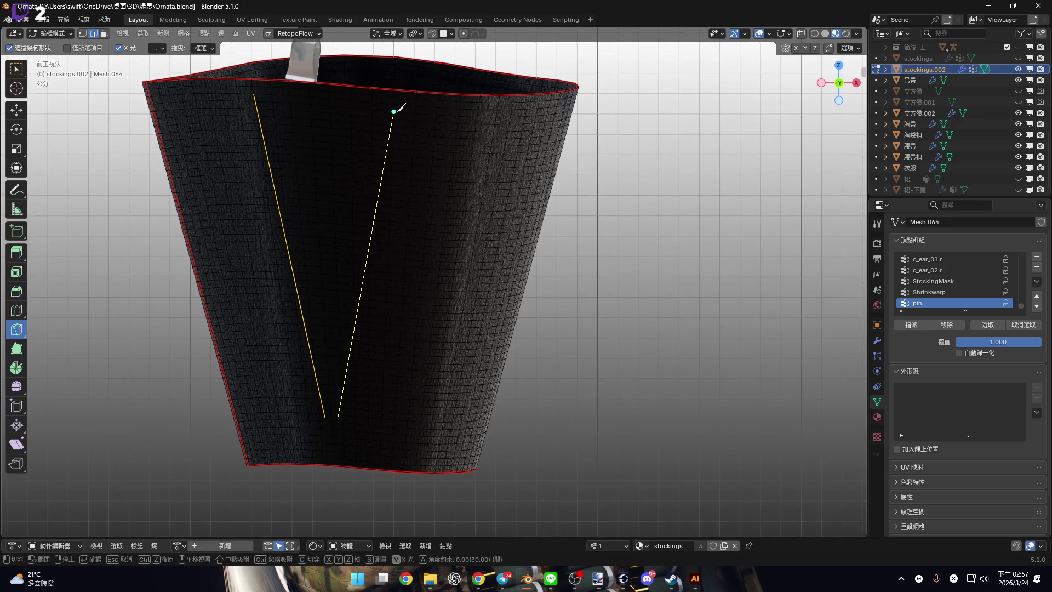
Cut three more bottom-to-rim tear lines while orbiting around the band.
{"action": "mouse_move", "coordinate": [404, 106]}
{"action": "middle_mouse_down", "text": "shift"}
{"action": "mouse_move", "coordinate": [393, 202]}
{"action": "mouse_move", "coordinate": [341, 285]}
{"action": "mouse_move", "coordinate": [346, 327]}
{"action": "middle_mouse_up", "text": "shift"}
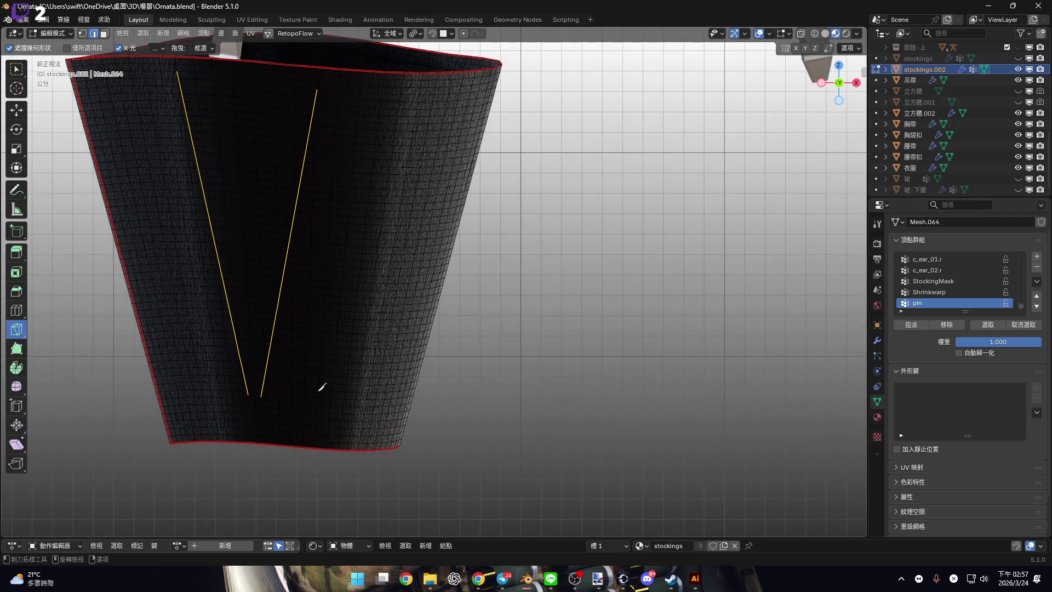
{"action": "left_click", "coordinate": [332, 395]}
{"action": "left_click", "coordinate": [349, 87]}
{"action": "key", "text": "Return"}
{"action": "mouse_move", "coordinate": [399, 219]}
{"action": "middle_mouse_down", "text": "shift"}
{"action": "mouse_move", "coordinate": [433, 217]}
{"action": "mouse_move", "coordinate": [393, 282]}
{"action": "middle_mouse_up", "text": "shift"}
{"action": "mouse_move", "coordinate": [443, 405]}
{"action": "middle_mouse_down"}
{"action": "mouse_move", "coordinate": [476, 350]}
{"action": "mouse_move", "coordinate": [458, 411]}
{"action": "middle_mouse_up"}
{"action": "left_click", "coordinate": [445, 400]}
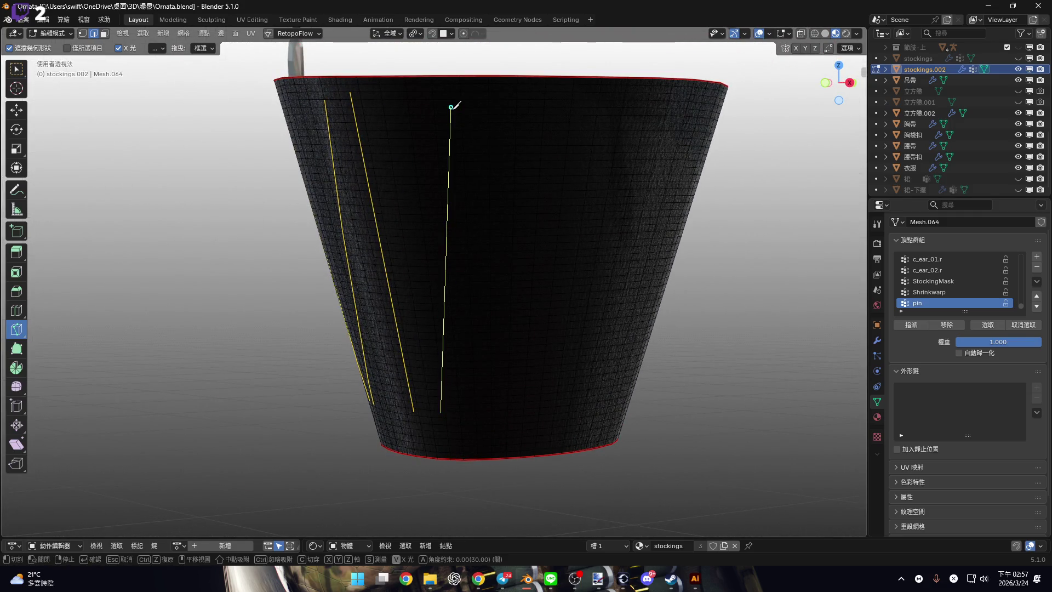
{"action": "left_click", "coordinate": [451, 107]}
{"action": "key", "text": "Return"}
{"action": "mouse_move", "coordinate": [494, 218]}
{"action": "middle_mouse_down"}
{"action": "mouse_move", "coordinate": [383, 308]}
{"action": "mouse_move", "coordinate": [313, 322]}
{"action": "mouse_move", "coordinate": [324, 372]}
{"action": "middle_mouse_up"}
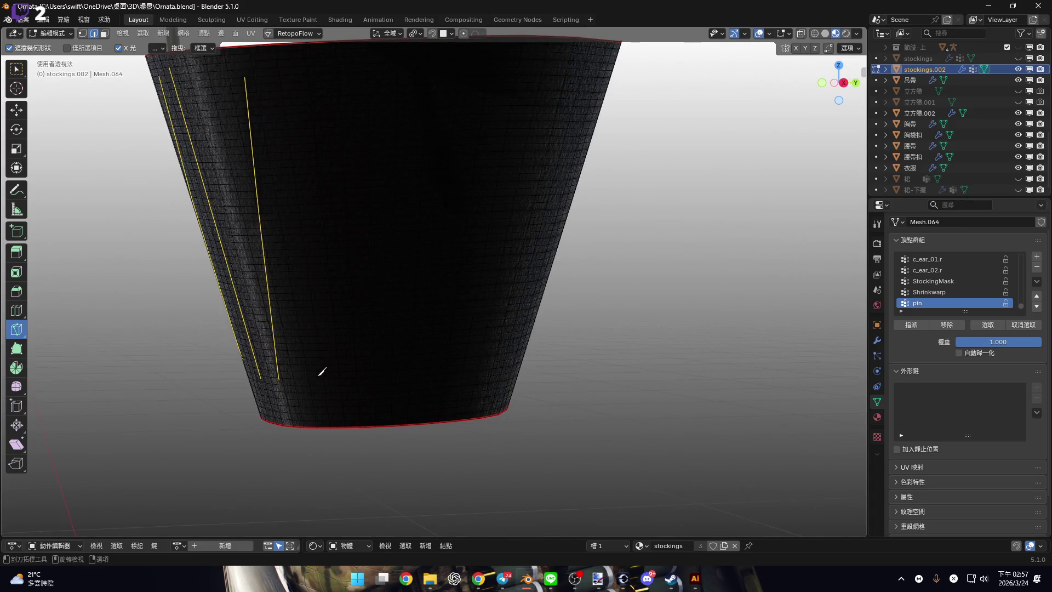
{"action": "left_click", "coordinate": [326, 375]}
{"action": "left_click", "coordinate": [353, 71]}
{"action": "mouse_move", "coordinate": [352, 71]}
{"action": "middle_mouse_down"}
{"action": "mouse_move", "coordinate": [341, 223]}
{"action": "mouse_move", "coordinate": [327, 207]}
{"action": "mouse_move", "coordinate": [706, 157]}
{"action": "middle_mouse_up"}
{"action": "key", "text": "Return"}
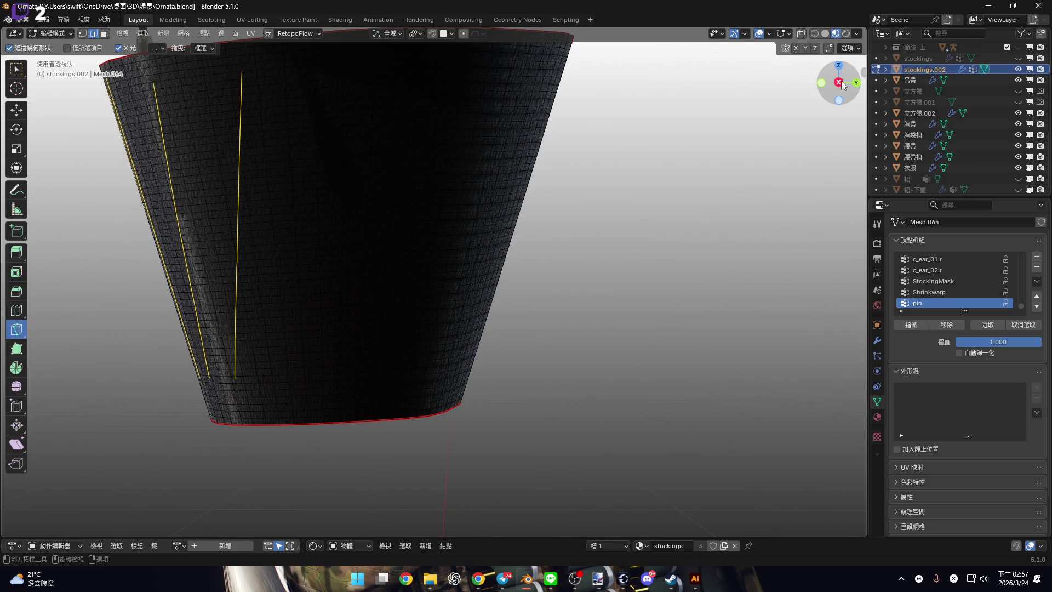
From the right side view, add three further vertical tear lines across the band.
{"action": "left_click", "coordinate": [839, 82]}
{"action": "left_click", "coordinate": [295, 408]}
{"action": "left_click", "coordinate": [300, 110]}
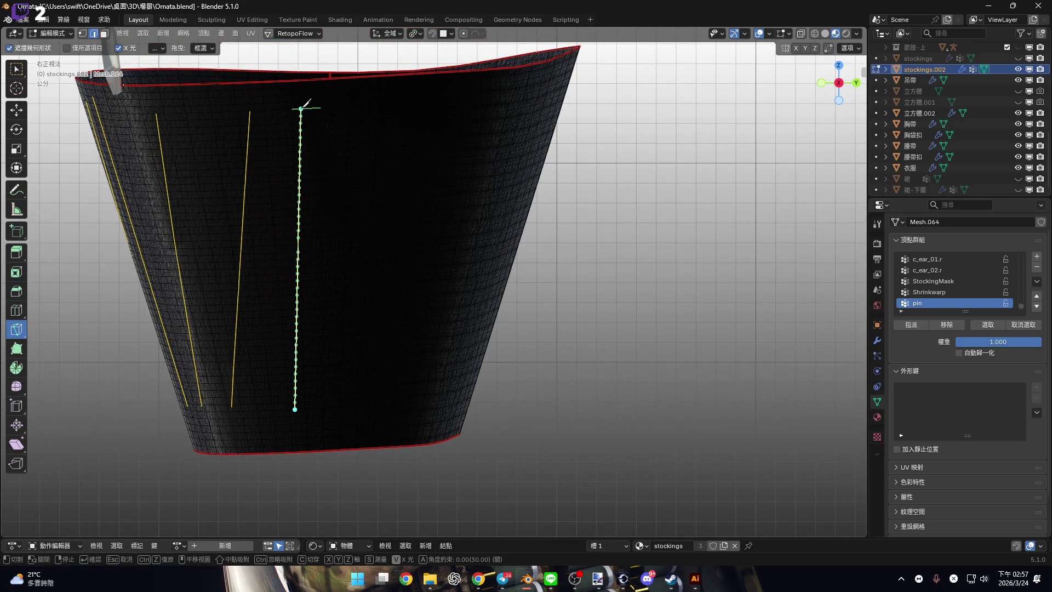
{"action": "key", "text": "Return"}
{"action": "middle_click_drag", "start_coordinate": [358, 313], "coordinate": [344, 314], "text": "shift"}
{"action": "left_click", "coordinate": [349, 402]}
{"action": "left_click", "coordinate": [334, 108]}
{"action": "key", "text": "Return"}
{"action": "left_click", "coordinate": [385, 403]}
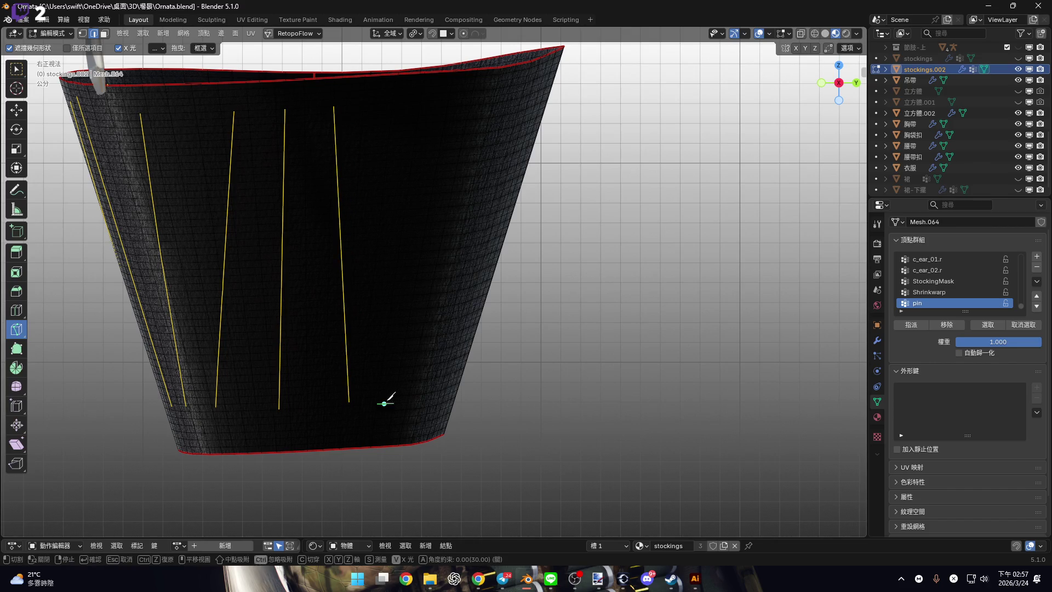
{"action": "left_click", "coordinate": [459, 100]}
{"action": "key", "text": "Return"}
Continue around the band with three more vertical knife cuts up to the rim.
{"action": "mouse_move", "coordinate": [419, 171]}
{"action": "middle_mouse_down"}
{"action": "mouse_move", "coordinate": [364, 211]}
{"action": "mouse_move", "coordinate": [413, 301]}
{"action": "mouse_move", "coordinate": [490, 391]}
{"action": "middle_mouse_up"}
{"action": "left_click", "coordinate": [488, 388]}
{"action": "left_click", "coordinate": [505, 141]}
{"action": "mouse_move", "coordinate": [505, 140]}
{"action": "middle_mouse_down"}
{"action": "mouse_move", "coordinate": [442, 298]}
{"action": "mouse_move", "coordinate": [402, 242]}
{"action": "mouse_move", "coordinate": [337, 226]}
{"action": "mouse_move", "coordinate": [387, 375]}
{"action": "middle_mouse_up"}
{"action": "key", "text": "Return"}
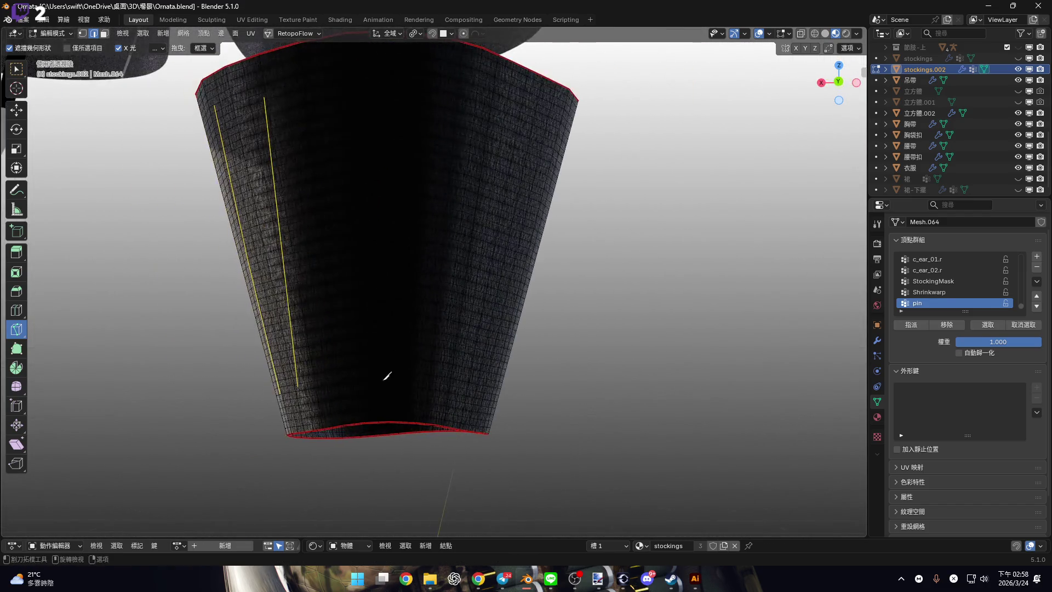
{"action": "left_click", "coordinate": [363, 375]}
{"action": "left_click", "coordinate": [319, 83]}
{"action": "key", "text": "Return"}
{"action": "mouse_move", "coordinate": [344, 229]}
{"action": "middle_mouse_down"}
{"action": "mouse_move", "coordinate": [282, 256]}
{"action": "mouse_move", "coordinate": [347, 340]}
{"action": "middle_mouse_up"}
{"action": "left_click", "coordinate": [322, 374]}
{"action": "left_click", "coordinate": [353, 105]}
{"action": "mouse_move", "coordinate": [336, 133]}
{"action": "middle_mouse_down"}
{"action": "mouse_move", "coordinate": [357, 193]}
{"action": "mouse_move", "coordinate": [284, 208]}
{"action": "mouse_move", "coordinate": [322, 331]}
{"action": "middle_mouse_up"}
{"action": "key", "text": "Return"}
Add another three tear lines on the next sides of the band.
{"action": "left_click", "coordinate": [314, 338]}
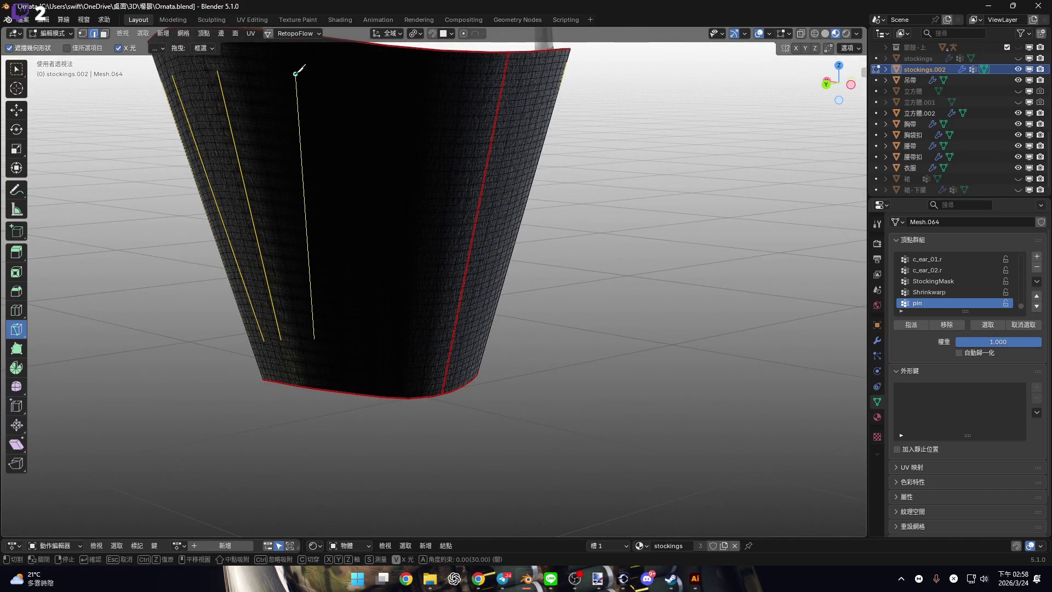
{"action": "key", "text": "Return"}
{"action": "mouse_move", "coordinate": [418, 277]}
{"action": "middle_mouse_down"}
{"action": "mouse_move", "coordinate": [393, 347]}
{"action": "mouse_move", "coordinate": [323, 381]}
{"action": "mouse_move", "coordinate": [347, 386]}
{"action": "middle_mouse_up"}
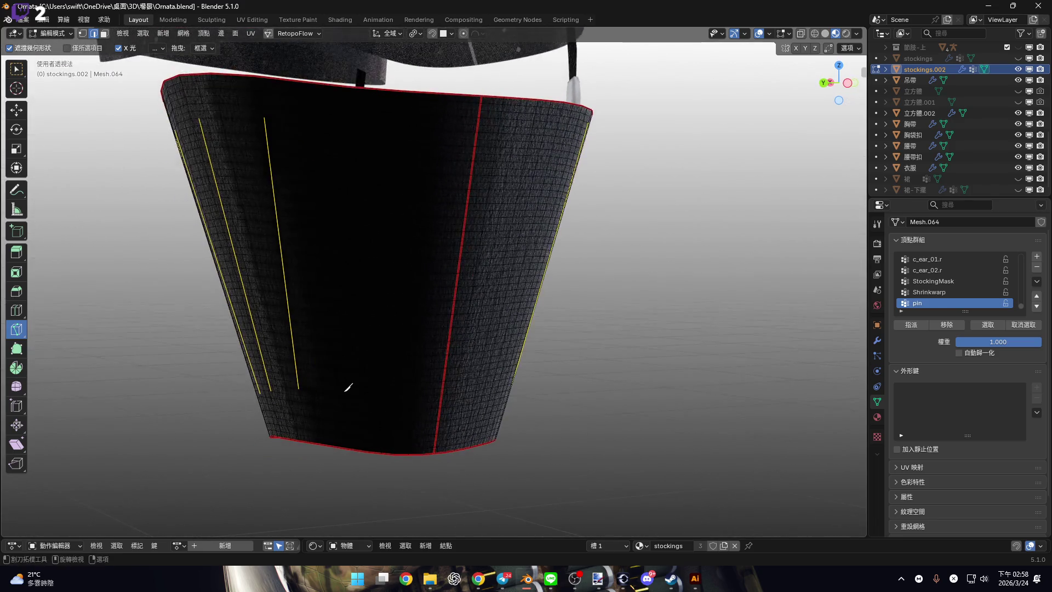
{"action": "left_click", "coordinate": [345, 390]}
{"action": "left_click", "coordinate": [336, 107]}
{"action": "key", "text": "Return"}
{"action": "middle_click_drag", "start_coordinate": [336, 109], "coordinate": [340, 364]}
{"action": "key", "text": "k"}
{"action": "left_click", "coordinate": [333, 404]}
{"action": "left_click", "coordinate": [338, 128]}
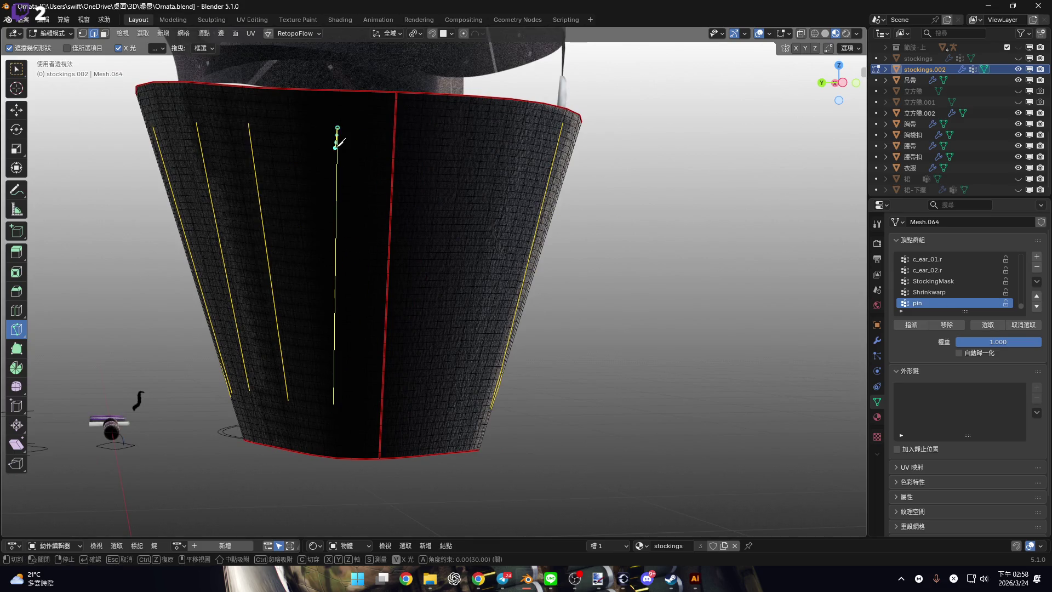
{"action": "key", "text": "Return"}
Finish the last two tear lines from the bottom edge to the top rim.
{"action": "mouse_move", "coordinate": [426, 155]}
{"action": "middle_mouse_down"}
{"action": "mouse_move", "coordinate": [296, 218]}
{"action": "mouse_move", "coordinate": [335, 364]}
{"action": "middle_mouse_up"}
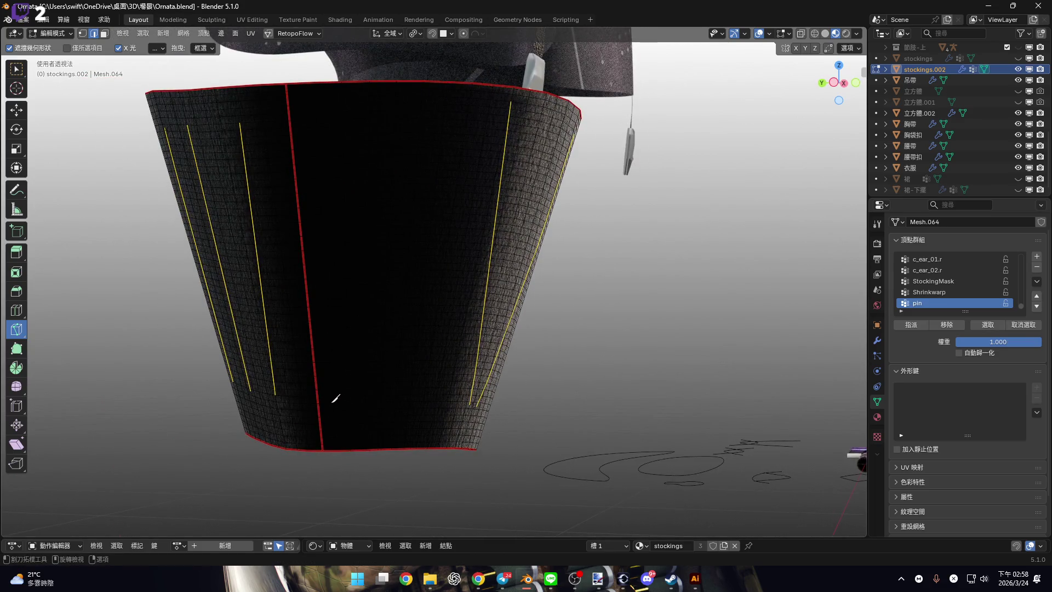
{"action": "key", "text": "k"}
{"action": "left_click", "coordinate": [333, 401]}
{"action": "left_click", "coordinate": [352, 114]}
{"action": "key", "text": "Return"}
{"action": "mouse_move", "coordinate": [423, 182]}
{"action": "middle_mouse_down"}
{"action": "mouse_move", "coordinate": [355, 211]}
{"action": "mouse_move", "coordinate": [340, 395]}
{"action": "mouse_move", "coordinate": [328, 343]}
{"action": "middle_mouse_up"}
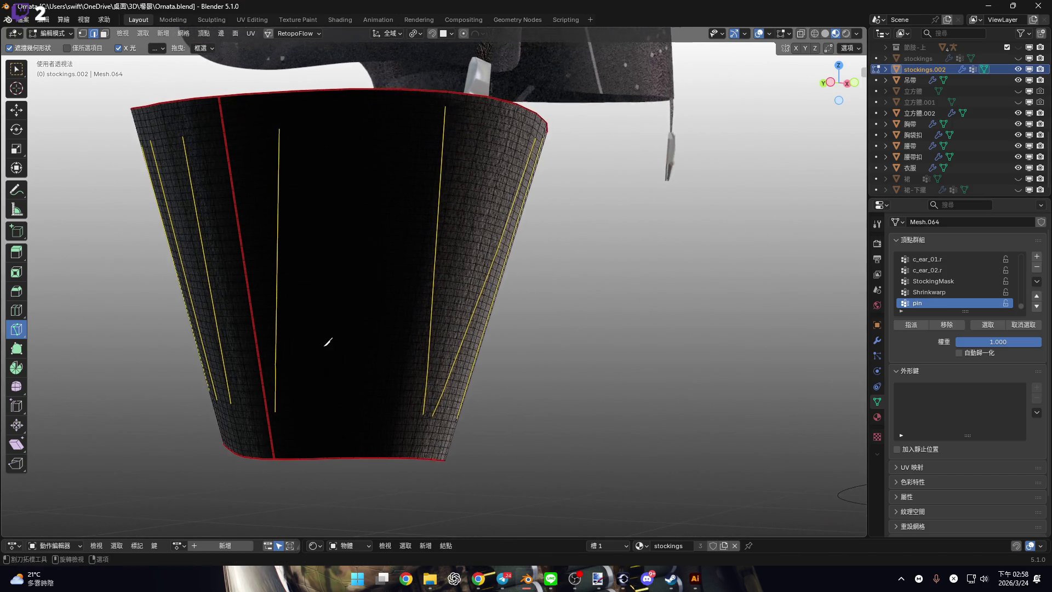
{"action": "middle_click_drag", "start_coordinate": [325, 400], "coordinate": [323, 406]}
{"action": "left_click", "coordinate": [327, 410]}
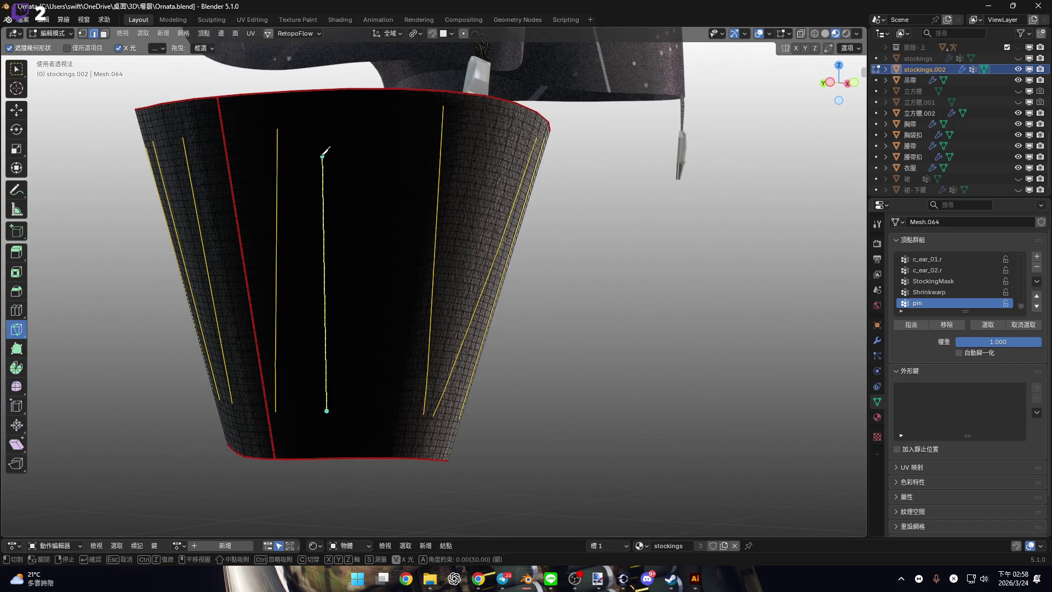
{"action": "right_click", "coordinate": [333, 176]}
{"action": "mouse_move", "coordinate": [359, 183]}
{"action": "middle_mouse_down"}
{"action": "mouse_move", "coordinate": [298, 289]}
{"action": "mouse_move", "coordinate": [364, 393]}
{"action": "middle_mouse_up"}
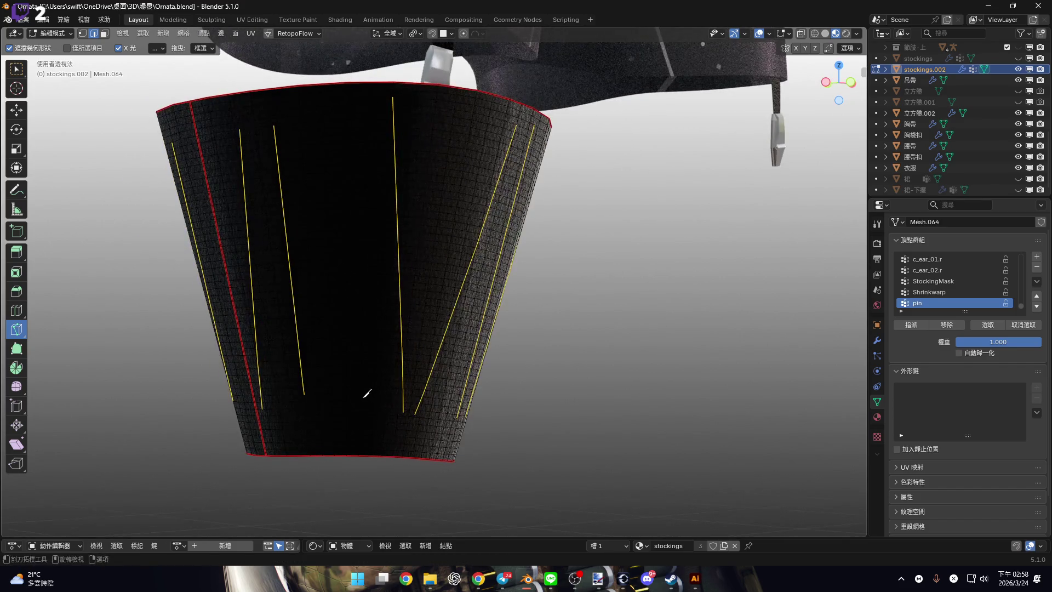
{"action": "left_click", "coordinate": [343, 108]}
{"action": "key", "text": "Return"}
Orbit to look at the cut band straight from the front.
{"action": "mouse_move", "coordinate": [352, 111]}
{"action": "middle_mouse_down"}
{"action": "mouse_move", "coordinate": [369, 277]}
{"action": "mouse_move", "coordinate": [319, 284]}
{"action": "mouse_move", "coordinate": [360, 254]}
{"action": "mouse_move", "coordinate": [356, 305]}
{"action": "mouse_move", "coordinate": [343, 301]}
{"action": "middle_mouse_up"}
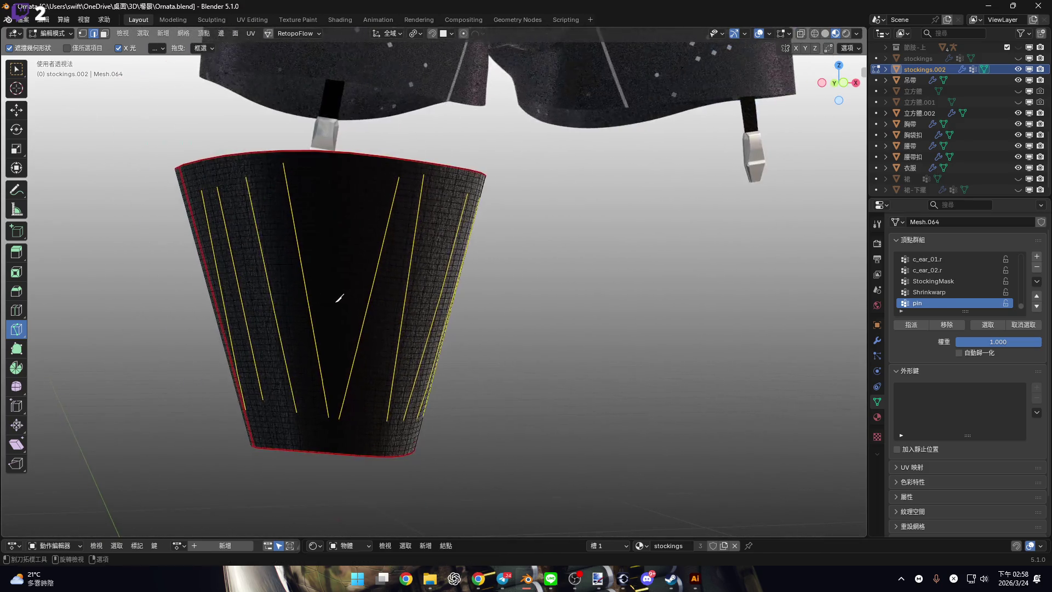
{"action": "mouse_move", "coordinate": [346, 358]}
{"action": "middle_mouse_down"}
{"action": "mouse_move", "coordinate": [314, 289]}
{"action": "mouse_move", "coordinate": [403, 287]}
{"action": "mouse_move", "coordinate": [364, 286]}
{"action": "mouse_move", "coordinate": [451, 246]}
{"action": "middle_mouse_up"}
{"action": "mouse_move", "coordinate": [824, 95]}
{"action": "middle_mouse_down", "text": "alt"}
{"action": "mouse_move", "coordinate": [453, 295]}
{"action": "mouse_move", "coordinate": [498, 286]}
{"action": "mouse_move", "coordinate": [437, 287]}
{"action": "mouse_move", "coordinate": [469, 305]}
{"action": "mouse_move", "coordinate": [336, 247]}
{"action": "middle_mouse_up", "text": "alt"}
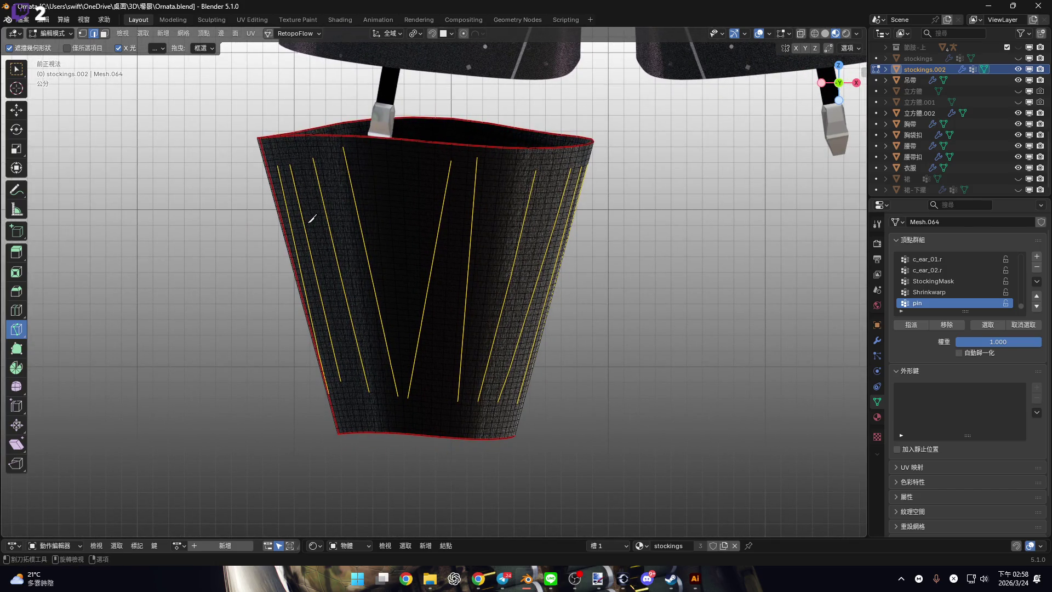
Inspect the tear-line cuts up close, undo them all, and begin a fresh knife cut at the band's bottom.
{"action": "scroll", "coordinate": [418, 206], "scroll_direction": "up", "scroll_amount": 4}
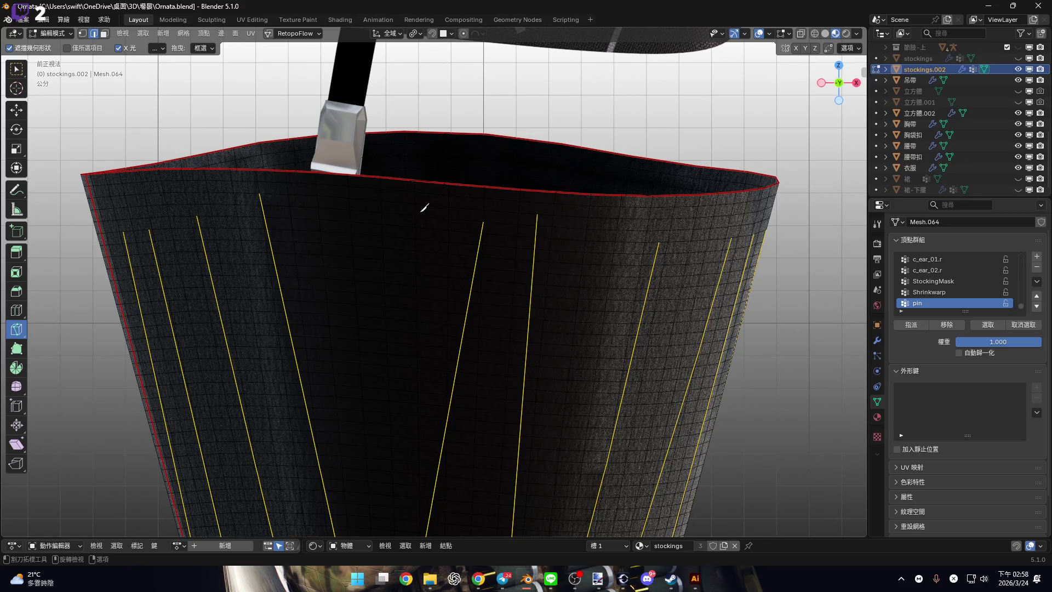
{"action": "scroll", "coordinate": [424, 207], "scroll_direction": "down", "scroll_amount": 3}
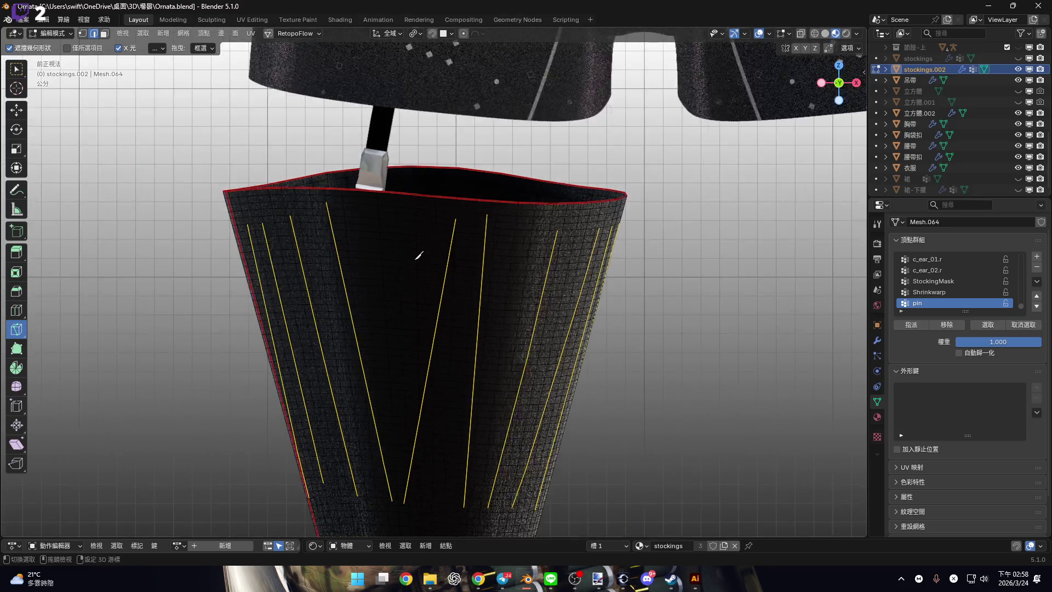
{"action": "scroll", "coordinate": [459, 185], "scroll_direction": "up", "scroll_amount": 5}
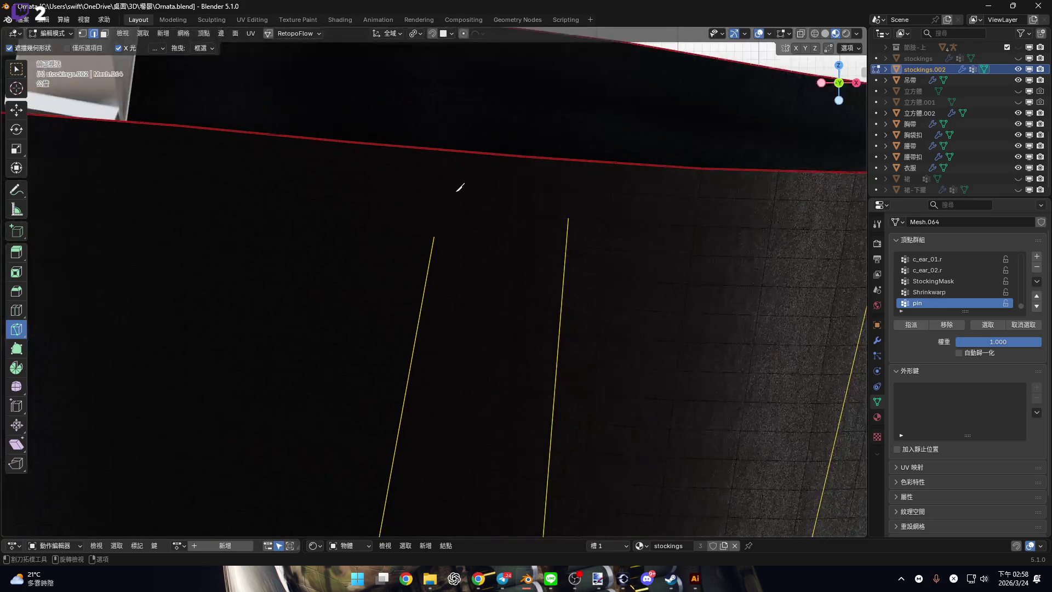
{"action": "scroll", "coordinate": [461, 200], "scroll_direction": "down", "scroll_amount": 7}
{"action": "scroll", "coordinate": [440, 253], "scroll_direction": "up", "scroll_amount": 5}
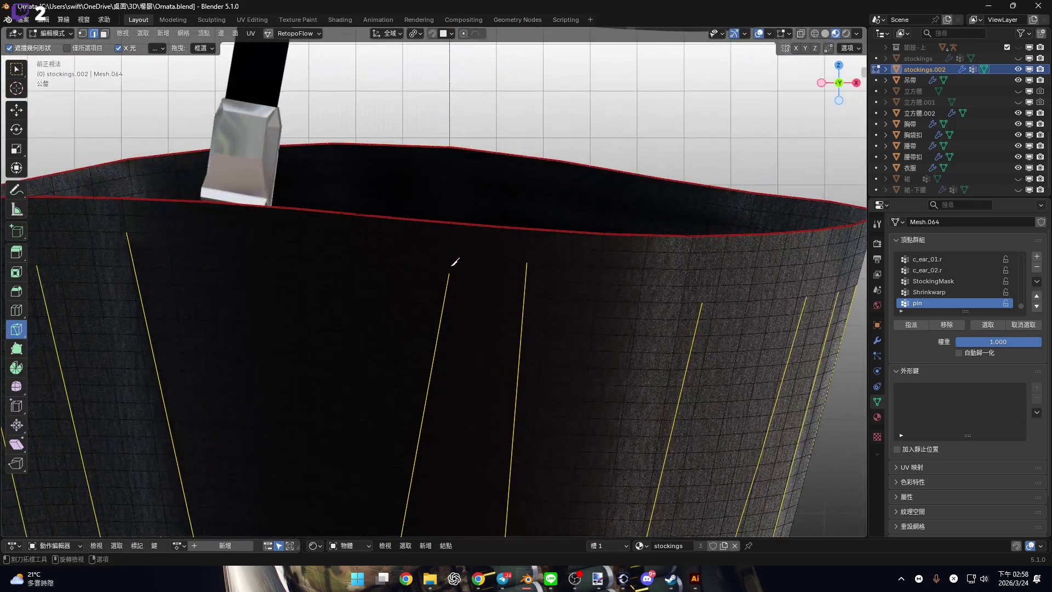
{"action": "scroll", "coordinate": [453, 269], "scroll_direction": "down", "scroll_amount": 5}
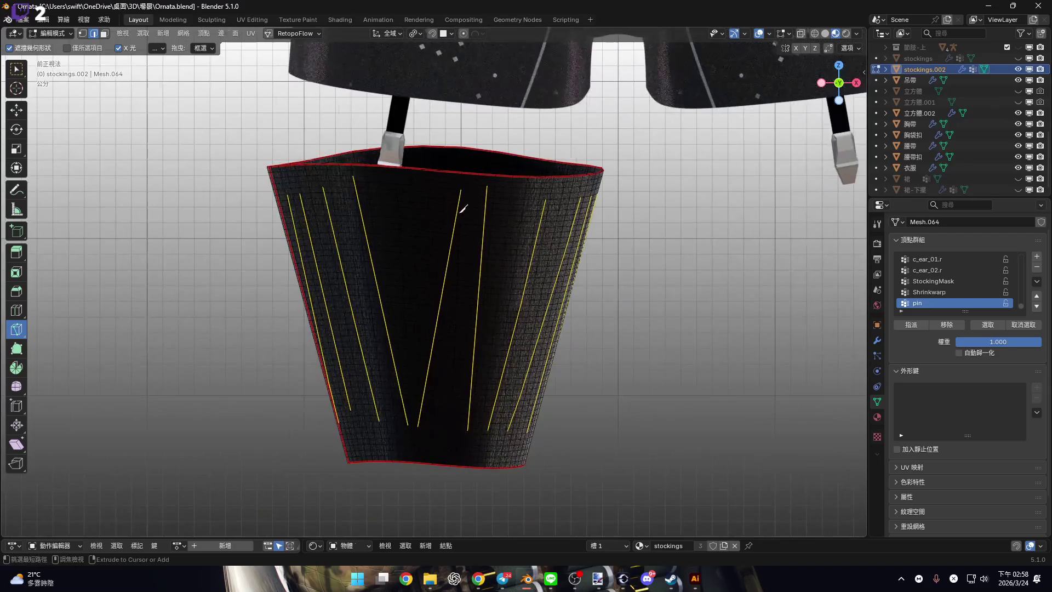
{"action": "key", "text": "ctrl+z"}
{"action": "key", "text": "ctrl+z"}
{"action": "key", "text": "ctrl+z"}
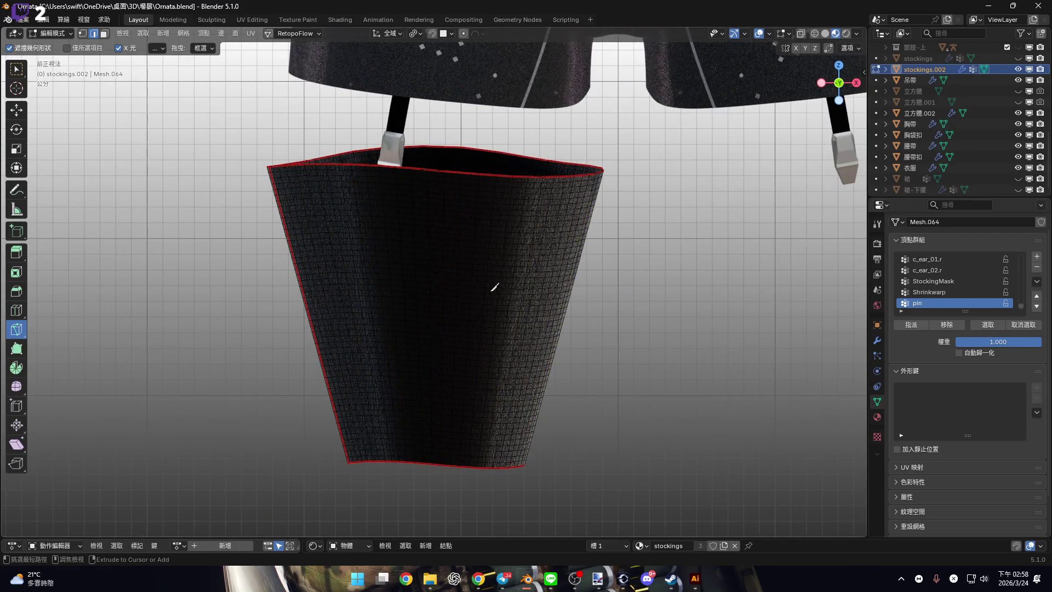
{"action": "left_click", "coordinate": [417, 420]}
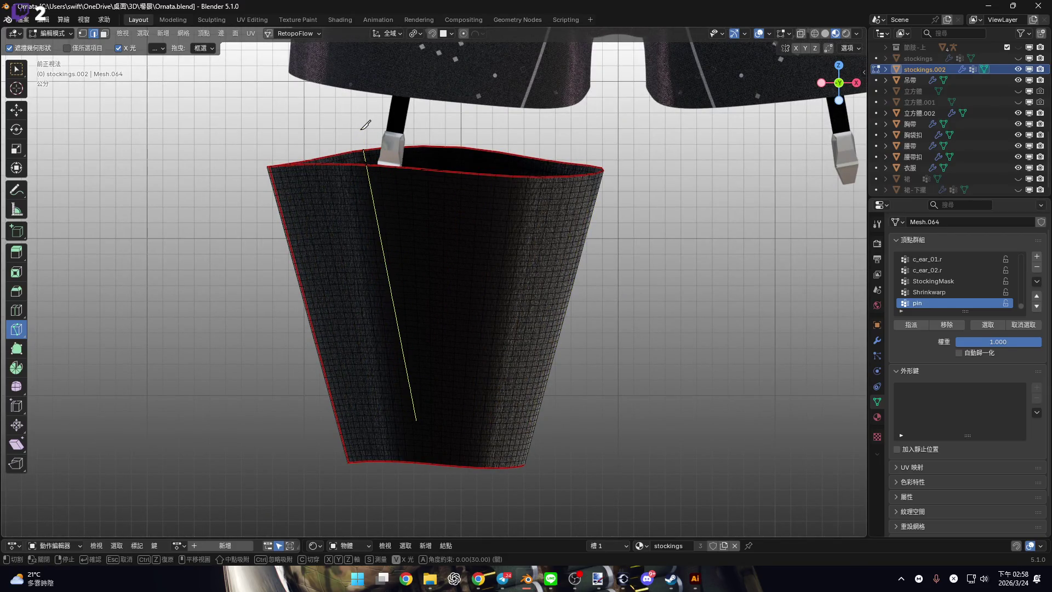
Finish the current tear cut, then knife a diagonal line across the band crossing an existing cut.
{"action": "key", "text": "Return"}
{"action": "middle_click_drag", "start_coordinate": [364, 117], "coordinate": [270, 105], "text": "shift"}
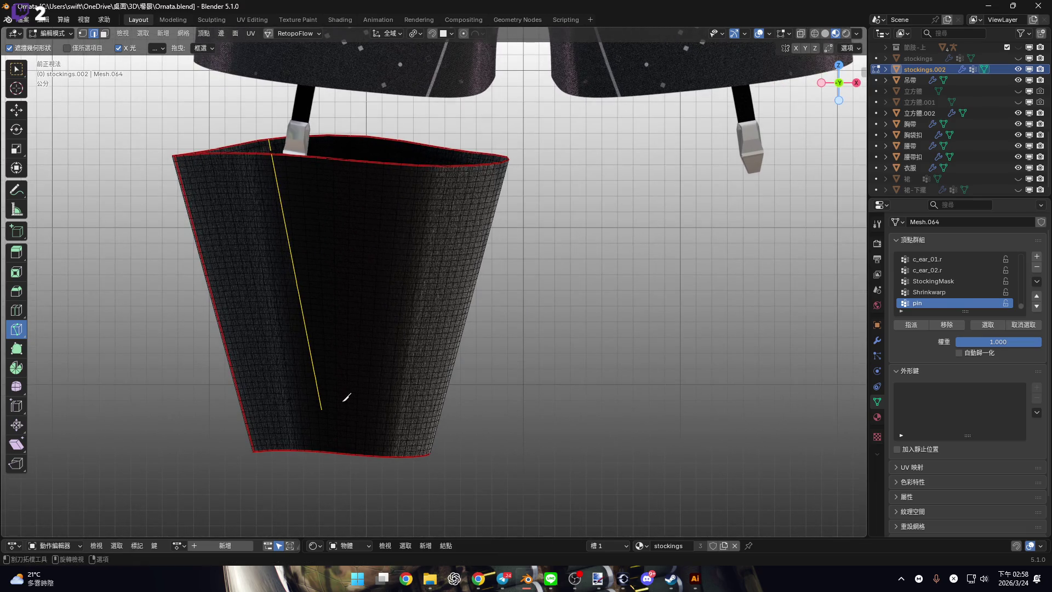
{"action": "left_click", "coordinate": [352, 410]}
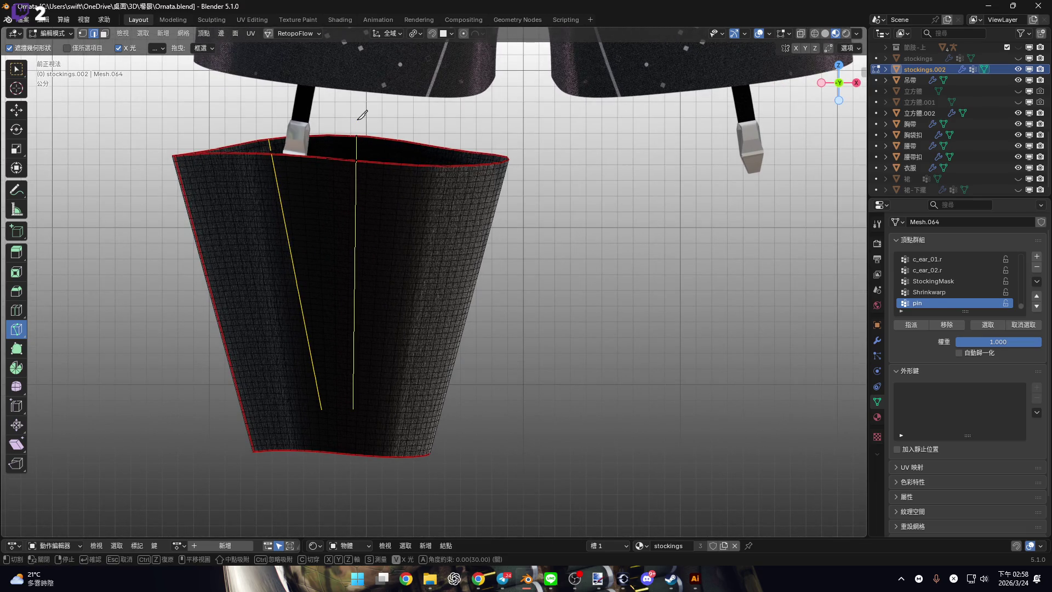
{"action": "mouse_move", "coordinate": [363, 234]}
{"action": "middle_mouse_down"}
{"action": "mouse_move", "coordinate": [306, 246]}
{"action": "mouse_move", "coordinate": [357, 359]}
{"action": "middle_mouse_up"}
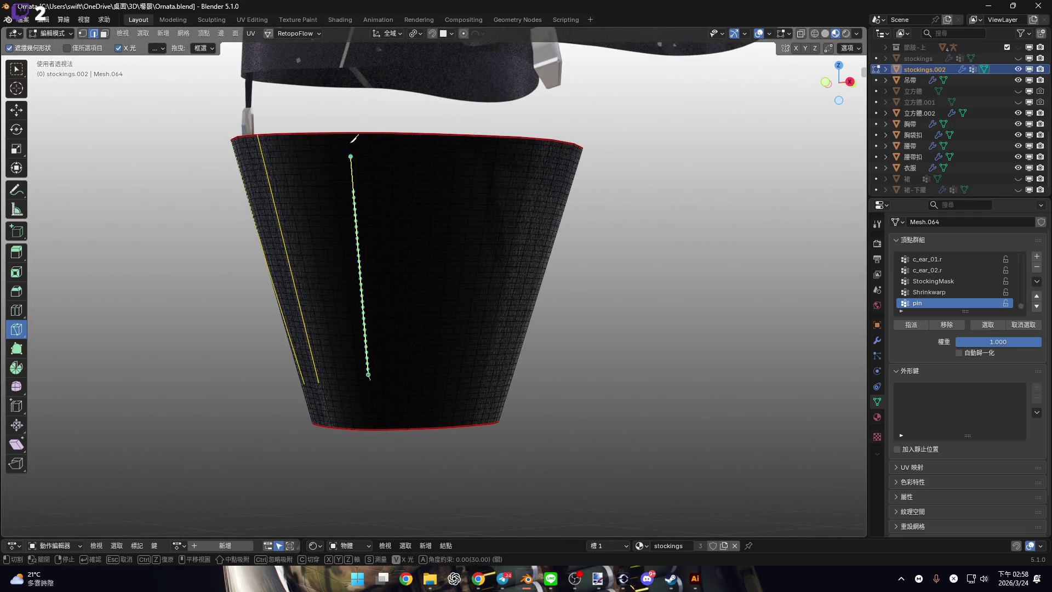
{"action": "mouse_move", "coordinate": [364, 247]}
{"action": "middle_mouse_down"}
{"action": "mouse_move", "coordinate": [322, 270]}
{"action": "mouse_move", "coordinate": [355, 352]}
{"action": "middle_mouse_up"}
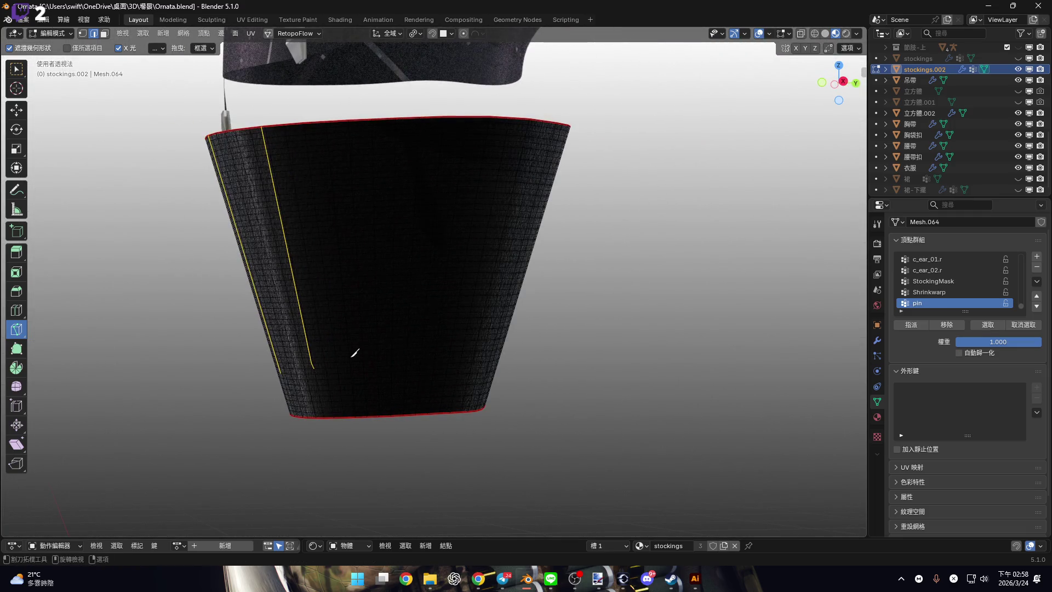
{"action": "key", "text": "Escape"}
{"action": "mouse_move", "coordinate": [407, 218]}
{"action": "middle_mouse_down"}
{"action": "mouse_move", "coordinate": [260, 242]}
{"action": "mouse_move", "coordinate": [293, 284]}
{"action": "mouse_move", "coordinate": [310, 347]}
{"action": "middle_mouse_up"}
{"action": "left_click", "coordinate": [310, 346]}
{"action": "left_click", "coordinate": [210, 123]}
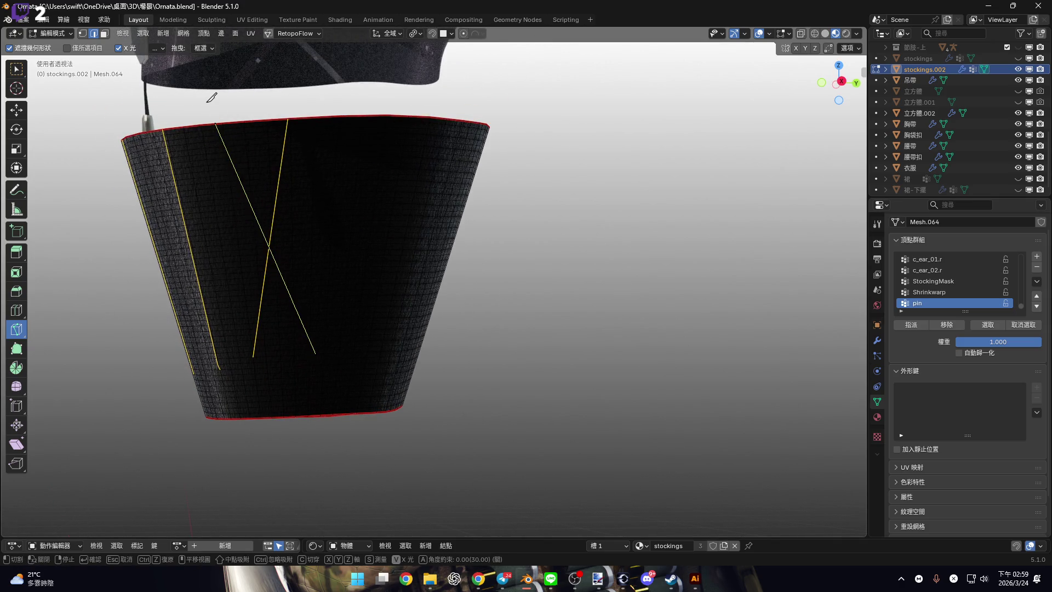
{"action": "key", "text": "Return"}
Knife four more tear lines starting from the band's lower edge, confirming each one.
{"action": "mouse_move", "coordinate": [211, 98]}
{"action": "middle_mouse_down"}
{"action": "mouse_move", "coordinate": [233, 232]}
{"action": "mouse_move", "coordinate": [282, 318]}
{"action": "mouse_move", "coordinate": [278, 331]}
{"action": "middle_mouse_up"}
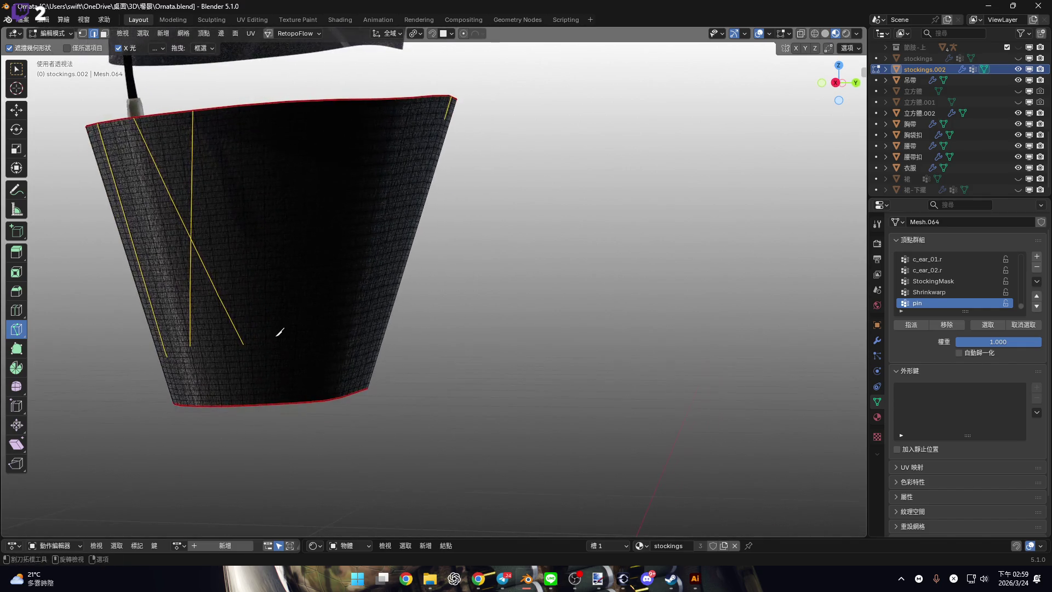
{"action": "left_click", "coordinate": [269, 337]}
{"action": "key", "text": "Return"}
{"action": "middle_click_drag", "start_coordinate": [312, 274], "coordinate": [241, 322]}
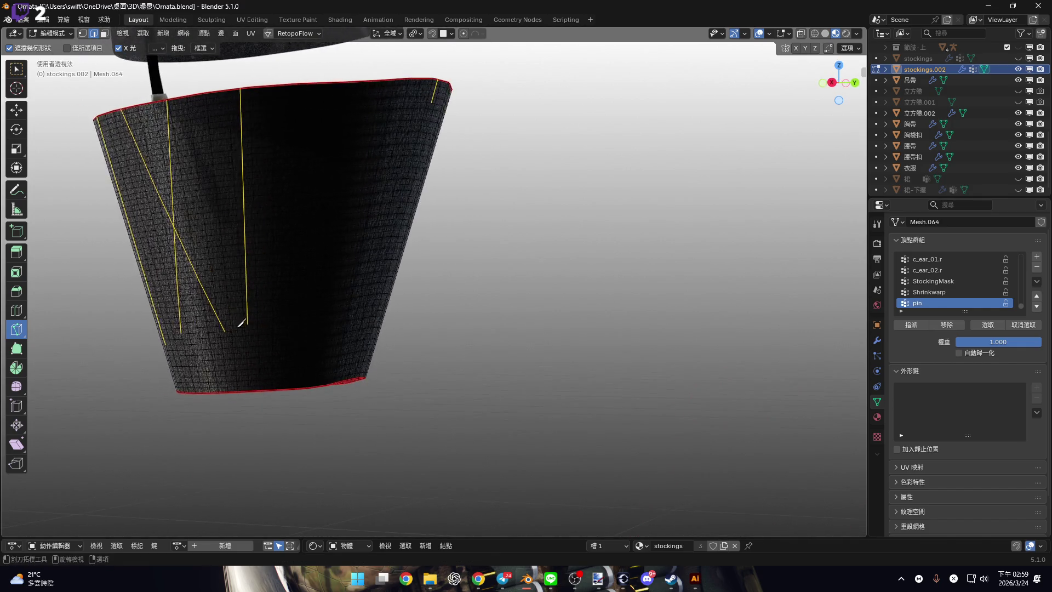
{"action": "left_click", "coordinate": [301, 332]}
{"action": "middle_click_drag", "start_coordinate": [257, 285], "coordinate": [284, 312]}
{"action": "mouse_move", "coordinate": [234, 62]}
{"action": "middle_mouse_down"}
{"action": "mouse_move", "coordinate": [242, 238]}
{"action": "mouse_move", "coordinate": [285, 244]}
{"action": "mouse_move", "coordinate": [291, 267]}
{"action": "mouse_move", "coordinate": [278, 310]}
{"action": "mouse_move", "coordinate": [280, 368]}
{"action": "middle_mouse_up"}
{"action": "mouse_move", "coordinate": [267, 182]}
{"action": "middle_mouse_down"}
{"action": "mouse_move", "coordinate": [263, 159]}
{"action": "mouse_move", "coordinate": [275, 199]}
{"action": "mouse_move", "coordinate": [365, 346]}
{"action": "middle_mouse_up"}
{"action": "key", "text": "Return"}
{"action": "left_click", "coordinate": [330, 382]}
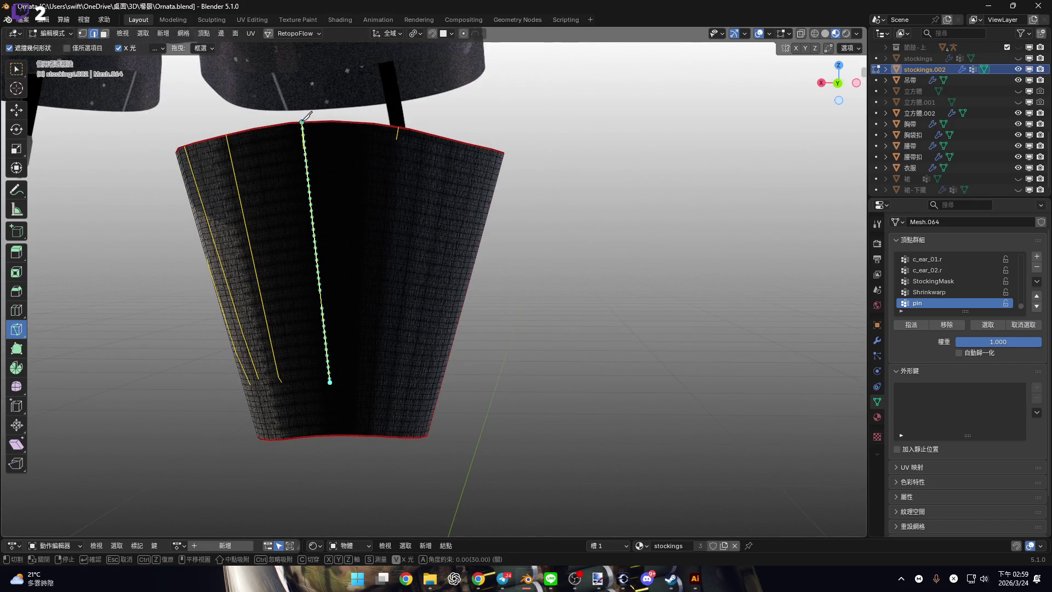
{"action": "key", "text": "Return"}
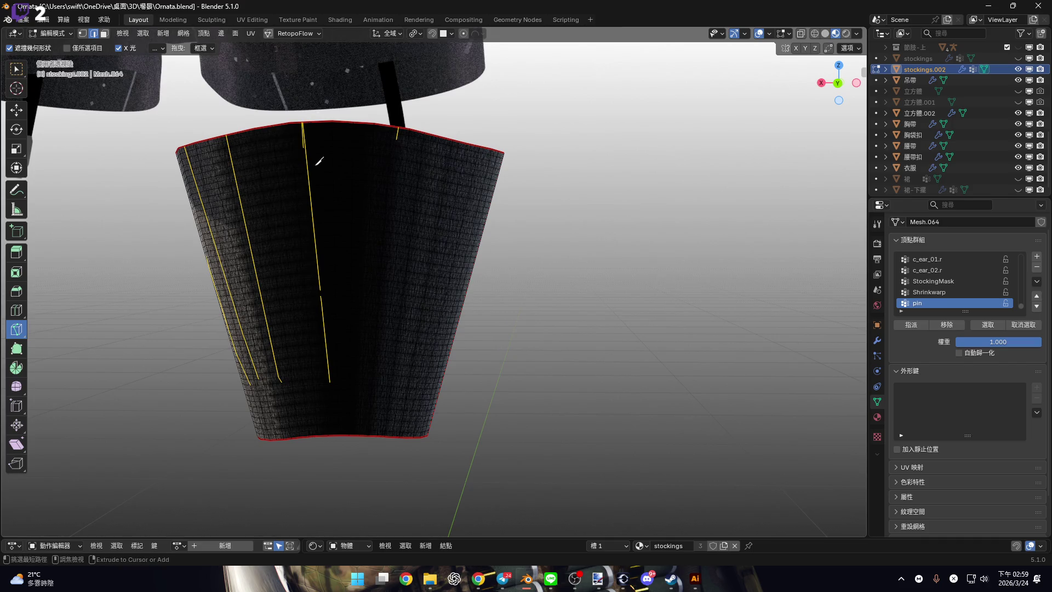
{"action": "left_click", "coordinate": [311, 383]}
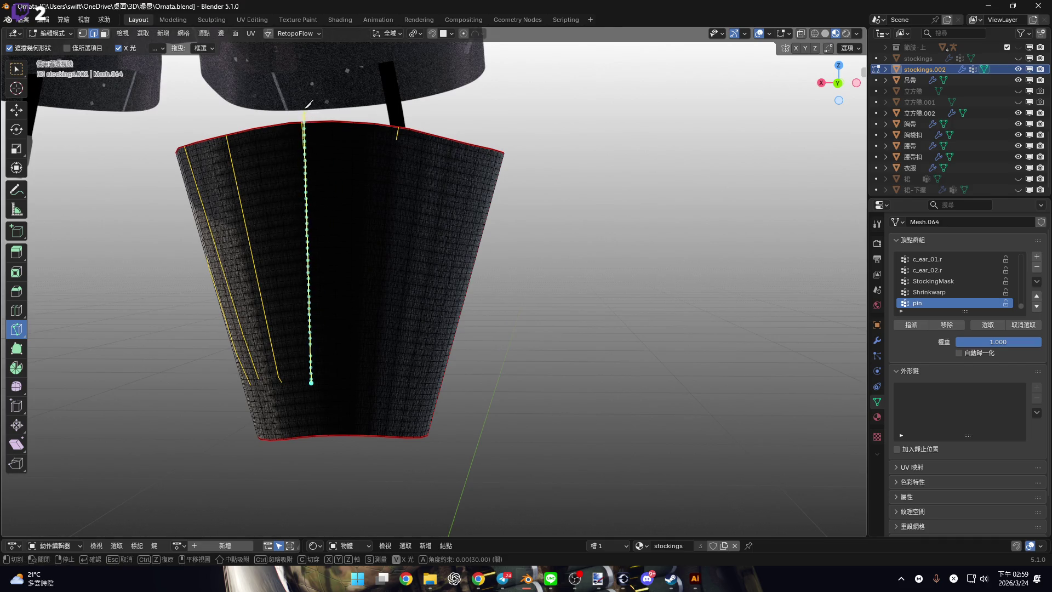
{"action": "key", "text": "Return"}
Discard a stray cut, then knife two vertical tear lines from the bottom edge to the top rim.
{"action": "mouse_move", "coordinate": [345, 230]}
{"action": "middle_mouse_down"}
{"action": "mouse_move", "coordinate": [260, 243]}
{"action": "mouse_move", "coordinate": [313, 305]}
{"action": "middle_mouse_up"}
{"action": "key", "text": "Escape"}
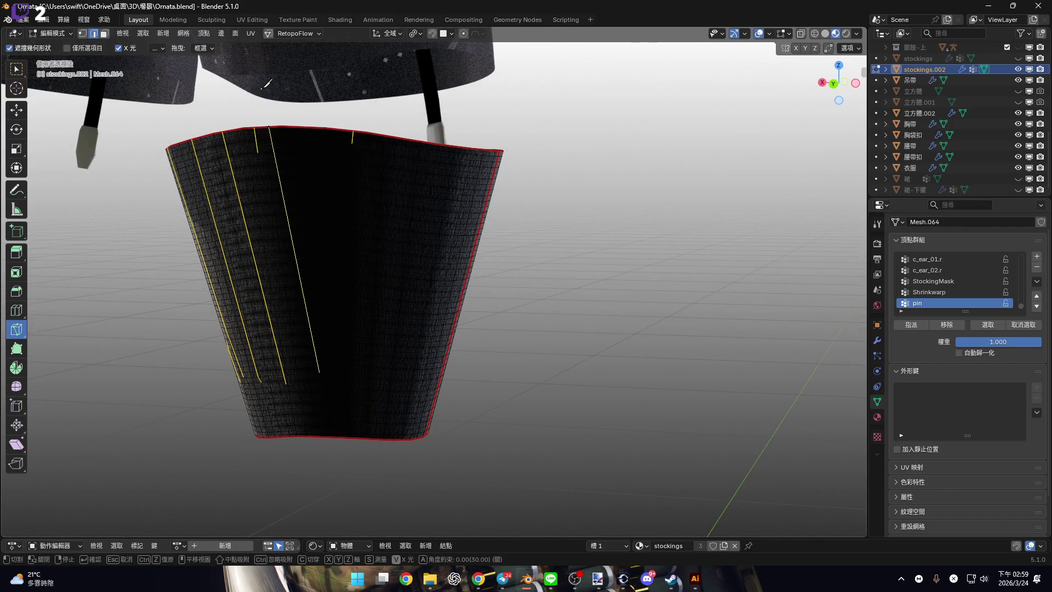
{"action": "mouse_move", "coordinate": [272, 104]}
{"action": "middle_mouse_down"}
{"action": "mouse_move", "coordinate": [232, 247]}
{"action": "mouse_move", "coordinate": [256, 335]}
{"action": "middle_mouse_up"}
{"action": "left_click", "coordinate": [254, 343]}
{"action": "left_click", "coordinate": [288, 91]}
{"action": "key", "text": "Return"}
{"action": "middle_click_drag", "start_coordinate": [284, 157], "coordinate": [260, 206]}
{"action": "left_click", "coordinate": [299, 326]}
{"action": "left_click", "coordinate": [298, 96]}
{"action": "key", "text": "Return"}
Add a diagonal tear line and another bottom-to-rim cut on a different side of the band.
{"action": "scroll", "coordinate": [297, 213], "scroll_direction": "up", "scroll_amount": 5}
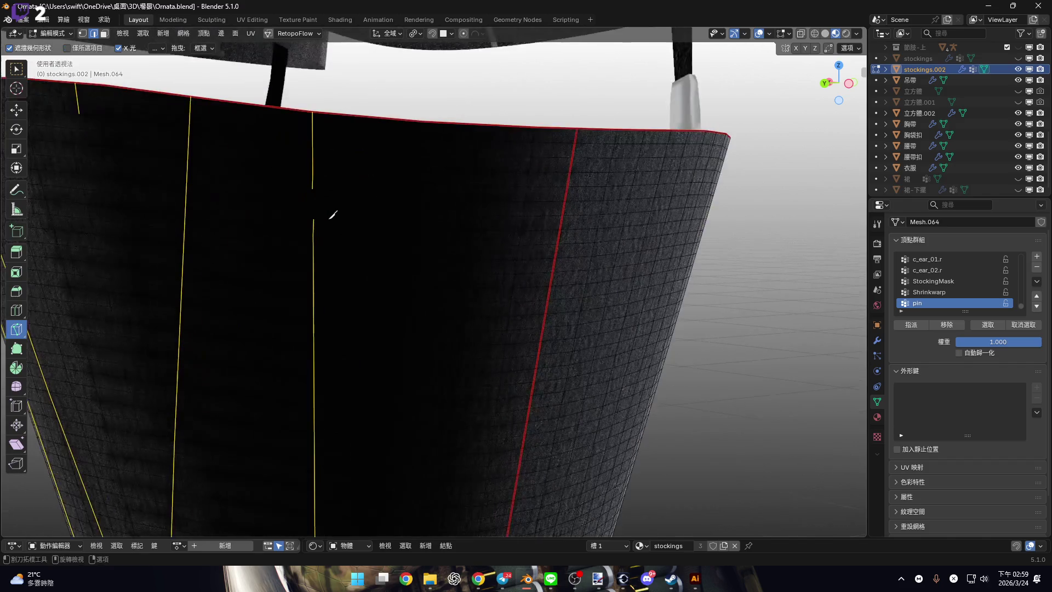
{"action": "scroll", "coordinate": [343, 162], "scroll_direction": "down", "scroll_amount": 5}
{"action": "middle_click_drag", "start_coordinate": [350, 259], "coordinate": [323, 257]}
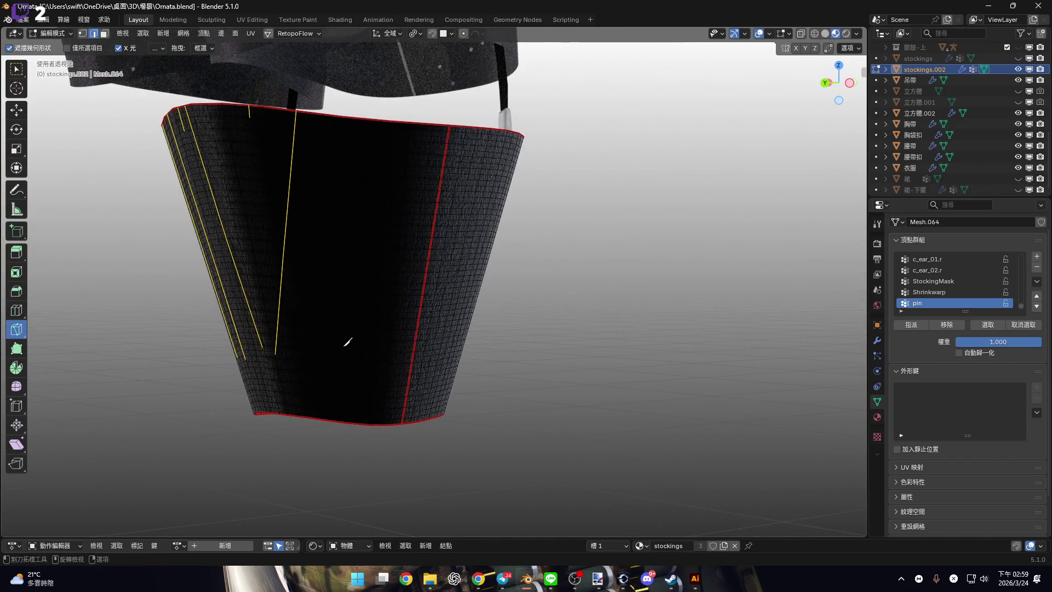
{"action": "left_click", "coordinate": [354, 346]}
{"action": "left_click", "coordinate": [210, 104]}
{"action": "key", "text": "Return"}
{"action": "middle_click_drag", "start_coordinate": [234, 91], "coordinate": [263, 332]}
{"action": "left_click", "coordinate": [256, 338]}
{"action": "left_click", "coordinate": [316, 100]}
{"action": "key", "text": "Return"}
Cut three more tear lines running up to the top rim around the band.
{"action": "mouse_move", "coordinate": [293, 207]}
{"action": "middle_mouse_down"}
{"action": "mouse_move", "coordinate": [232, 204]}
{"action": "mouse_move", "coordinate": [294, 301]}
{"action": "middle_mouse_up"}
{"action": "left_click", "coordinate": [281, 346]}
{"action": "left_click", "coordinate": [304, 79]}
{"action": "key", "text": "Return"}
{"action": "mouse_move", "coordinate": [305, 71]}
{"action": "middle_mouse_down"}
{"action": "mouse_move", "coordinate": [195, 200]}
{"action": "mouse_move", "coordinate": [268, 275]}
{"action": "mouse_move", "coordinate": [242, 324]}
{"action": "middle_mouse_up"}
{"action": "left_click", "coordinate": [245, 321]}
{"action": "left_click", "coordinate": [201, 82]}
{"action": "key", "text": "Return"}
{"action": "mouse_move", "coordinate": [277, 155]}
{"action": "middle_mouse_down"}
{"action": "mouse_move", "coordinate": [207, 263]}
{"action": "mouse_move", "coordinate": [225, 351]}
{"action": "middle_mouse_up"}
{"action": "left_click", "coordinate": [225, 351]}
{"action": "left_click", "coordinate": [201, 91]}
{"action": "key", "text": "Return"}
Add the final two tear lines, then frame the band in front view.
{"action": "mouse_move", "coordinate": [201, 90]}
{"action": "middle_mouse_down"}
{"action": "mouse_move", "coordinate": [312, 207]}
{"action": "mouse_move", "coordinate": [255, 277]}
{"action": "middle_mouse_up"}
{"action": "left_click", "coordinate": [247, 346]}
{"action": "left_click", "coordinate": [245, 98]}
{"action": "key", "text": "Return"}
{"action": "mouse_move", "coordinate": [263, 157]}
{"action": "middle_mouse_down"}
{"action": "mouse_move", "coordinate": [189, 203]}
{"action": "mouse_move", "coordinate": [277, 252]}
{"action": "mouse_move", "coordinate": [307, 348]}
{"action": "middle_mouse_up"}
{"action": "left_click", "coordinate": [294, 353]}
{"action": "left_click", "coordinate": [277, 108]}
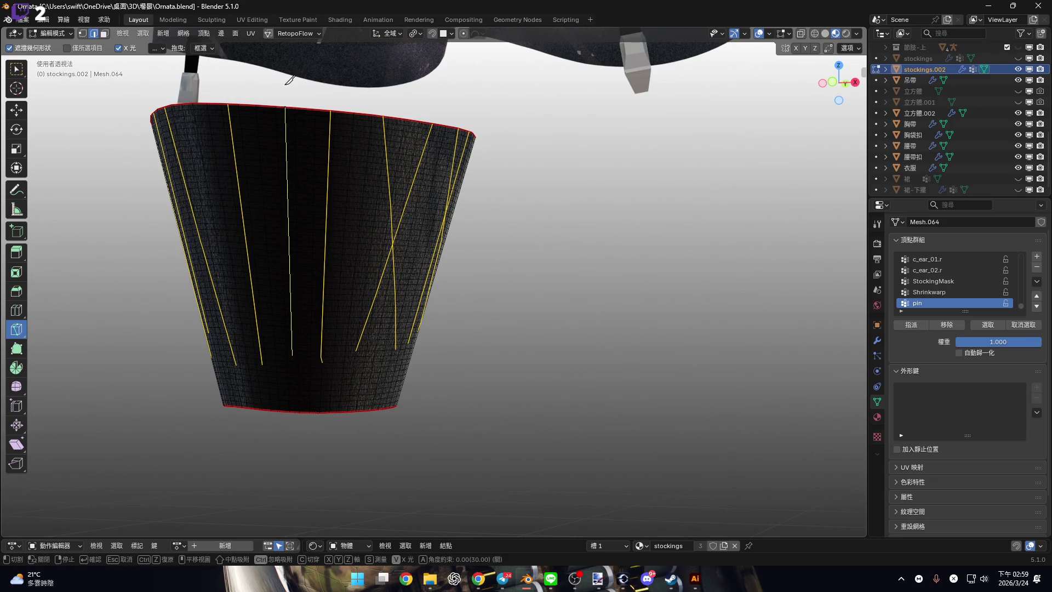
{"action": "key", "text": "Return"}
{"action": "mouse_move", "coordinate": [314, 188]}
{"action": "middle_mouse_down"}
{"action": "mouse_move", "coordinate": [348, 238]}
{"action": "mouse_move", "coordinate": [307, 236]}
{"action": "middle_mouse_up"}
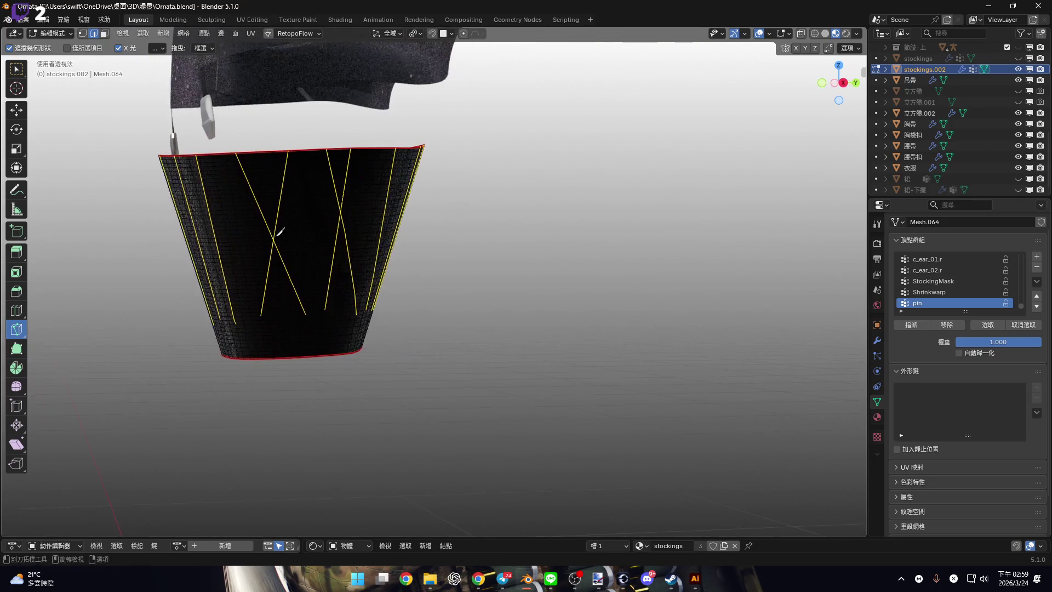
{"action": "left_click", "coordinate": [830, 86]}
{"action": "mouse_move", "coordinate": [328, 277]}
{"action": "middle_mouse_down", "text": "shift"}
{"action": "mouse_move", "coordinate": [394, 284]}
{"action": "mouse_move", "coordinate": [439, 274]}
{"action": "middle_mouse_up", "text": "shift"}
Split the band's mesh along the tear lines using Alt+M, Faces & Edges by Vertices.
{"action": "key", "text": "alt+m"}
{"action": "left_click", "coordinate": [433, 279]}
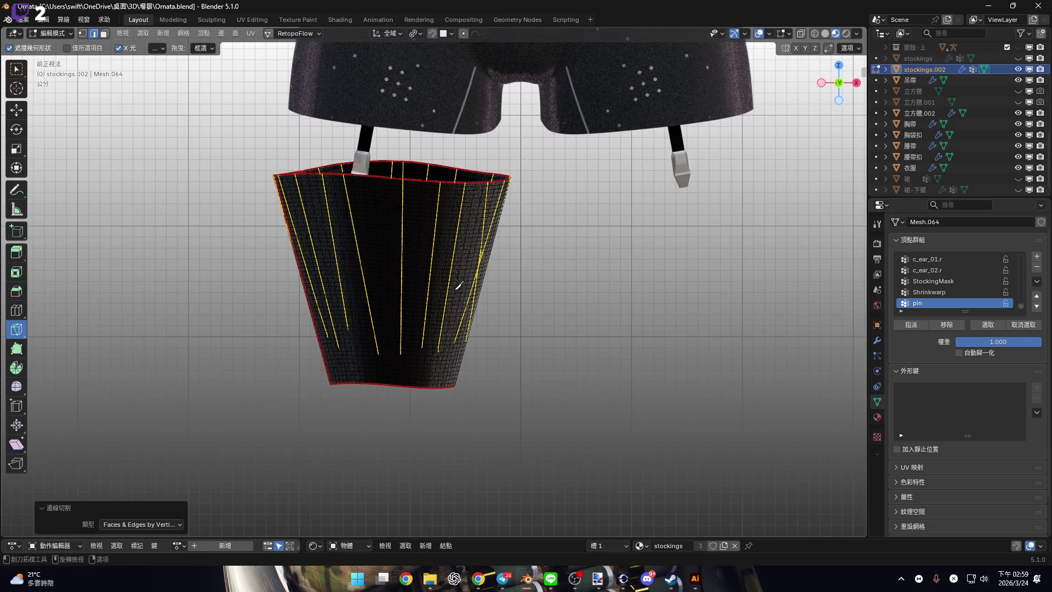
{"action": "scroll", "coordinate": [460, 301], "scroll_direction": "up", "scroll_amount": 3}
{"action": "scroll", "coordinate": [469, 282], "scroll_direction": "down", "scroll_amount": 1}
{"action": "key", "text": "k"}
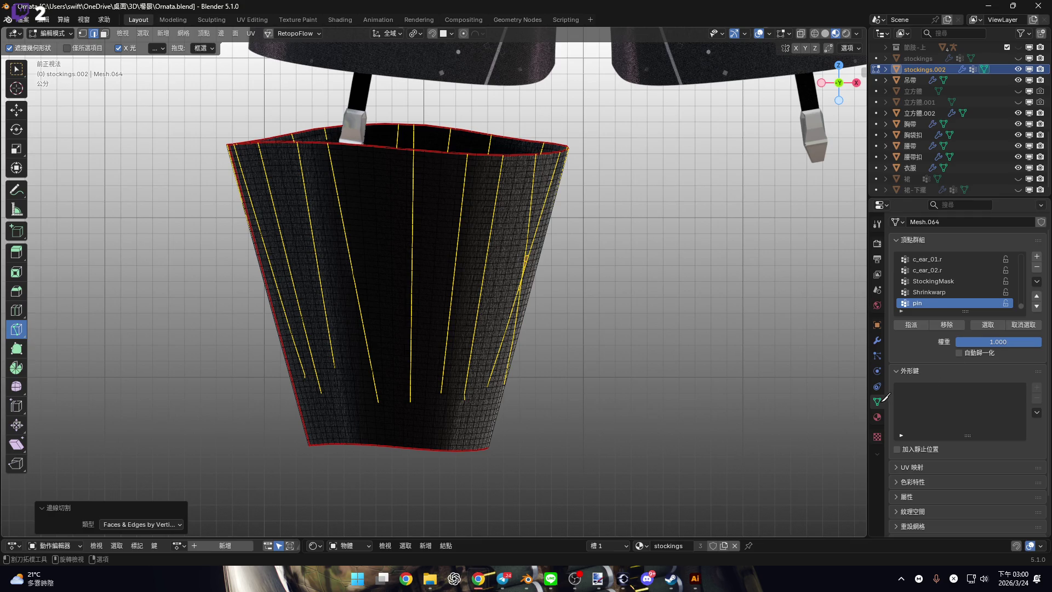
Return to Object Mode and show the stockings material settings.
{"action": "key", "text": "Tab"}
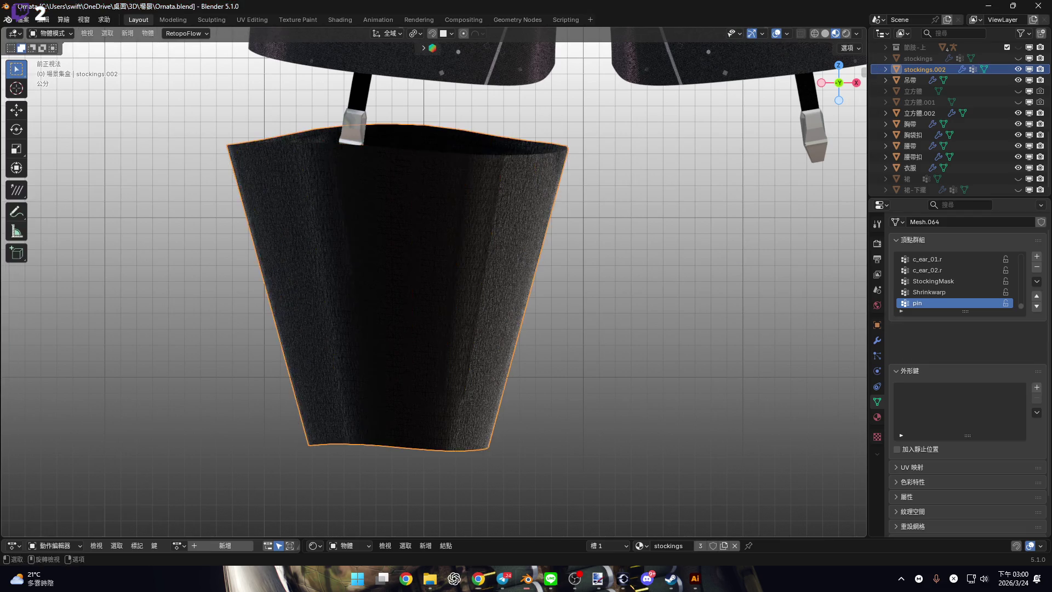
{"action": "scroll", "coordinate": [482, 357], "scroll_direction": "up", "scroll_amount": 3, "text": "shift"}
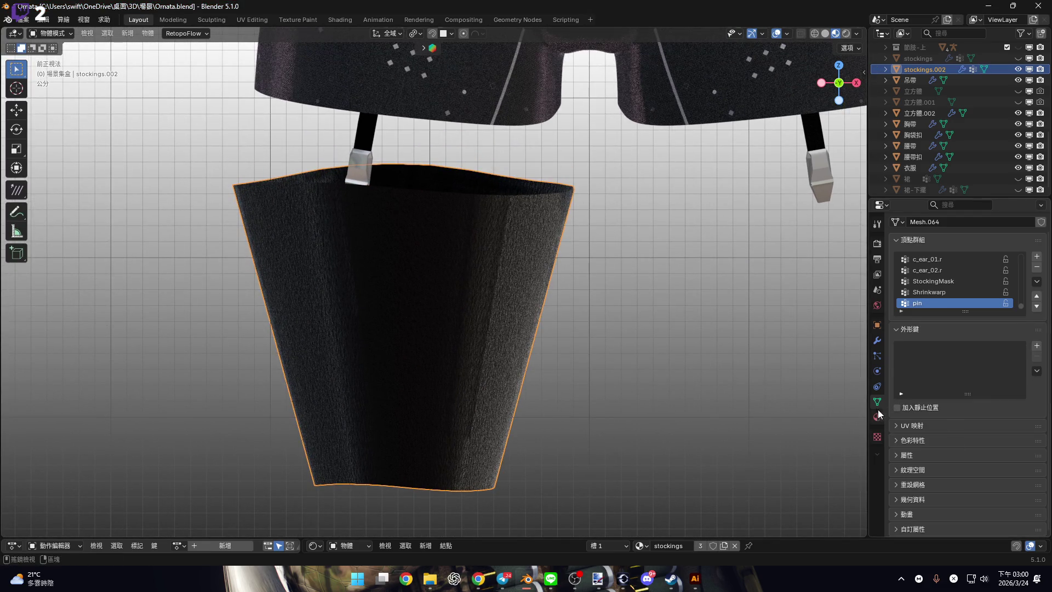
{"action": "left_click", "coordinate": [877, 386]}
{"action": "left_click", "coordinate": [877, 416]}
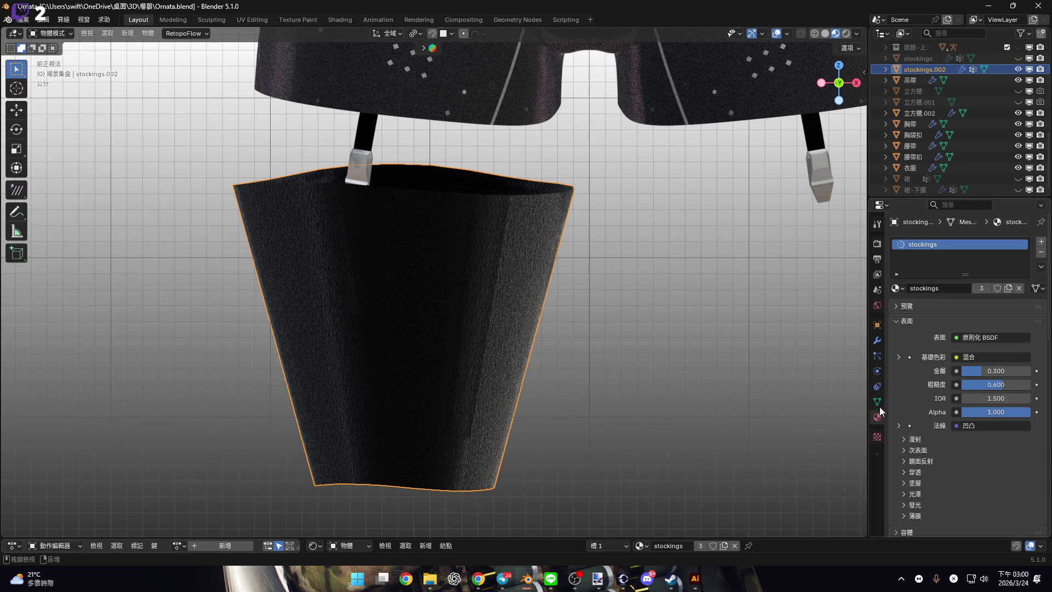
Review the Cloth physics settings, leaving Object Collision turned off.
{"action": "left_click", "coordinate": [877, 373]}
{"action": "scroll", "coordinate": [979, 409], "scroll_direction": "down", "scroll_amount": 10}
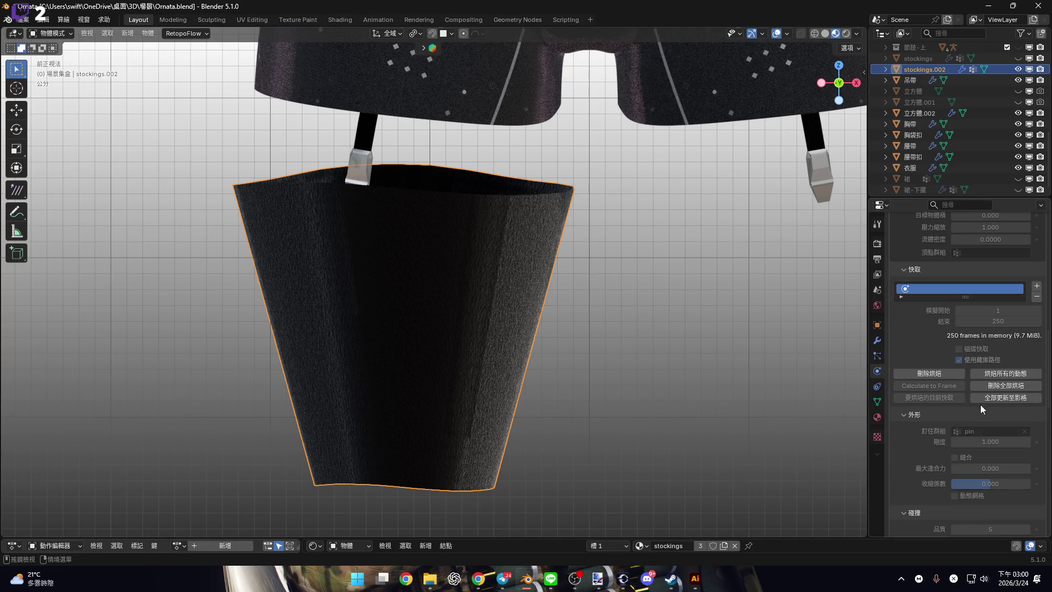
{"action": "scroll", "coordinate": [965, 388], "scroll_direction": "down", "scroll_amount": 12}
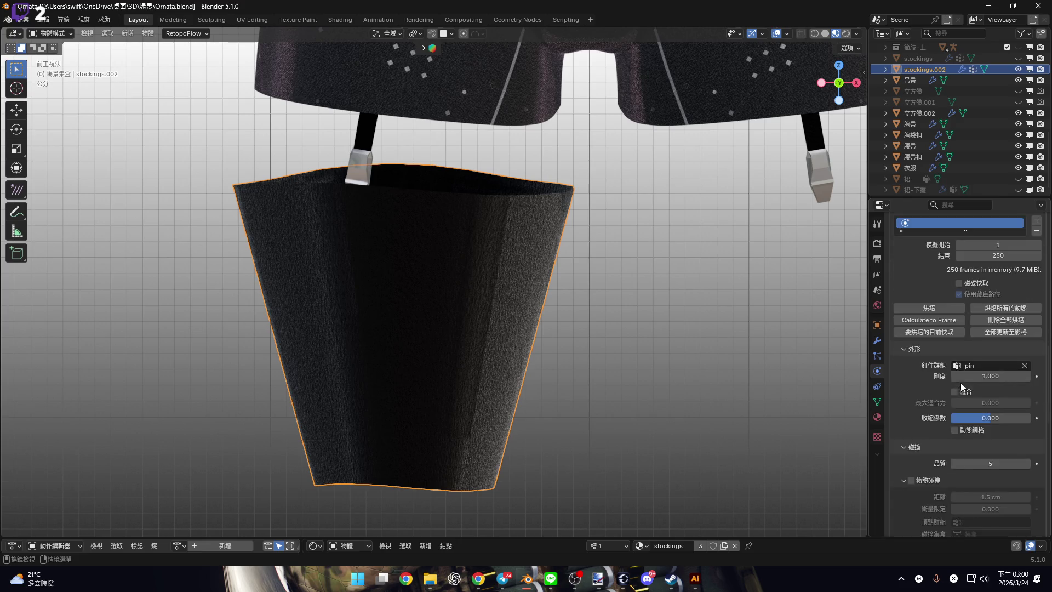
{"action": "scroll", "coordinate": [970, 399], "scroll_direction": "down", "scroll_amount": 2}
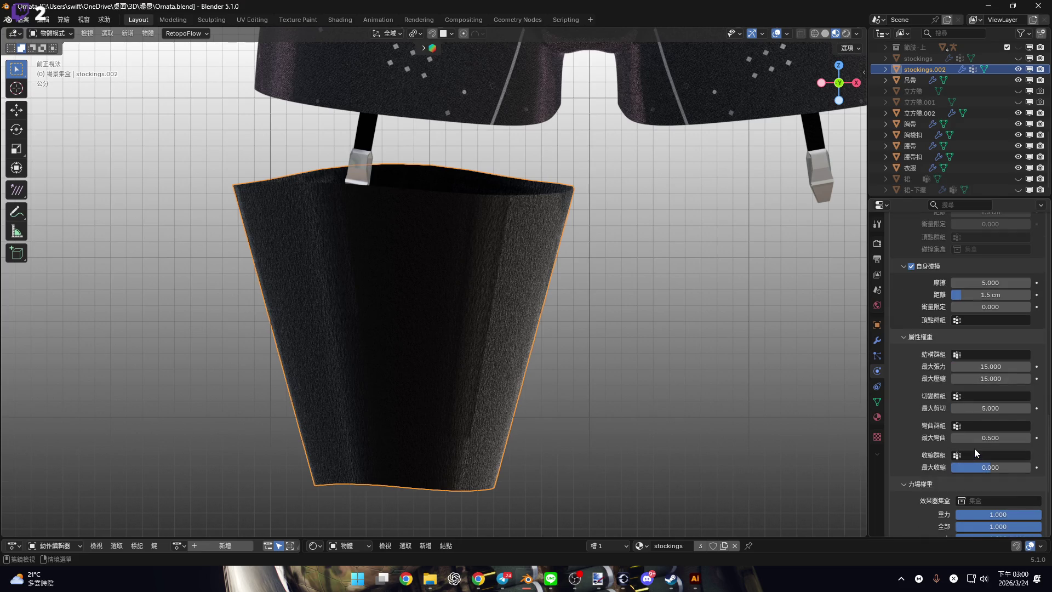
{"action": "scroll", "coordinate": [964, 417], "scroll_direction": "up", "scroll_amount": 7}
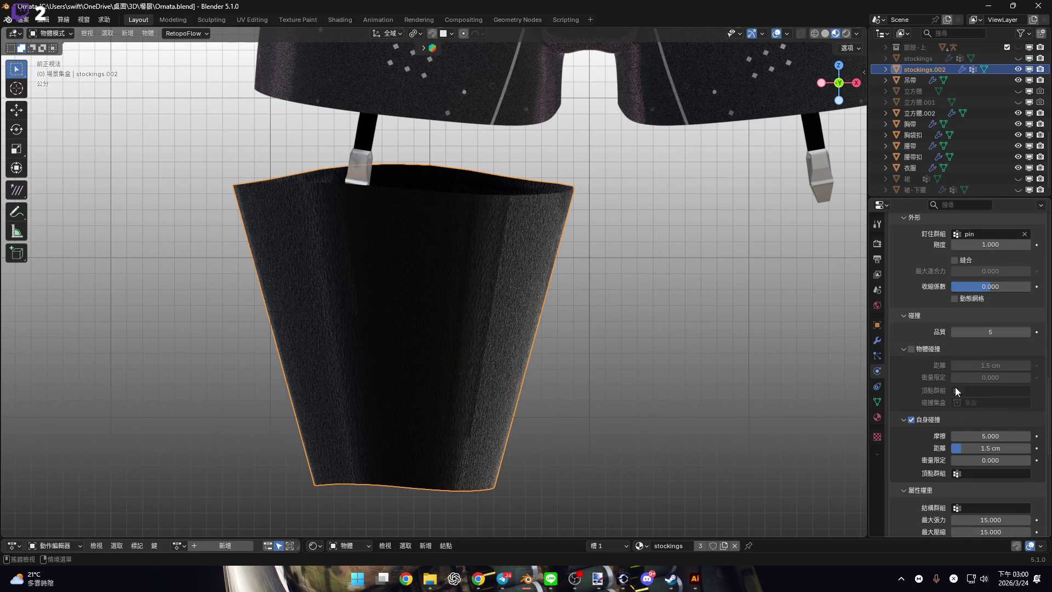
{"action": "left_click", "coordinate": [912, 347]}
{"action": "left_click", "coordinate": [912, 348]}
Bake the cloth simulation from the Cache panel for frames 1–250.
{"action": "scroll", "coordinate": [964, 427], "scroll_direction": "up", "scroll_amount": 8}
{"action": "scroll", "coordinate": [971, 435], "scroll_direction": "up", "scroll_amount": 2}
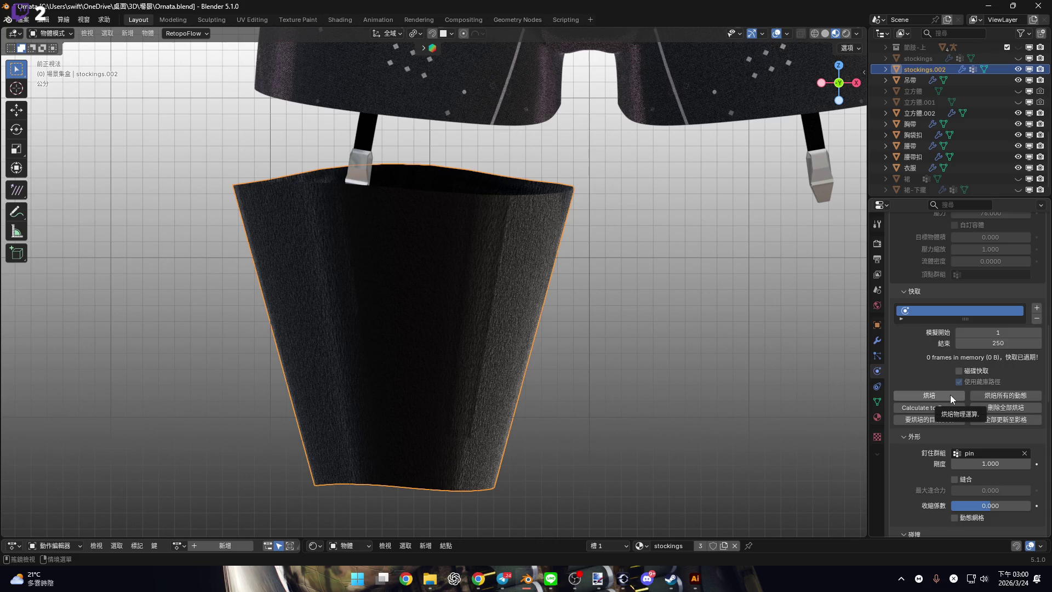
{"action": "scroll", "coordinate": [992, 99], "scroll_direction": "up", "scroll_amount": 10}
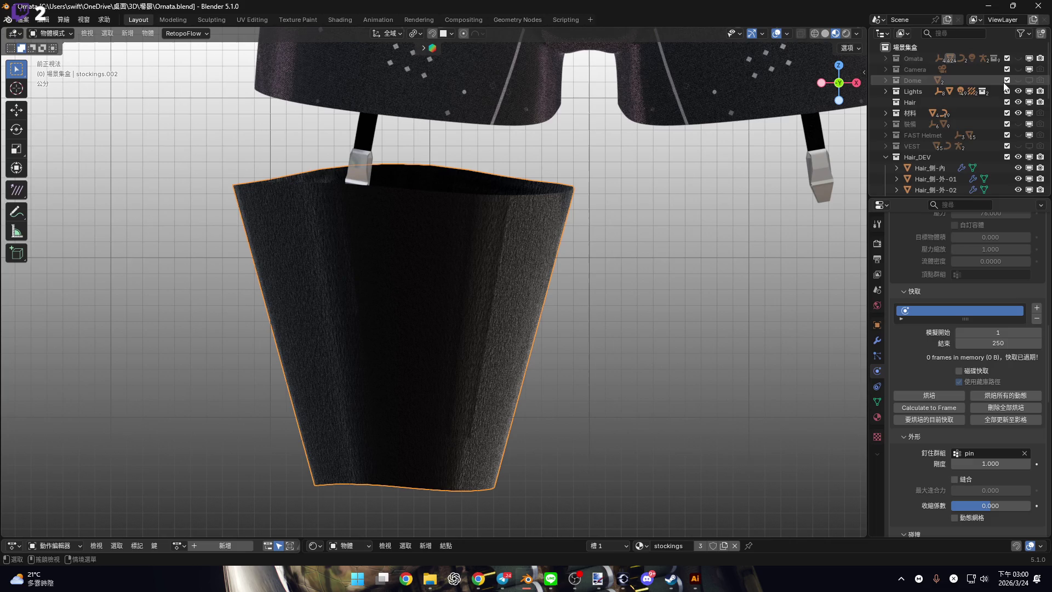
{"action": "scroll", "coordinate": [1005, 87], "scroll_direction": "down", "scroll_amount": 5}
{"action": "left_click", "coordinate": [926, 396]}
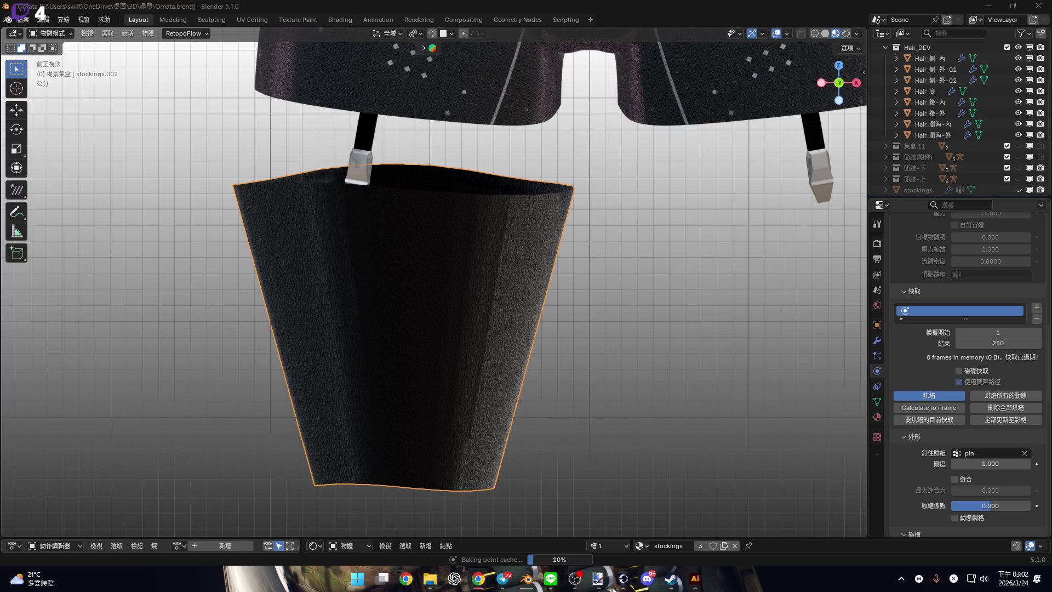
Bring up Nathalee Beron.blend and view its character's hair from the front in material preview.
{"action": "mouse_move", "coordinate": [529, 583]}
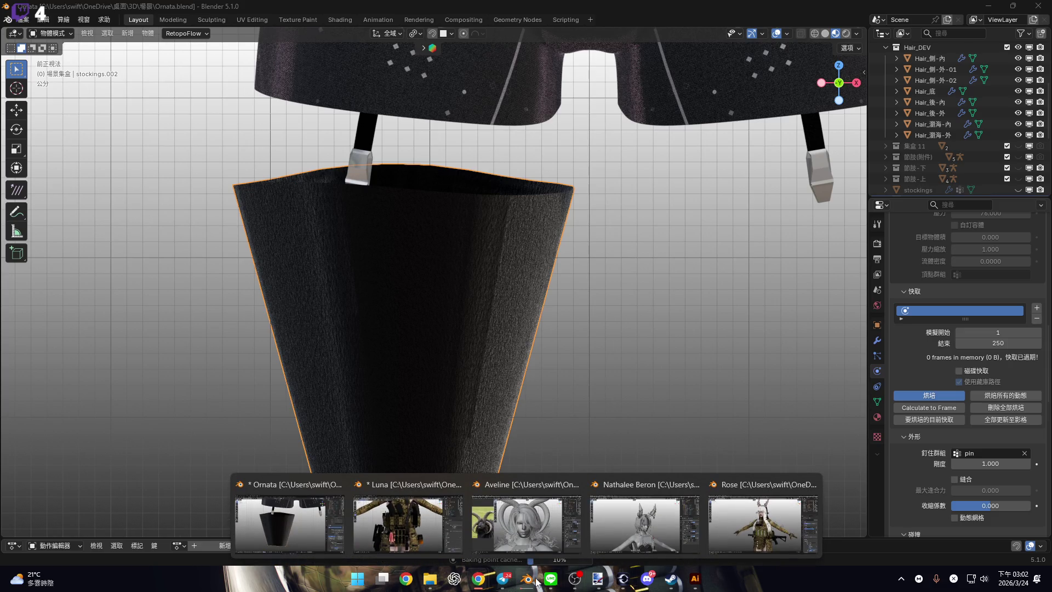
{"action": "left_click", "coordinate": [644, 523]}
{"action": "middle_click_drag", "start_coordinate": [719, 193], "coordinate": [676, 222]}
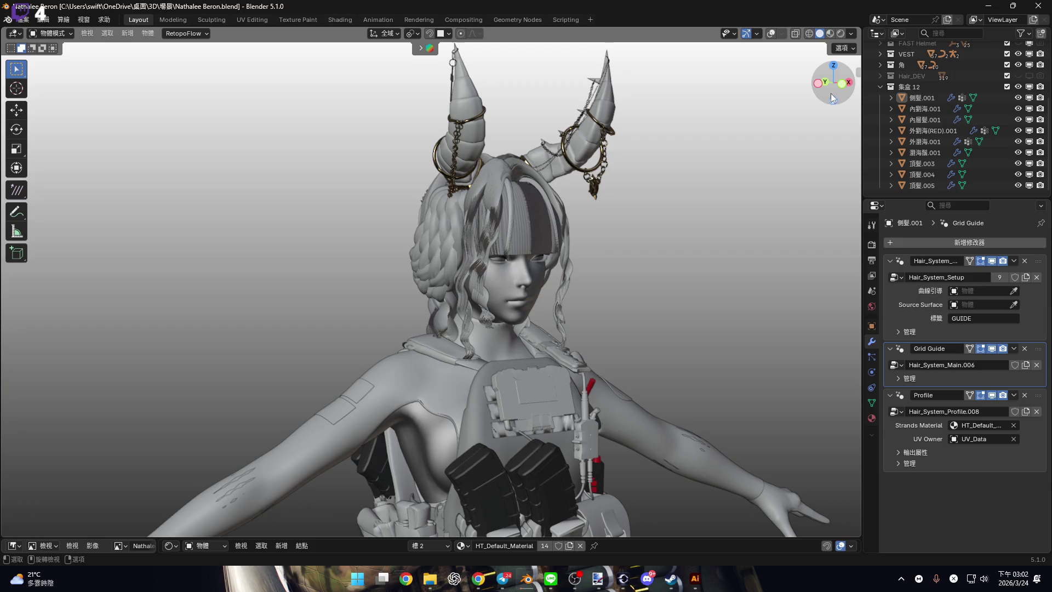
{"action": "key", "text": "KP_1"}
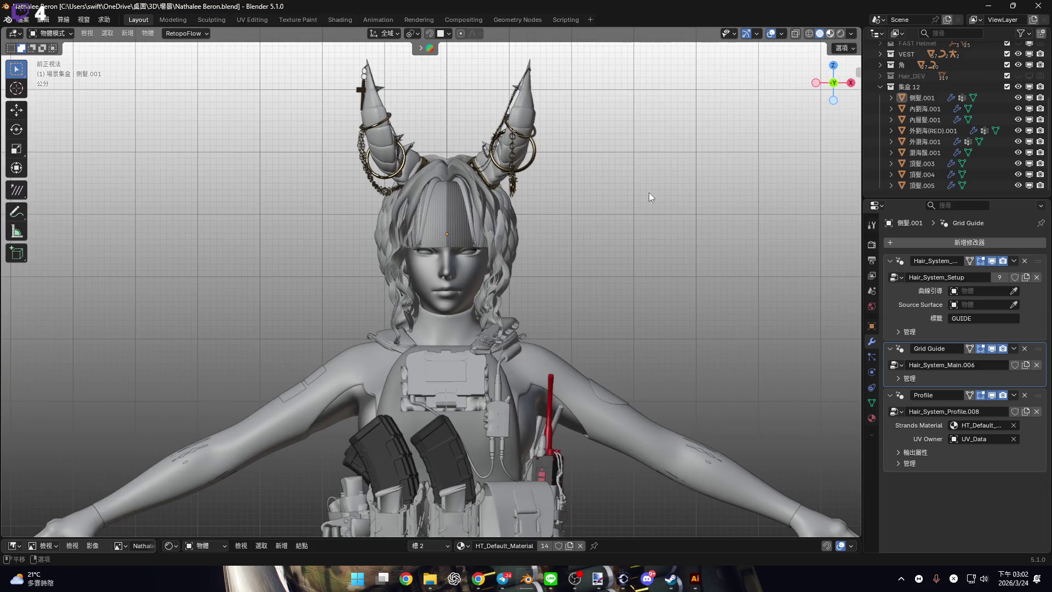
{"action": "key", "text": "z"}
{"action": "left_click", "coordinate": [562, 261]}
{"action": "middle_click_drag", "start_coordinate": [486, 281], "coordinate": [507, 298], "text": "shift"}
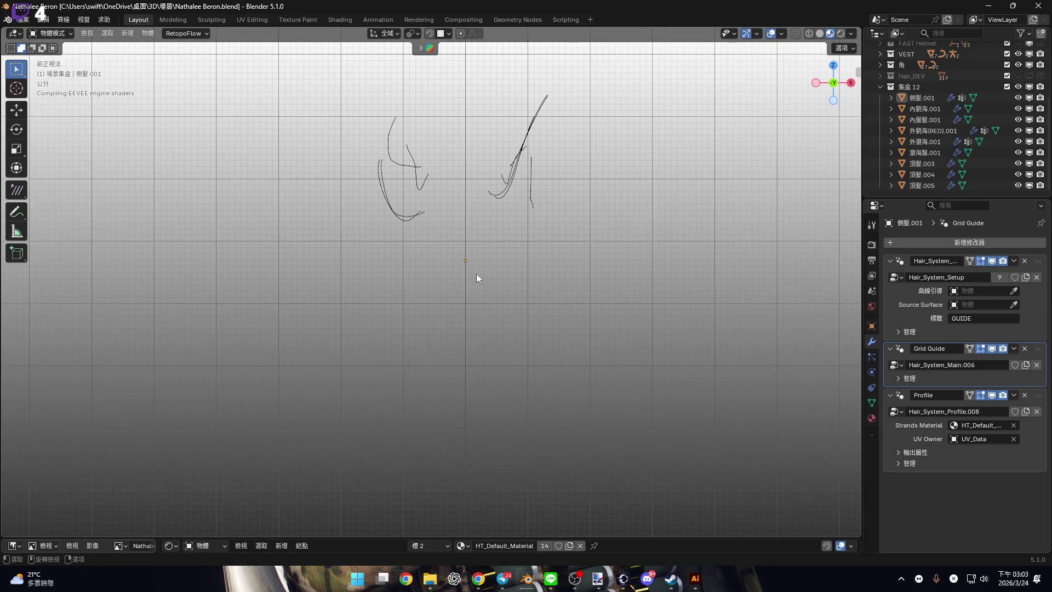
{"action": "scroll", "coordinate": [498, 201], "scroll_direction": "up", "scroll_amount": 2}
{"action": "middle_click_drag", "start_coordinate": [538, 184], "coordinate": [513, 282], "text": "shift"}
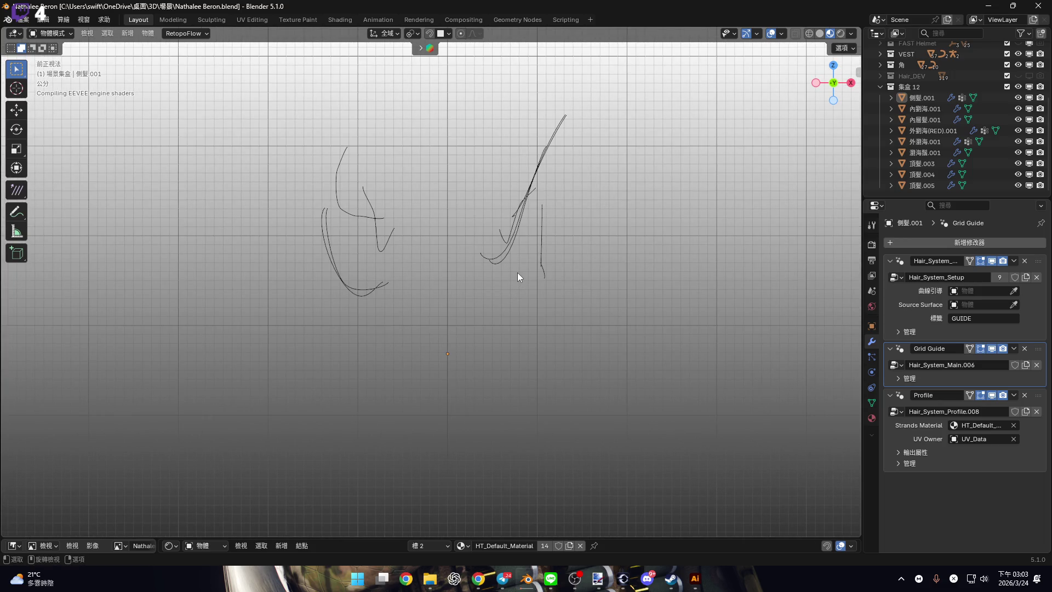
{"action": "scroll", "coordinate": [517, 271], "scroll_direction": "up", "scroll_amount": 1}
{"action": "middle_click_drag", "start_coordinate": [519, 254], "coordinate": [525, 294], "text": "shift"}
{"action": "scroll", "coordinate": [525, 295], "scroll_direction": "up", "scroll_amount": 2}
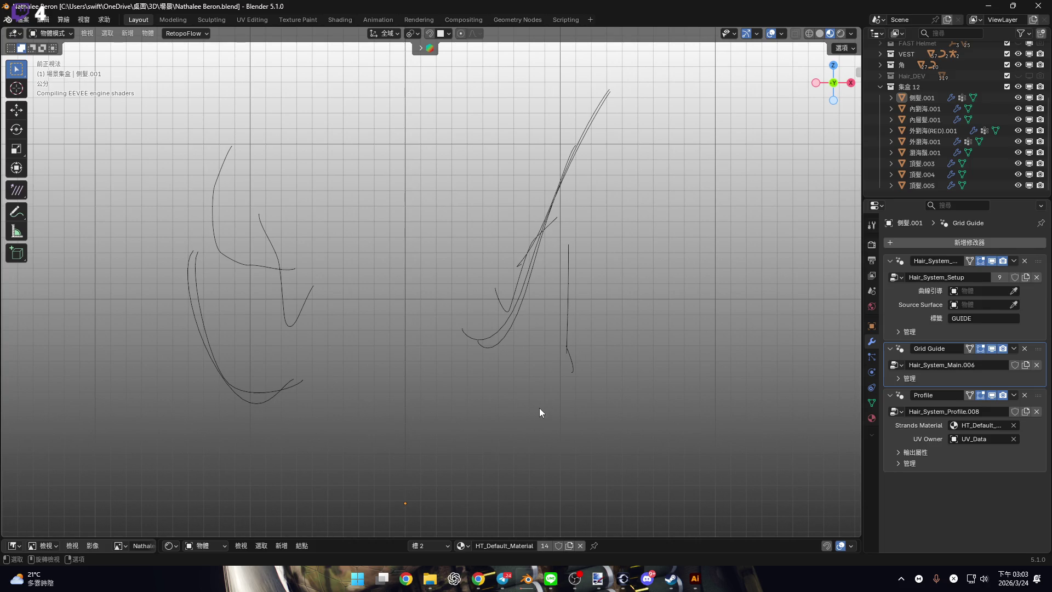
Switch to the Aveline.blend window and widen its 3D viewport over the side area.
{"action": "mouse_move", "coordinate": [531, 579]}
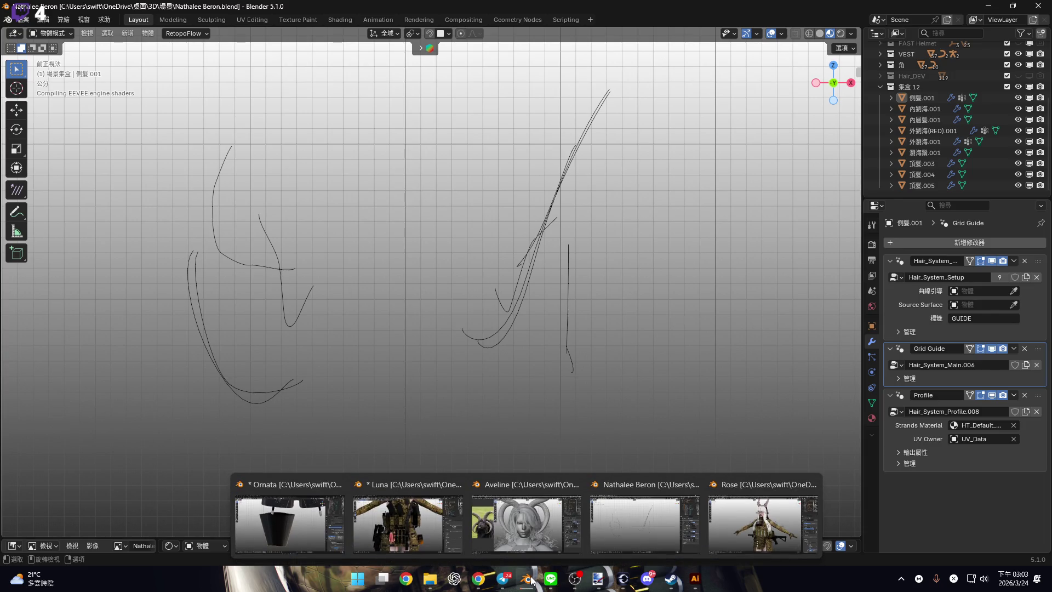
{"action": "left_click", "coordinate": [533, 496]}
{"action": "left_click_drag", "start_coordinate": [210, 105], "coordinate": [16, 105]}
{"action": "scroll", "coordinate": [476, 376], "scroll_direction": "down", "scroll_amount": 3}
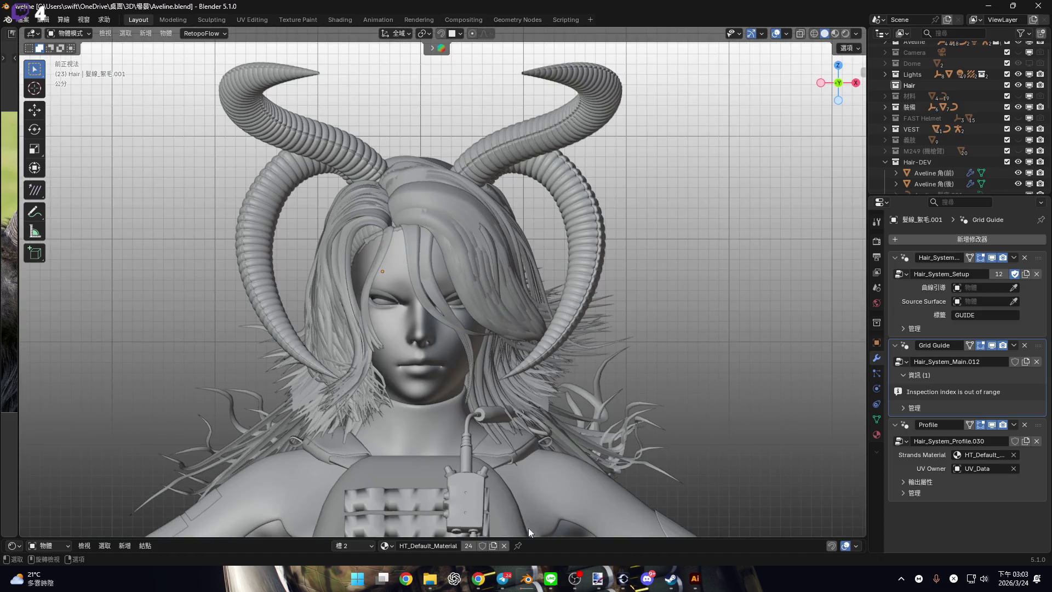
{"action": "mouse_move", "coordinate": [530, 579]}
{"action": "left_click", "coordinate": [528, 499]}
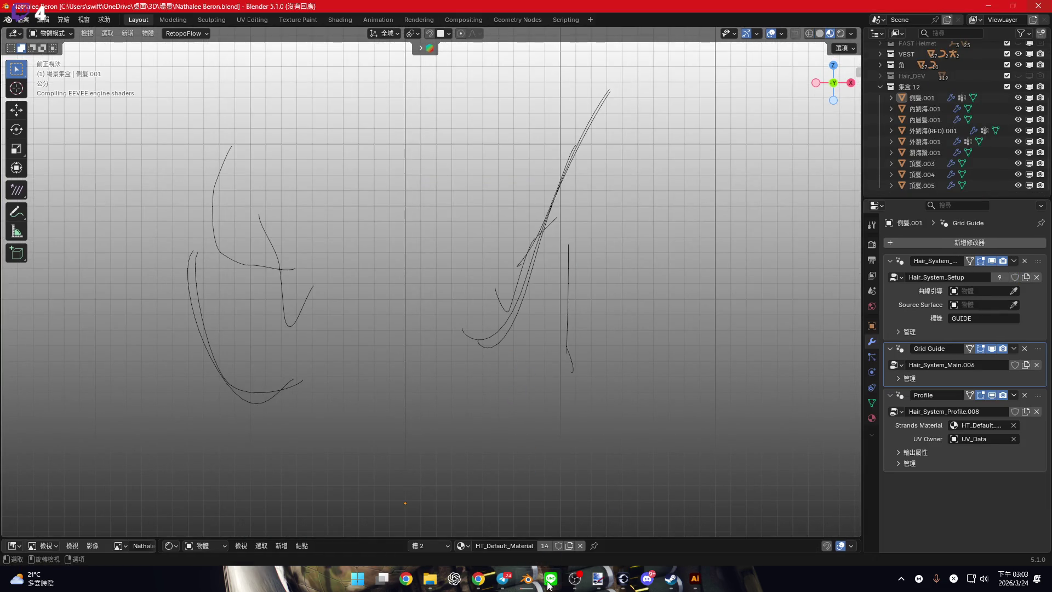
{"action": "left_click", "coordinate": [508, 526]}
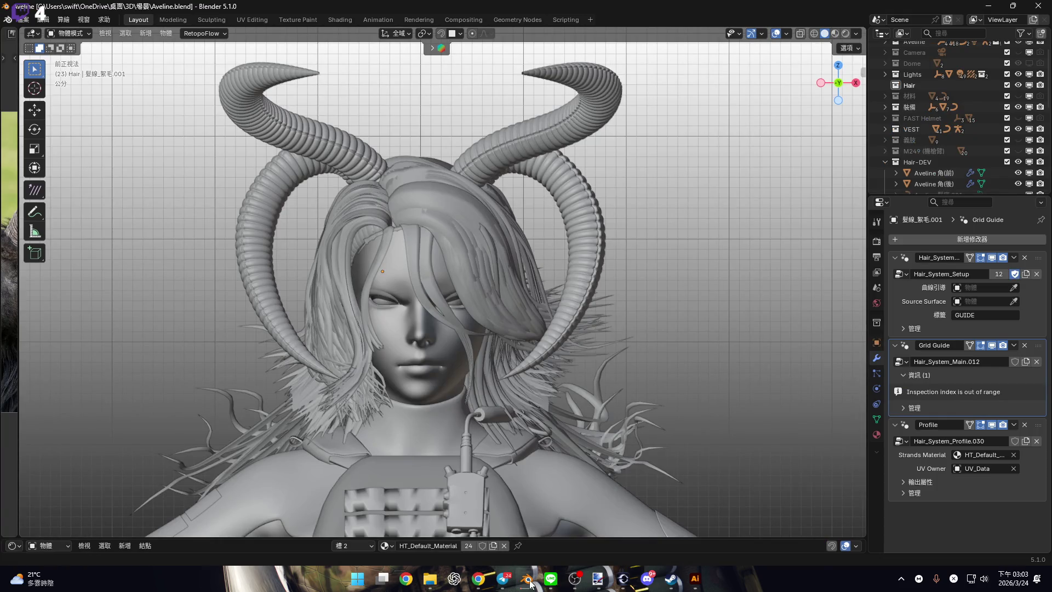
Bring Luna.blend forward, select the leg mount strap and enlarge the Shader Editor to inspect its nodes.
{"action": "left_click", "coordinate": [406, 526]}
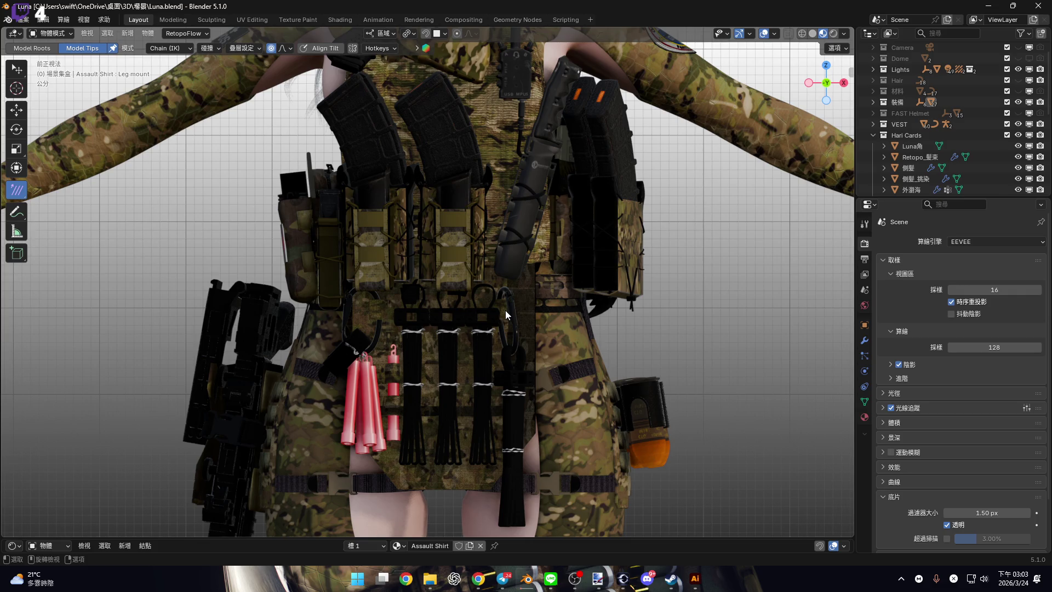
{"action": "left_click", "coordinate": [699, 588]}
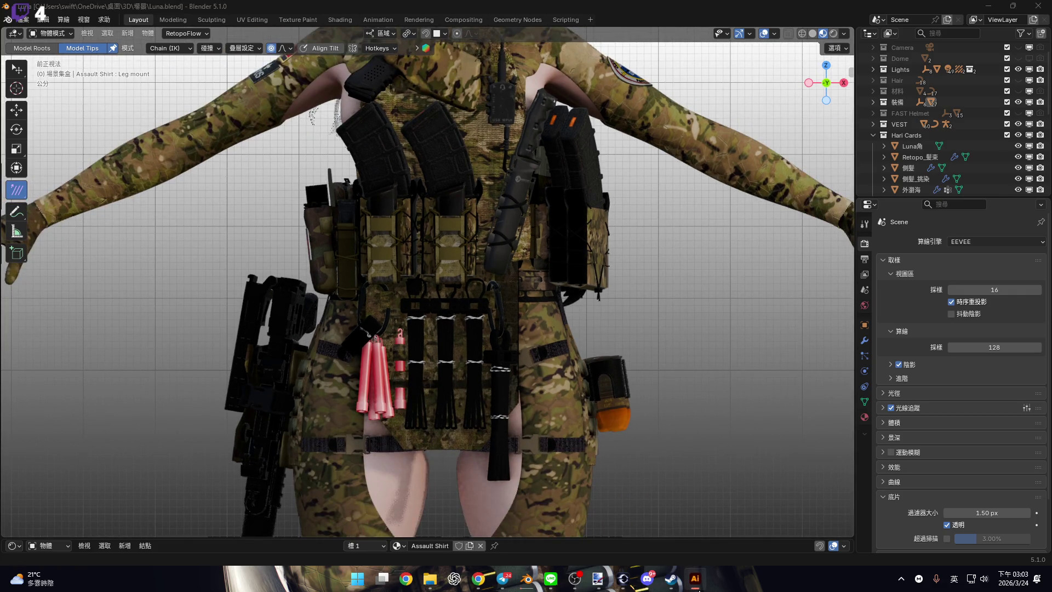
{"action": "scroll", "coordinate": [452, 265], "scroll_direction": "up", "scroll_amount": 10}
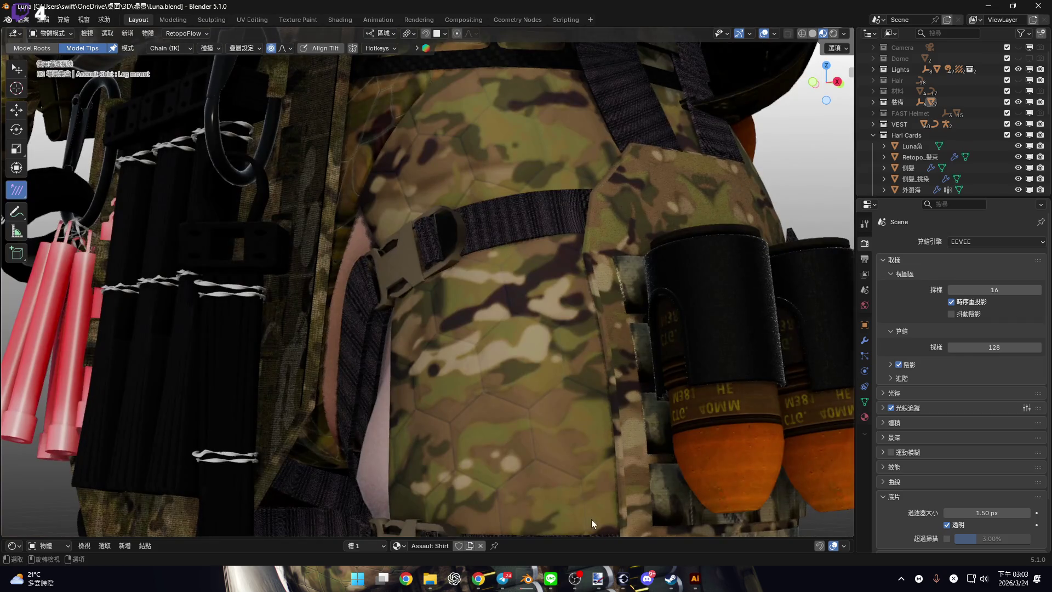
{"action": "left_click", "coordinate": [521, 230]}
{"action": "left_click_drag", "start_coordinate": [575, 538], "coordinate": [548, 290]}
{"action": "middle_click_drag", "start_coordinate": [522, 429], "coordinate": [641, 432]}
{"action": "scroll", "coordinate": [642, 435], "scroll_direction": "left", "scroll_amount": 10}
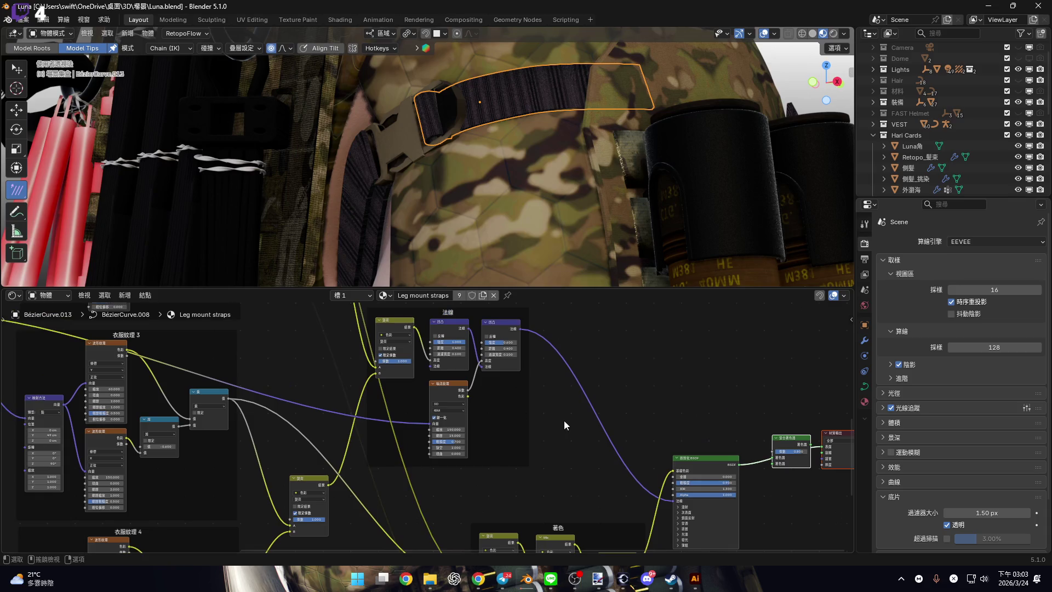
Shrink the node area back, orbit toward the vest front and select the camo pouch.
{"action": "middle_click_drag", "start_coordinate": [594, 152], "coordinate": [640, 189]}
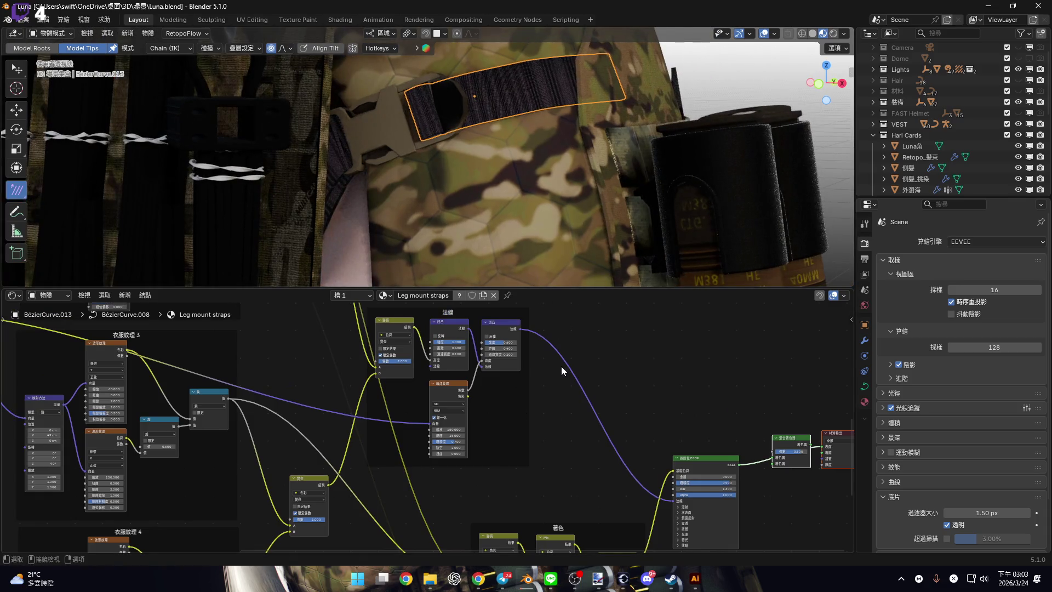
{"action": "scroll", "coordinate": [562, 366], "scroll_direction": "down", "scroll_amount": 2}
{"action": "mouse_move", "coordinate": [541, 133]}
{"action": "middle_mouse_down"}
{"action": "mouse_move", "coordinate": [525, 224]}
{"action": "mouse_move", "coordinate": [548, 230]}
{"action": "mouse_move", "coordinate": [616, 588]}
{"action": "middle_mouse_up"}
{"action": "scroll", "coordinate": [521, 206], "scroll_direction": "up", "scroll_amount": 3}
{"action": "scroll", "coordinate": [529, 227], "scroll_direction": "down", "scroll_amount": 6}
{"action": "left_click_drag", "start_coordinate": [616, 588], "coordinate": [603, 548]}
{"action": "mouse_move", "coordinate": [519, 319]}
{"action": "middle_mouse_down"}
{"action": "mouse_move", "coordinate": [572, 298]}
{"action": "mouse_move", "coordinate": [605, 337]}
{"action": "middle_mouse_up"}
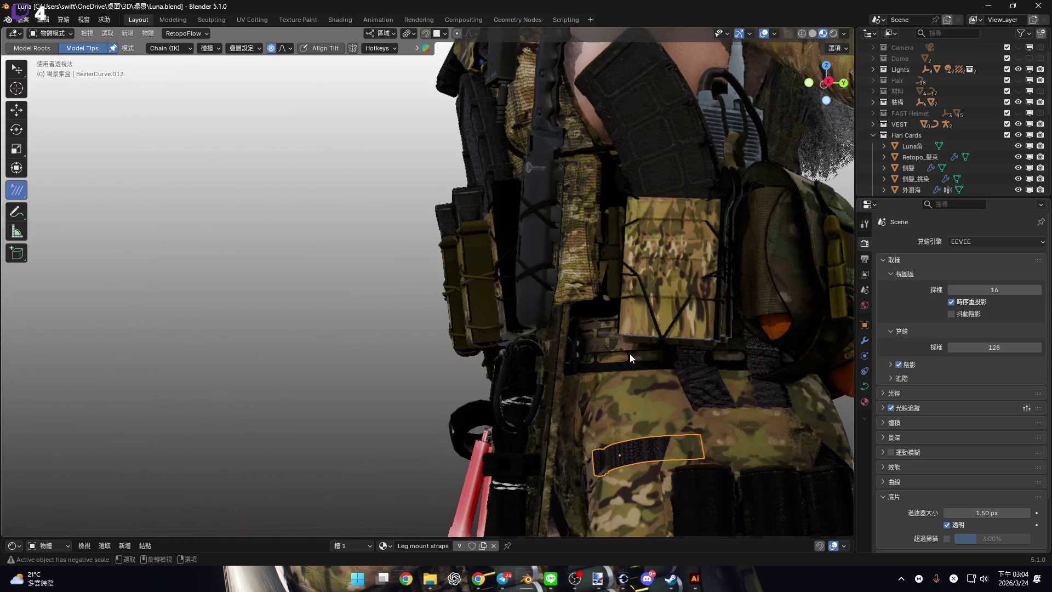
{"action": "middle_click_drag", "start_coordinate": [670, 354], "coordinate": [722, 304]}
{"action": "left_click", "coordinate": [723, 304]}
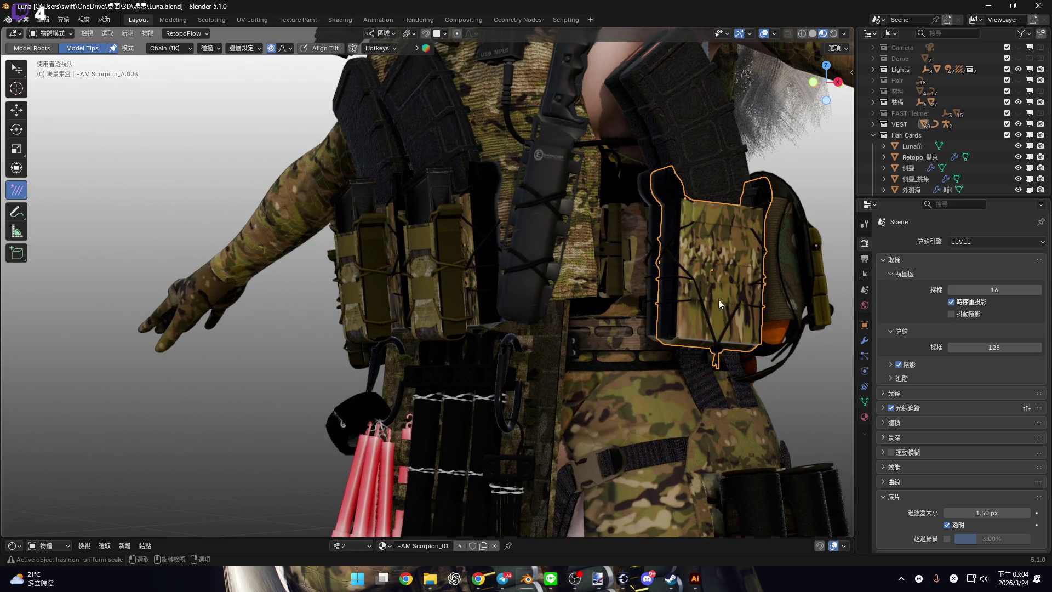
Frame the camo pouch FAM Scorpion_A.003 and switch it into Edit Mode.
{"action": "key", "text": "KP_Decimal"}
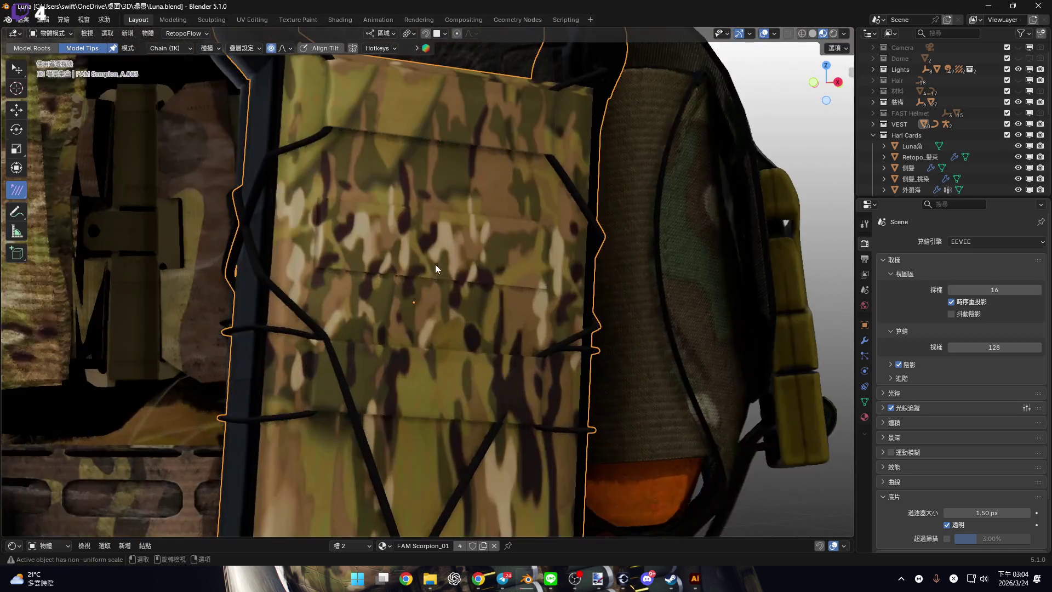
{"action": "mouse_move", "coordinate": [435, 264]}
{"action": "middle_mouse_down"}
{"action": "mouse_move", "coordinate": [432, 285]}
{"action": "mouse_move", "coordinate": [444, 285]}
{"action": "middle_mouse_up"}
{"action": "scroll", "coordinate": [444, 285], "scroll_direction": "down", "scroll_amount": 2}
{"action": "key", "text": "Tab"}
{"action": "middle_click_drag", "start_coordinate": [448, 186], "coordinate": [405, 216]}
{"action": "scroll", "coordinate": [433, 197], "scroll_direction": "up", "scroll_amount": 3}
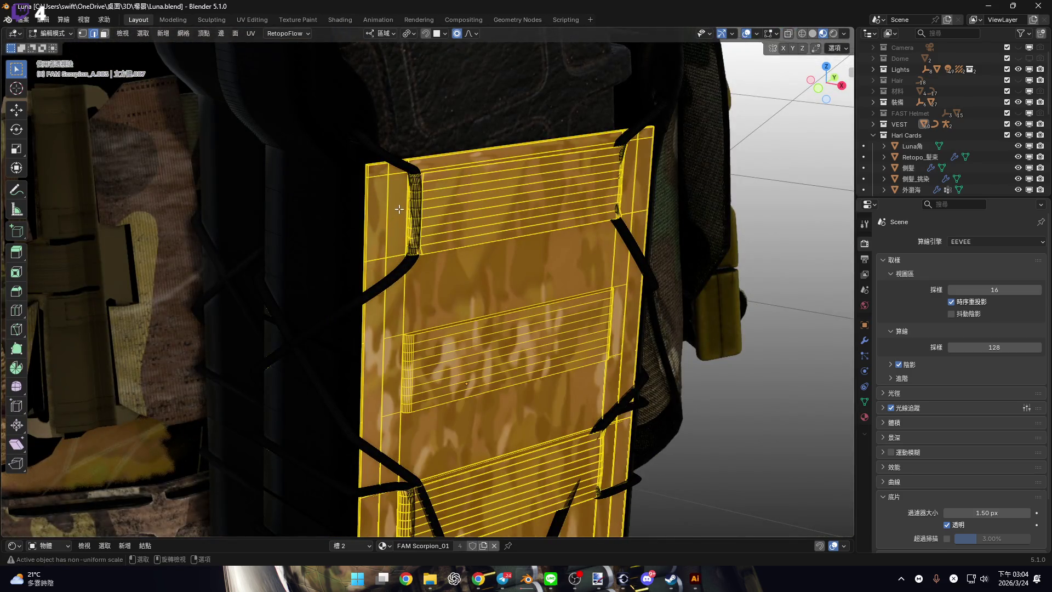
{"action": "scroll", "coordinate": [399, 209], "scroll_direction": "down", "scroll_amount": 2}
{"action": "scroll", "coordinate": [494, 236], "scroll_direction": "up", "scroll_amount": 5}
{"action": "mouse_move", "coordinate": [493, 236]}
{"action": "middle_mouse_down"}
{"action": "mouse_move", "coordinate": [509, 236]}
{"action": "mouse_move", "coordinate": [504, 227]}
{"action": "mouse_move", "coordinate": [419, 222]}
{"action": "mouse_move", "coordinate": [469, 211]}
{"action": "mouse_move", "coordinate": [428, 222]}
{"action": "mouse_move", "coordinate": [442, 183]}
{"action": "mouse_move", "coordinate": [425, 223]}
{"action": "mouse_move", "coordinate": [364, 199]}
{"action": "mouse_move", "coordinate": [411, 204]}
{"action": "mouse_move", "coordinate": [351, 257]}
{"action": "middle_mouse_up"}
{"action": "scroll", "coordinate": [438, 202], "scroll_direction": "down", "scroll_amount": 3}
{"action": "scroll", "coordinate": [439, 191], "scroll_direction": "up", "scroll_amount": 2}
Select three vertical edge loops along the pouch's strap gaps and bring up the edge menu.
{"action": "left_click", "coordinate": [291, 263], "text": "alt"}
{"action": "mouse_move", "coordinate": [315, 343]}
{"action": "middle_mouse_down"}
{"action": "mouse_move", "coordinate": [340, 117]}
{"action": "mouse_move", "coordinate": [228, 453]}
{"action": "mouse_move", "coordinate": [343, 225]}
{"action": "middle_mouse_up"}
{"action": "scroll", "coordinate": [331, 203], "scroll_direction": "up", "scroll_amount": 3}
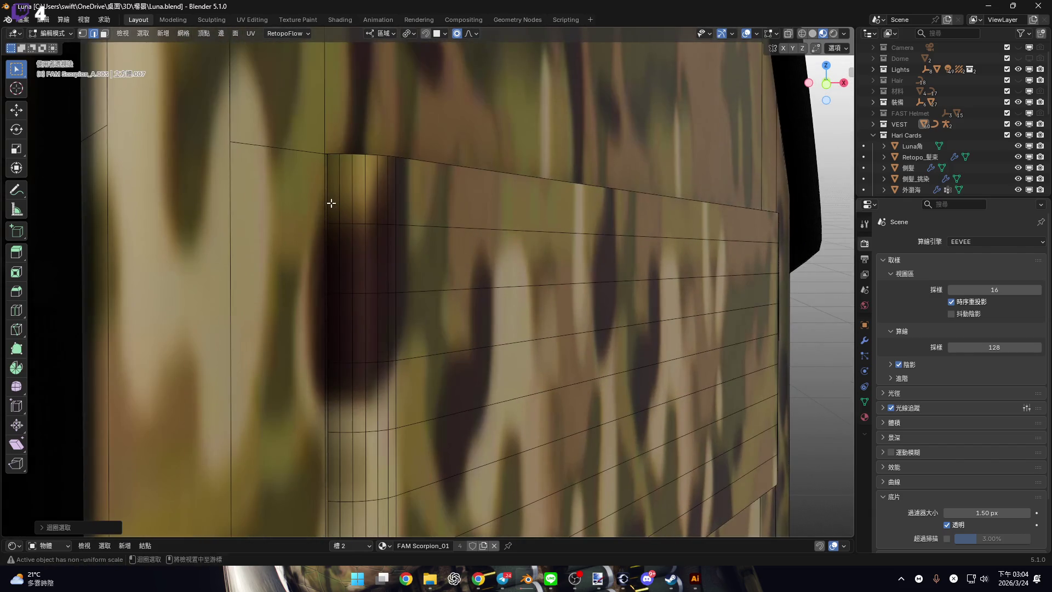
{"action": "mouse_move", "coordinate": [431, 257]}
{"action": "middle_mouse_down"}
{"action": "mouse_move", "coordinate": [371, 265]}
{"action": "mouse_move", "coordinate": [380, 275]}
{"action": "mouse_move", "coordinate": [459, 227]}
{"action": "mouse_move", "coordinate": [467, 202]}
{"action": "middle_mouse_up"}
{"action": "left_click", "coordinate": [467, 153], "text": "alt+shift"}
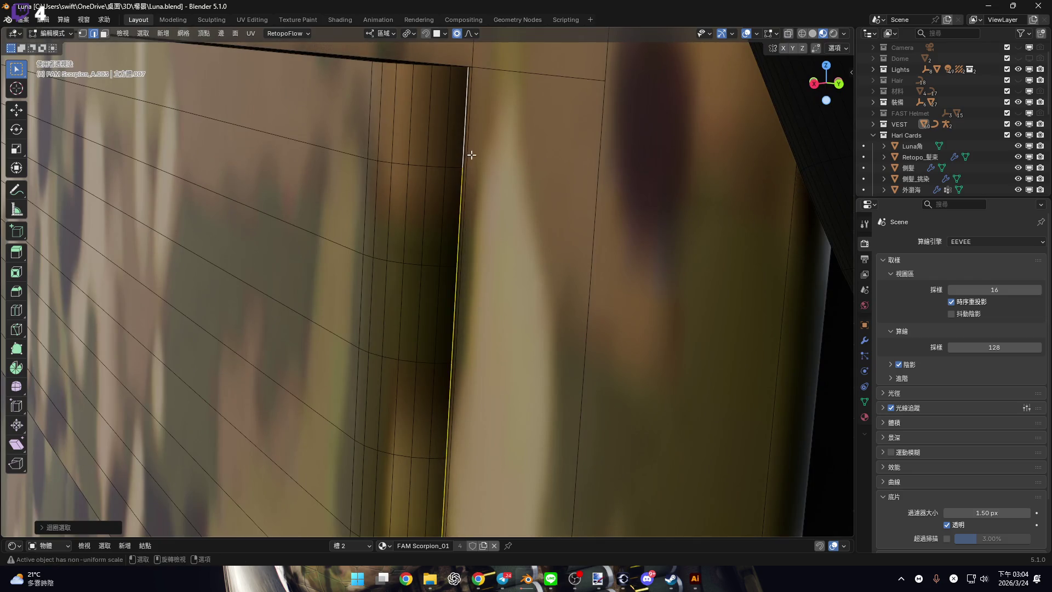
{"action": "scroll", "coordinate": [458, 115], "scroll_direction": "down", "scroll_amount": 5}
{"action": "middle_click_drag", "start_coordinate": [458, 115], "coordinate": [468, 238], "text": "shift"}
{"action": "scroll", "coordinate": [476, 245], "scroll_direction": "up", "scroll_amount": 5}
{"action": "left_click", "coordinate": [471, 250], "text": "alt+shift"}
{"action": "scroll", "coordinate": [468, 263], "scroll_direction": "down", "scroll_amount": 4}
{"action": "scroll", "coordinate": [467, 243], "scroll_direction": "up", "scroll_amount": 4}
{"action": "scroll", "coordinate": [467, 243], "scroll_direction": "up", "scroll_amount": 6}
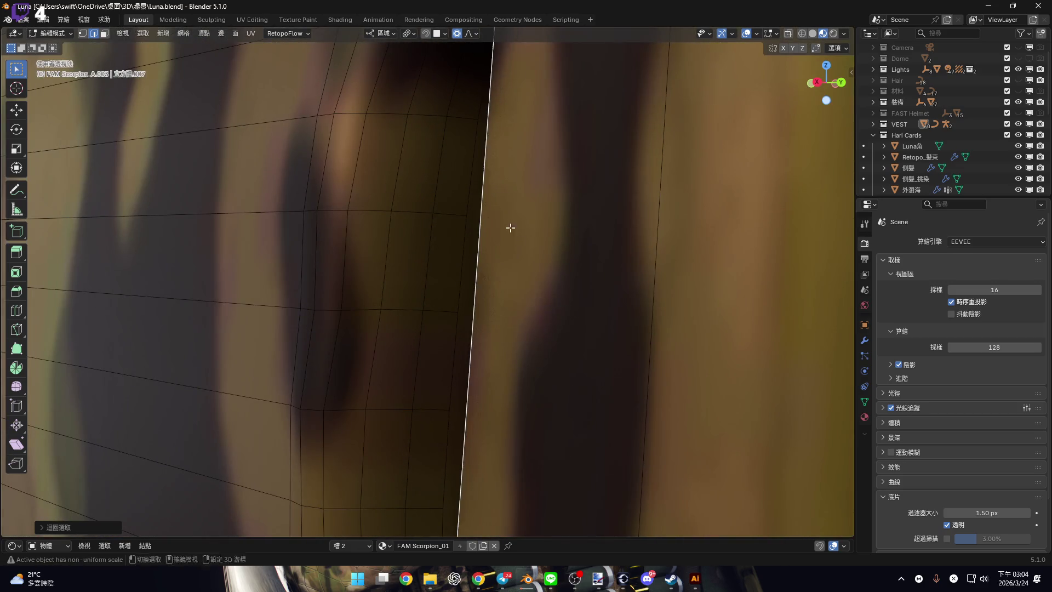
{"action": "mouse_move", "coordinate": [510, 227]}
{"action": "middle_mouse_down"}
{"action": "mouse_move", "coordinate": [493, 211]}
{"action": "mouse_move", "coordinate": [434, 216]}
{"action": "mouse_move", "coordinate": [427, 206]}
{"action": "middle_mouse_up"}
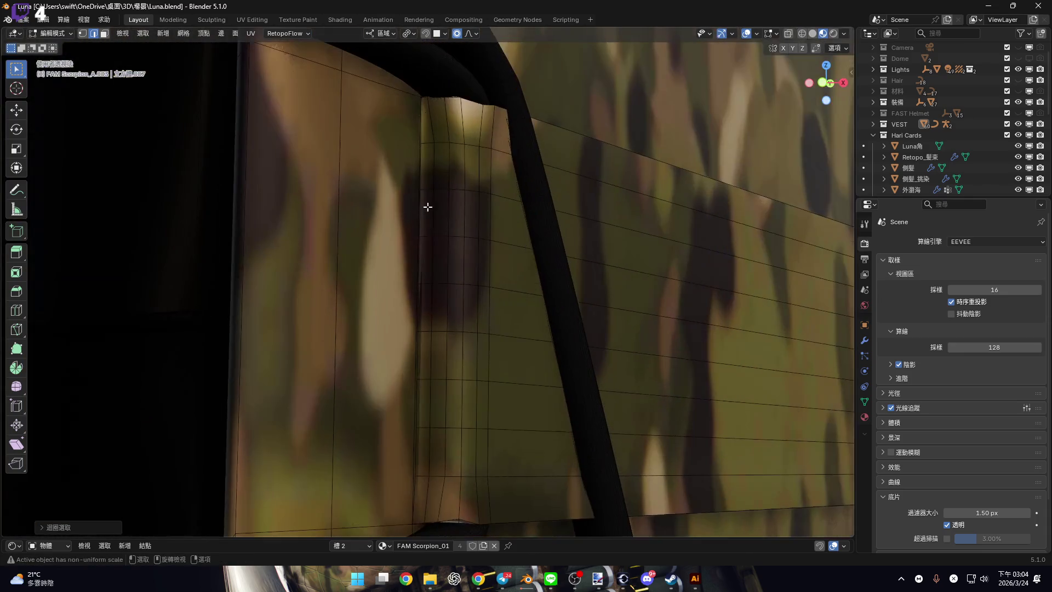
{"action": "scroll", "coordinate": [421, 206], "scroll_direction": "down", "scroll_amount": 8}
{"action": "right_click", "coordinate": [471, 251]}
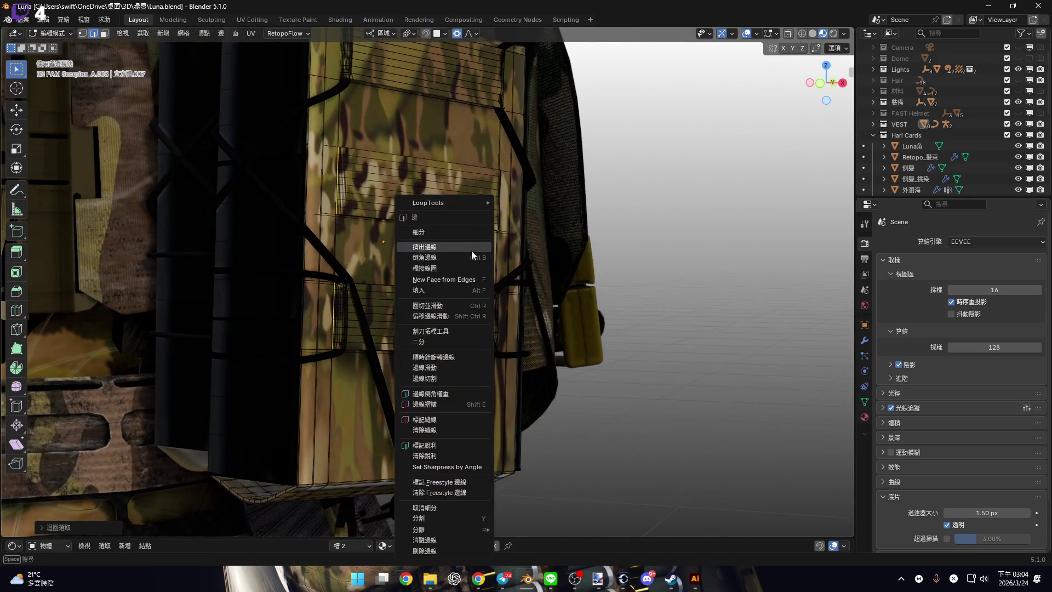
Mark the selected vertical edge loops as seams.
{"action": "left_click", "coordinate": [458, 429]}
{"action": "right_click", "coordinate": [460, 304]}
{"action": "left_click", "coordinate": [461, 297]}
{"action": "middle_click_drag", "start_coordinate": [386, 339], "coordinate": [749, 183]}
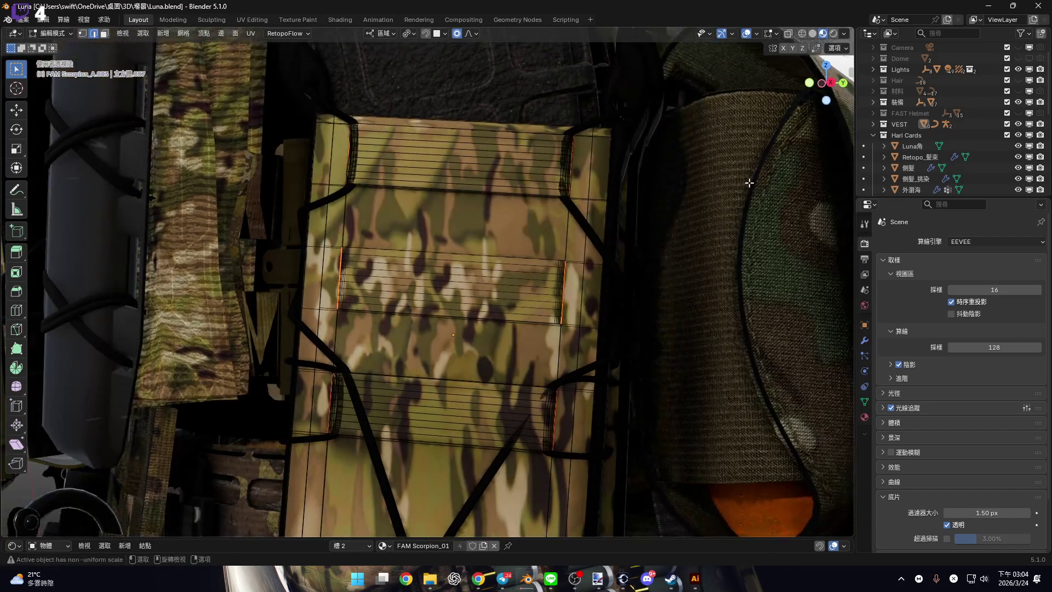
{"action": "mouse_move", "coordinate": [831, 87]}
{"action": "middle_mouse_down"}
{"action": "mouse_move", "coordinate": [712, 129]}
{"action": "mouse_move", "coordinate": [602, 208]}
{"action": "mouse_move", "coordinate": [434, 301]}
{"action": "mouse_move", "coordinate": [379, 359]}
{"action": "mouse_move", "coordinate": [389, 309]}
{"action": "mouse_move", "coordinate": [378, 350]}
{"action": "mouse_move", "coordinate": [387, 362]}
{"action": "mouse_move", "coordinate": [411, 347]}
{"action": "middle_mouse_up"}
{"action": "scroll", "coordinate": [410, 348], "scroll_direction": "up", "scroll_amount": 5}
{"action": "mouse_move", "coordinate": [411, 305]}
{"action": "middle_mouse_down"}
{"action": "mouse_move", "coordinate": [472, 345]}
{"action": "mouse_move", "coordinate": [467, 280]}
{"action": "mouse_move", "coordinate": [472, 301]}
{"action": "mouse_move", "coordinate": [382, 292]}
{"action": "middle_mouse_up"}
{"action": "scroll", "coordinate": [382, 293], "scroll_direction": "up", "scroll_amount": 3}
Select the pouch's bottom rim faces from the corner face, then switch to vertex selection.
{"action": "key", "text": "3"}
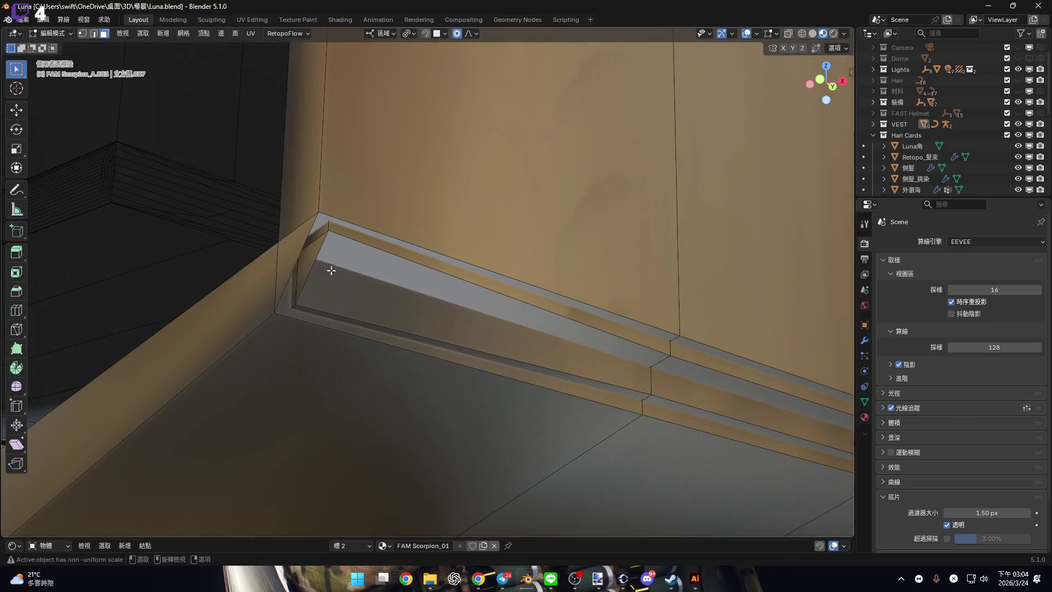
{"action": "scroll", "coordinate": [340, 264], "scroll_direction": "down", "scroll_amount": 5}
{"action": "scroll", "coordinate": [413, 286], "scroll_direction": "up", "scroll_amount": 5}
{"action": "middle_click_drag", "start_coordinate": [384, 285], "coordinate": [364, 284]}
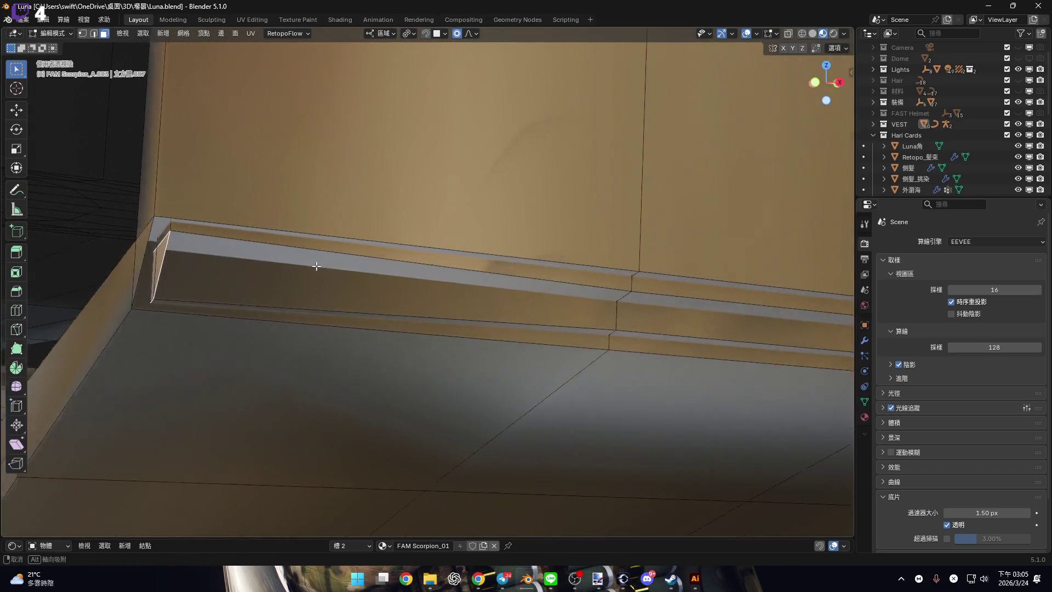
{"action": "mouse_move", "coordinate": [325, 271]}
{"action": "middle_mouse_down"}
{"action": "mouse_move", "coordinate": [317, 280]}
{"action": "mouse_move", "coordinate": [411, 289]}
{"action": "mouse_move", "coordinate": [223, 288]}
{"action": "mouse_move", "coordinate": [301, 282]}
{"action": "mouse_move", "coordinate": [252, 280]}
{"action": "mouse_move", "coordinate": [411, 329]}
{"action": "mouse_move", "coordinate": [372, 328]}
{"action": "mouse_move", "coordinate": [383, 289]}
{"action": "middle_mouse_up"}
{"action": "scroll", "coordinate": [251, 280], "scroll_direction": "down", "scroll_amount": 3}
{"action": "scroll", "coordinate": [548, 213], "scroll_direction": "up", "scroll_amount": 5}
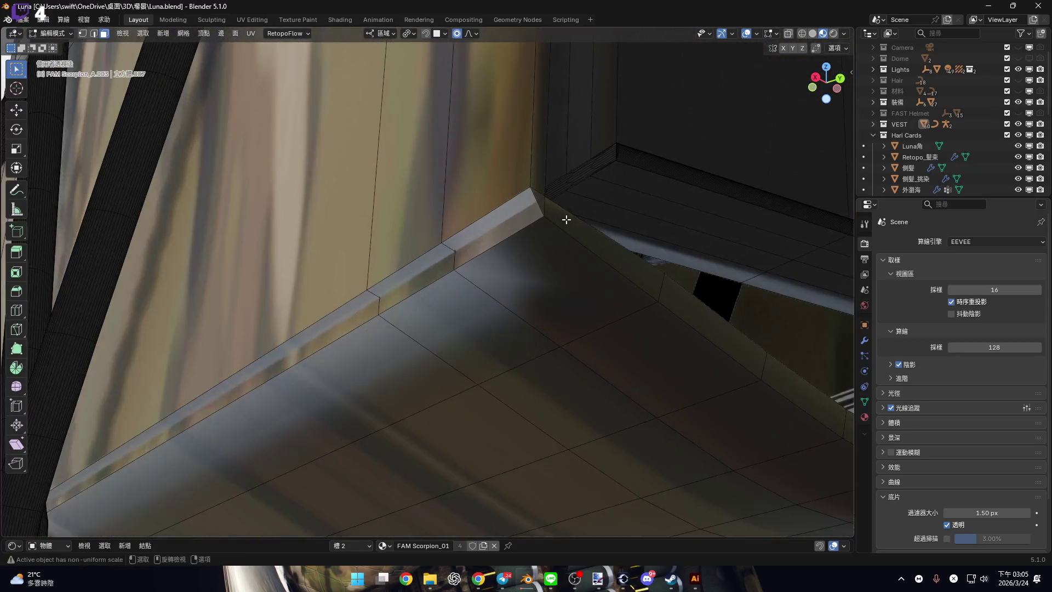
{"action": "scroll", "coordinate": [530, 208], "scroll_direction": "up", "scroll_amount": 2}
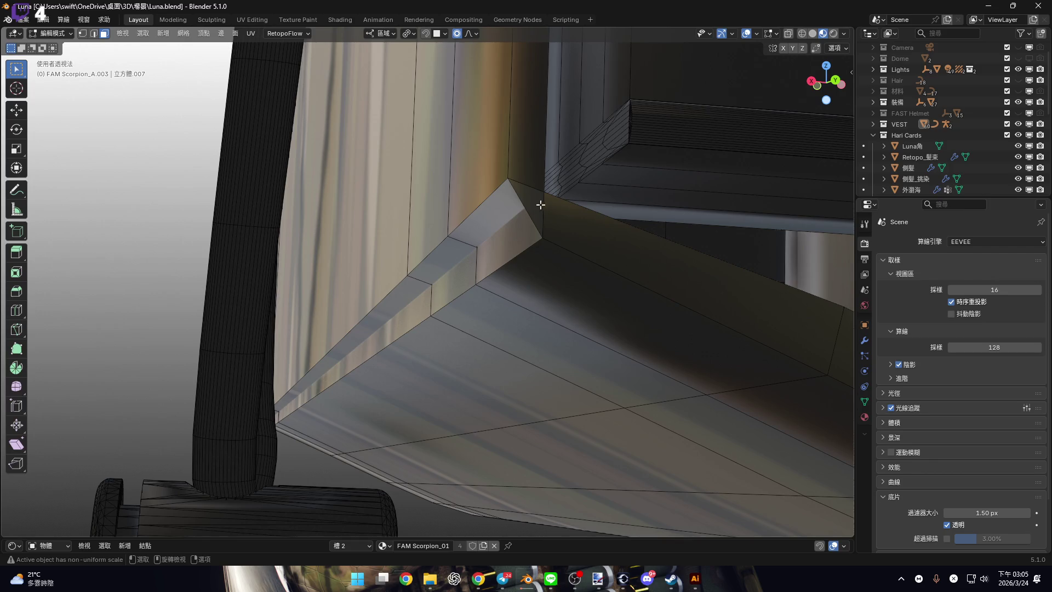
{"action": "left_click", "coordinate": [538, 199]}
{"action": "scroll", "coordinate": [526, 219], "scroll_direction": "up", "scroll_amount": 3}
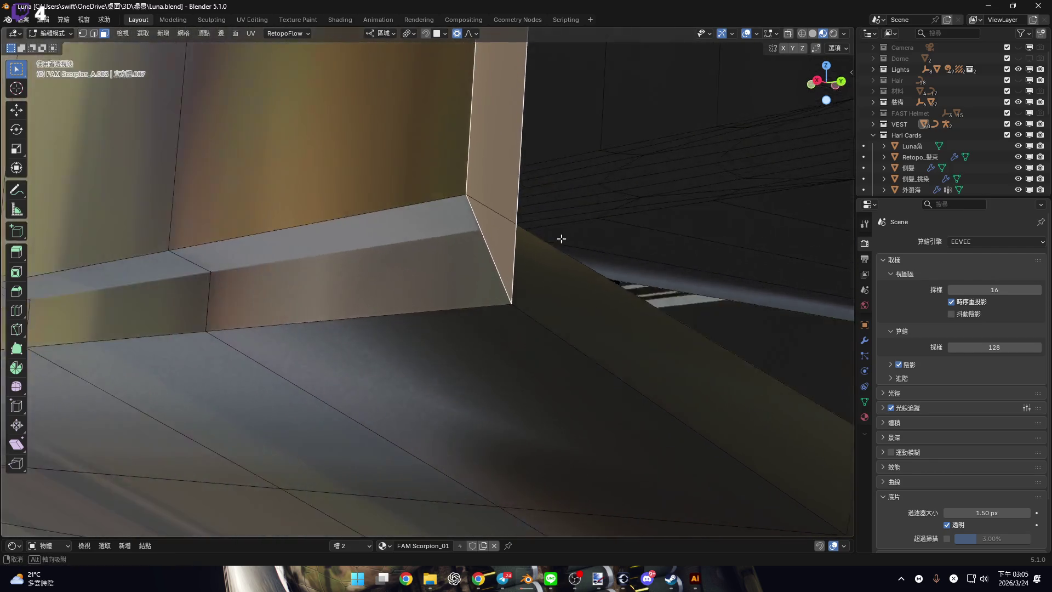
{"action": "key", "text": "l"}
{"action": "key", "text": "1"}
{"action": "scroll", "coordinate": [496, 237], "scroll_direction": "down", "scroll_amount": 3}
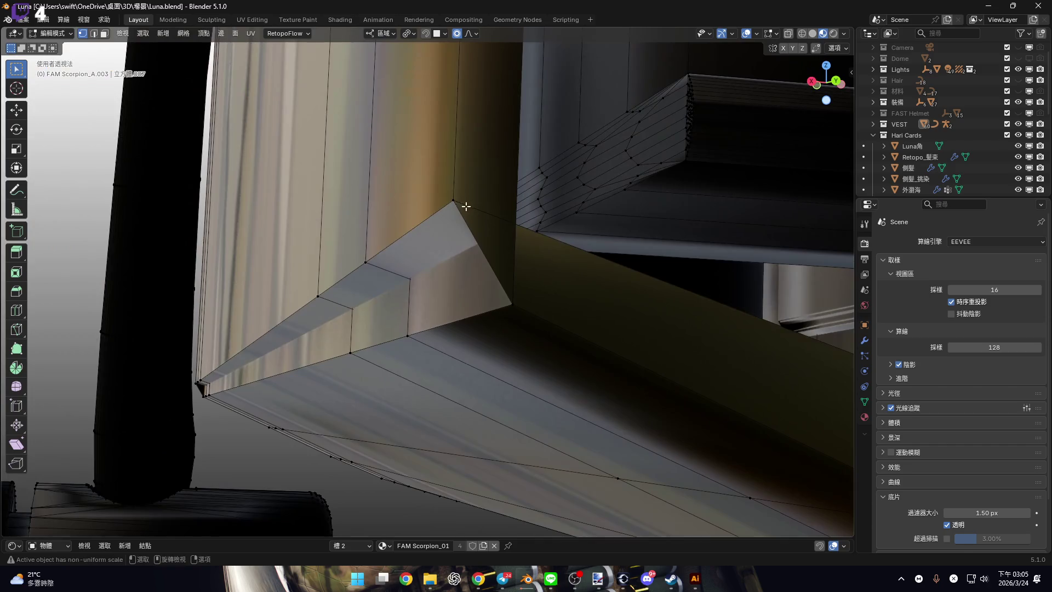
{"action": "scroll", "coordinate": [459, 239], "scroll_direction": "up", "scroll_amount": 1}
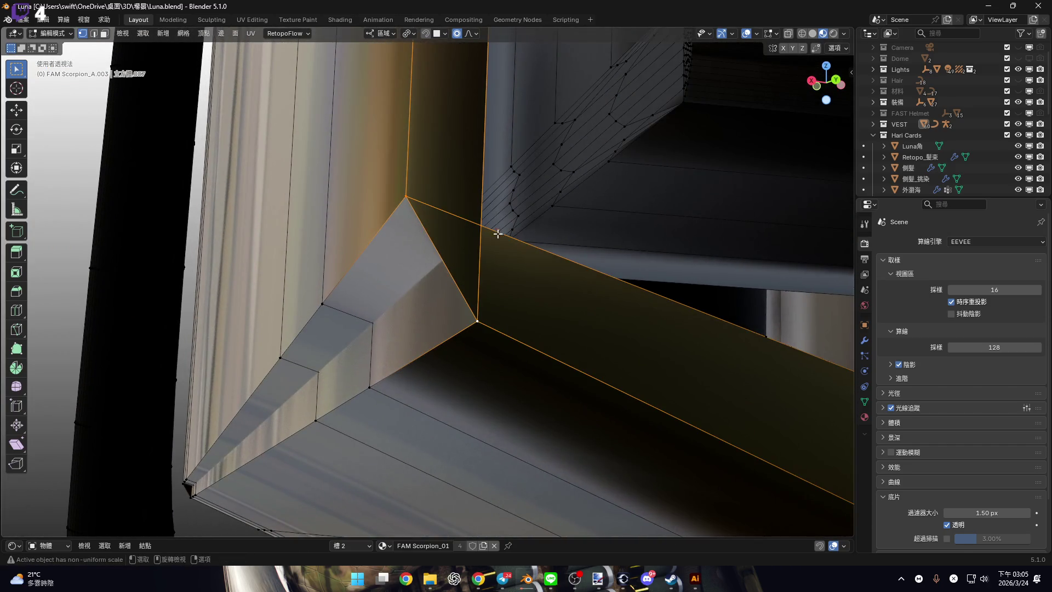
Merge the stray vertex pairs at each bottom rim corner At Last.
{"action": "key", "text": "m"}
{"action": "left_click", "coordinate": [495, 285]}
{"action": "mouse_move", "coordinate": [495, 285]}
{"action": "middle_mouse_down"}
{"action": "mouse_move", "coordinate": [469, 292]}
{"action": "mouse_move", "coordinate": [418, 265]}
{"action": "mouse_move", "coordinate": [298, 289]}
{"action": "mouse_move", "coordinate": [376, 310]}
{"action": "mouse_move", "coordinate": [352, 301]}
{"action": "mouse_move", "coordinate": [435, 272]}
{"action": "mouse_move", "coordinate": [413, 305]}
{"action": "mouse_move", "coordinate": [372, 274]}
{"action": "mouse_move", "coordinate": [387, 283]}
{"action": "mouse_move", "coordinate": [476, 238]}
{"action": "mouse_move", "coordinate": [325, 242]}
{"action": "mouse_move", "coordinate": [342, 281]}
{"action": "middle_mouse_up"}
{"action": "scroll", "coordinate": [469, 291], "scroll_direction": "up", "scroll_amount": 2}
{"action": "key", "text": "m"}
{"action": "left_click", "coordinate": [435, 272]}
{"action": "key", "text": "m"}
{"action": "left_click", "coordinate": [477, 238]}
{"action": "mouse_move", "coordinate": [443, 228]}
{"action": "middle_mouse_down"}
{"action": "mouse_move", "coordinate": [318, 237]}
{"action": "mouse_move", "coordinate": [453, 267]}
{"action": "mouse_move", "coordinate": [610, 263]}
{"action": "mouse_move", "coordinate": [183, 263]}
{"action": "mouse_move", "coordinate": [331, 250]}
{"action": "middle_mouse_up"}
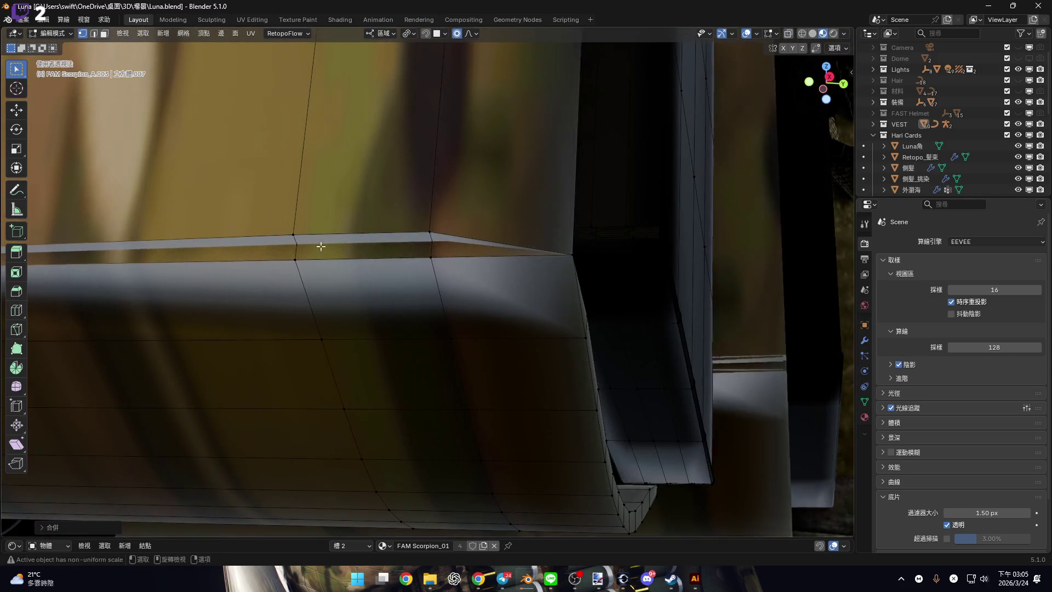
{"action": "left_click", "coordinate": [382, 234]}
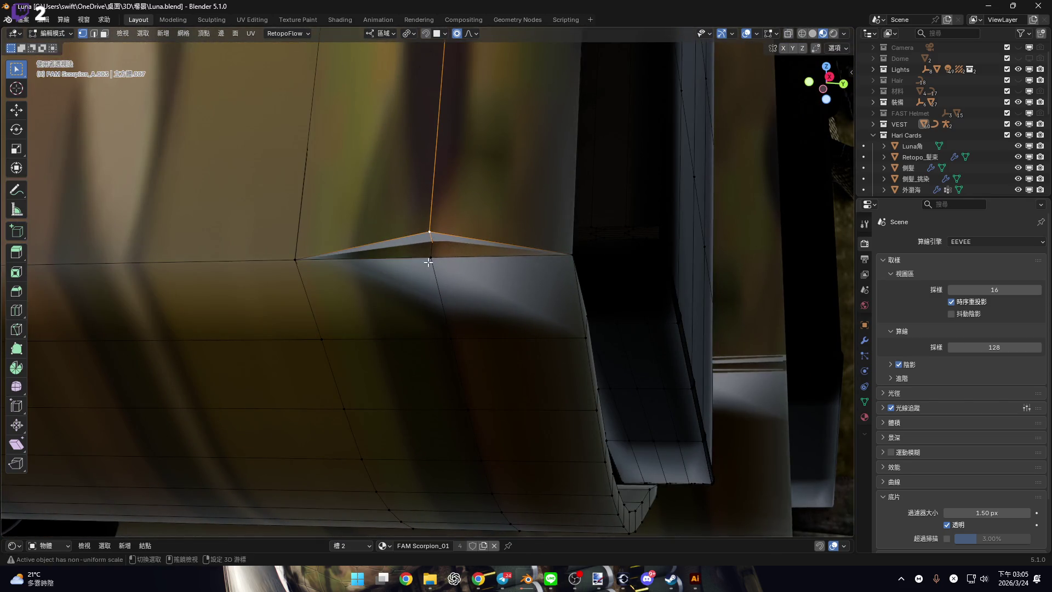
{"action": "left_click", "coordinate": [451, 204]}
{"action": "scroll", "coordinate": [422, 228], "scroll_direction": "down", "scroll_amount": 5}
{"action": "mouse_move", "coordinate": [422, 228]}
{"action": "middle_mouse_down"}
{"action": "mouse_move", "coordinate": [455, 288]}
{"action": "mouse_move", "coordinate": [488, 455]}
{"action": "middle_mouse_up"}
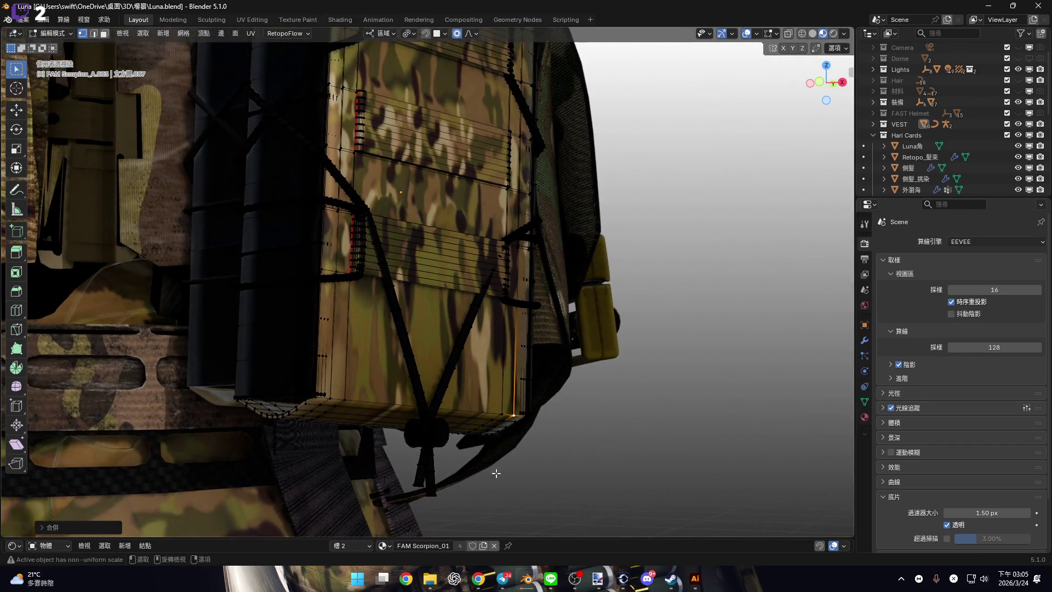
{"action": "mouse_move", "coordinate": [529, 587]}
{"action": "left_click", "coordinate": [633, 554]}
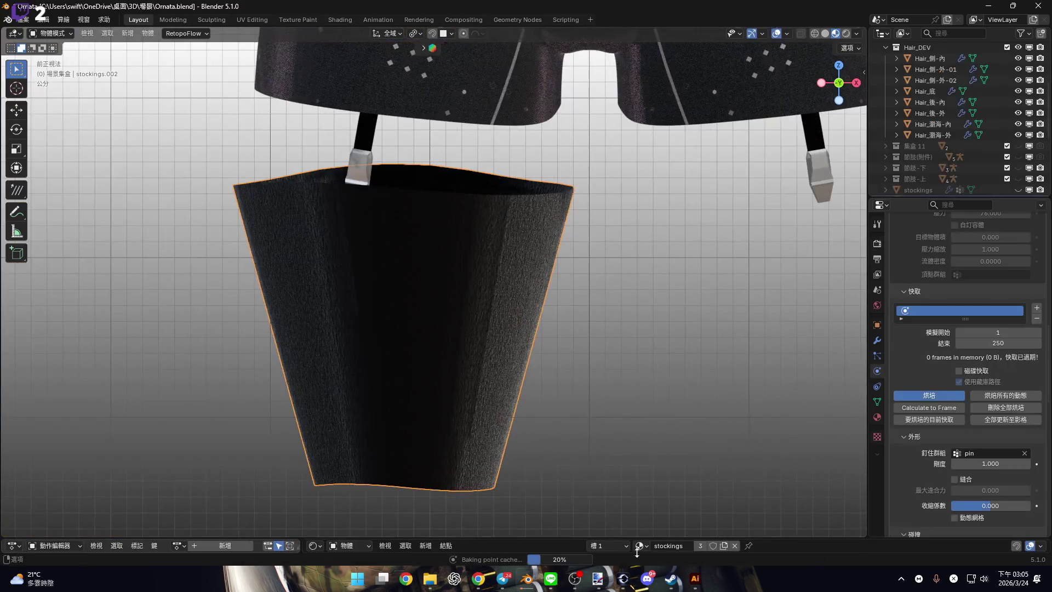
{"action": "left_click", "coordinate": [408, 526]}
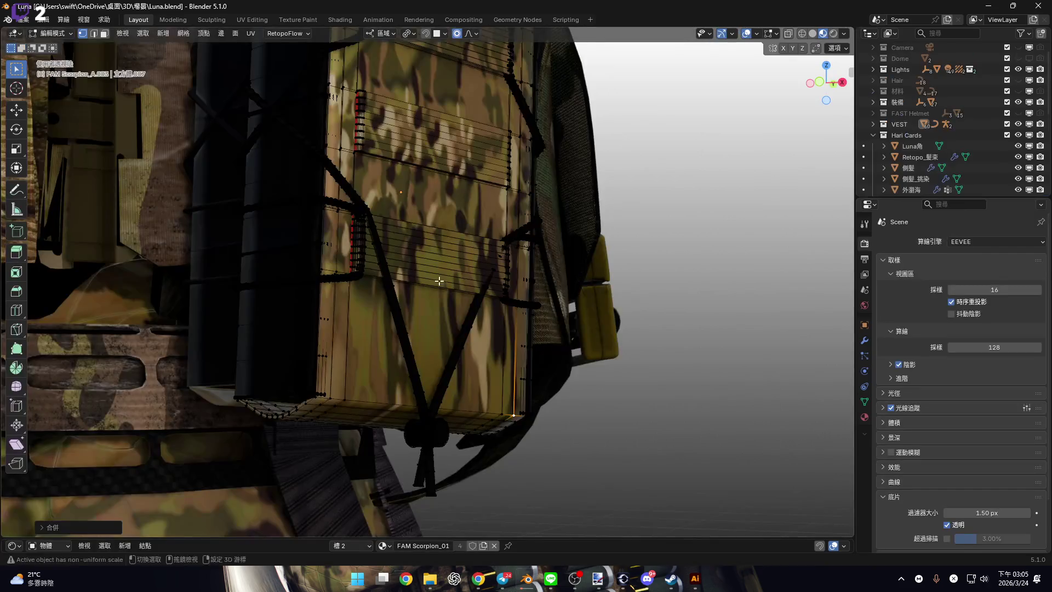
{"action": "mouse_move", "coordinate": [455, 342]}
{"action": "middle_mouse_down"}
{"action": "mouse_move", "coordinate": [393, 308]}
{"action": "mouse_move", "coordinate": [369, 274]}
{"action": "mouse_move", "coordinate": [263, 242]}
{"action": "mouse_move", "coordinate": [404, 253]}
{"action": "mouse_move", "coordinate": [422, 277]}
{"action": "mouse_move", "coordinate": [388, 301]}
{"action": "mouse_move", "coordinate": [407, 262]}
{"action": "middle_mouse_up"}
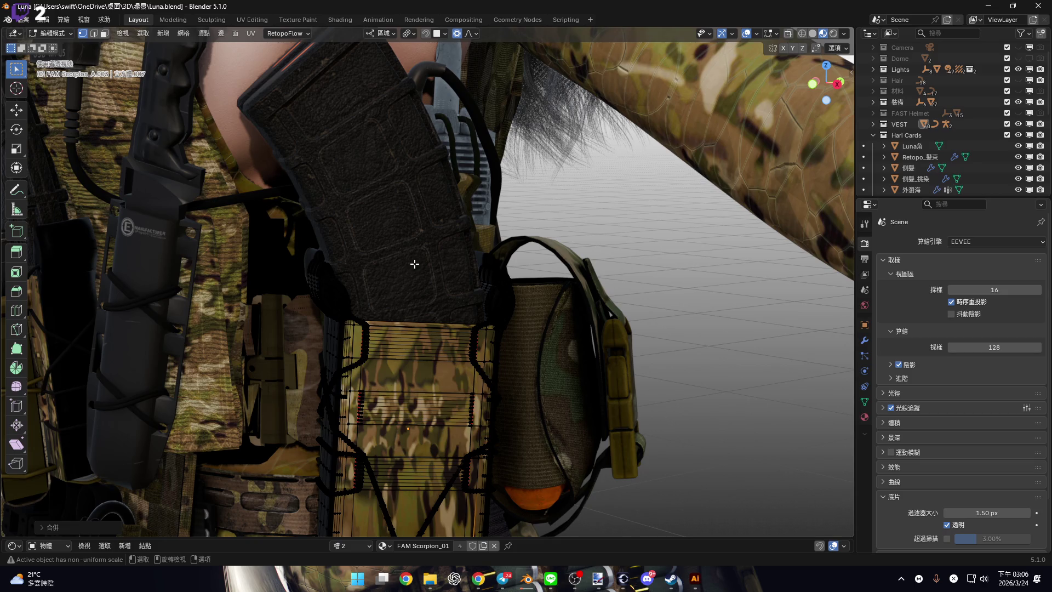
Leave Edit Mode and select the magazine sitting in the pouch.
{"action": "key", "text": "Tab"}
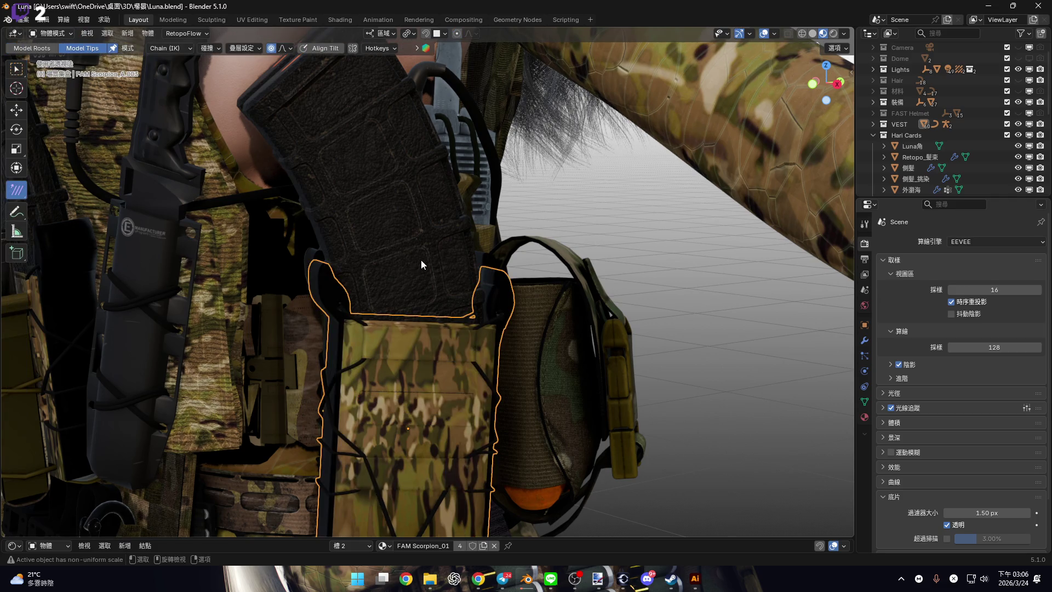
{"action": "left_click", "coordinate": [421, 260]}
{"action": "scroll", "coordinate": [952, 147], "scroll_direction": "down", "scroll_amount": 10}
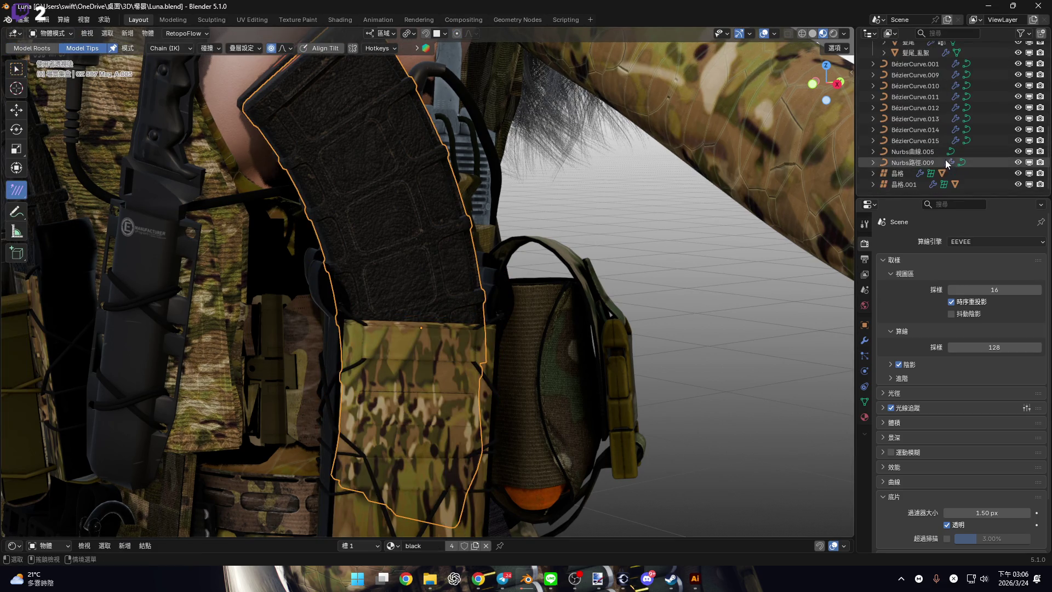
{"action": "scroll", "coordinate": [959, 169], "scroll_direction": "up", "scroll_amount": 10}
Expand VEST, Plane.001 and FAM Scorpion_A.003 in the Outliner to show the pouch's parts.
{"action": "left_click", "coordinate": [873, 146]}
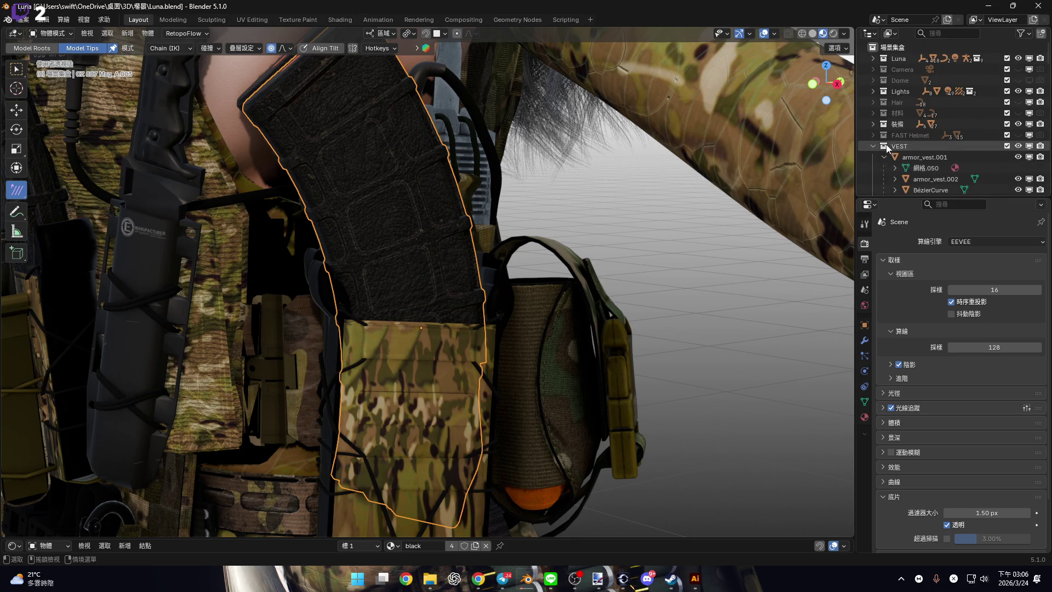
{"action": "scroll", "coordinate": [958, 153], "scroll_direction": "down", "scroll_amount": 15}
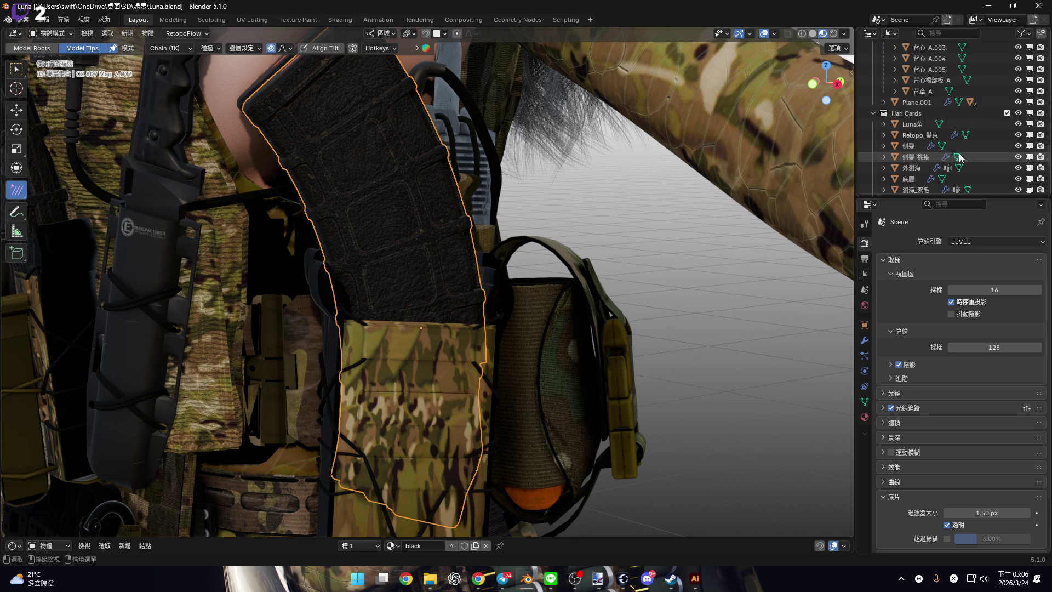
{"action": "scroll", "coordinate": [961, 159], "scroll_direction": "down", "scroll_amount": 10}
{"action": "scroll", "coordinate": [962, 163], "scroll_direction": "up", "scroll_amount": 2}
{"action": "scroll", "coordinate": [958, 160], "scroll_direction": "down", "scroll_amount": 2}
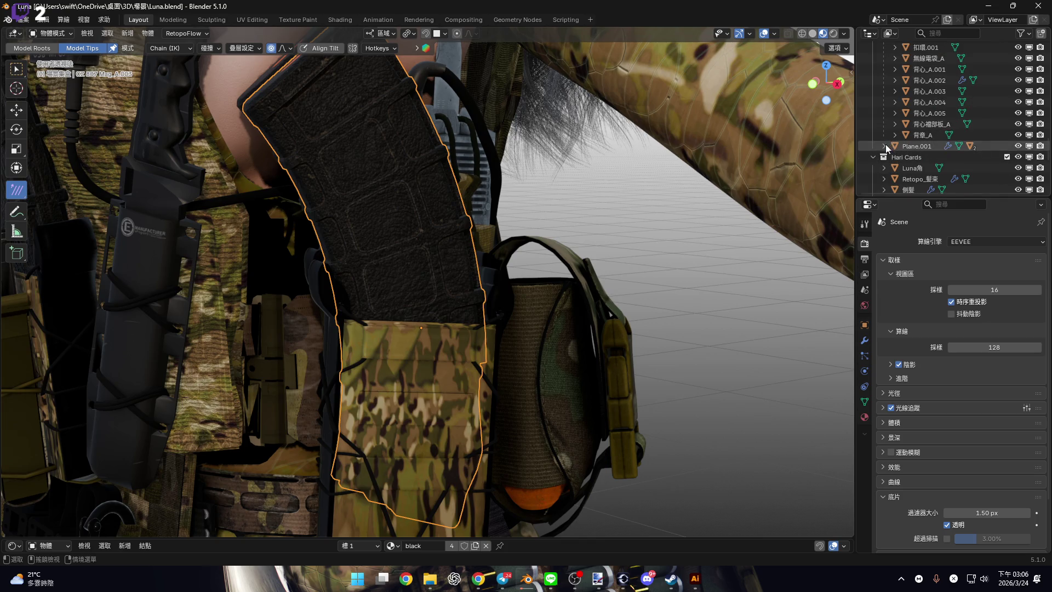
{"action": "left_click", "coordinate": [884, 145]}
{"action": "scroll", "coordinate": [953, 176], "scroll_direction": "up", "scroll_amount": 1}
{"action": "scroll", "coordinate": [953, 165], "scroll_direction": "up", "scroll_amount": 8}
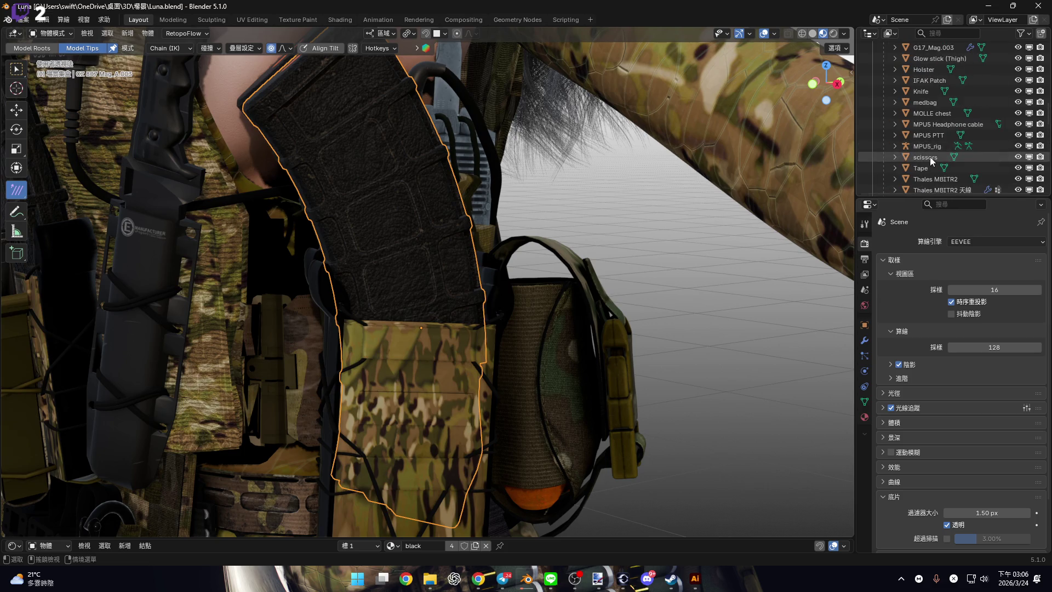
{"action": "scroll", "coordinate": [941, 156], "scroll_direction": "up", "scroll_amount": 4}
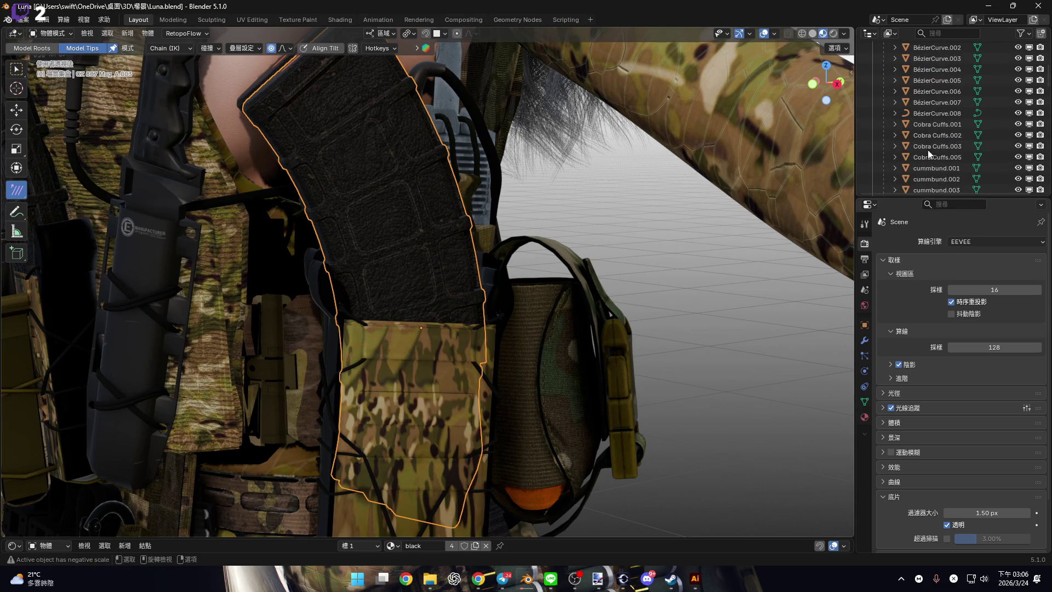
{"action": "scroll", "coordinate": [954, 146], "scroll_direction": "down", "scroll_amount": 5}
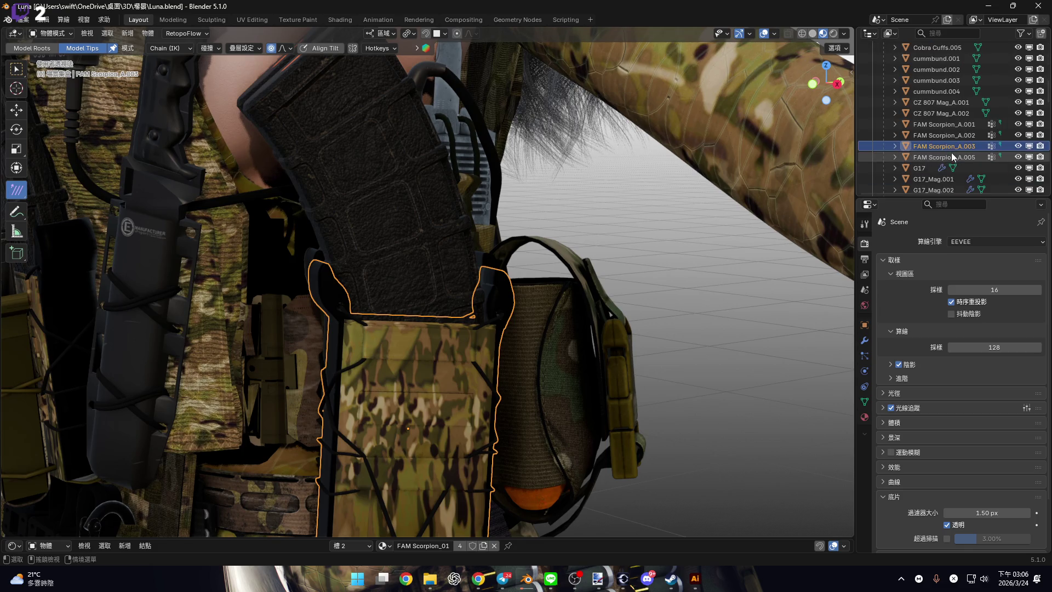
{"action": "left_click", "coordinate": [894, 146]}
{"action": "scroll", "coordinate": [926, 140], "scroll_direction": "down", "scroll_amount": 3}
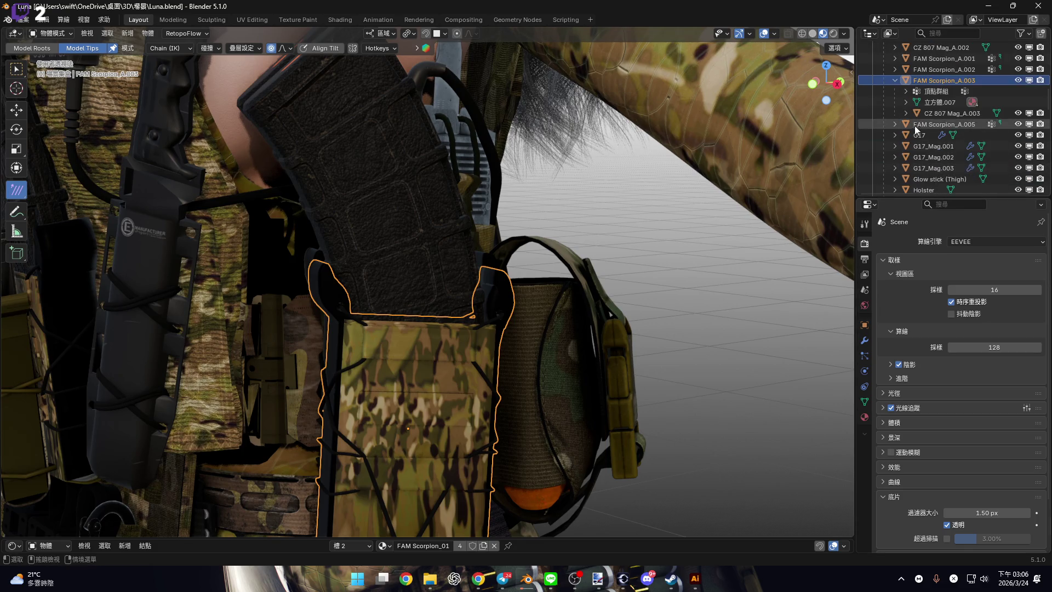
Briefly enter and leave Edit Mode on the pouch while orbiting around it.
{"action": "middle_click_drag", "start_coordinate": [431, 300], "coordinate": [440, 308]}
{"action": "scroll", "coordinate": [426, 291], "scroll_direction": "up", "scroll_amount": 8}
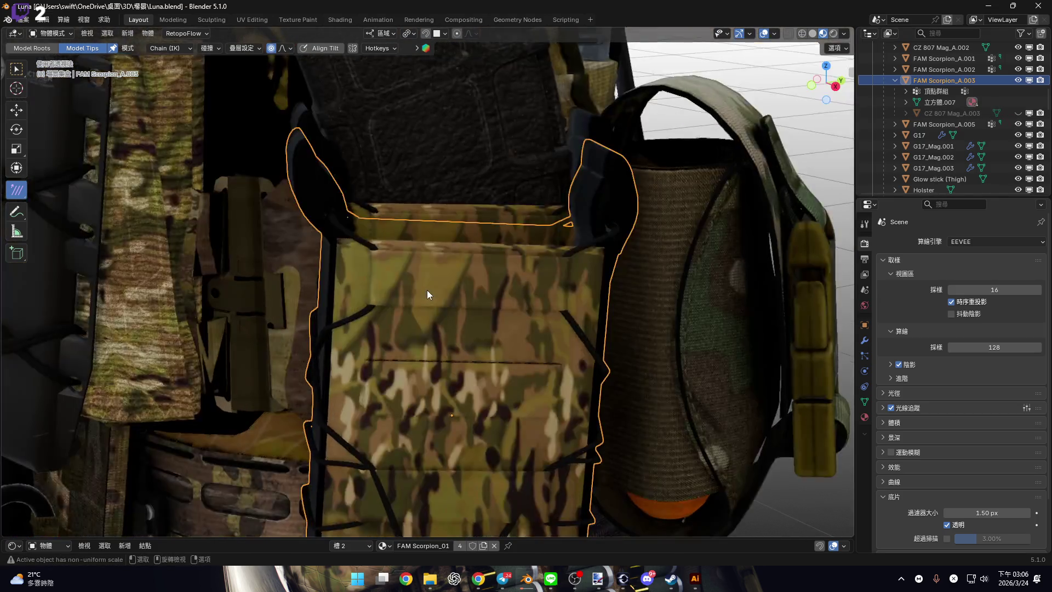
{"action": "key", "text": "Tab"}
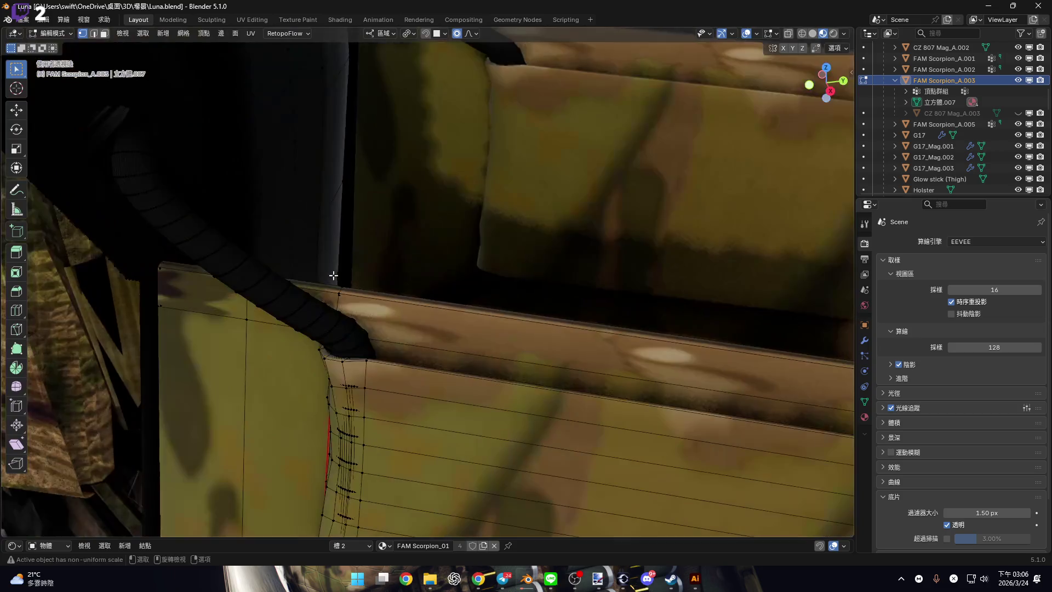
{"action": "mouse_move", "coordinate": [333, 275]}
{"action": "middle_mouse_down"}
{"action": "mouse_move", "coordinate": [400, 274]}
{"action": "mouse_move", "coordinate": [359, 310]}
{"action": "middle_mouse_up"}
{"action": "key", "text": "Tab"}
{"action": "scroll", "coordinate": [368, 318], "scroll_direction": "down", "scroll_amount": 6}
{"action": "middle_click_drag", "start_coordinate": [386, 344], "coordinate": [429, 264]}
Move the FAM Scorpion_A.003 pouch −50 cm off the vest and frame it.
{"action": "key", "text": "g"}
{"action": "key", "text": "x"}
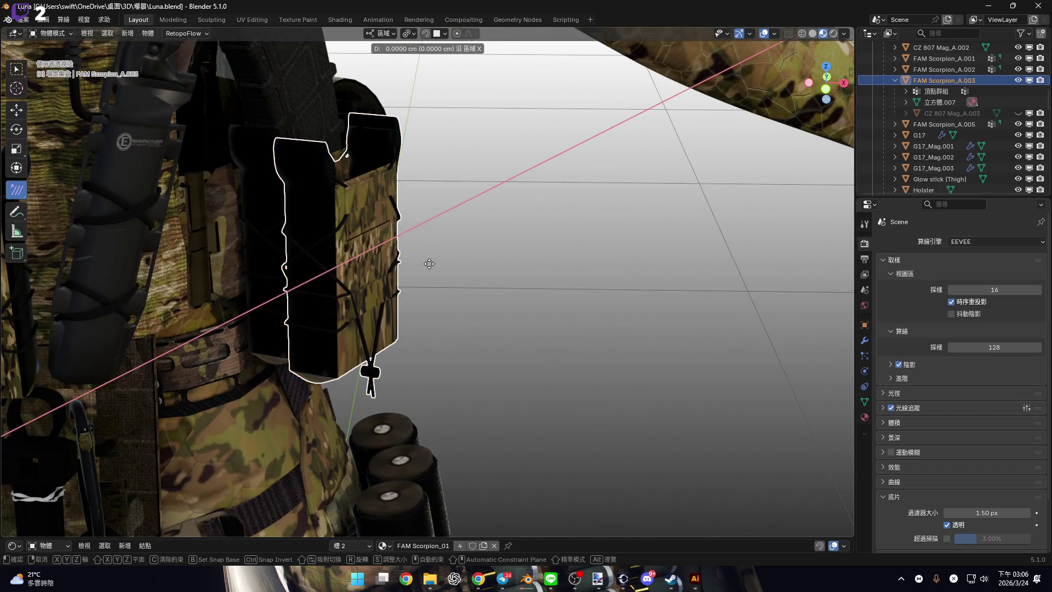
{"action": "key", "text": "Escape"}
{"action": "type", "text": "g"}
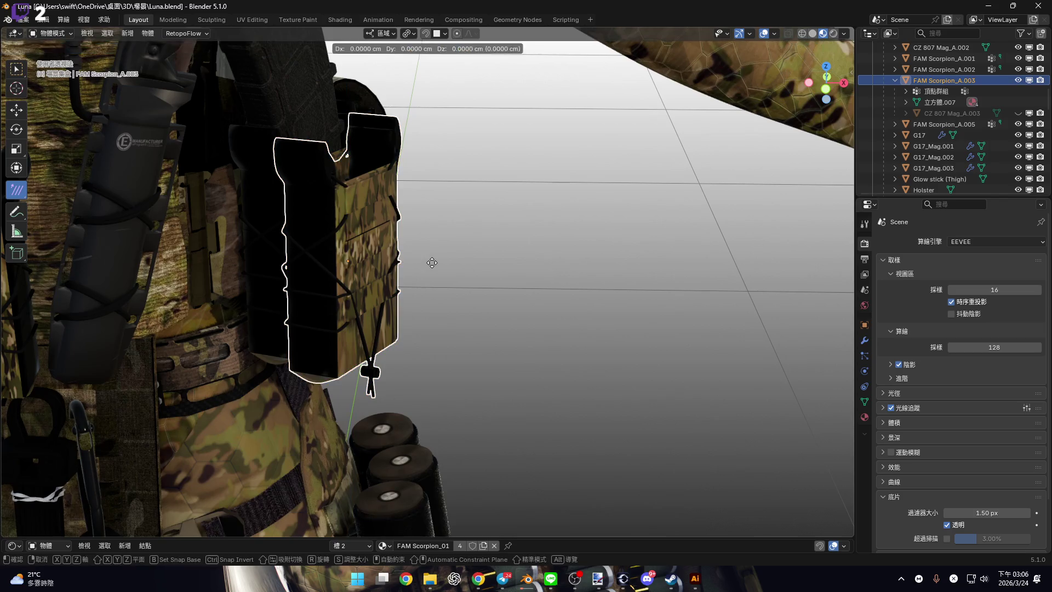
{"action": "type", "text": "50"}
{"action": "key", "text": "minus"}
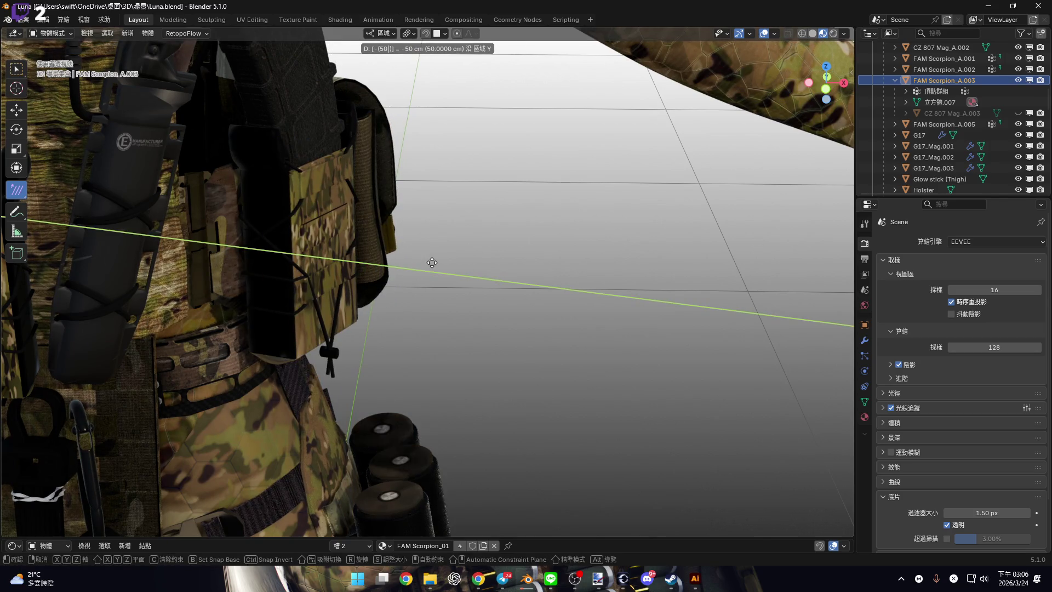
{"action": "key", "text": "Return"}
{"action": "key", "text": "KP_Decimal"}
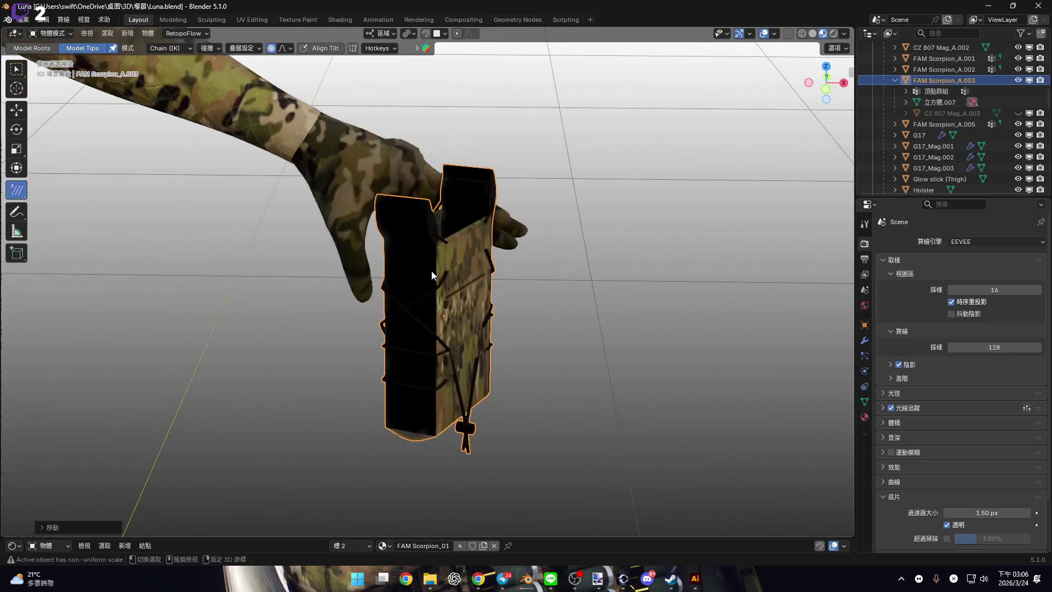
{"action": "mouse_move", "coordinate": [498, 231]}
{"action": "middle_mouse_down"}
{"action": "mouse_move", "coordinate": [464, 245]}
{"action": "mouse_move", "coordinate": [465, 221]}
{"action": "mouse_move", "coordinate": [458, 238]}
{"action": "mouse_move", "coordinate": [538, 308]}
{"action": "middle_mouse_up"}
{"action": "key", "text": "Tab"}
Mark the selected edge loop on the pouch as a seam.
{"action": "scroll", "coordinate": [539, 295], "scroll_direction": "up", "scroll_amount": 2}
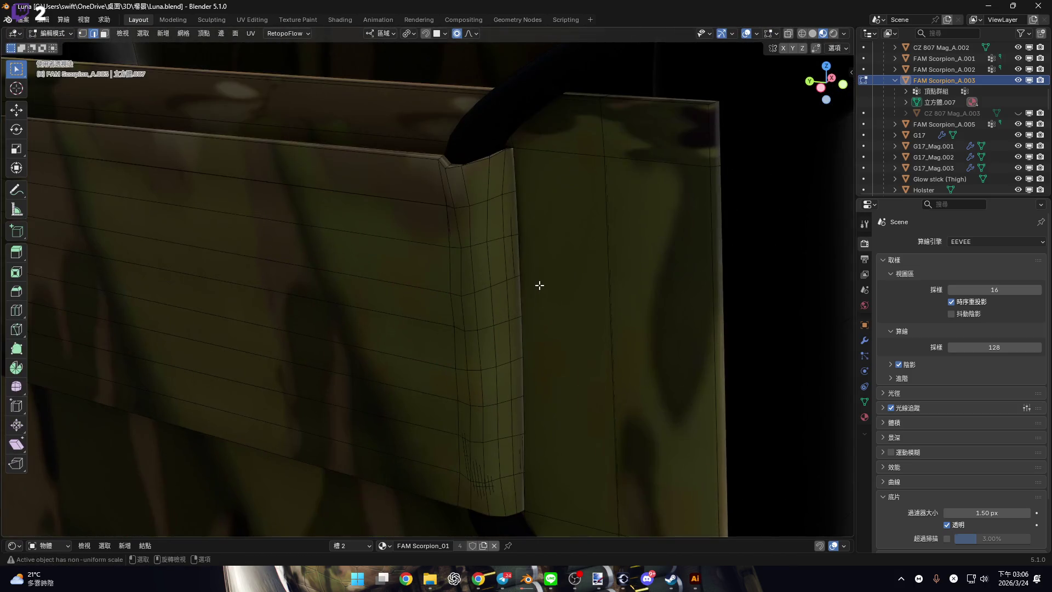
{"action": "left_click", "coordinate": [522, 254], "text": "alt"}
{"action": "scroll", "coordinate": [522, 254], "scroll_direction": "down", "scroll_amount": 5}
{"action": "mouse_move", "coordinate": [522, 255]}
{"action": "middle_mouse_down"}
{"action": "mouse_move", "coordinate": [458, 268]}
{"action": "mouse_move", "coordinate": [352, 246]}
{"action": "middle_mouse_up"}
{"action": "scroll", "coordinate": [307, 239], "scroll_direction": "up", "scroll_amount": 5}
{"action": "mouse_move", "coordinate": [352, 326]}
{"action": "middle_mouse_down"}
{"action": "mouse_move", "coordinate": [352, 274]}
{"action": "mouse_move", "coordinate": [305, 228]}
{"action": "mouse_move", "coordinate": [302, 248]}
{"action": "mouse_move", "coordinate": [460, 242]}
{"action": "mouse_move", "coordinate": [383, 216]}
{"action": "mouse_move", "coordinate": [427, 341]}
{"action": "mouse_move", "coordinate": [409, 206]}
{"action": "middle_mouse_up"}
{"action": "scroll", "coordinate": [423, 258], "scroll_direction": "up", "scroll_amount": 4}
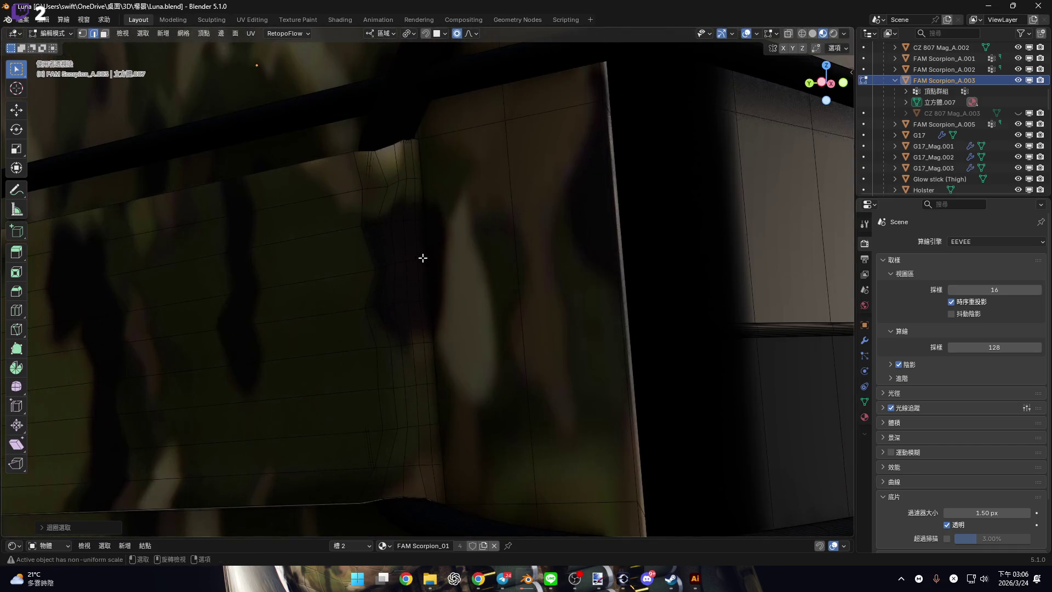
{"action": "mouse_move", "coordinate": [425, 256]}
{"action": "middle_mouse_down"}
{"action": "mouse_move", "coordinate": [554, 183]}
{"action": "mouse_move", "coordinate": [237, 265]}
{"action": "mouse_move", "coordinate": [413, 265]}
{"action": "mouse_move", "coordinate": [398, 221]}
{"action": "mouse_move", "coordinate": [364, 279]}
{"action": "mouse_move", "coordinate": [406, 300]}
{"action": "mouse_move", "coordinate": [343, 287]}
{"action": "mouse_move", "coordinate": [440, 272]}
{"action": "mouse_move", "coordinate": [449, 256]}
{"action": "mouse_move", "coordinate": [470, 314]}
{"action": "mouse_move", "coordinate": [413, 282]}
{"action": "mouse_move", "coordinate": [323, 272]}
{"action": "mouse_move", "coordinate": [122, 282]}
{"action": "mouse_move", "coordinate": [611, 252]}
{"action": "mouse_move", "coordinate": [439, 265]}
{"action": "mouse_move", "coordinate": [486, 295]}
{"action": "mouse_move", "coordinate": [352, 293]}
{"action": "mouse_move", "coordinate": [364, 336]}
{"action": "mouse_move", "coordinate": [377, 310]}
{"action": "mouse_move", "coordinate": [406, 301]}
{"action": "mouse_move", "coordinate": [411, 383]}
{"action": "mouse_move", "coordinate": [438, 359]}
{"action": "middle_mouse_up"}
{"action": "key", "text": "ctrl+e"}
{"action": "left_click", "coordinate": [359, 310]}
Delete the face loop along the molding at the pouch's bottom corner.
{"action": "scroll", "coordinate": [437, 359], "scroll_direction": "up", "scroll_amount": 5}
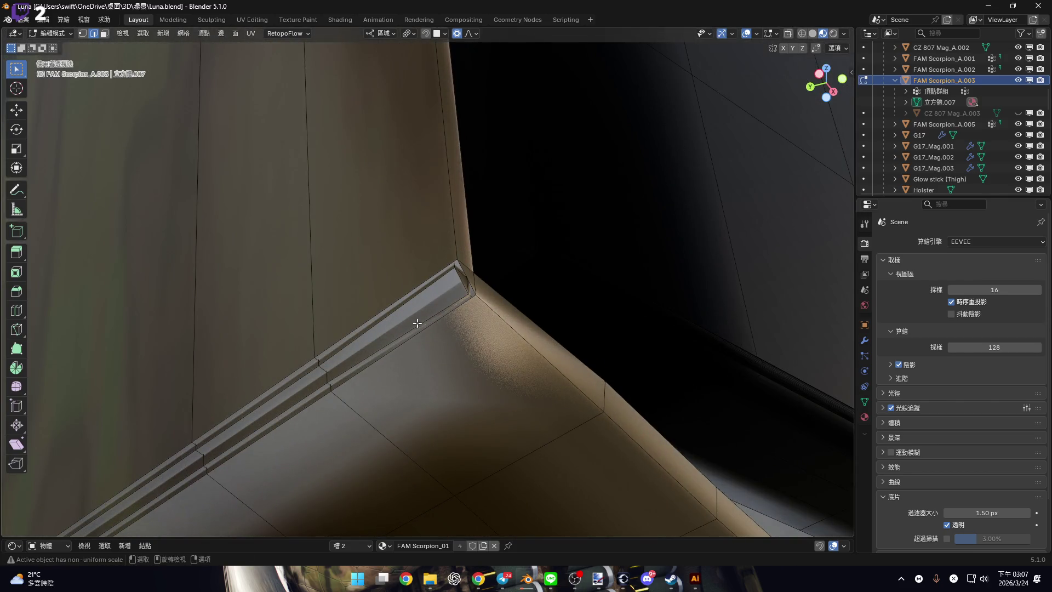
{"action": "scroll", "coordinate": [459, 297], "scroll_direction": "up", "scroll_amount": 2}
{"action": "key", "text": "3"}
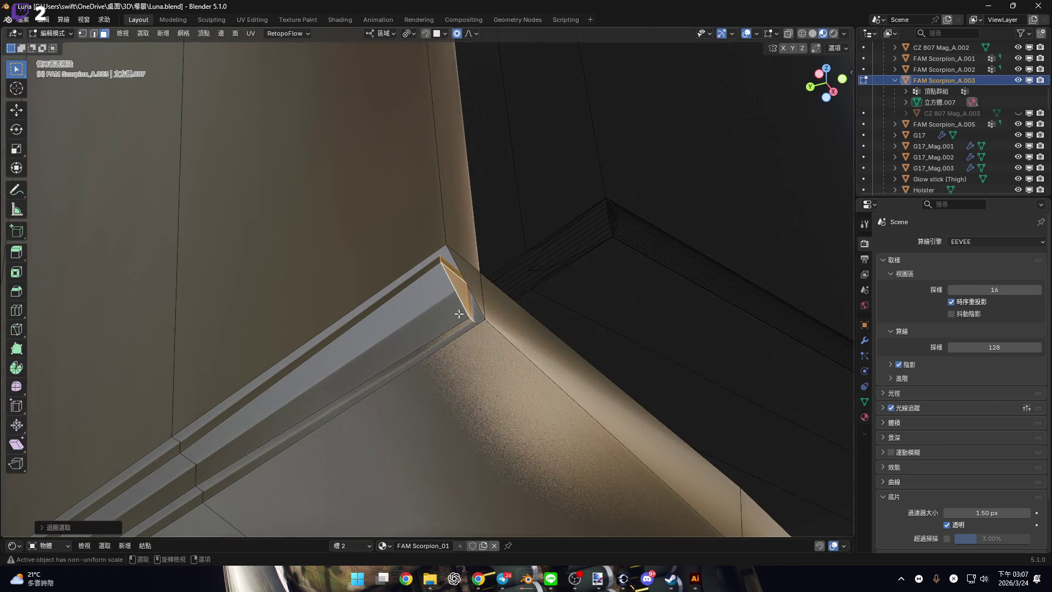
{"action": "scroll", "coordinate": [459, 312], "scroll_direction": "down", "scroll_amount": 3}
{"action": "scroll", "coordinate": [457, 303], "scroll_direction": "up", "scroll_amount": 2}
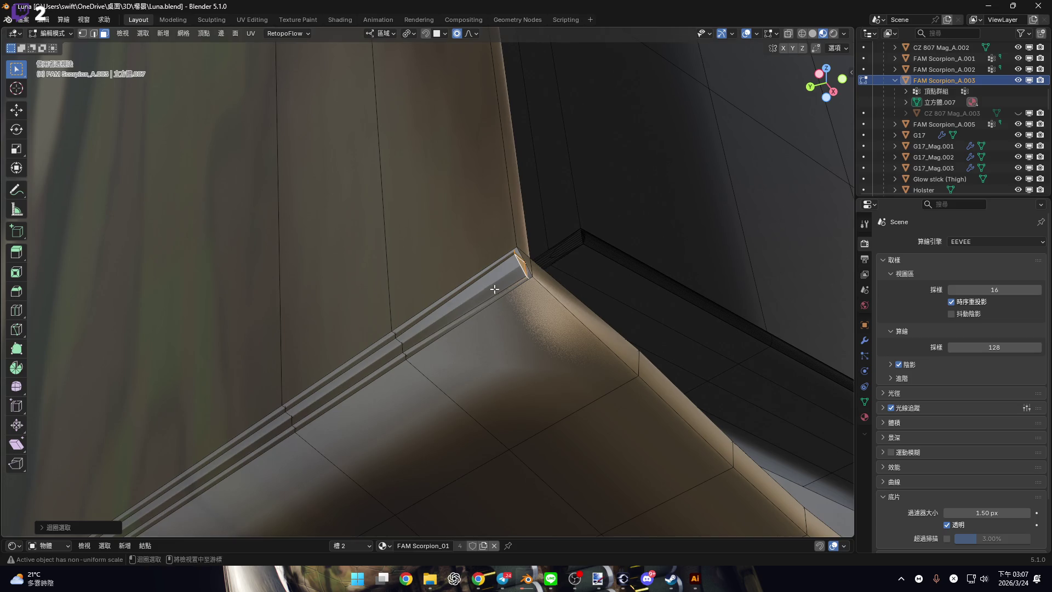
{"action": "mouse_move", "coordinate": [395, 332]}
{"action": "middle_mouse_down", "text": "alt"}
{"action": "mouse_move", "coordinate": [417, 323]}
{"action": "mouse_move", "coordinate": [399, 310]}
{"action": "mouse_move", "coordinate": [488, 317]}
{"action": "mouse_move", "coordinate": [437, 305]}
{"action": "mouse_move", "coordinate": [442, 322]}
{"action": "mouse_move", "coordinate": [379, 321]}
{"action": "mouse_move", "coordinate": [433, 298]}
{"action": "mouse_move", "coordinate": [428, 305]}
{"action": "middle_mouse_up", "text": "alt"}
{"action": "left_click", "coordinate": [437, 305], "text": "alt"}
{"action": "right_click", "coordinate": [440, 321]}
{"action": "key", "text": "Escape"}
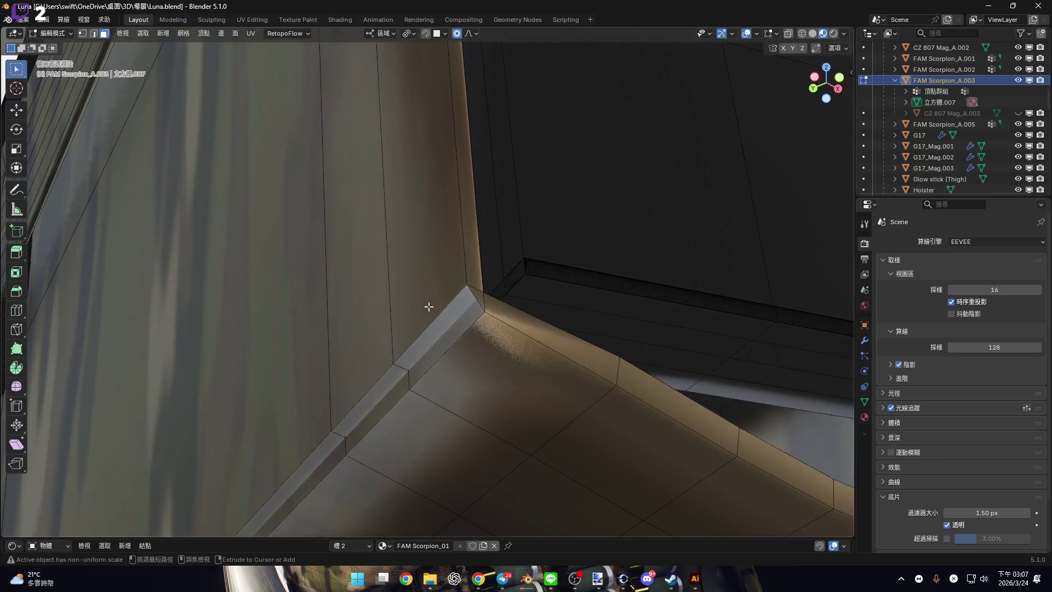
{"action": "key", "text": "x"}
{"action": "left_click", "coordinate": [429, 307]}
Merge the leftover corner vertices at the molding corner using At Last.
{"action": "key", "text": "1"}
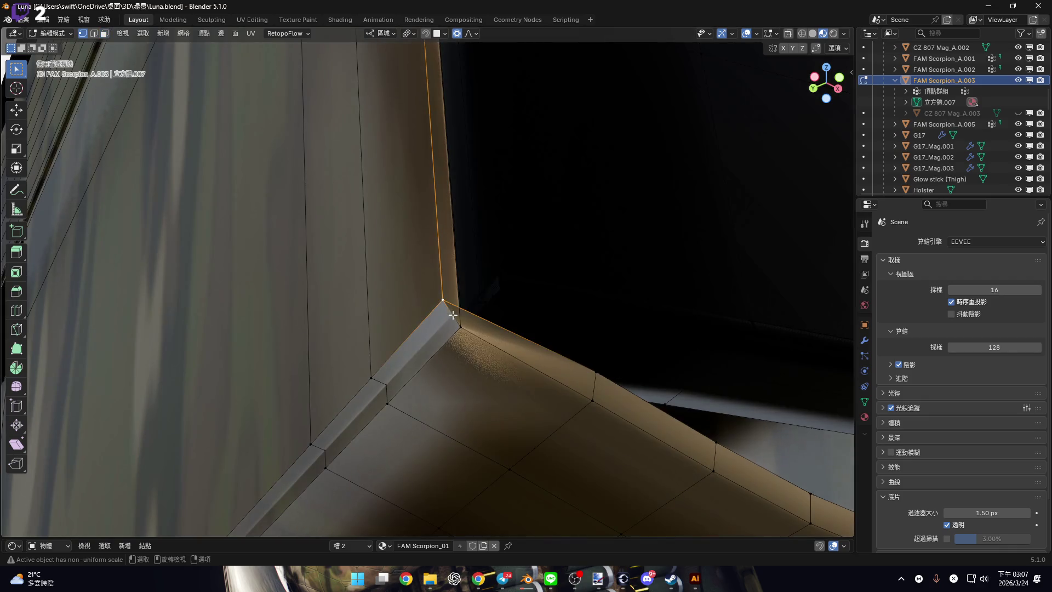
{"action": "key", "text": "m"}
{"action": "left_click", "coordinate": [470, 329]}
{"action": "mouse_move", "coordinate": [470, 329]}
{"action": "middle_mouse_down"}
{"action": "mouse_move", "coordinate": [517, 247]}
{"action": "mouse_move", "coordinate": [557, 315]}
{"action": "mouse_move", "coordinate": [686, 351]}
{"action": "middle_mouse_up"}
{"action": "key", "text": "m"}
{"action": "left_click", "coordinate": [689, 377]}
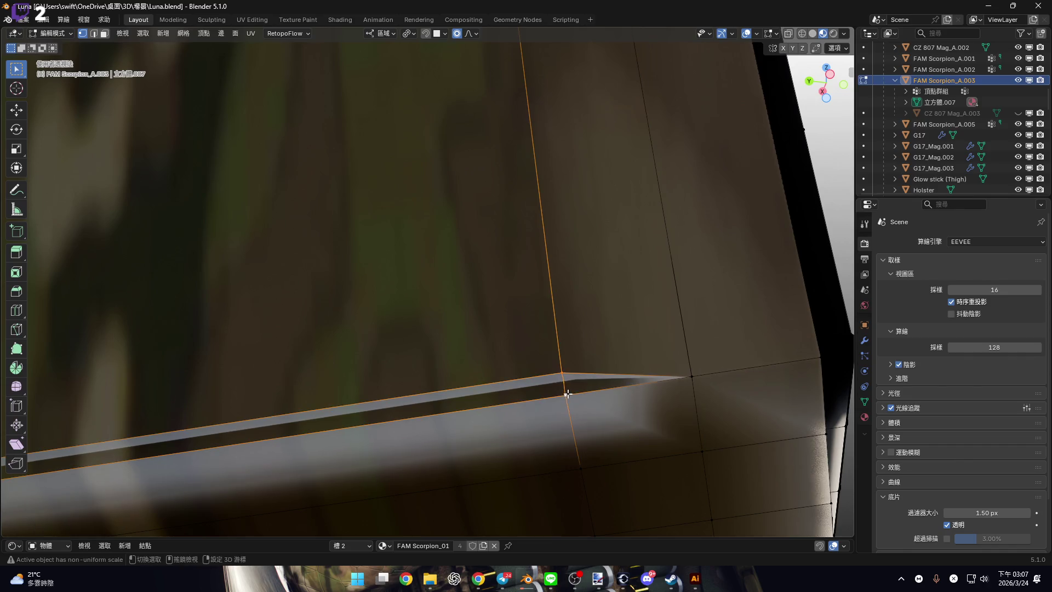
{"action": "key", "text": "m"}
{"action": "left_click", "coordinate": [554, 390]}
Merge the remaining strip vertices so the corner strip tapers.
{"action": "mouse_move", "coordinate": [554, 391]}
{"action": "middle_mouse_down"}
{"action": "mouse_move", "coordinate": [625, 286]}
{"action": "mouse_move", "coordinate": [289, 335]}
{"action": "mouse_move", "coordinate": [437, 342]}
{"action": "mouse_move", "coordinate": [371, 308]}
{"action": "mouse_move", "coordinate": [419, 309]}
{"action": "middle_mouse_up"}
{"action": "key", "text": "m"}
{"action": "left_click", "coordinate": [441, 353]}
{"action": "left_click", "coordinate": [386, 356]}
{"action": "mouse_move", "coordinate": [489, 303]}
{"action": "middle_mouse_down"}
{"action": "mouse_move", "coordinate": [514, 316]}
{"action": "mouse_move", "coordinate": [497, 345]}
{"action": "mouse_move", "coordinate": [363, 376]}
{"action": "mouse_move", "coordinate": [364, 352]}
{"action": "mouse_move", "coordinate": [388, 376]}
{"action": "mouse_move", "coordinate": [390, 406]}
{"action": "mouse_move", "coordinate": [322, 289]}
{"action": "mouse_move", "coordinate": [686, 166]}
{"action": "middle_mouse_up"}
{"action": "key", "text": "m"}
{"action": "left_click", "coordinate": [514, 316]}
{"action": "scroll", "coordinate": [496, 345], "scroll_direction": "down", "scroll_amount": 5}
{"action": "scroll", "coordinate": [382, 375], "scroll_direction": "up", "scroll_amount": 5}
Inspect the pouch in plain solid shading, then restore the camo textures.
{"action": "left_click", "coordinate": [811, 34]}
{"action": "mouse_move", "coordinate": [602, 121]}
{"action": "middle_mouse_down"}
{"action": "mouse_move", "coordinate": [481, 281]}
{"action": "mouse_move", "coordinate": [521, 211]}
{"action": "mouse_move", "coordinate": [455, 214]}
{"action": "middle_mouse_up"}
{"action": "left_click", "coordinate": [822, 34]}
{"action": "mouse_move", "coordinate": [450, 274]}
{"action": "middle_mouse_down"}
{"action": "mouse_move", "coordinate": [461, 258]}
{"action": "mouse_move", "coordinate": [440, 283]}
{"action": "mouse_move", "coordinate": [449, 272]}
{"action": "mouse_move", "coordinate": [419, 247]}
{"action": "mouse_move", "coordinate": [518, 241]}
{"action": "middle_mouse_up"}
{"action": "scroll", "coordinate": [418, 247], "scroll_direction": "down", "scroll_amount": 5}
{"action": "scroll", "coordinate": [517, 242], "scroll_direction": "up", "scroll_amount": 2}
{"action": "scroll", "coordinate": [517, 241], "scroll_direction": "up", "scroll_amount": 2}
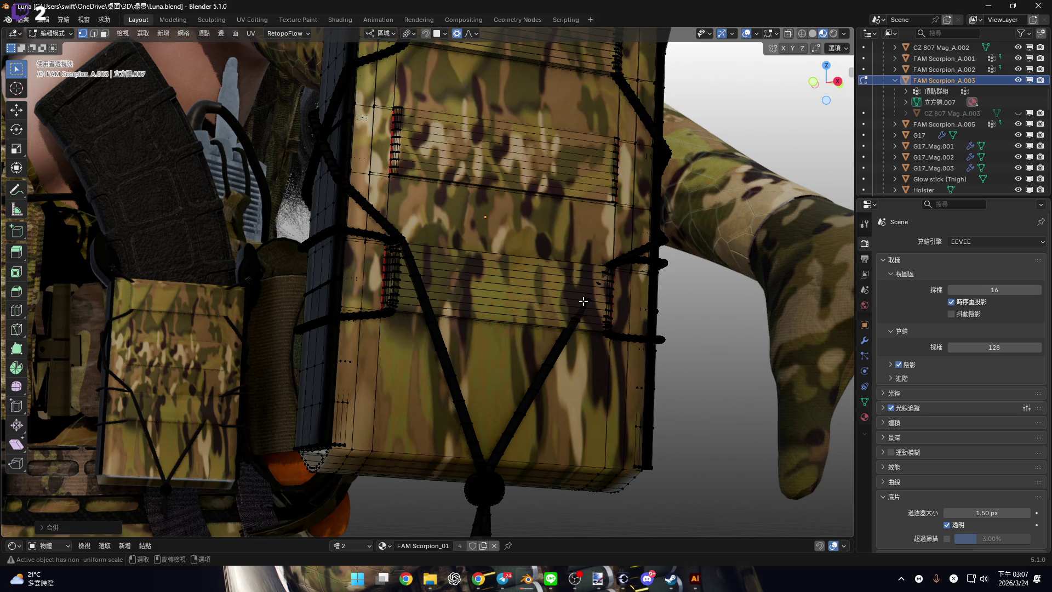
Re-enter the pouch's Edit Mode and switch to face selection on the orange strap section.
{"action": "key", "text": "Tab"}
{"action": "scroll", "coordinate": [582, 300], "scroll_direction": "up", "scroll_amount": 2}
{"action": "mouse_move", "coordinate": [582, 314]}
{"action": "middle_mouse_down"}
{"action": "mouse_move", "coordinate": [531, 305]}
{"action": "mouse_move", "coordinate": [562, 315]}
{"action": "middle_mouse_up"}
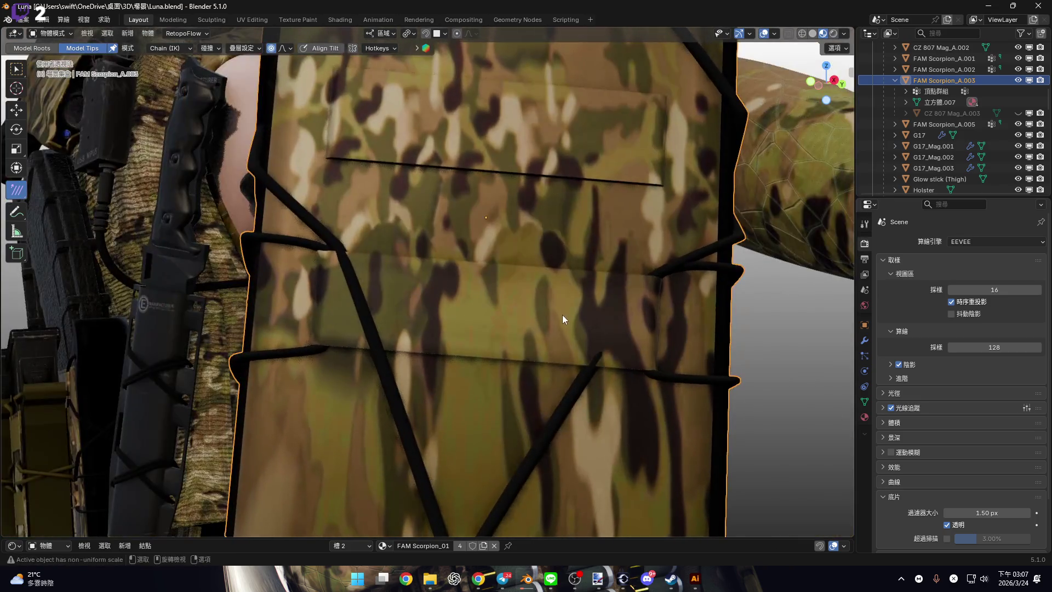
{"action": "key", "text": "Tab"}
{"action": "scroll", "coordinate": [444, 286], "scroll_direction": "up", "scroll_amount": 3}
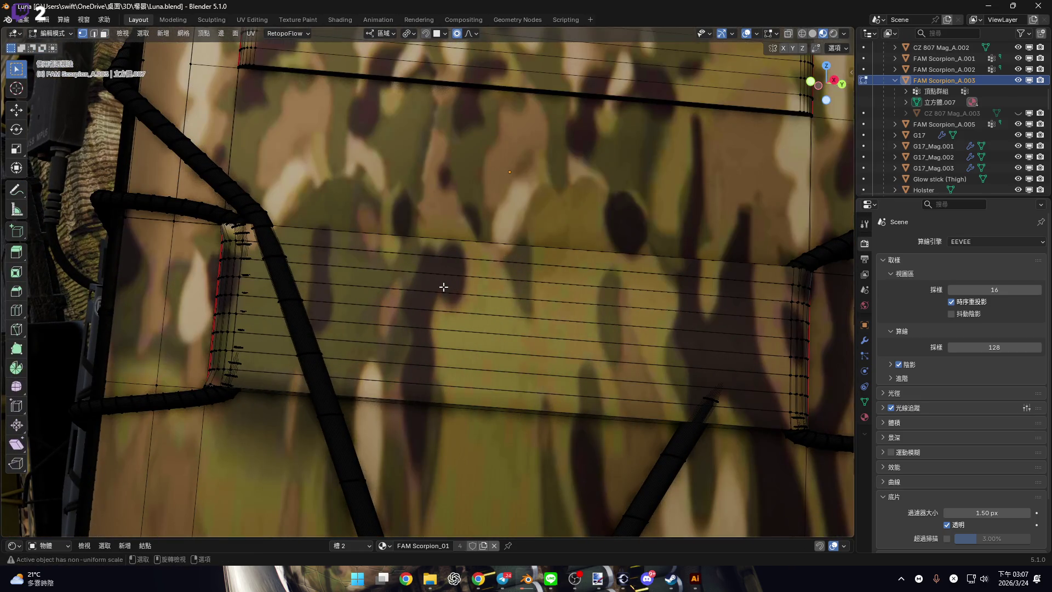
{"action": "scroll", "coordinate": [443, 287], "scroll_direction": "down", "scroll_amount": 3}
{"action": "mouse_move", "coordinate": [443, 287]}
{"action": "middle_mouse_down"}
{"action": "mouse_move", "coordinate": [442, 251]}
{"action": "mouse_move", "coordinate": [384, 236]}
{"action": "mouse_move", "coordinate": [493, 241]}
{"action": "mouse_move", "coordinate": [347, 254]}
{"action": "mouse_move", "coordinate": [377, 281]}
{"action": "mouse_move", "coordinate": [324, 293]}
{"action": "mouse_move", "coordinate": [403, 287]}
{"action": "mouse_move", "coordinate": [382, 270]}
{"action": "middle_mouse_up"}
{"action": "scroll", "coordinate": [377, 281], "scroll_direction": "up", "scroll_amount": 5}
{"action": "scroll", "coordinate": [382, 270], "scroll_direction": "down", "scroll_amount": 5}
{"action": "scroll", "coordinate": [380, 318], "scroll_direction": "up", "scroll_amount": 4}
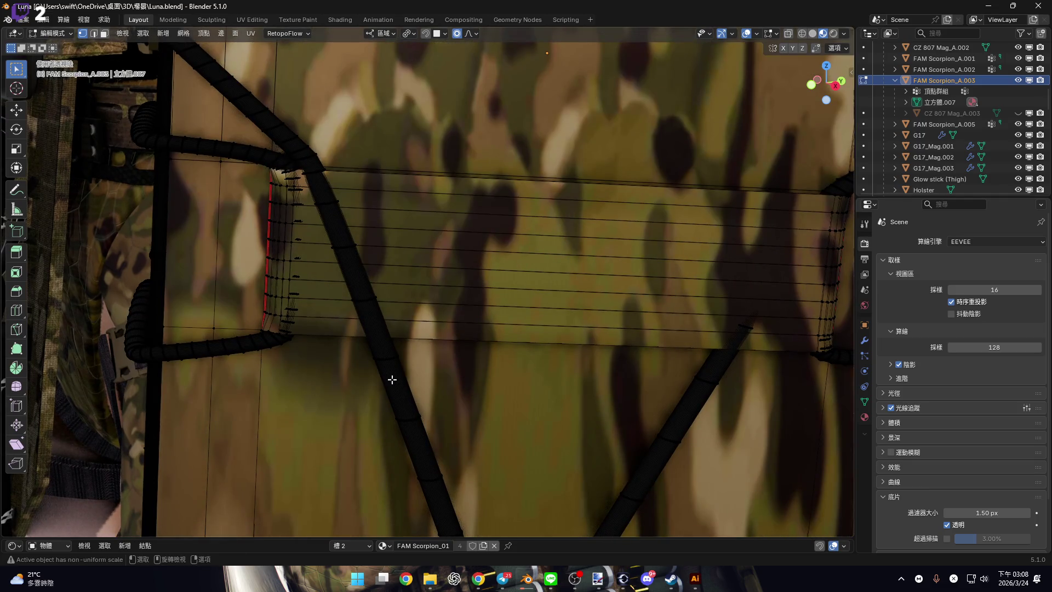
{"action": "key", "text": "3"}
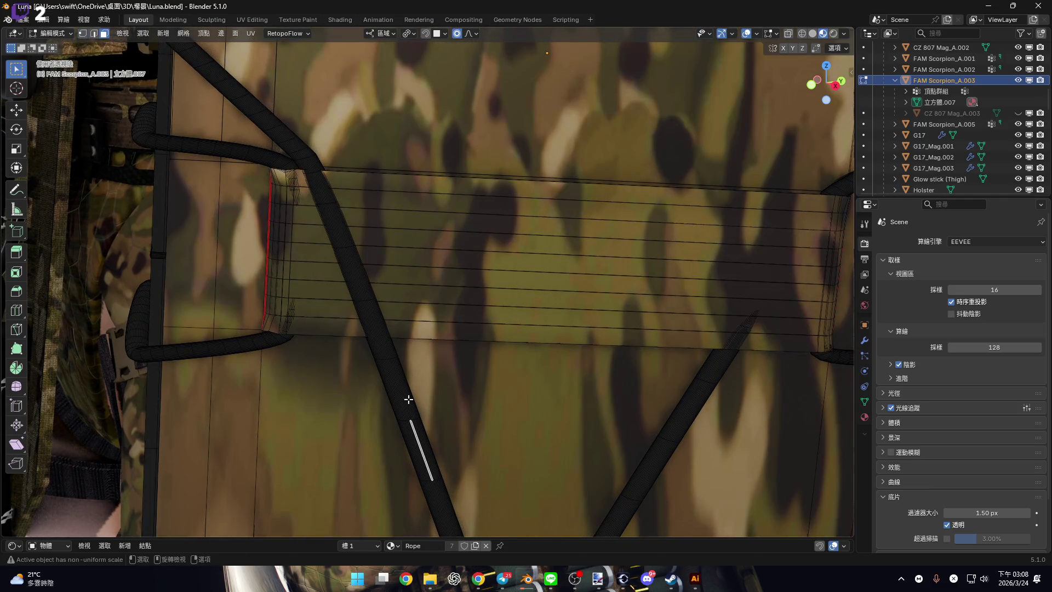
{"action": "scroll", "coordinate": [395, 387], "scroll_direction": "up", "scroll_amount": 2}
{"action": "scroll", "coordinate": [394, 384], "scroll_direction": "down", "scroll_amount": 3}
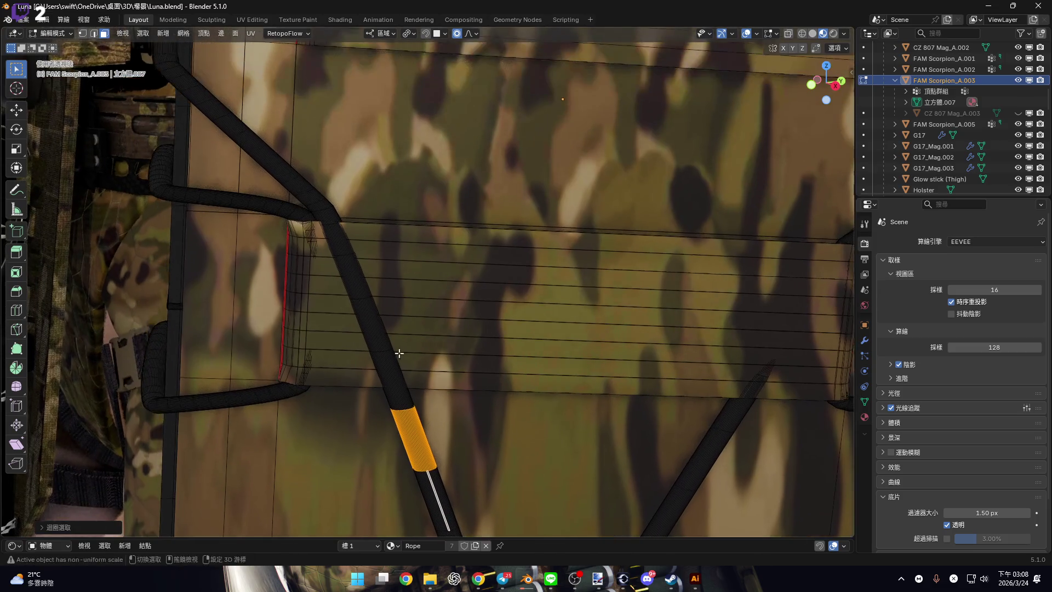
{"action": "scroll", "coordinate": [406, 384], "scroll_direction": "up", "scroll_amount": 1}
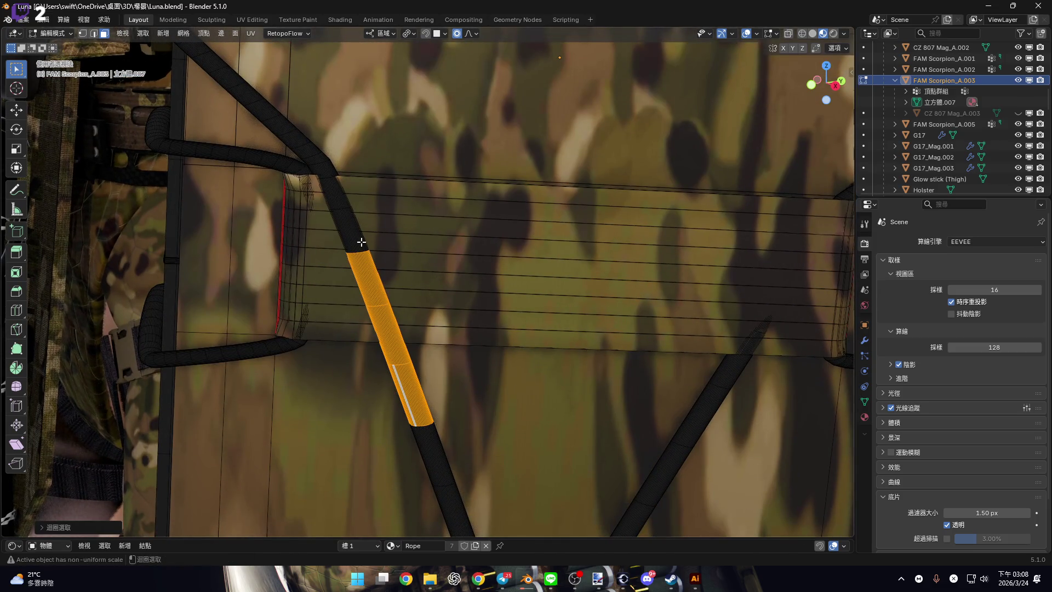
{"action": "scroll", "coordinate": [343, 201], "scroll_direction": "up", "scroll_amount": 4}
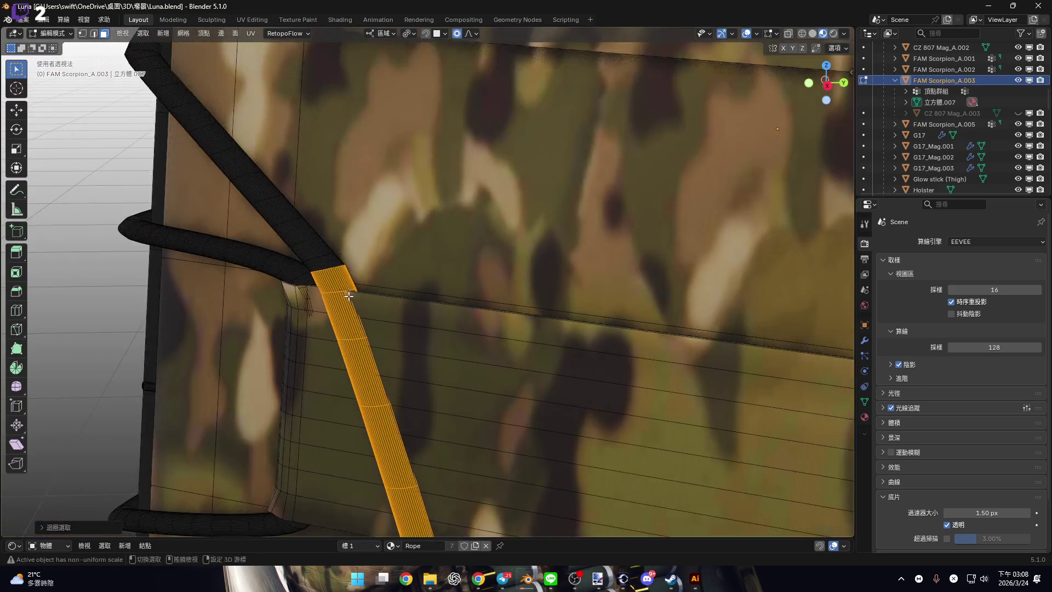
{"action": "mouse_move", "coordinate": [349, 296]}
{"action": "middle_mouse_down"}
{"action": "mouse_move", "coordinate": [329, 273]}
{"action": "mouse_move", "coordinate": [352, 286]}
{"action": "mouse_move", "coordinate": [358, 279]}
{"action": "middle_mouse_up"}
Slide the strap section along X, disable proportional editing and rotate the strap vertices.
{"action": "key", "text": "g"}
{"action": "key", "text": "x"}
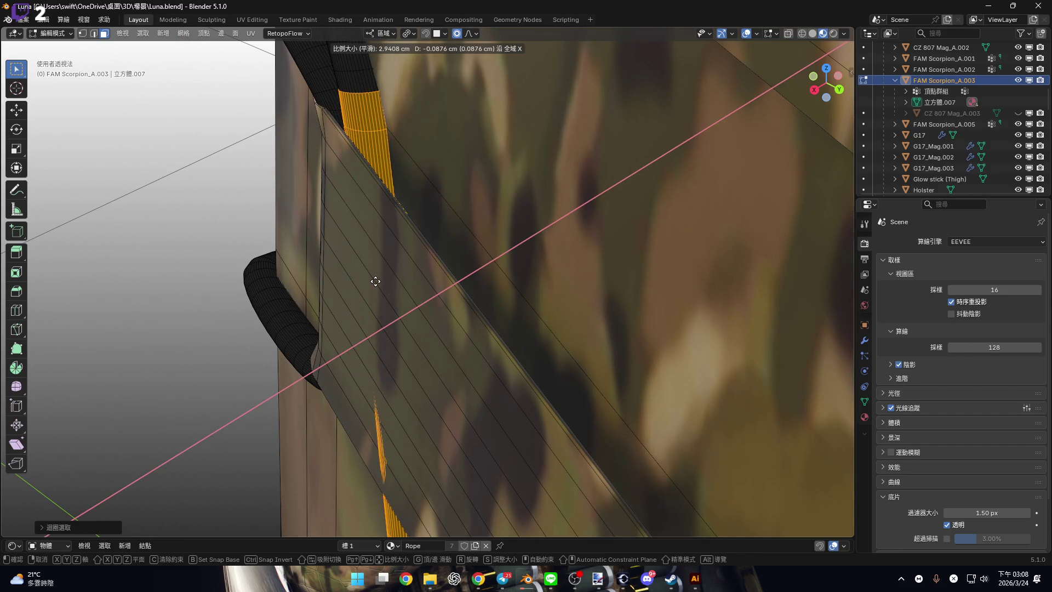
{"action": "left_click", "coordinate": [373, 280]}
{"action": "mouse_move", "coordinate": [374, 281]}
{"action": "middle_mouse_down"}
{"action": "mouse_move", "coordinate": [371, 251]}
{"action": "mouse_move", "coordinate": [362, 268]}
{"action": "mouse_move", "coordinate": [501, 266]}
{"action": "middle_mouse_up"}
{"action": "key", "text": "g"}
{"action": "key", "text": "Escape"}
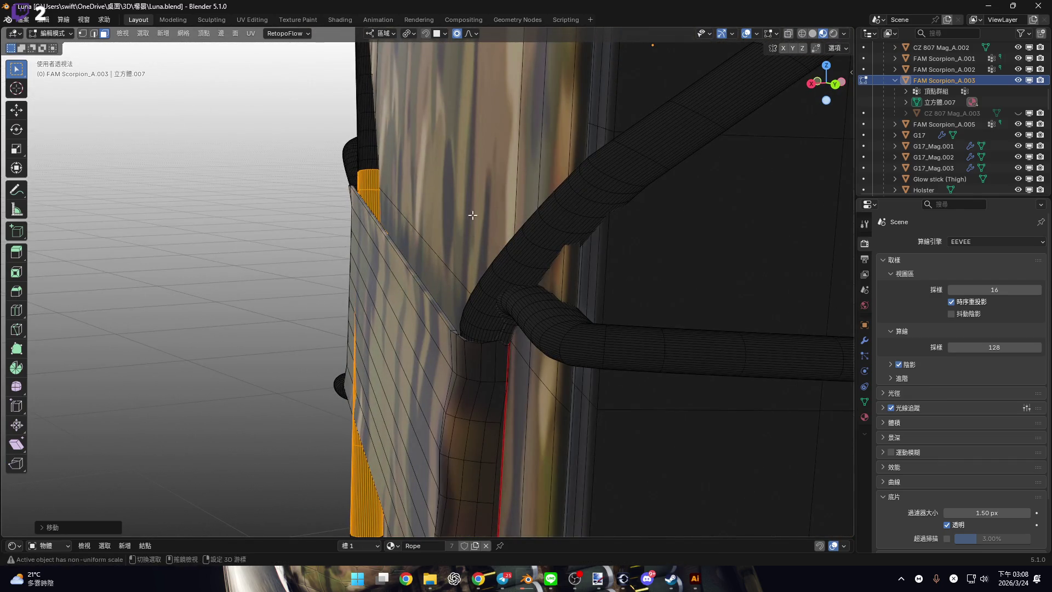
{"action": "left_click", "coordinate": [454, 36]}
{"action": "key", "text": "r"}
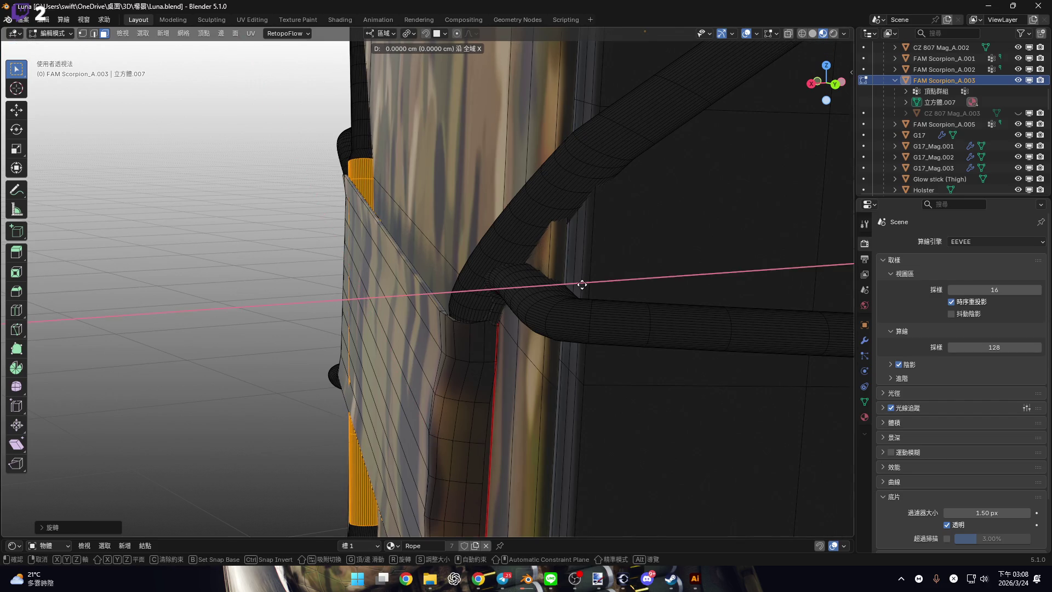
{"action": "left_click", "coordinate": [583, 284]}
{"action": "mouse_move", "coordinate": [582, 284]}
{"action": "middle_mouse_down"}
{"action": "mouse_move", "coordinate": [329, 307]}
{"action": "mouse_move", "coordinate": [387, 329]}
{"action": "mouse_move", "coordinate": [383, 319]}
{"action": "mouse_move", "coordinate": [371, 352]}
{"action": "mouse_move", "coordinate": [481, 388]}
{"action": "mouse_move", "coordinate": [363, 306]}
{"action": "mouse_move", "coordinate": [340, 328]}
{"action": "mouse_move", "coordinate": [278, 312]}
{"action": "mouse_move", "coordinate": [297, 302]}
{"action": "middle_mouse_up"}
Shift the strap vertices twice more along the X axis to sit against the pouch.
{"action": "key", "text": "g"}
{"action": "key", "text": "x"}
{"action": "left_click", "coordinate": [479, 388]}
{"action": "scroll", "coordinate": [349, 334], "scroll_direction": "up", "scroll_amount": 3}
{"action": "scroll", "coordinate": [322, 334], "scroll_direction": "up", "scroll_amount": 3}
{"action": "mouse_move", "coordinate": [331, 342]}
{"action": "middle_mouse_down"}
{"action": "mouse_move", "coordinate": [364, 367]}
{"action": "mouse_move", "coordinate": [368, 336]}
{"action": "mouse_move", "coordinate": [389, 310]}
{"action": "middle_mouse_up"}
{"action": "key", "text": "g"}
{"action": "key", "text": "x"}
{"action": "left_click", "coordinate": [323, 363]}
{"action": "scroll", "coordinate": [324, 363], "scroll_direction": "down", "scroll_amount": 5}
{"action": "scroll", "coordinate": [364, 366], "scroll_direction": "down", "scroll_amount": 4}
Return to Object Mode with the refitted strap.
{"action": "key", "text": "Tab"}
{"action": "scroll", "coordinate": [372, 345], "scroll_direction": "up", "scroll_amount": 4}
{"action": "scroll", "coordinate": [382, 337], "scroll_direction": "up", "scroll_amount": 3}
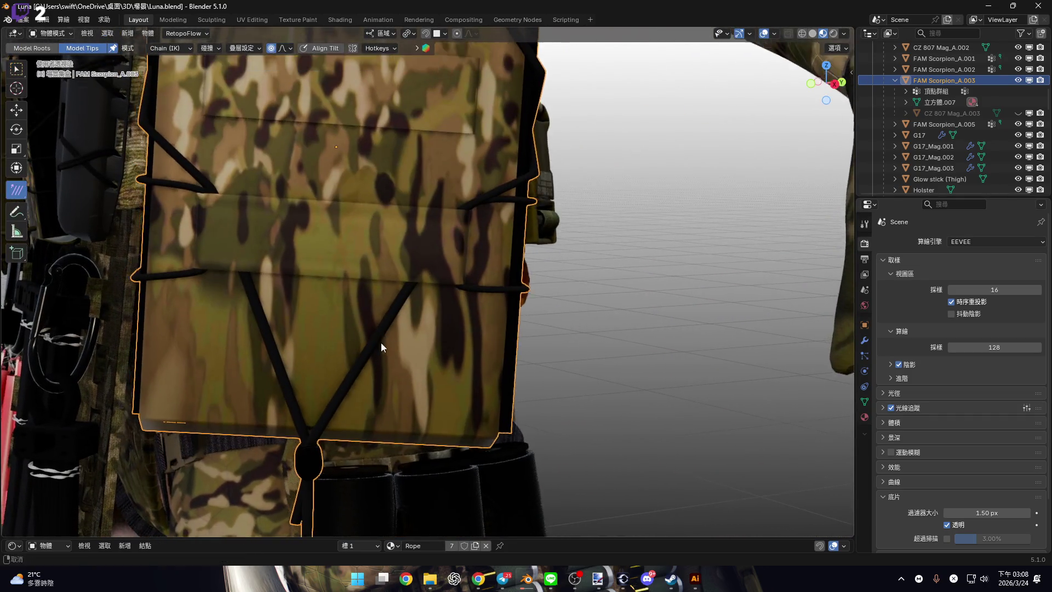
Open the Shader Editor and show the FAM Scorpion_01 material's node tree.
{"action": "key", "text": "ctrl+Page_Down"}
{"action": "key", "text": "ctrl+Page_Down"}
{"action": "key", "text": "ctrl+Page_Down"}
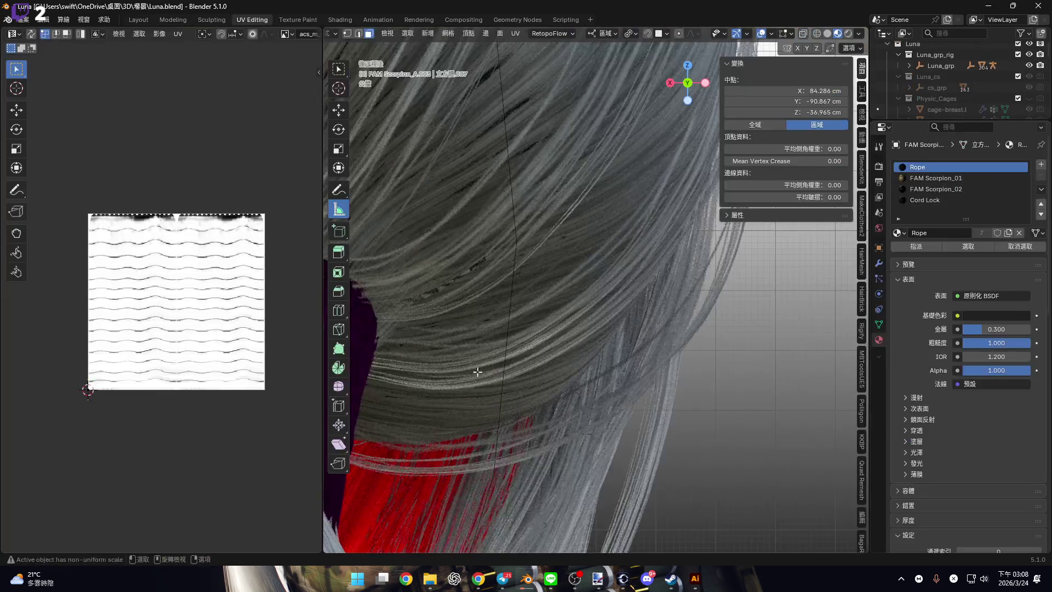
{"action": "key", "text": "ctrl+Page_Up"}
{"action": "key", "text": "ctrl+Page_Up"}
{"action": "key", "text": "ctrl+Page_Up"}
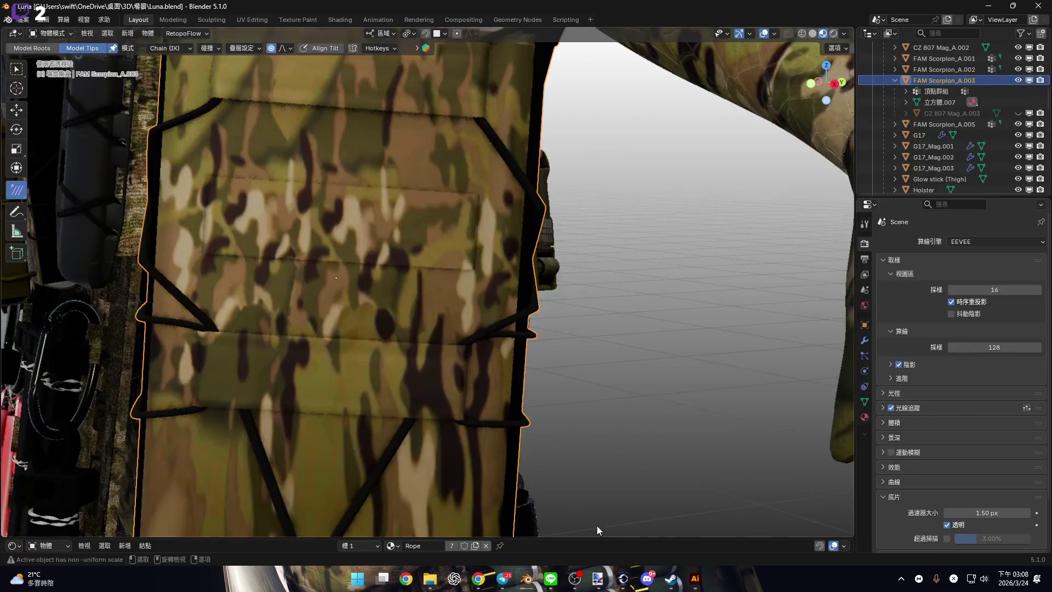
{"action": "mouse_move", "coordinate": [620, 535]}
{"action": "left_mouse_down"}
{"action": "mouse_move", "coordinate": [548, 353]}
{"action": "mouse_move", "coordinate": [482, 281]}
{"action": "left_mouse_up"}
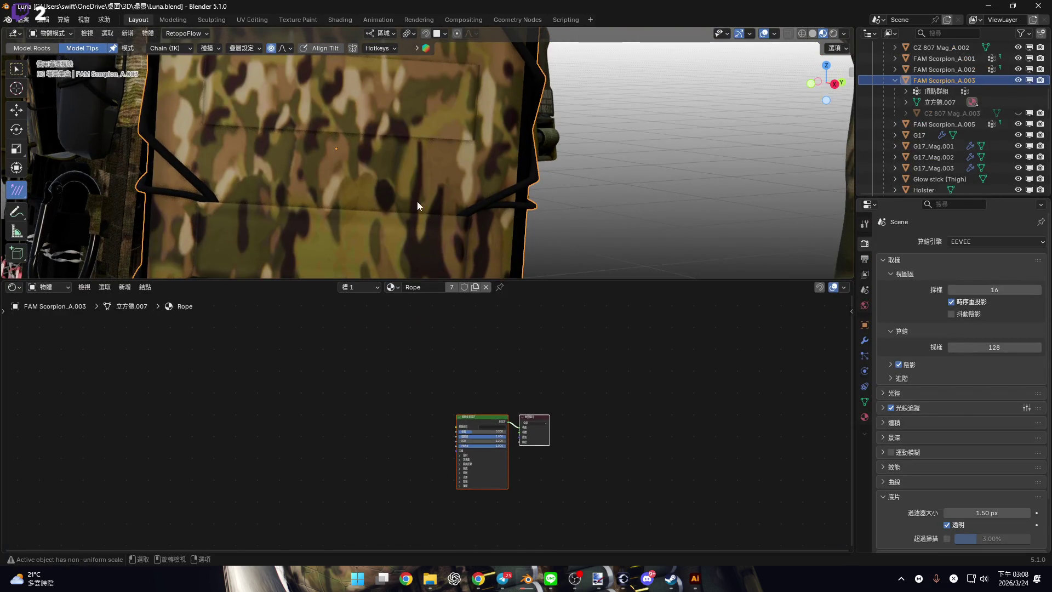
{"action": "left_click", "coordinate": [366, 288]}
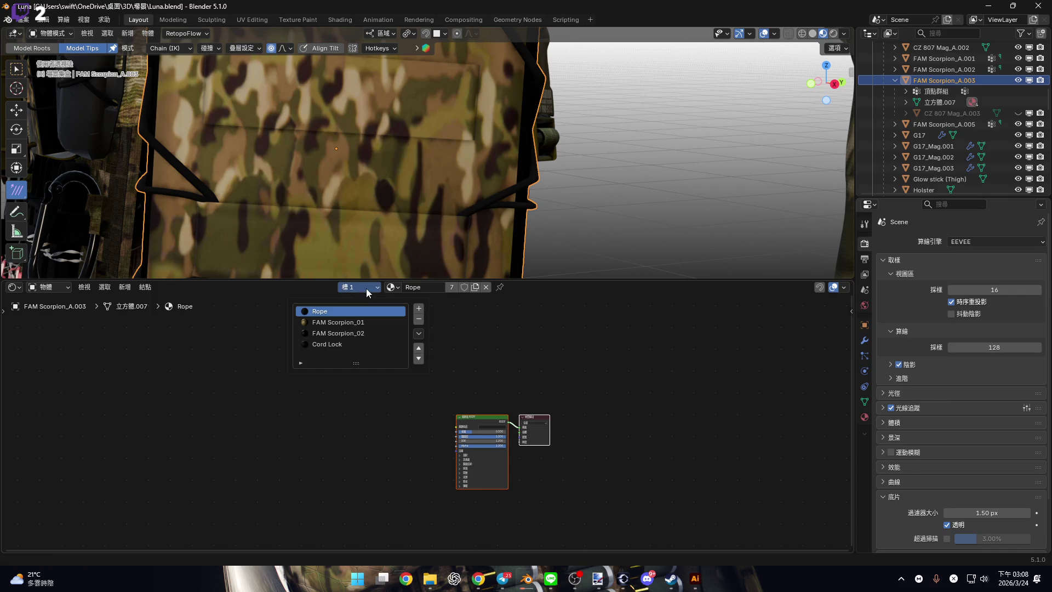
{"action": "left_click", "coordinate": [366, 324]}
Frame the node tree and preview FAM Scorpion_02, then return to FAM Scorpion_01.
{"action": "scroll", "coordinate": [426, 424], "scroll_direction": "up", "scroll_amount": 7}
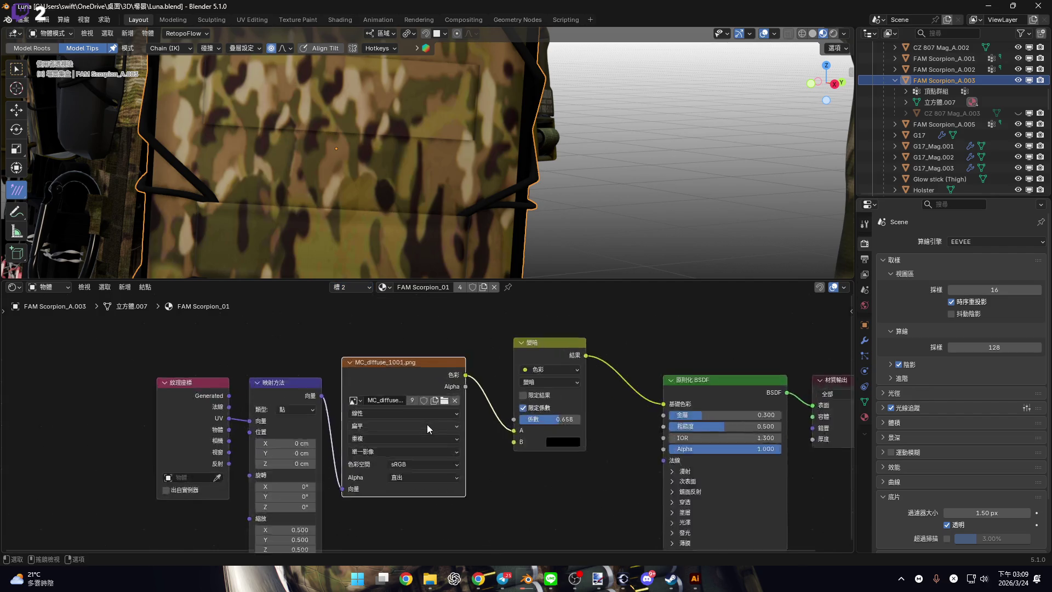
{"action": "scroll", "coordinate": [417, 402], "scroll_direction": "down", "scroll_amount": 3}
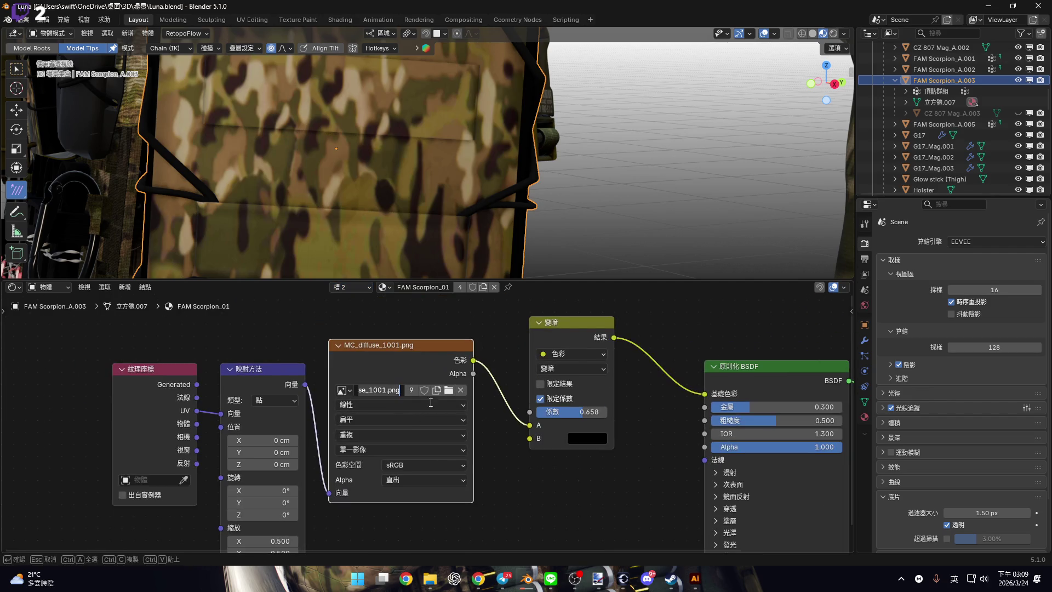
{"action": "scroll", "coordinate": [564, 485], "scroll_direction": "down", "scroll_amount": 2}
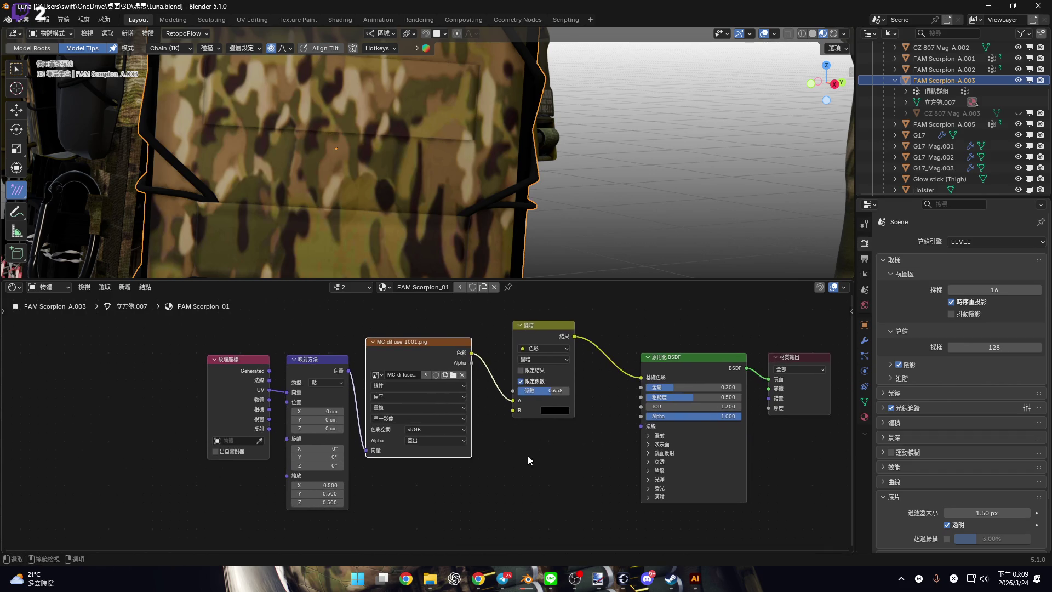
{"action": "middle_click_drag", "start_coordinate": [524, 430], "coordinate": [502, 416]}
{"action": "scroll", "coordinate": [502, 416], "scroll_direction": "up", "scroll_amount": 2}
{"action": "scroll", "coordinate": [502, 416], "scroll_direction": "down", "scroll_amount": 2}
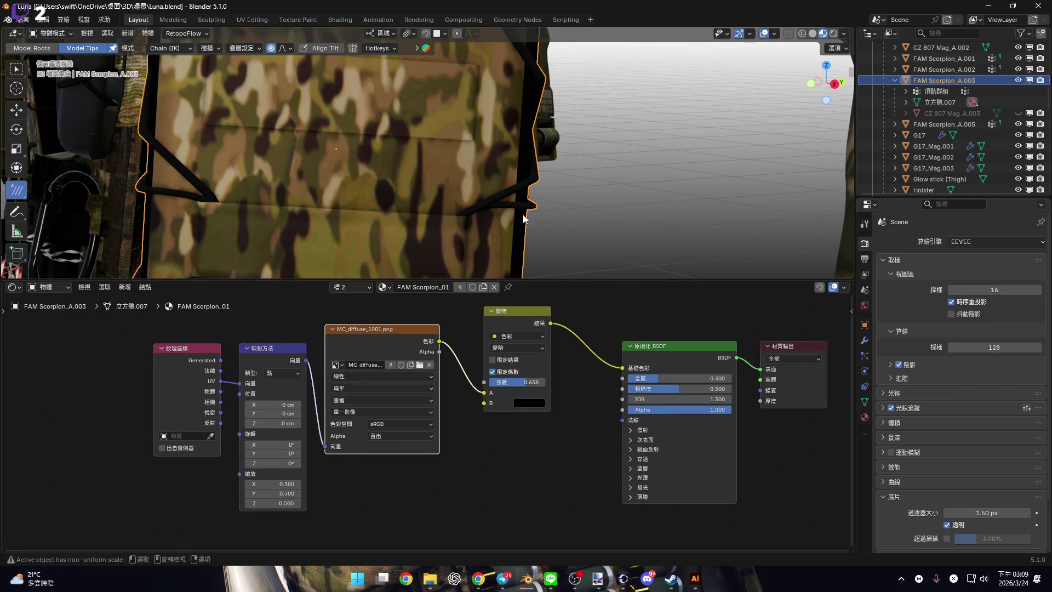
{"action": "scroll", "coordinate": [484, 257], "scroll_direction": "down", "scroll_amount": 4}
{"action": "middle_click_drag", "start_coordinate": [484, 256], "coordinate": [488, 274]}
{"action": "left_click", "coordinate": [832, 85]}
{"action": "mouse_move", "coordinate": [491, 196]}
{"action": "middle_mouse_down", "text": "shift"}
{"action": "mouse_move", "coordinate": [521, 238]}
{"action": "mouse_move", "coordinate": [344, 299]}
{"action": "middle_mouse_up", "text": "shift"}
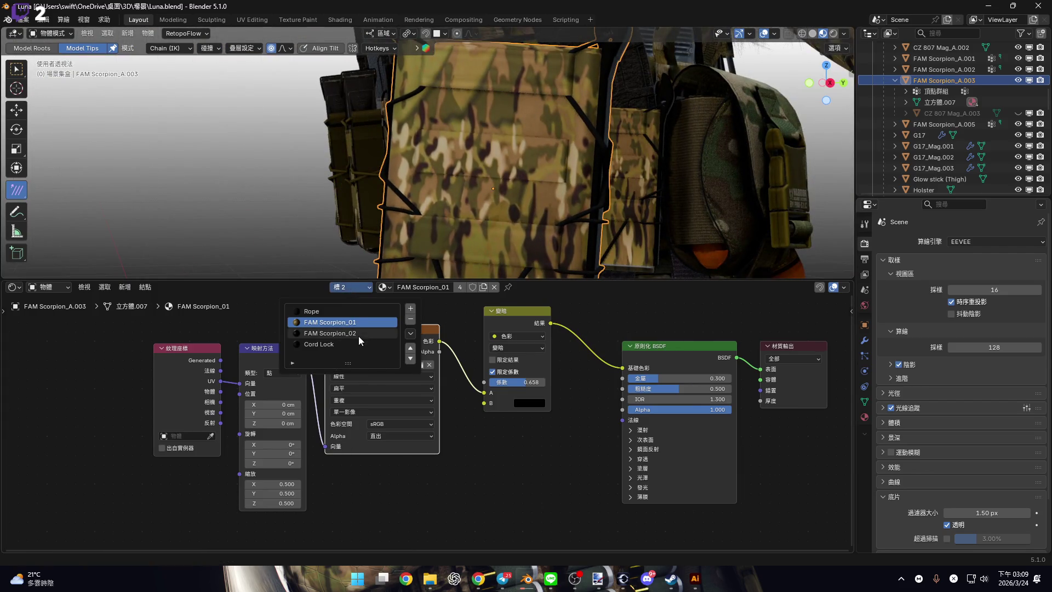
{"action": "left_click", "coordinate": [359, 332]}
{"action": "left_click", "coordinate": [357, 322]}
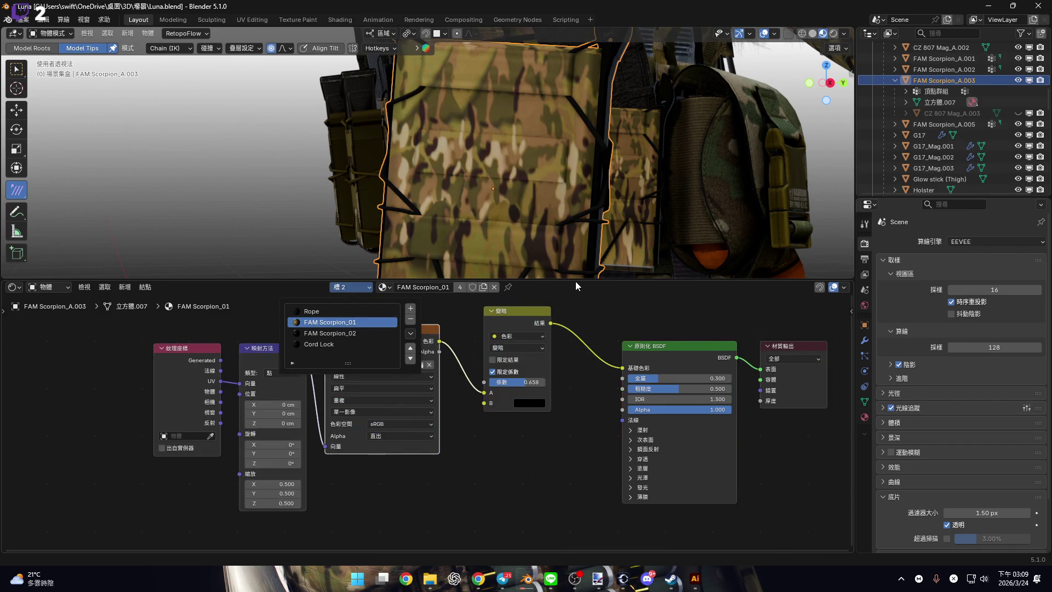
{"action": "left_click_drag", "start_coordinate": [577, 279], "coordinate": [578, 384]}
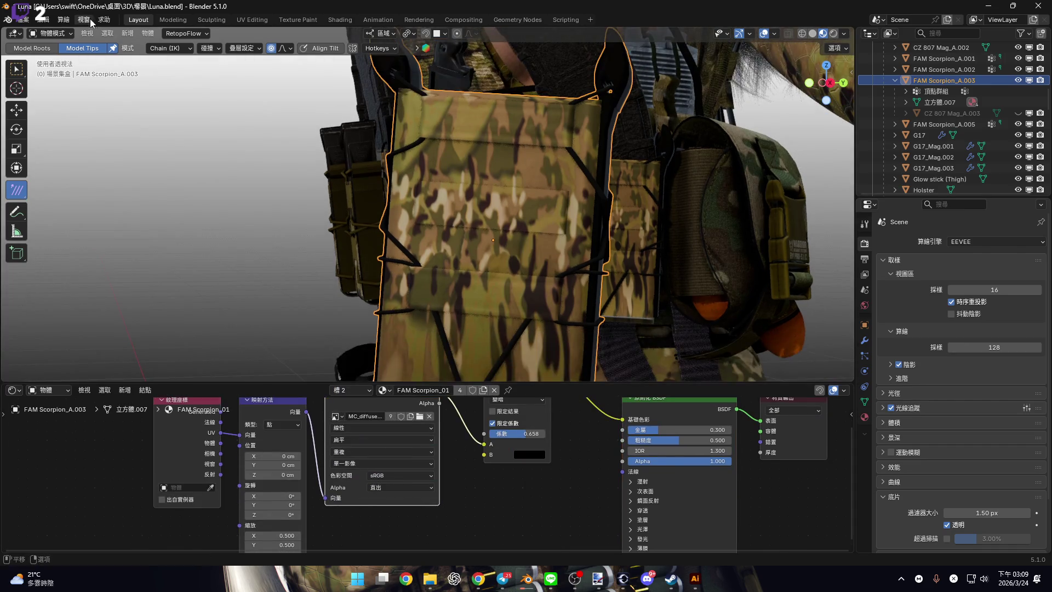
In UV Editing, display MC_diffuse_1001.png behind the UVs.
{"action": "left_click", "coordinate": [248, 21]}
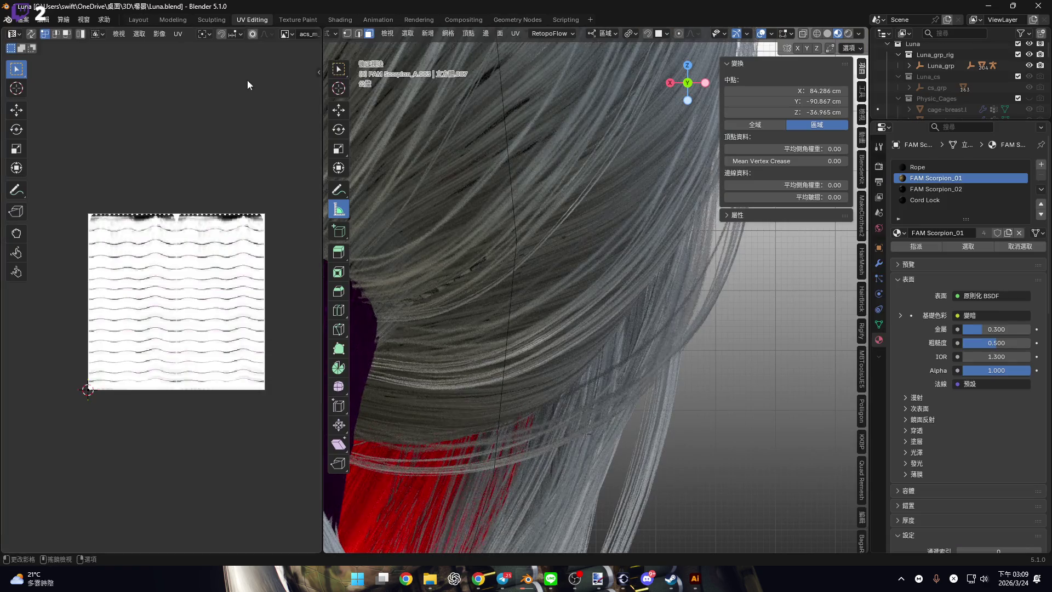
{"action": "left_click", "coordinate": [292, 35]}
{"action": "type", "text": "MC_diffuse_1001.png"}
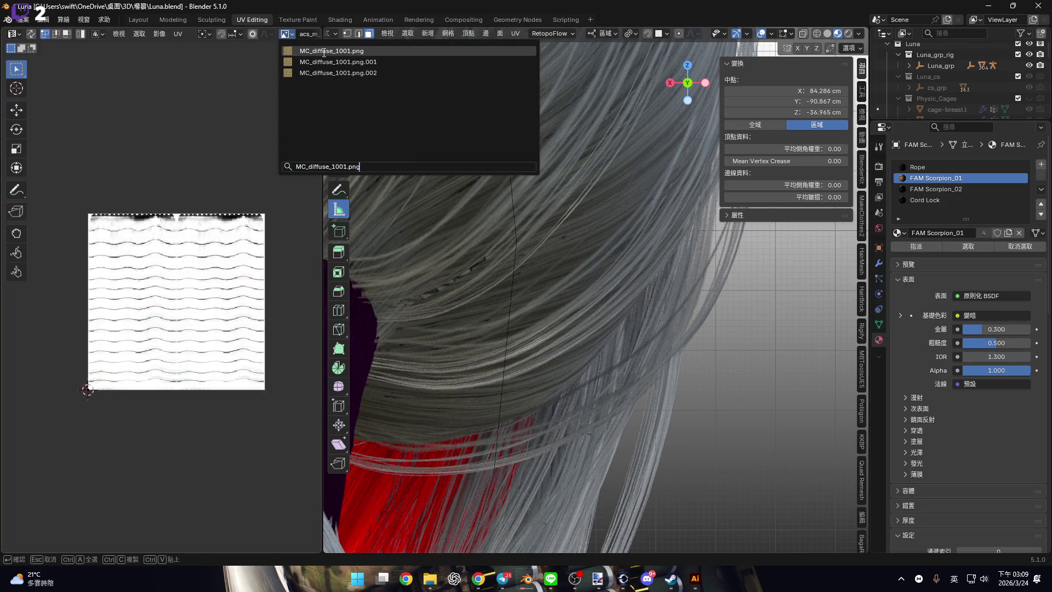
{"action": "left_click", "coordinate": [324, 51]}
{"action": "scroll", "coordinate": [225, 275], "scroll_direction": "down", "scroll_amount": 6}
{"action": "scroll", "coordinate": [192, 282], "scroll_direction": "up", "scroll_amount": 2}
{"action": "scroll", "coordinate": [192, 281], "scroll_direction": "down", "scroll_amount": 2}
Orbit to view the backpack straight-on from behind.
{"action": "middle_click_drag", "start_coordinate": [493, 274], "coordinate": [538, 268]}
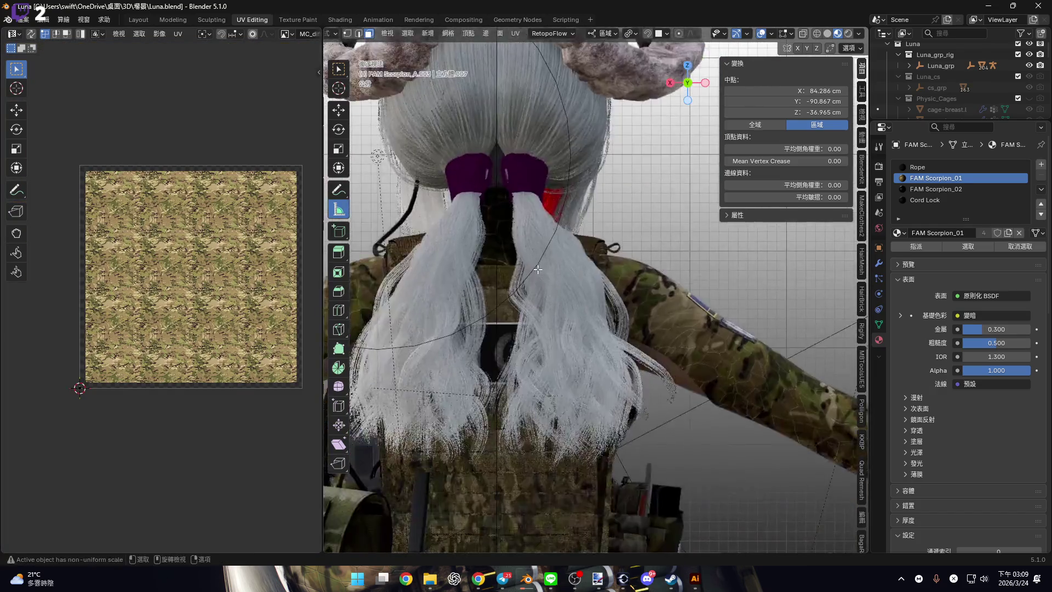
{"action": "scroll", "coordinate": [538, 268], "scroll_direction": "down", "scroll_amount": 5}
{"action": "key", "text": "KP_3"}
{"action": "scroll", "coordinate": [648, 336], "scroll_direction": "up", "scroll_amount": 6}
{"action": "middle_click_drag", "start_coordinate": [649, 336], "coordinate": [832, 21]}
{"action": "middle_click_drag", "start_coordinate": [694, 109], "coordinate": [764, 80]}
{"action": "left_click", "coordinate": [793, 34]}
{"action": "mouse_move", "coordinate": [772, 34]}
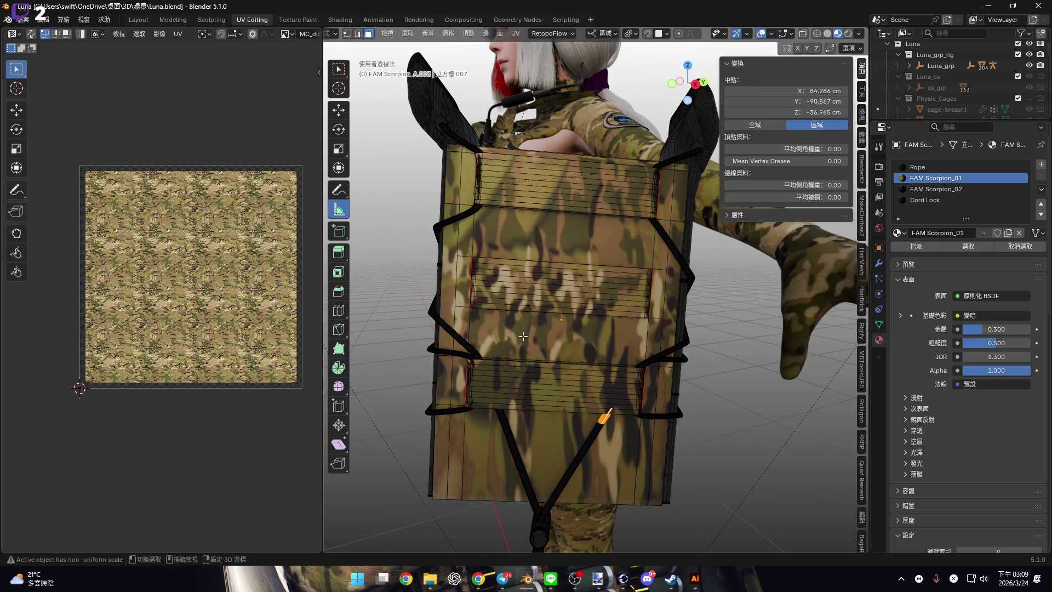
{"action": "scroll", "coordinate": [553, 308], "scroll_direction": "up", "scroll_amount": 3}
Select a face, then the whole backpack mesh, to inspect its UV islands.
{"action": "left_click", "coordinate": [561, 327]}
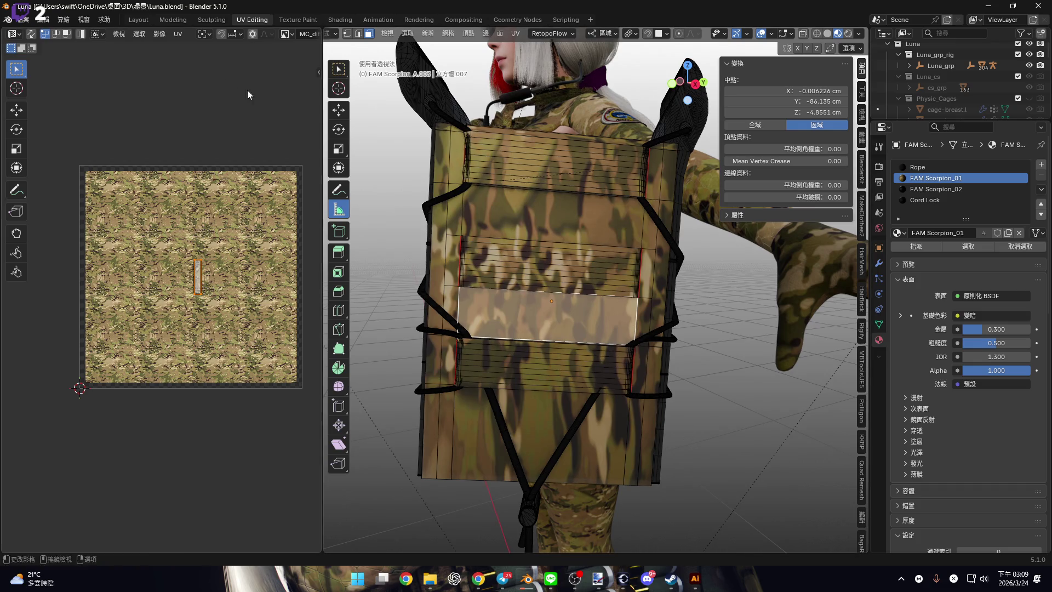
{"action": "key", "text": "a"}
{"action": "scroll", "coordinate": [585, 335], "scroll_direction": "up", "scroll_amount": 3}
{"action": "scroll", "coordinate": [585, 335], "scroll_direction": "down", "scroll_amount": 3}
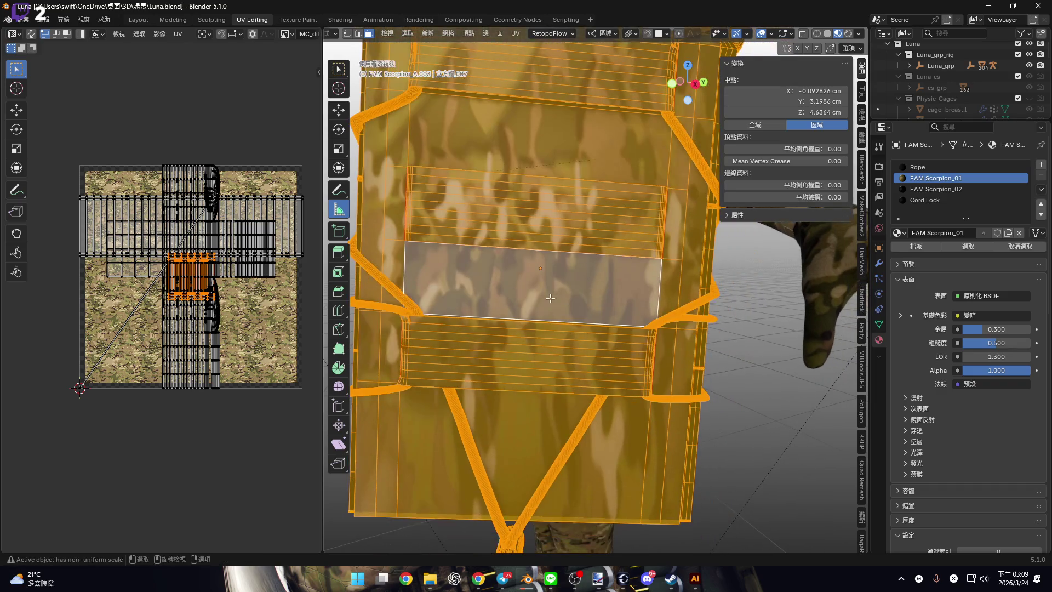
{"action": "mouse_move", "coordinate": [548, 510]}
{"action": "middle_mouse_down", "text": "shift"}
{"action": "mouse_move", "coordinate": [542, 410]}
{"action": "mouse_move", "coordinate": [550, 507]}
{"action": "middle_mouse_up", "text": "shift"}
{"action": "scroll", "coordinate": [542, 410], "scroll_direction": "down", "scroll_amount": 2}
{"action": "scroll", "coordinate": [542, 410], "scroll_direction": "up", "scroll_amount": 4}
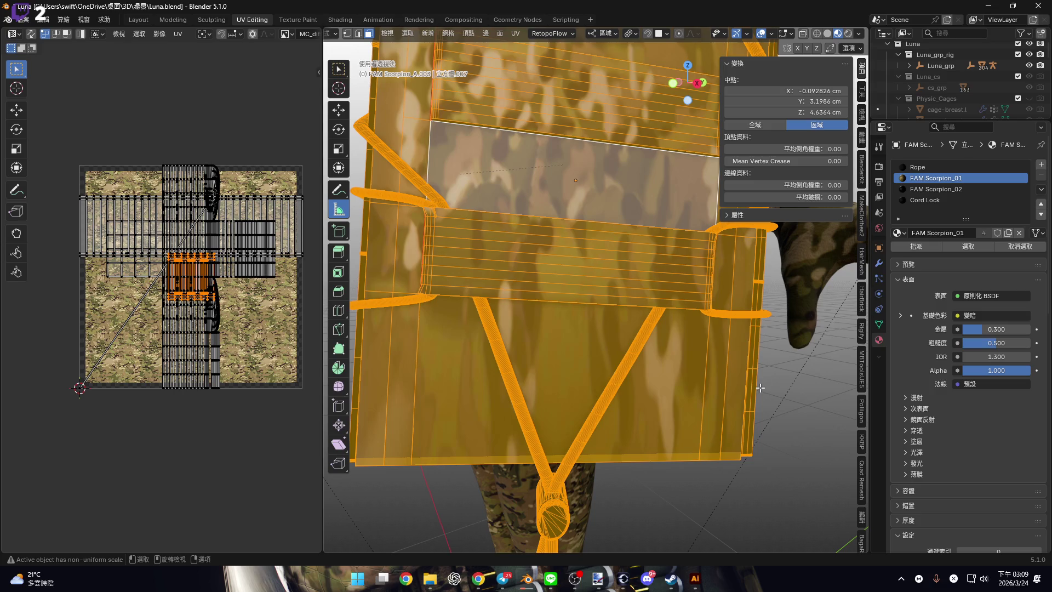
{"action": "middle_click_drag", "start_coordinate": [760, 388], "coordinate": [630, 368]}
Deselect everything, orbit out, and return to the Layout workspace.
{"action": "key", "text": "w"}
{"action": "scroll", "coordinate": [779, 392], "scroll_direction": "up", "scroll_amount": 1}
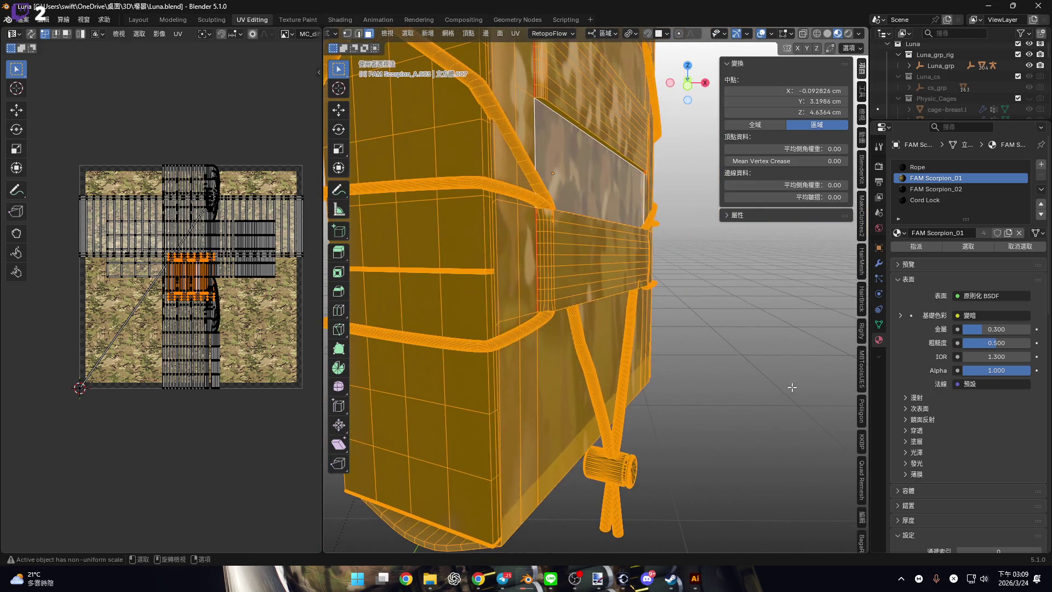
{"action": "key", "text": "alt+a"}
{"action": "scroll", "coordinate": [779, 392], "scroll_direction": "down", "scroll_amount": 3}
{"action": "mouse_move", "coordinate": [780, 392]}
{"action": "middle_mouse_down"}
{"action": "mouse_move", "coordinate": [493, 192]}
{"action": "mouse_move", "coordinate": [308, 34]}
{"action": "middle_mouse_up"}
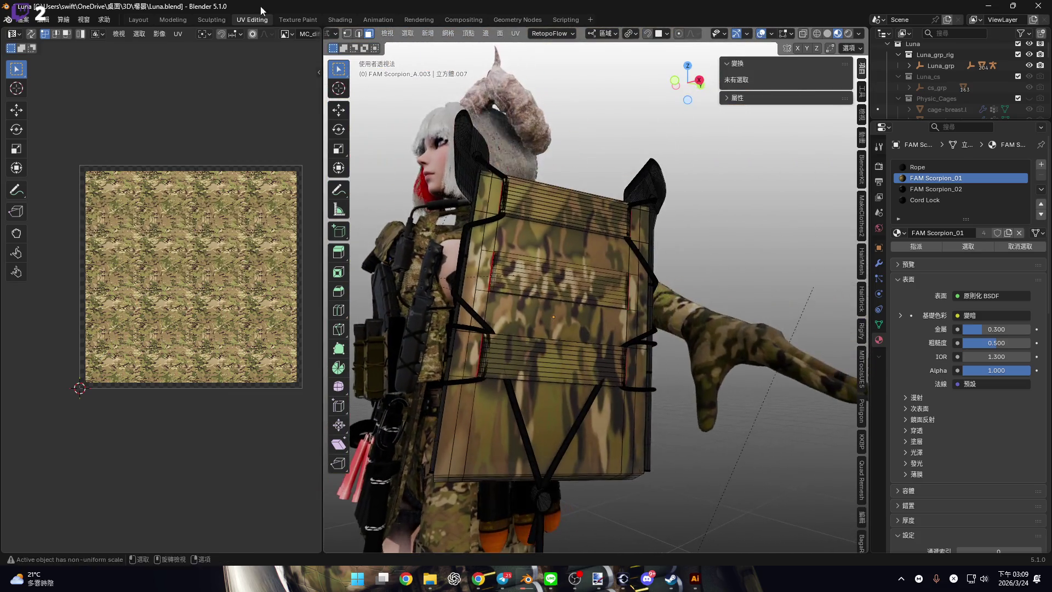
{"action": "key", "text": "ctrl+Page_Up"}
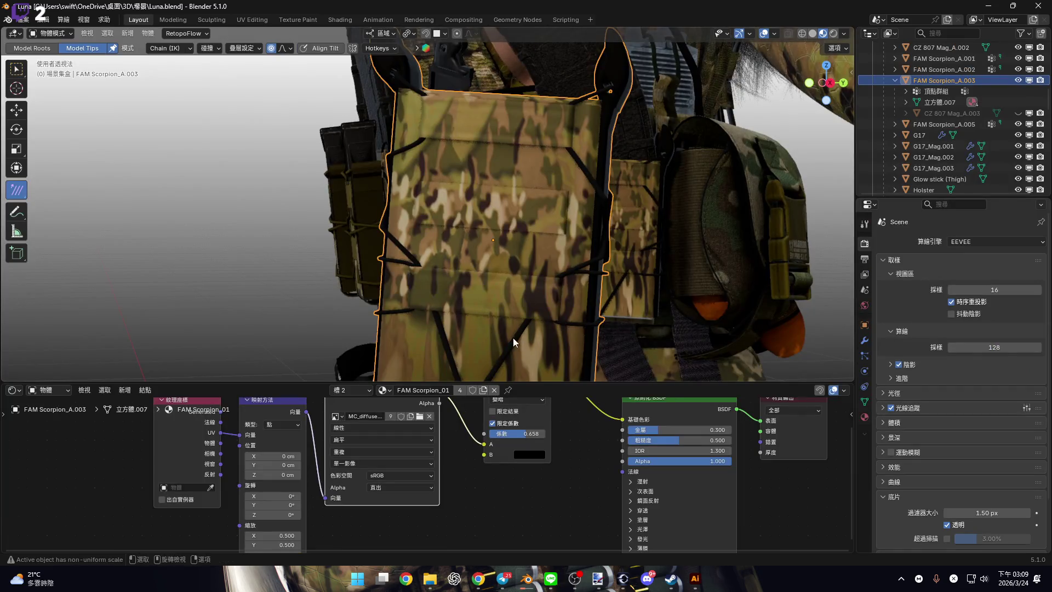
Enter Edit Mode on the pouch and orbit around its front and side.
{"action": "middle_click_drag", "start_coordinate": [513, 338], "coordinate": [583, 359]}
{"action": "scroll", "coordinate": [494, 324], "scroll_direction": "up", "scroll_amount": 6}
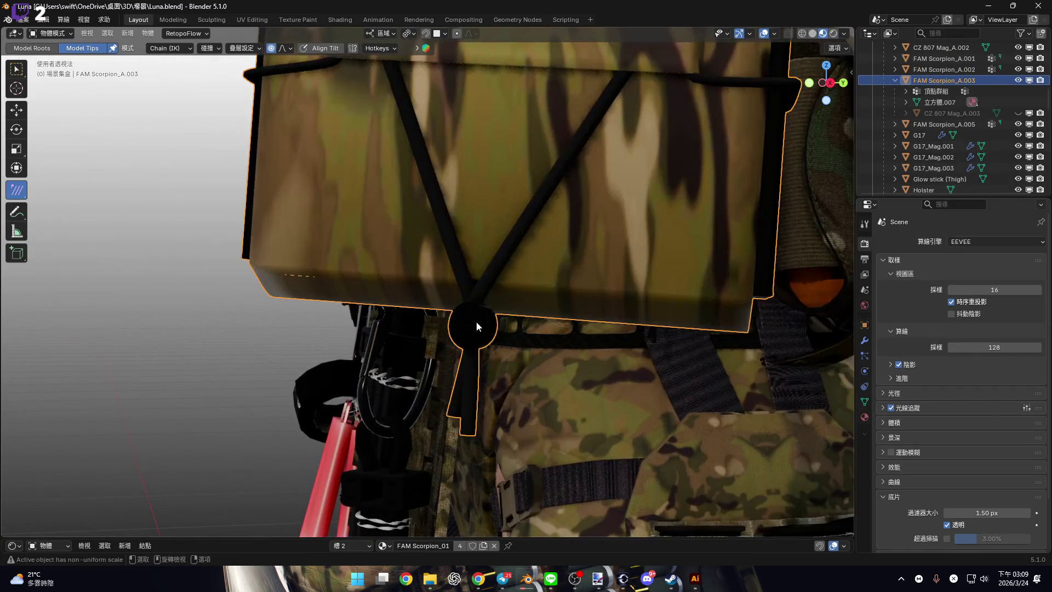
{"action": "key", "text": "Tab"}
{"action": "scroll", "coordinate": [484, 293], "scroll_direction": "down", "scroll_amount": 4}
{"action": "middle_click_drag", "start_coordinate": [476, 352], "coordinate": [467, 357]}
{"action": "scroll", "coordinate": [467, 357], "scroll_direction": "up", "scroll_amount": 3}
{"action": "scroll", "coordinate": [461, 384], "scroll_direction": "down", "scroll_amount": 3}
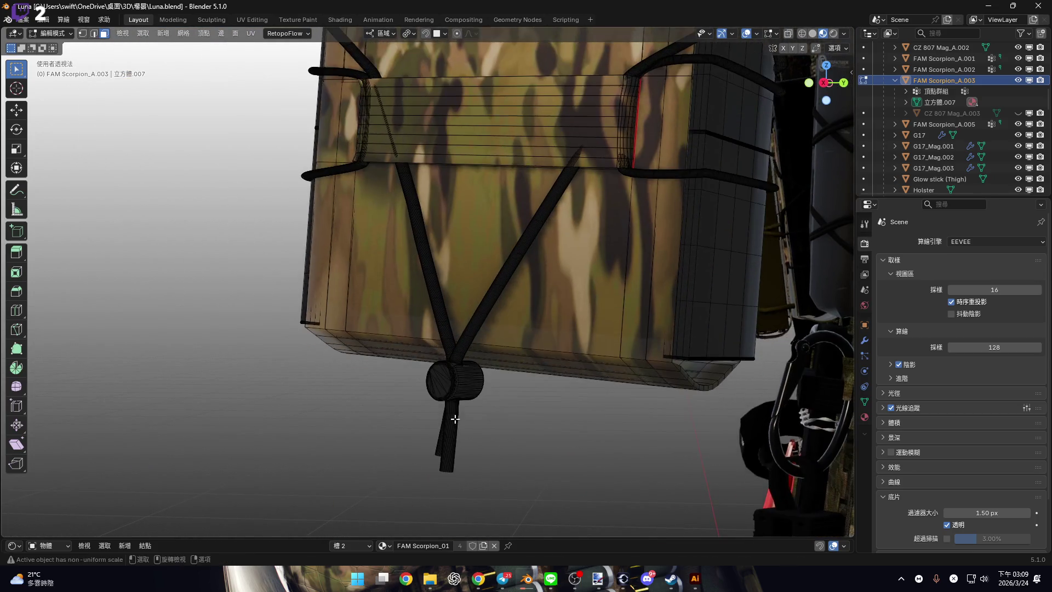
In the Shader Editor material list, select the faces using Cord Lock.
{"action": "left_click_drag", "start_coordinate": [469, 537], "coordinate": [469, 436]}
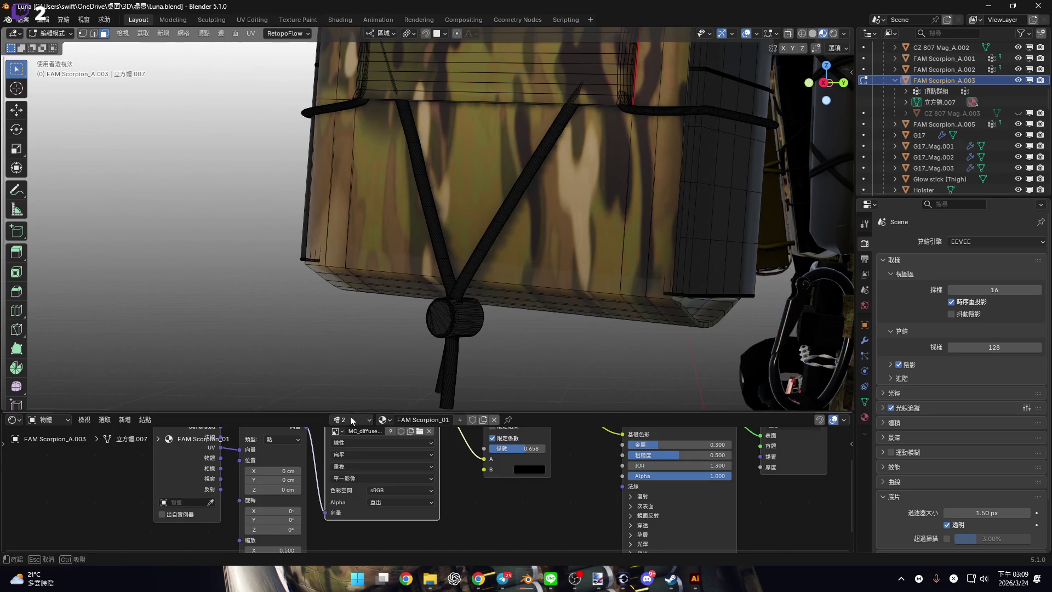
{"action": "left_click", "coordinate": [353, 420]}
{"action": "left_click", "coordinate": [337, 366]}
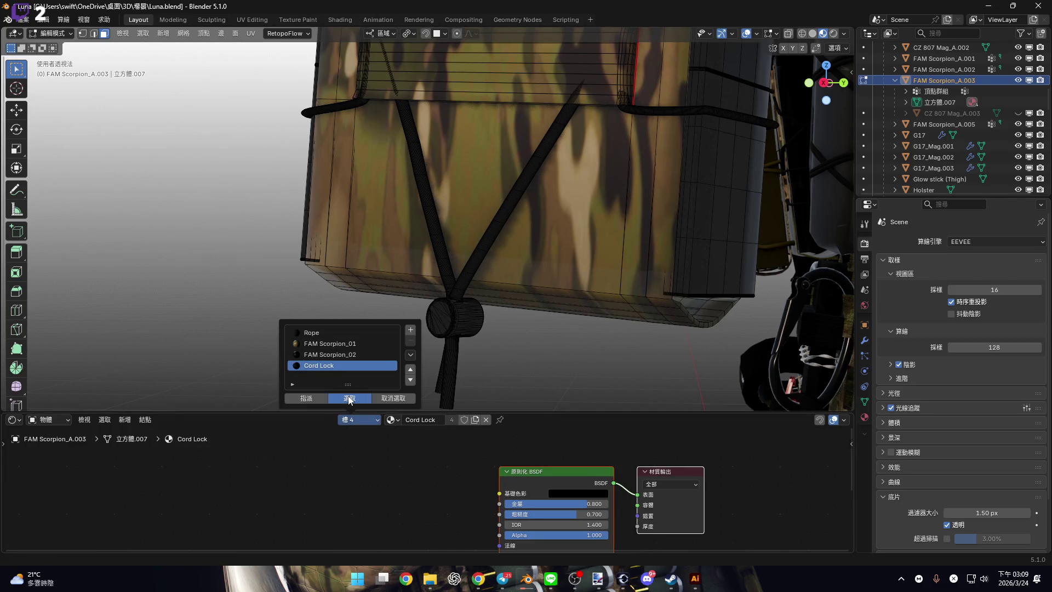
{"action": "left_click", "coordinate": [349, 398]}
Check the FAM Scorpion_02 faces by selecting then deselecting them.
{"action": "left_click", "coordinate": [337, 354]}
{"action": "left_click", "coordinate": [559, 393]}
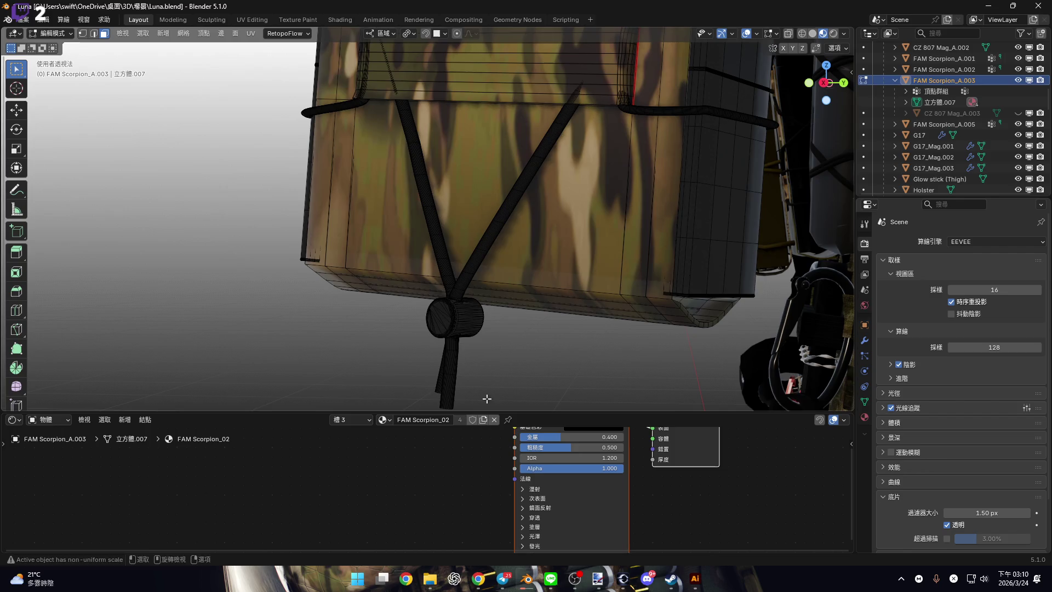
{"action": "left_click", "coordinate": [359, 420]}
{"action": "left_click", "coordinate": [357, 405]}
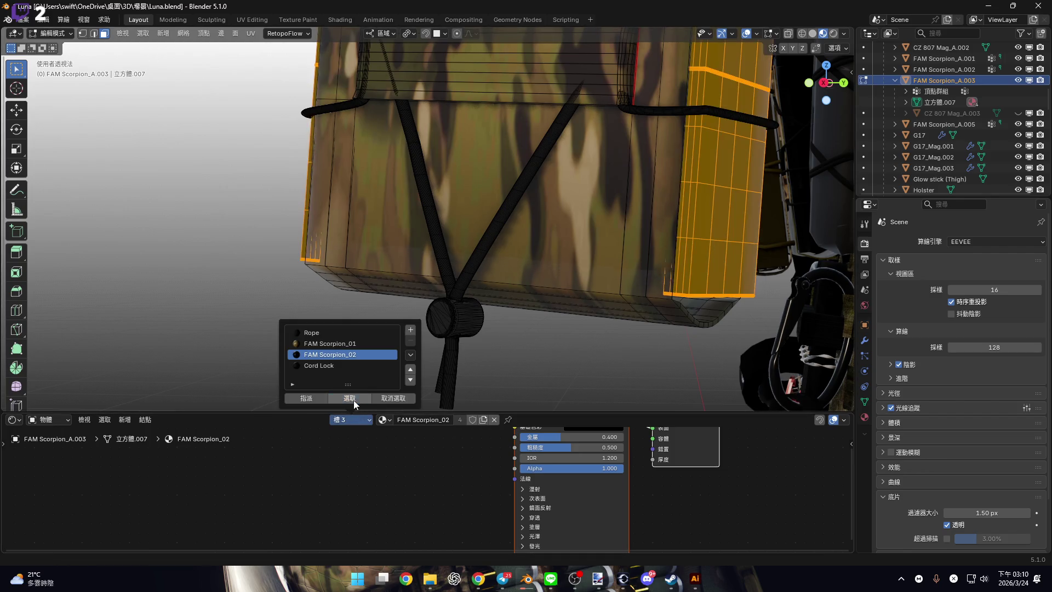
{"action": "left_click", "coordinate": [557, 357]}
Select the Rope material's faces and close the Shader Editor.
{"action": "left_click", "coordinate": [358, 420]}
{"action": "left_click", "coordinate": [327, 344]}
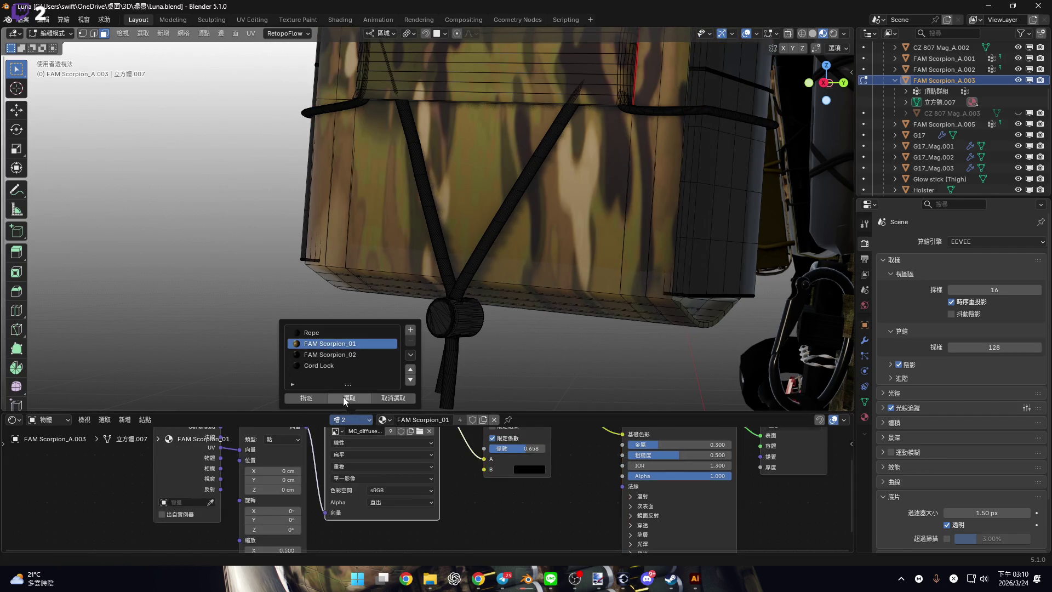
{"action": "left_click", "coordinate": [317, 333]}
{"action": "left_click", "coordinate": [349, 398]}
{"action": "left_click_drag", "start_coordinate": [600, 412], "coordinate": [601, 538]}
{"action": "scroll", "coordinate": [558, 369], "scroll_direction": "down", "scroll_amount": 5}
{"action": "scroll", "coordinate": [558, 368], "scroll_direction": "up", "scroll_amount": 8}
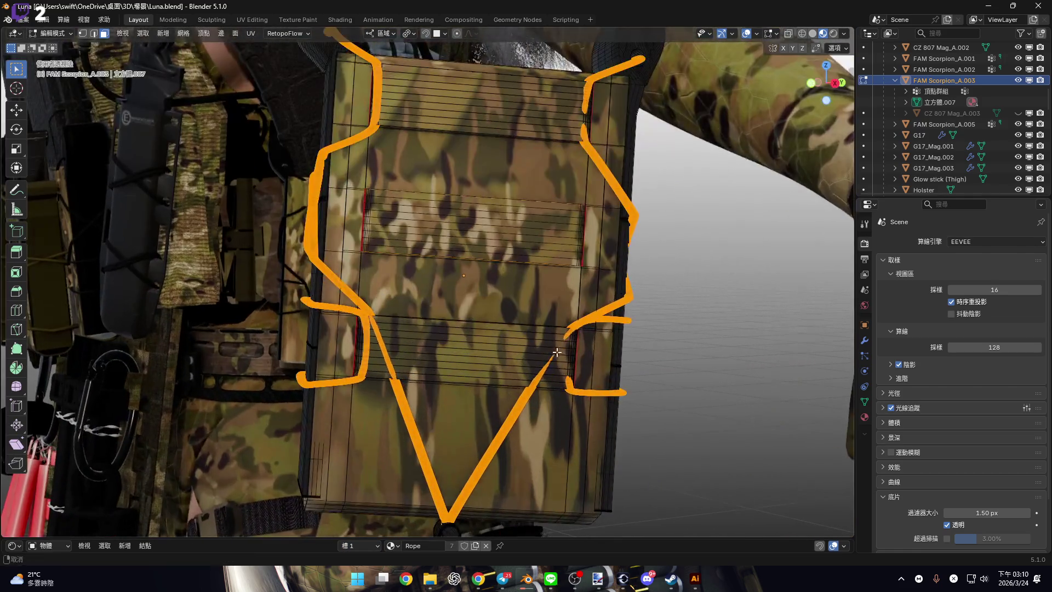
Separate the selected Rope faces into a new object with P > Selection.
{"action": "key", "text": "p"}
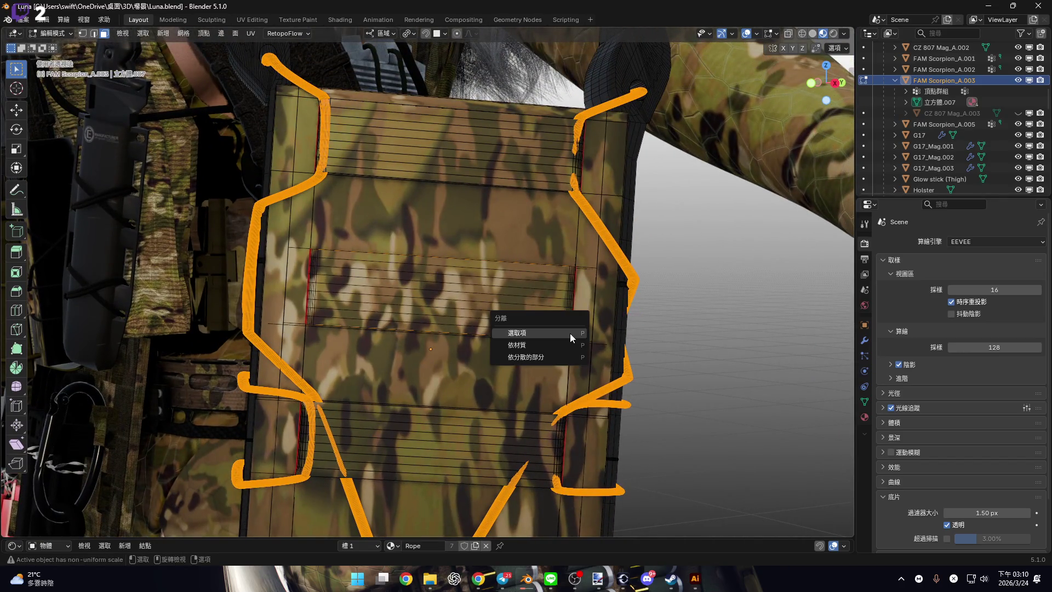
{"action": "left_click", "coordinate": [576, 336]}
{"action": "middle_click_drag", "start_coordinate": [577, 336], "coordinate": [632, 324]}
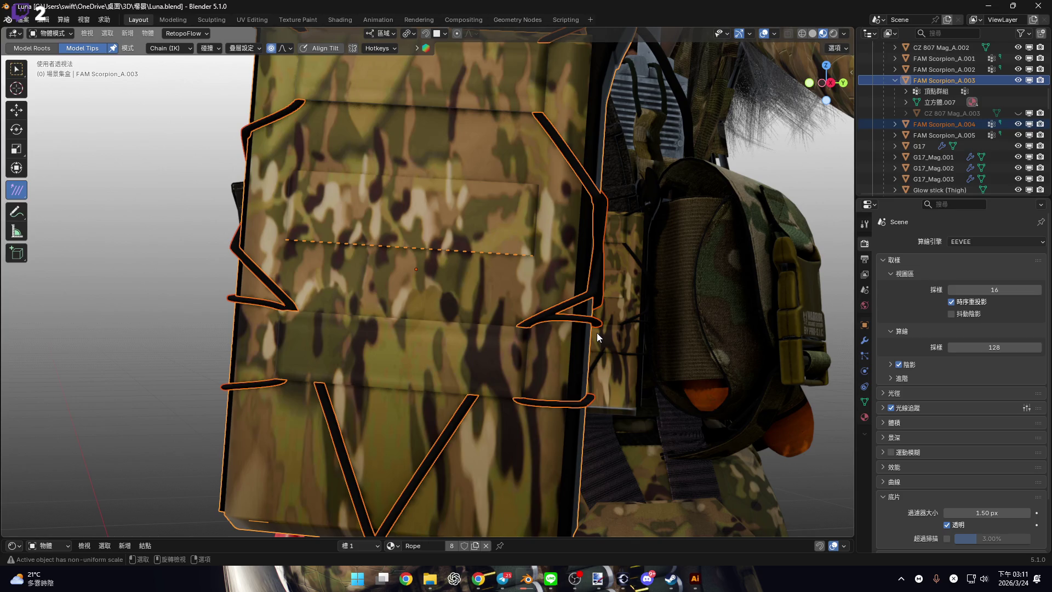
Back in Object Mode, make FAM Scorpion_A.004 active and open the N sidebar.
{"action": "mouse_move", "coordinate": [597, 333]}
{"action": "middle_mouse_down"}
{"action": "mouse_move", "coordinate": [496, 305]}
{"action": "mouse_move", "coordinate": [611, 310]}
{"action": "mouse_move", "coordinate": [515, 298]}
{"action": "mouse_move", "coordinate": [570, 351]}
{"action": "mouse_move", "coordinate": [561, 389]}
{"action": "mouse_move", "coordinate": [591, 298]}
{"action": "middle_mouse_up"}
{"action": "key", "text": "Tab"}
{"action": "scroll", "coordinate": [570, 351], "scroll_direction": "down", "scroll_amount": 10}
{"action": "key", "text": "Tab"}
{"action": "left_click", "coordinate": [574, 331]}
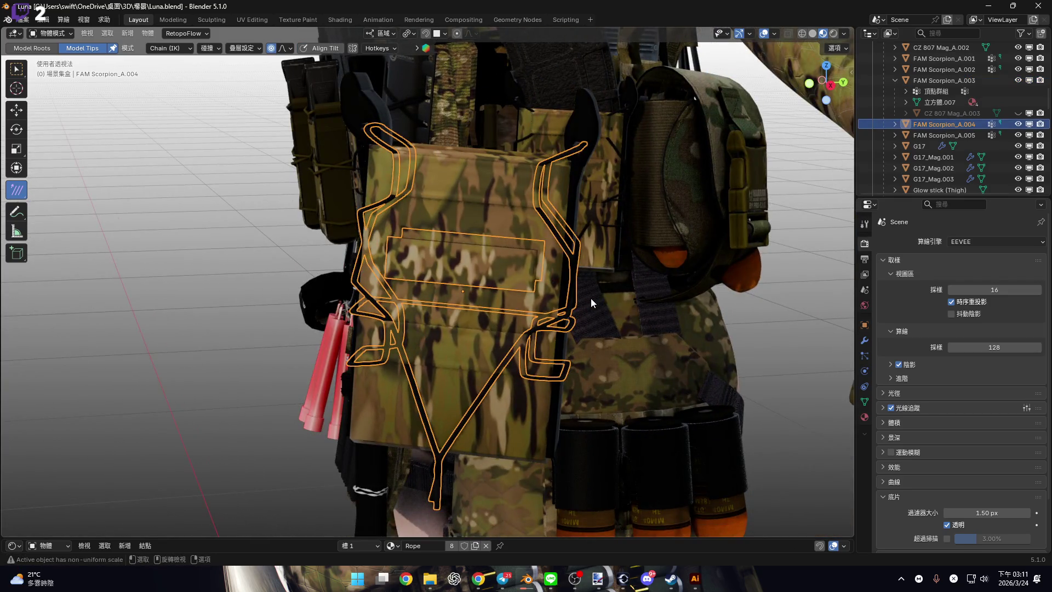
{"action": "key", "text": "n"}
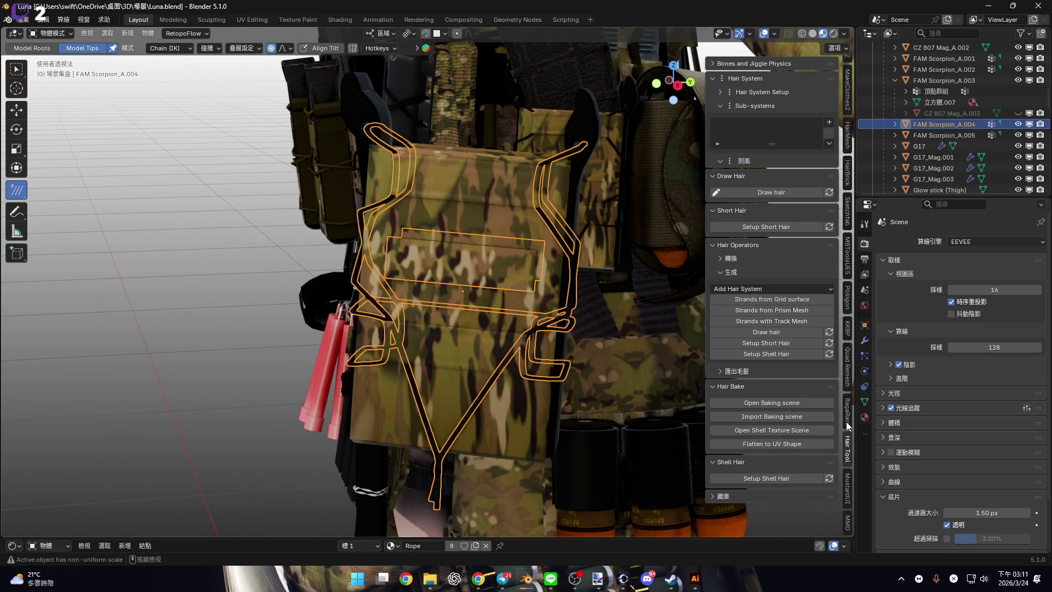
Run Quad Remesher's REMESH IT on FAM Scorpion_A.004 at Quad Count 50.
{"action": "left_click", "coordinate": [848, 366]}
{"action": "middle_click_drag", "start_coordinate": [677, 165], "coordinate": [667, 123]}
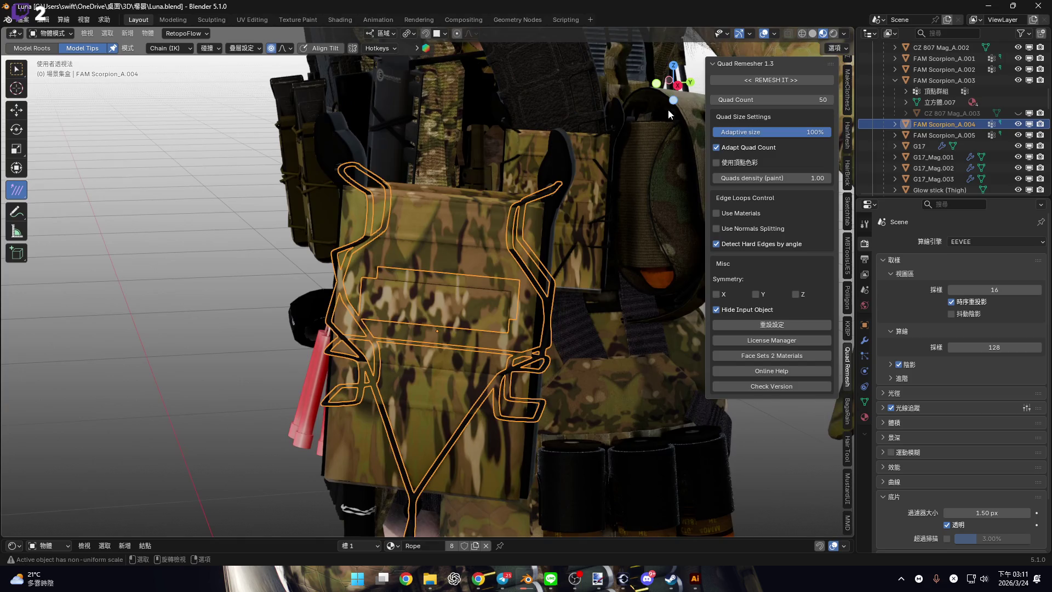
{"action": "left_click", "coordinate": [675, 85]}
{"action": "left_click", "coordinate": [777, 80]}
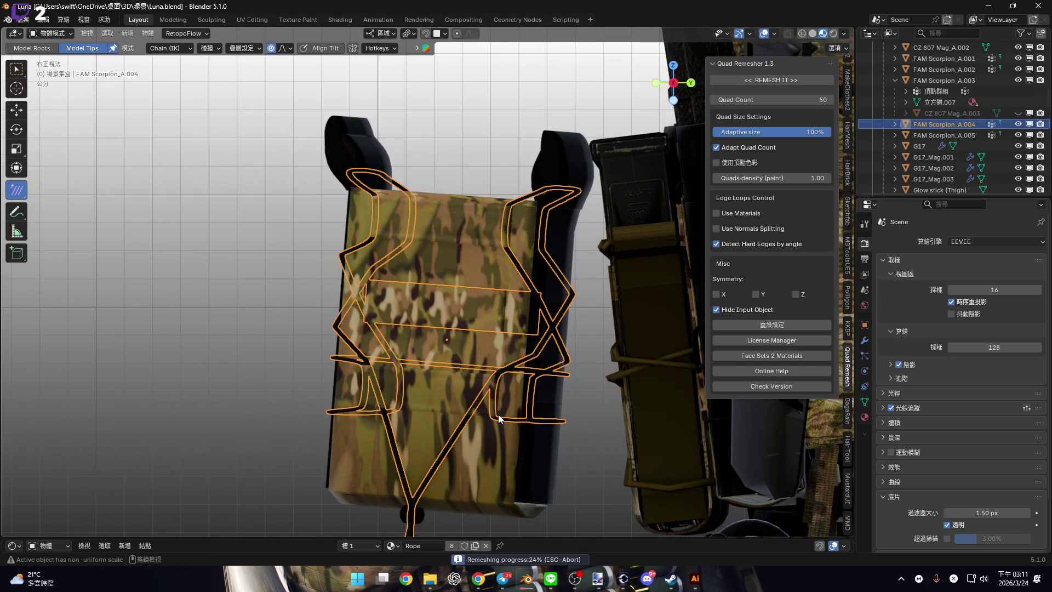
Check the Ornata file's cloth bake, then return to the Luna file.
{"action": "mouse_move", "coordinate": [527, 578]}
{"action": "left_click", "coordinate": [290, 517]}
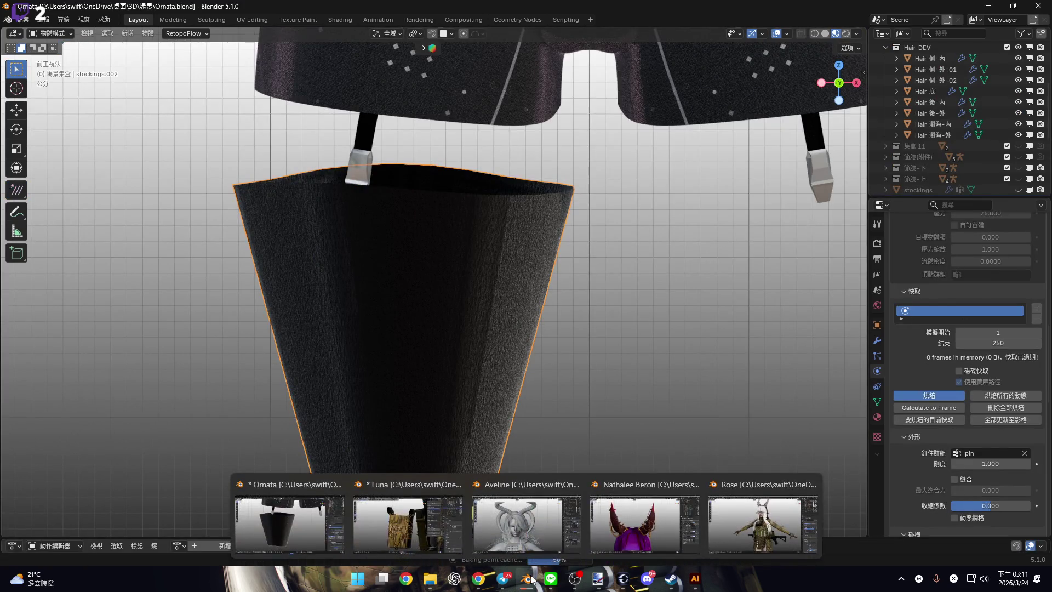
{"action": "left_click", "coordinate": [417, 529]}
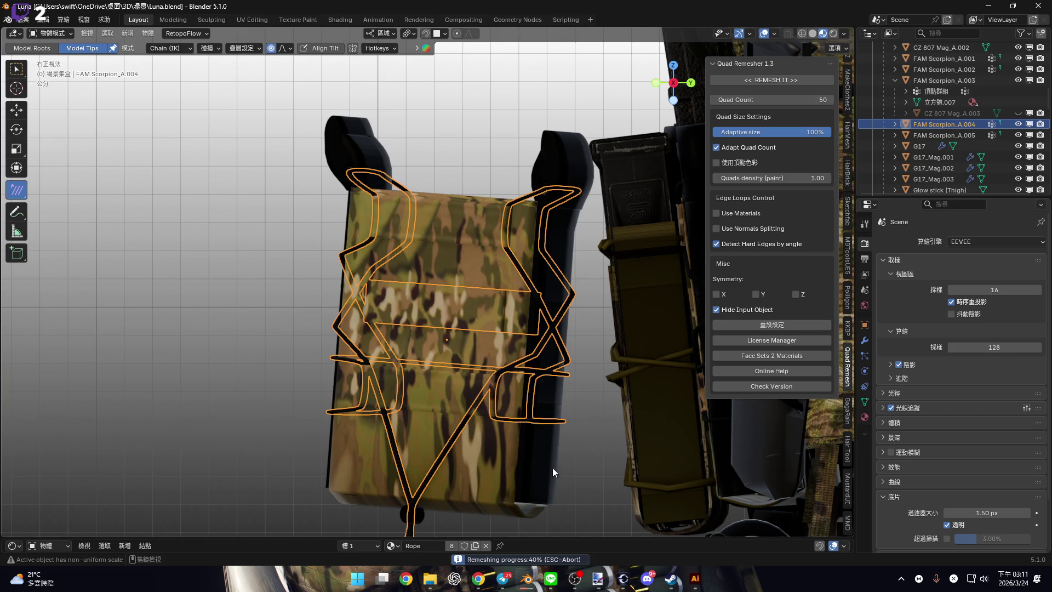
{"action": "mouse_move", "coordinate": [527, 578]}
{"action": "left_click", "coordinate": [343, 513]}
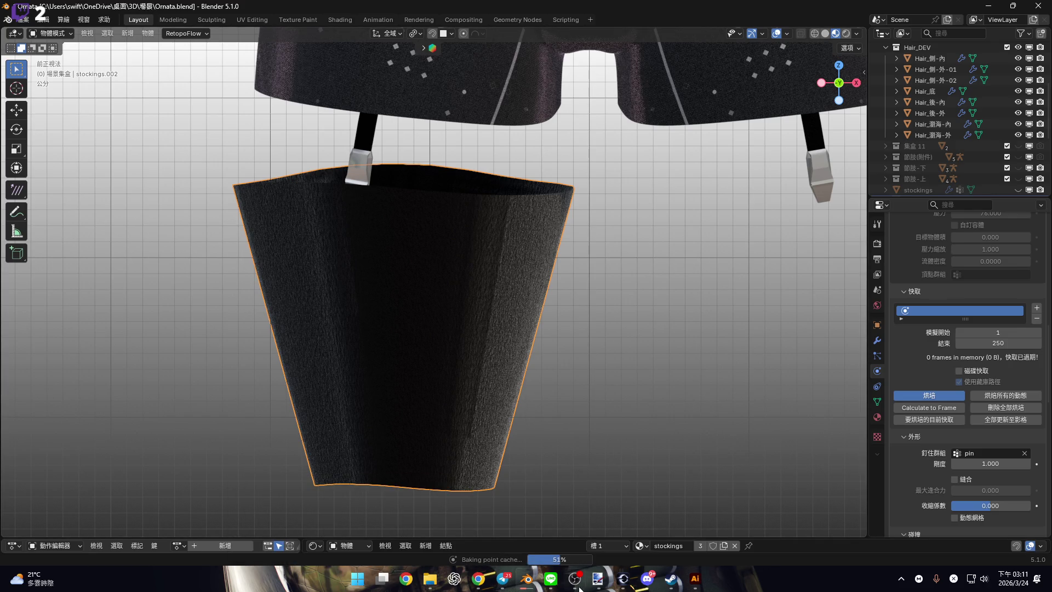
{"action": "mouse_move", "coordinate": [526, 578]}
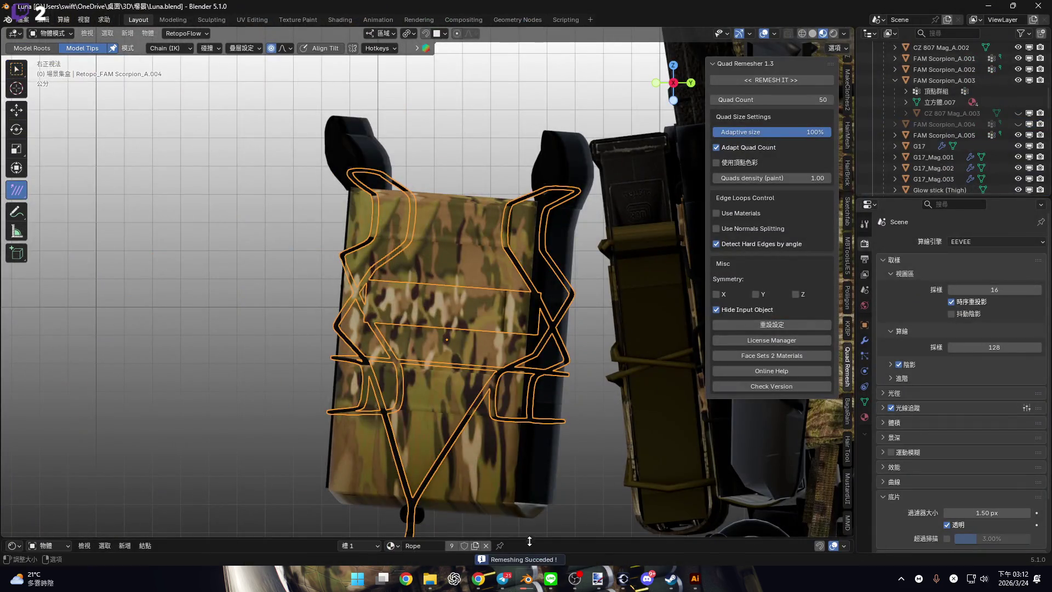
{"action": "left_click", "coordinate": [408, 521]}
{"action": "mouse_move", "coordinate": [529, 583]}
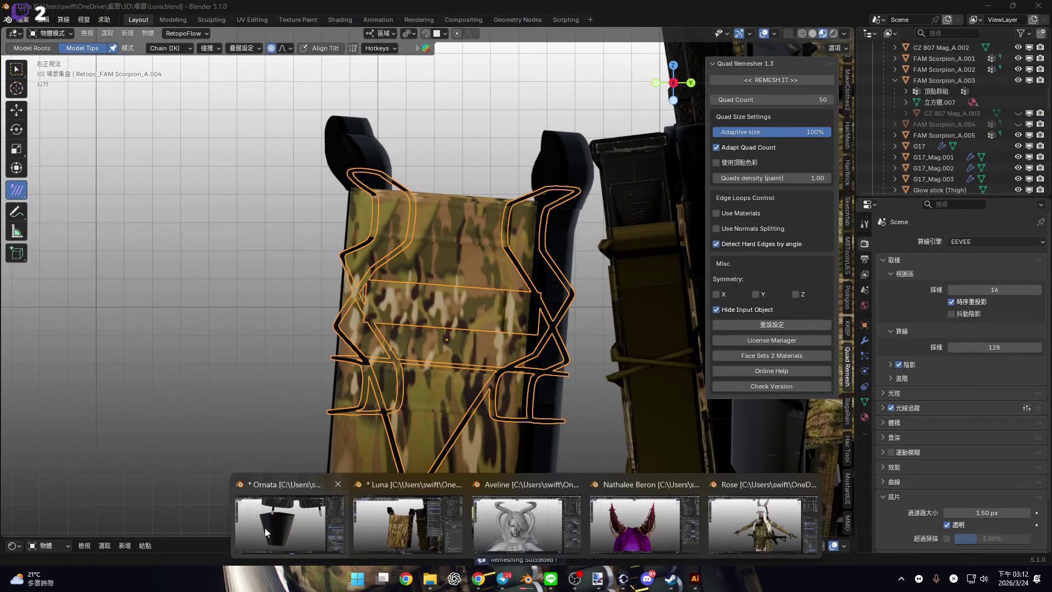
{"action": "left_click", "coordinate": [288, 521]}
{"action": "left_click", "coordinate": [408, 520]}
Zoom out over the character and frame the selected pouch.
{"action": "scroll", "coordinate": [526, 315], "scroll_direction": "down", "scroll_amount": 5}
{"action": "mouse_move", "coordinate": [526, 315]}
{"action": "middle_mouse_down"}
{"action": "mouse_move", "coordinate": [548, 319]}
{"action": "mouse_move", "coordinate": [519, 326]}
{"action": "mouse_move", "coordinate": [510, 310]}
{"action": "mouse_move", "coordinate": [481, 323]}
{"action": "mouse_move", "coordinate": [457, 369]}
{"action": "middle_mouse_up"}
{"action": "scroll", "coordinate": [538, 346], "scroll_direction": "down", "scroll_amount": 3}
{"action": "scroll", "coordinate": [509, 310], "scroll_direction": "up", "scroll_amount": 5}
{"action": "key", "text": "n"}
Inspect Retopo_FAM Scorpion_A.004's mesh in Edit Mode, then return to Object Mode.
{"action": "key", "text": "Tab"}
{"action": "scroll", "coordinate": [456, 369], "scroll_direction": "up", "scroll_amount": 10}
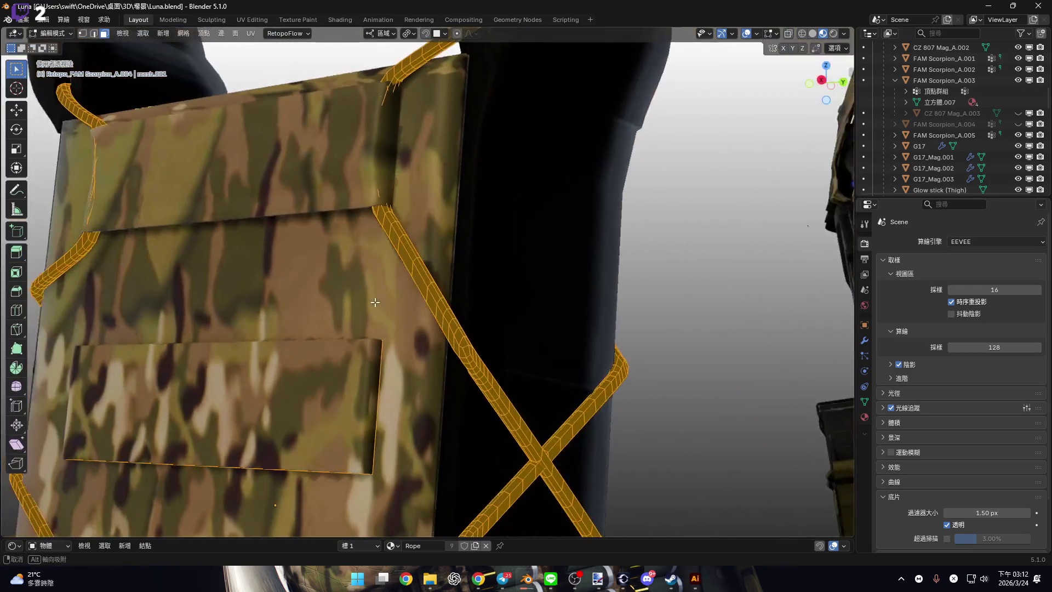
{"action": "scroll", "coordinate": [375, 302], "scroll_direction": "down", "scroll_amount": 5}
{"action": "mouse_move", "coordinate": [375, 302]}
{"action": "middle_mouse_down"}
{"action": "mouse_move", "coordinate": [450, 317]}
{"action": "mouse_move", "coordinate": [502, 346]}
{"action": "middle_mouse_up"}
{"action": "scroll", "coordinate": [480, 335], "scroll_direction": "up", "scroll_amount": 3}
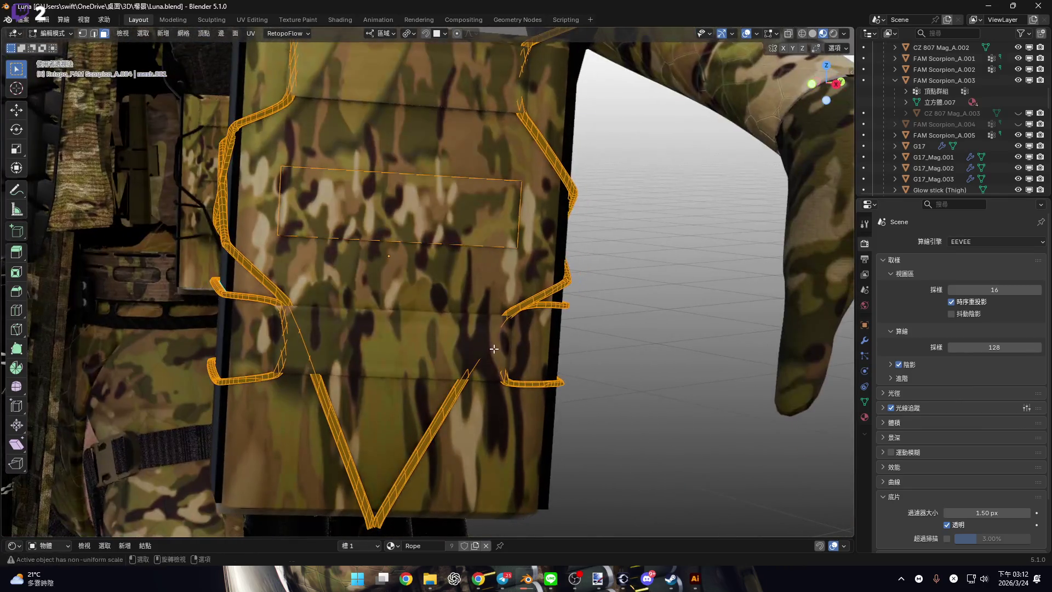
{"action": "key", "text": "Tab"}
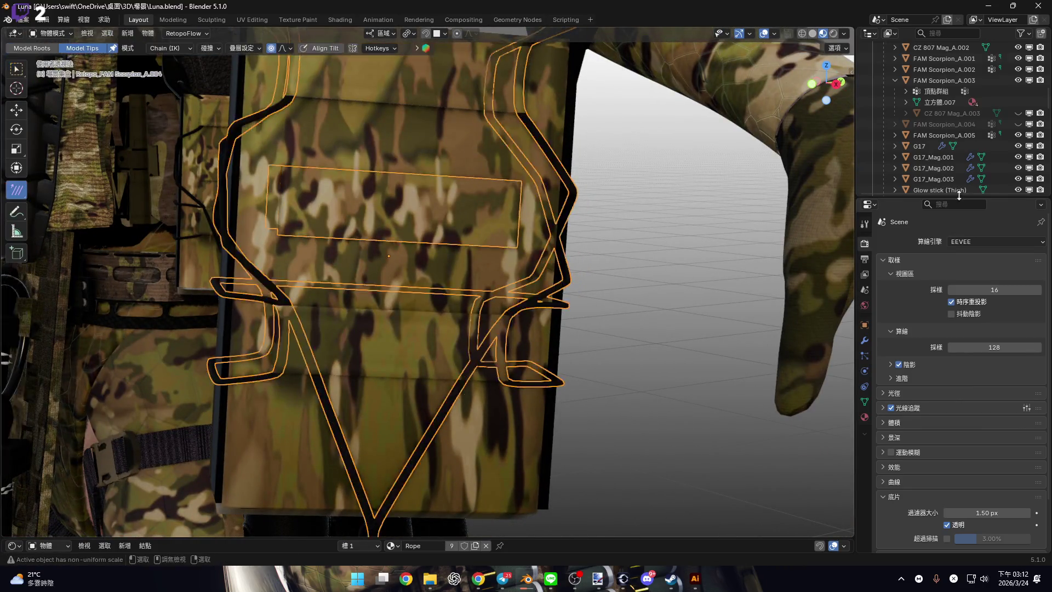
{"action": "scroll", "coordinate": [524, 293], "scroll_direction": "down", "scroll_amount": 3}
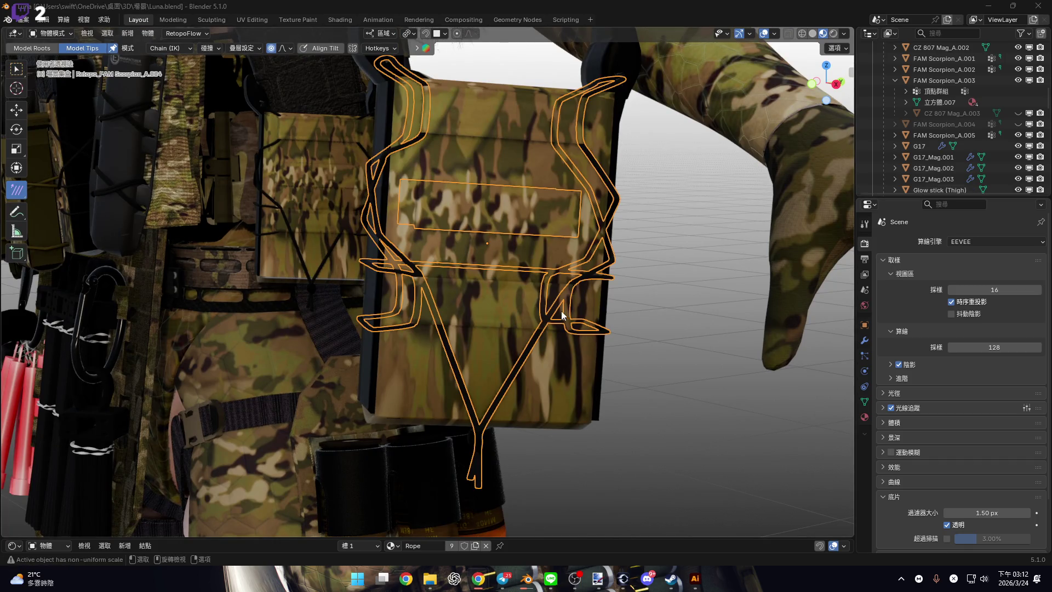
{"action": "middle_click_drag", "start_coordinate": [524, 293], "coordinate": [538, 327]}
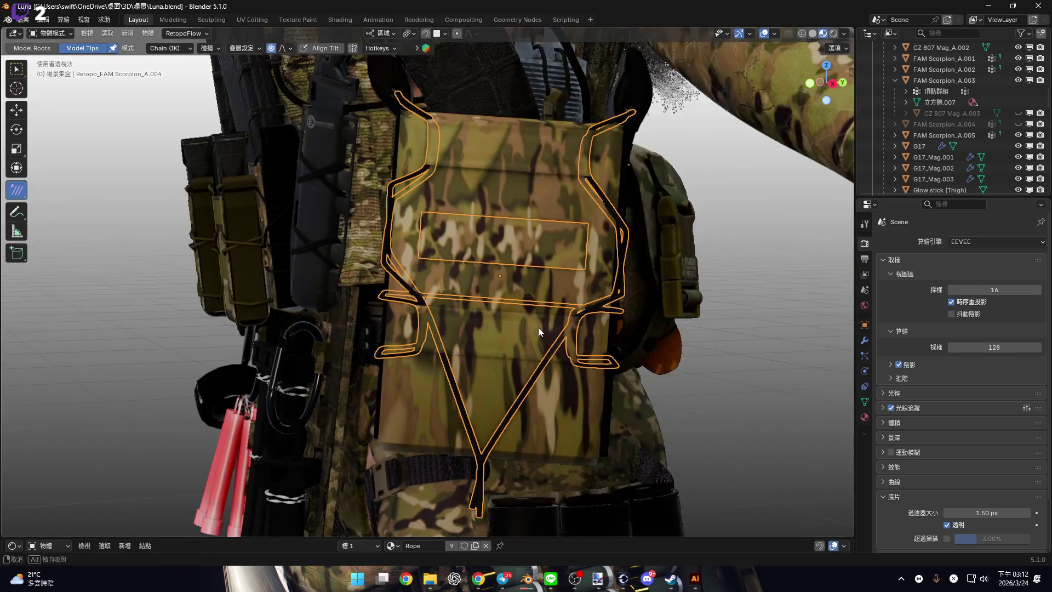
Select FAM Scorpion_A.004 and lower Quad Remesher's Adaptive size to 0%.
{"action": "left_click", "coordinate": [585, 332]}
{"action": "key", "text": "KP_Decimal"}
{"action": "key", "text": "n"}
{"action": "left_click", "coordinate": [793, 101]}
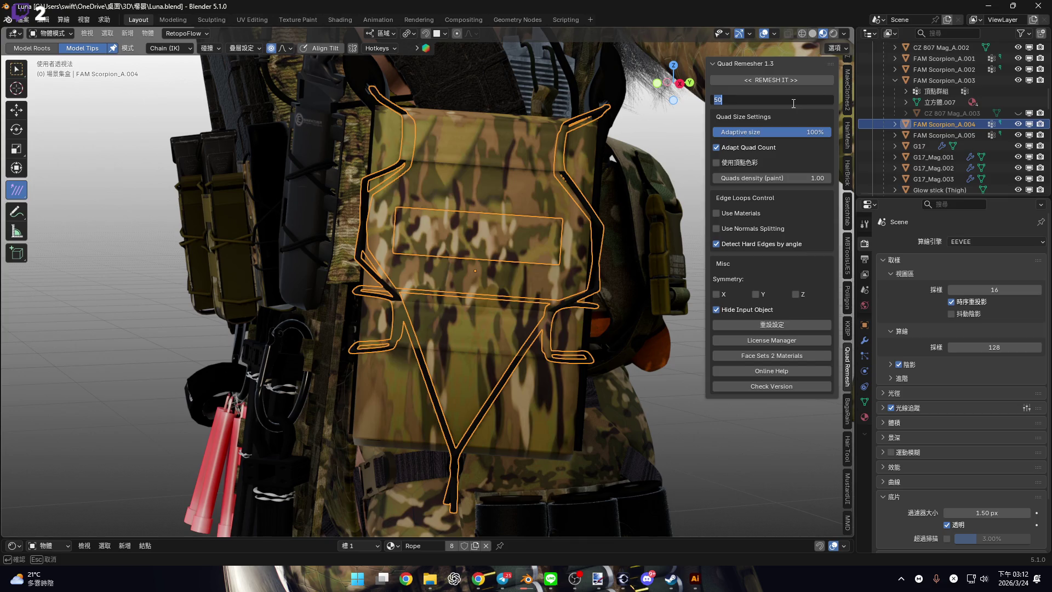
{"action": "key", "text": "Return"}
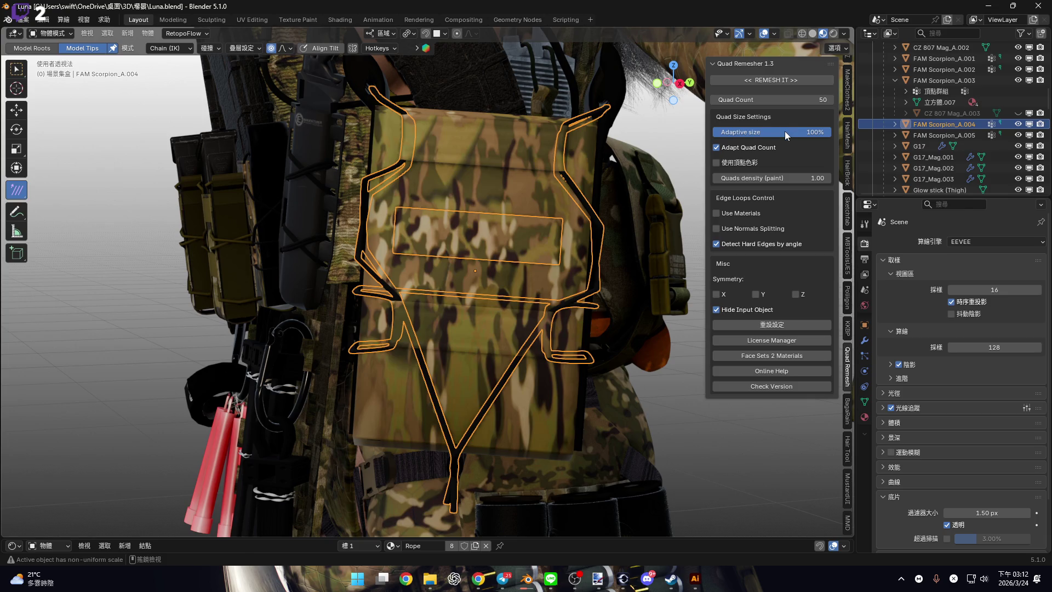
{"action": "left_click", "coordinate": [785, 133]}
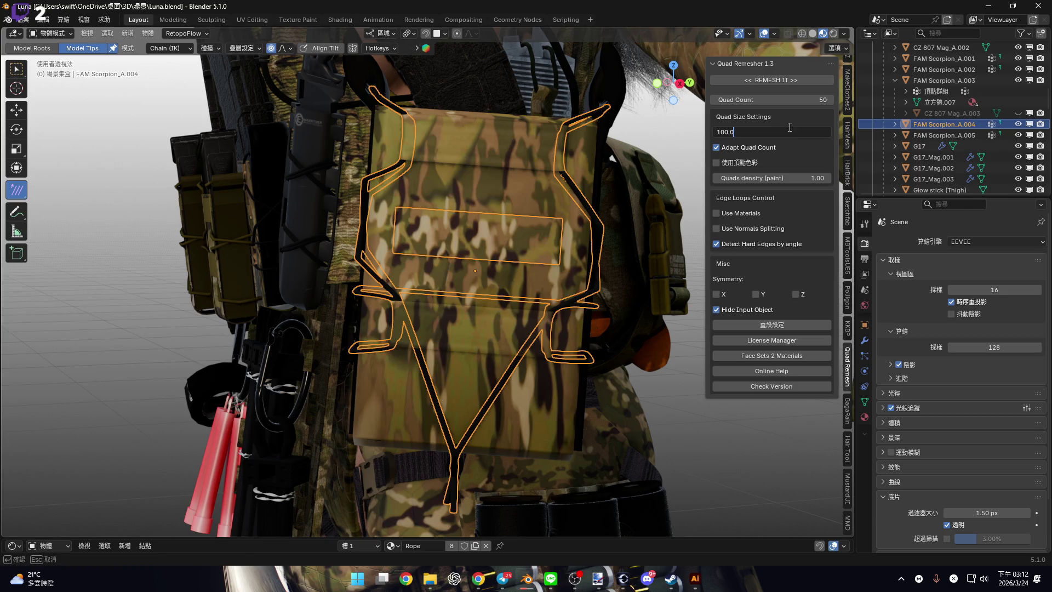
{"action": "key", "text": "Return"}
{"action": "left_click_drag", "start_coordinate": [784, 129], "coordinate": [726, 131]}
Set Quad Count to 25 and remesh again.
{"action": "left_click", "coordinate": [766, 100]}
{"action": "type", "text": "25"}
{"action": "key", "text": "Return"}
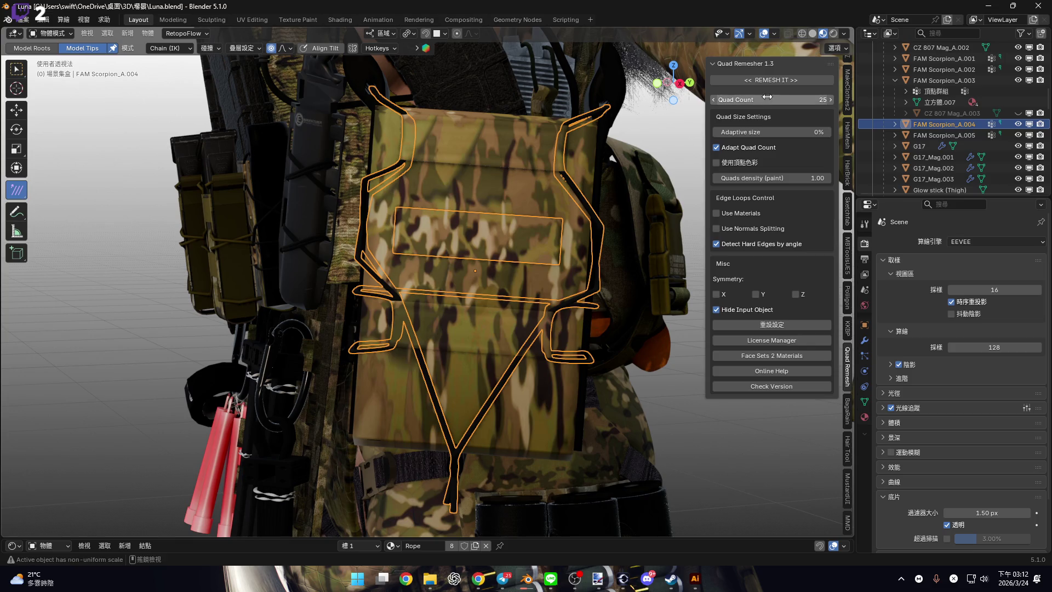
{"action": "left_click", "coordinate": [768, 82]}
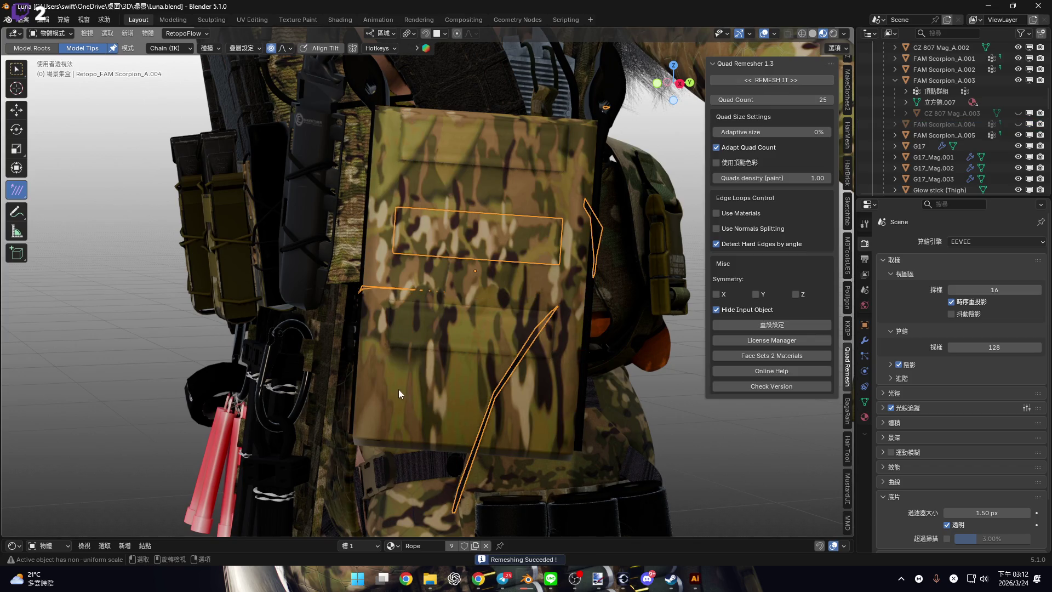
Pan out over the vest, select FAM Scorpion_A.004, then deselect everything.
{"action": "mouse_move", "coordinate": [421, 382]}
{"action": "middle_mouse_down", "text": "ctrl"}
{"action": "mouse_move", "coordinate": [410, 278]}
{"action": "mouse_move", "coordinate": [438, 282]}
{"action": "middle_mouse_up", "text": "ctrl"}
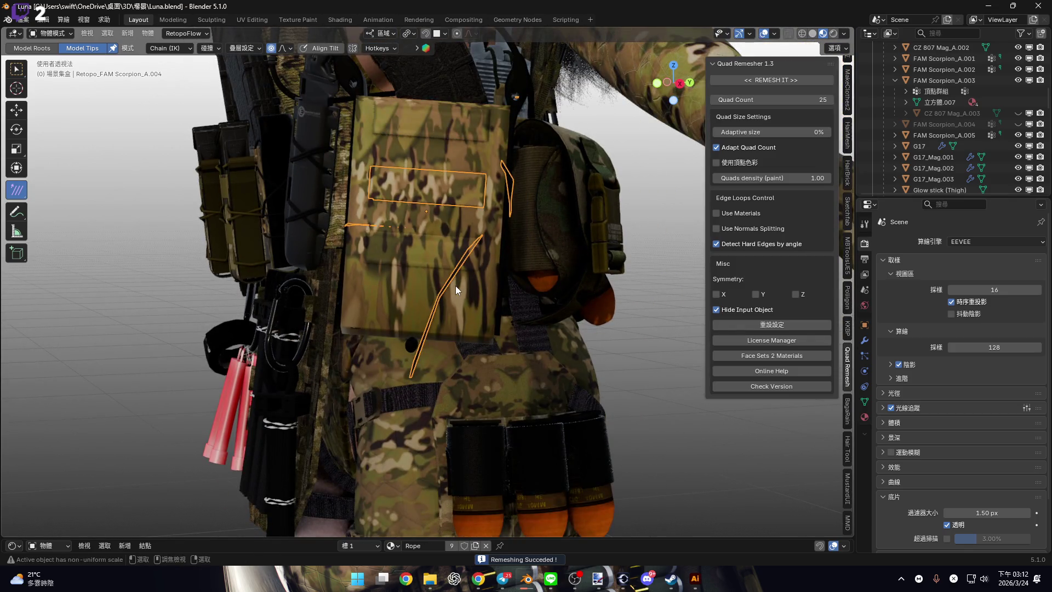
{"action": "left_click", "coordinate": [449, 288]}
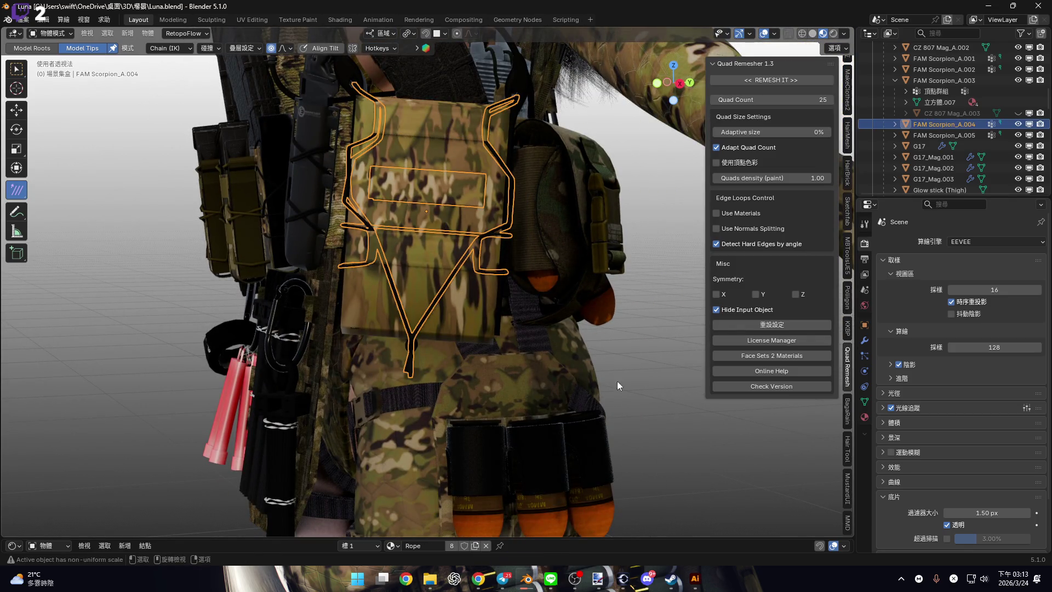
{"action": "key", "text": "alt+a"}
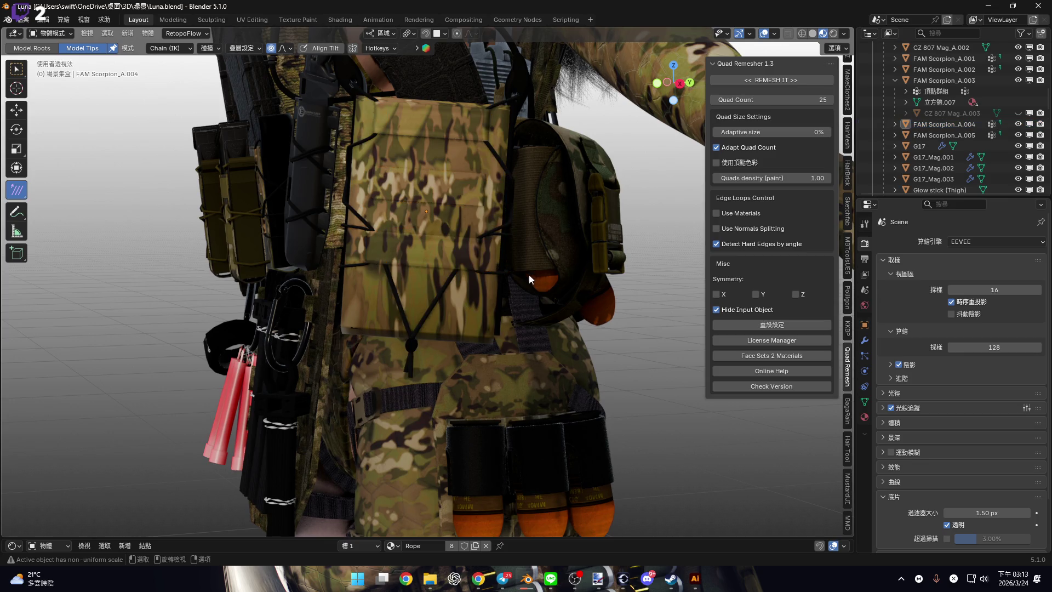
Reselect the pouch object and move it back into place on the vest.
{"action": "left_click", "coordinate": [488, 199]}
{"action": "scroll", "coordinate": [484, 292], "scroll_direction": "up", "scroll_amount": 6}
{"action": "mouse_move", "coordinate": [484, 291]}
{"action": "middle_mouse_down"}
{"action": "mouse_move", "coordinate": [539, 297]}
{"action": "mouse_move", "coordinate": [442, 298]}
{"action": "middle_mouse_up"}
{"action": "scroll", "coordinate": [491, 296], "scroll_direction": "up", "scroll_amount": 2}
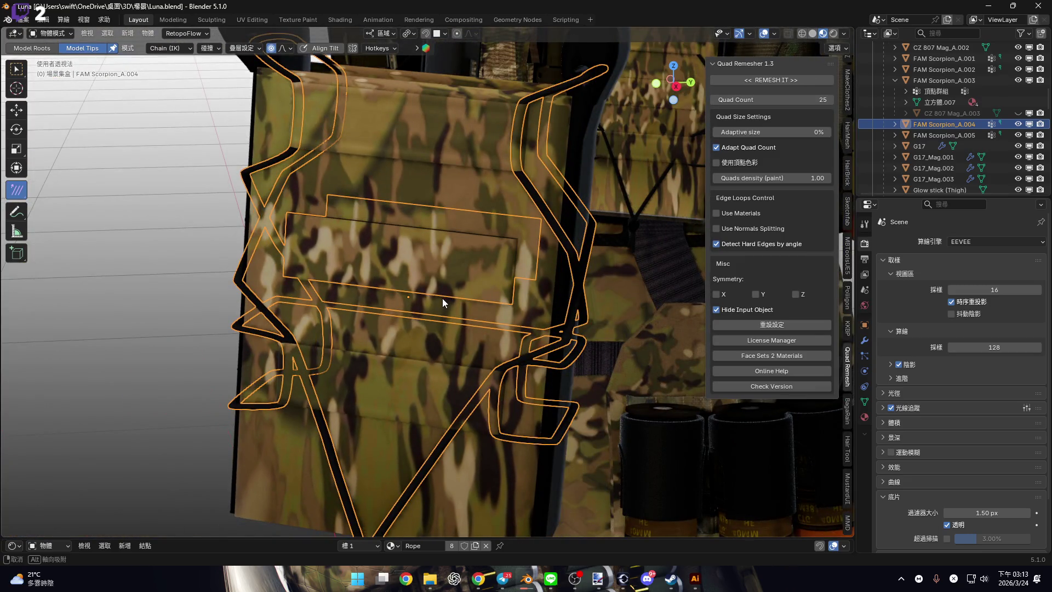
{"action": "scroll", "coordinate": [442, 298], "scroll_direction": "up", "scroll_amount": 6}
{"action": "key", "text": "Tab"}
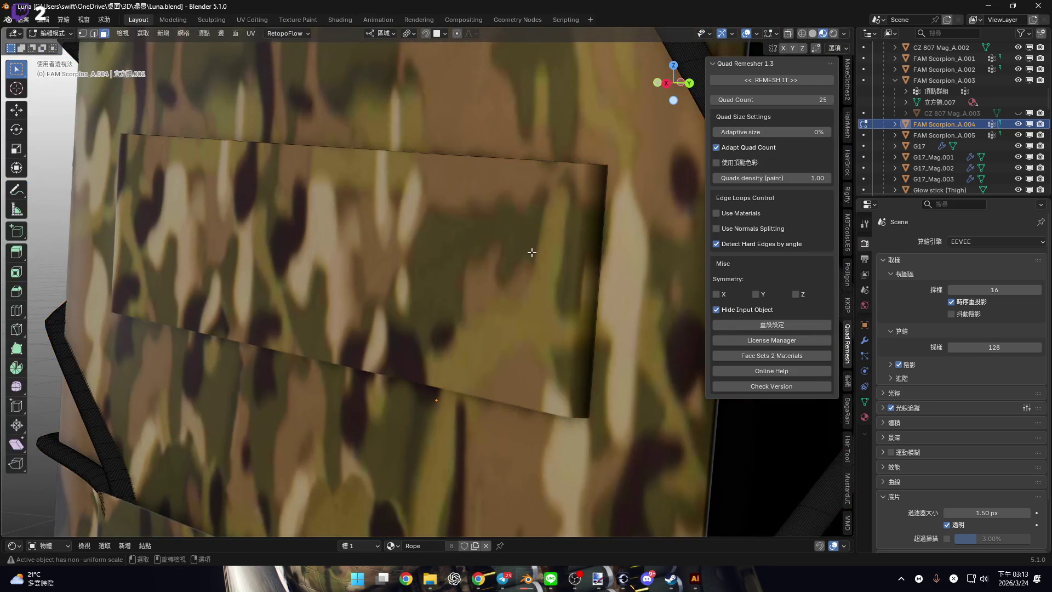
{"action": "scroll", "coordinate": [531, 252], "scroll_direction": "down", "scroll_amount": 5}
{"action": "middle_click_drag", "start_coordinate": [531, 253], "coordinate": [534, 304]}
{"action": "key", "text": "Tab"}
{"action": "key", "text": "g"}
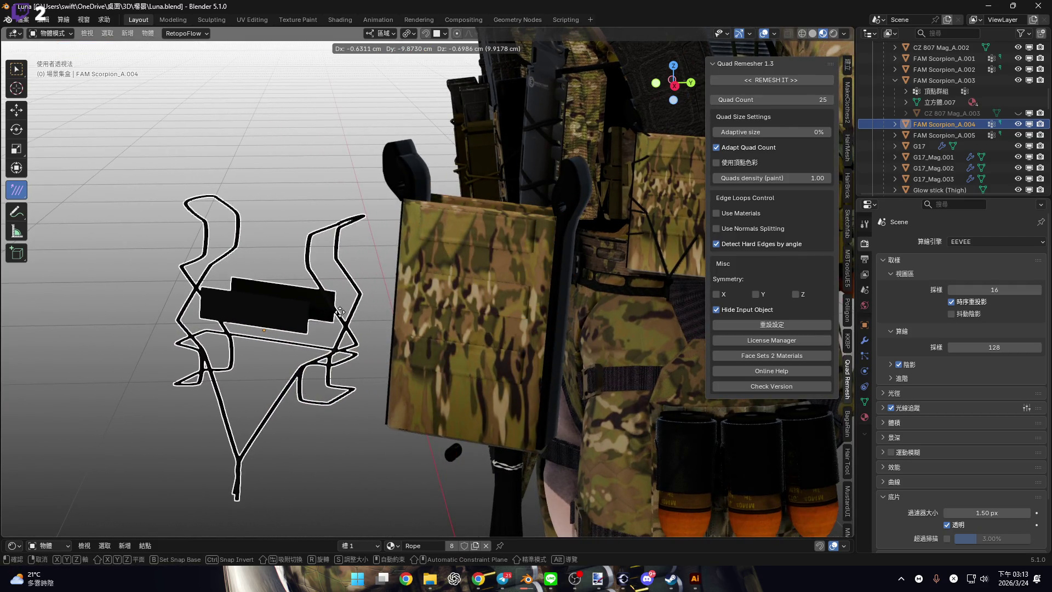
{"action": "left_click", "coordinate": [527, 300]}
In Edit Mode, box-select the pouch's front face from a front-on view.
{"action": "key", "text": "Tab"}
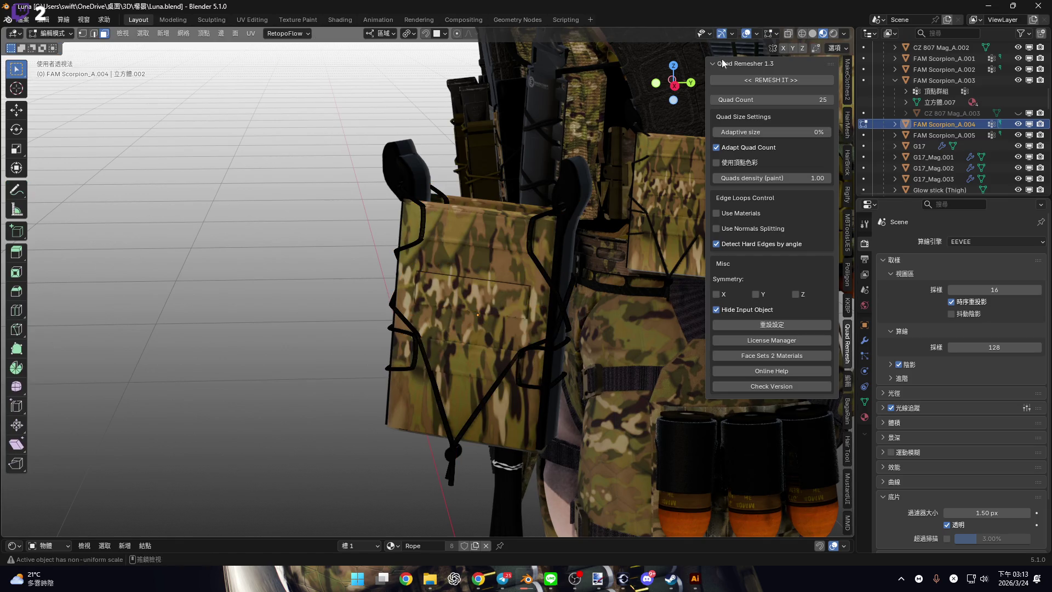
{"action": "middle_click_drag", "start_coordinate": [516, 263], "coordinate": [531, 252]}
{"action": "scroll", "coordinate": [531, 252], "scroll_direction": "up", "scroll_amount": 8}
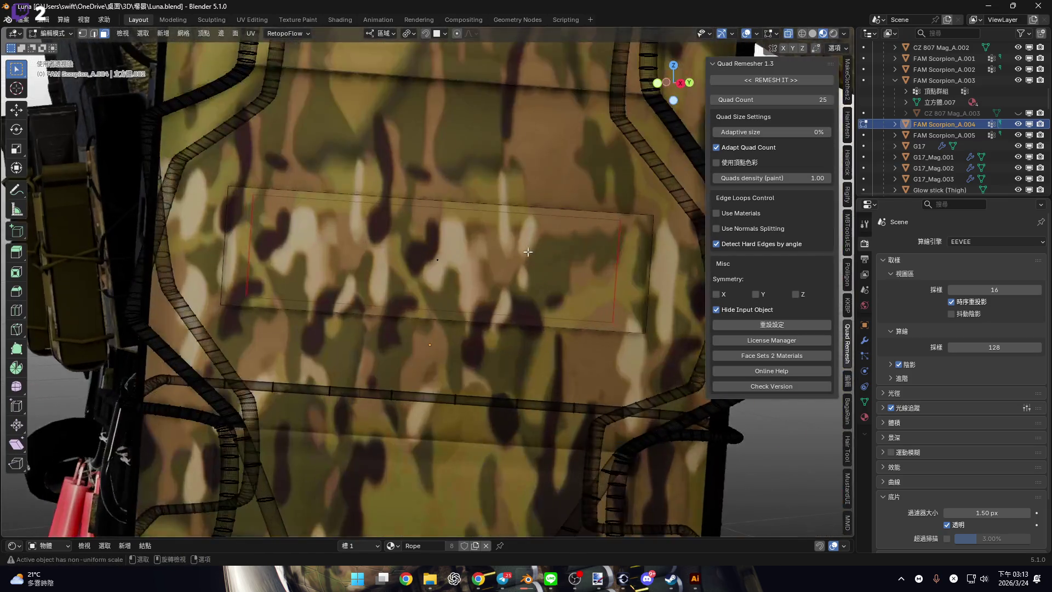
{"action": "scroll", "coordinate": [554, 254], "scroll_direction": "down", "scroll_amount": 3}
{"action": "scroll", "coordinate": [541, 278], "scroll_direction": "up", "scroll_amount": 4}
{"action": "mouse_move", "coordinate": [600, 212]}
{"action": "left_mouse_down"}
{"action": "mouse_move", "coordinate": [364, 372]}
{"action": "mouse_move", "coordinate": [351, 370]}
{"action": "left_mouse_up"}
{"action": "scroll", "coordinate": [350, 370], "scroll_direction": "down", "scroll_amount": 5}
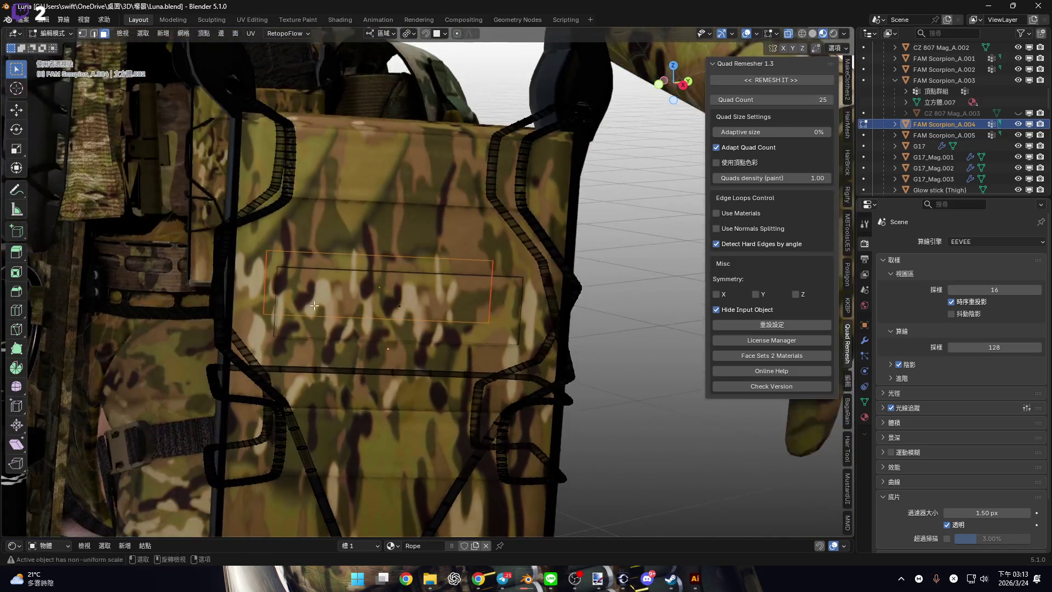
{"action": "scroll", "coordinate": [329, 309], "scroll_direction": "up", "scroll_amount": 3}
Move the selected face in isolated local view, then bring back the full scene.
{"action": "mouse_move", "coordinate": [518, 341]}
{"action": "middle_mouse_down"}
{"action": "mouse_move", "coordinate": [353, 331]}
{"action": "mouse_move", "coordinate": [373, 313]}
{"action": "mouse_move", "coordinate": [451, 318]}
{"action": "mouse_move", "coordinate": [412, 308]}
{"action": "mouse_move", "coordinate": [429, 352]}
{"action": "middle_mouse_up"}
{"action": "scroll", "coordinate": [450, 319], "scroll_direction": "down", "scroll_amount": 3}
{"action": "key", "text": "KP_Divide"}
{"action": "scroll", "coordinate": [429, 353], "scroll_direction": "up", "scroll_amount": 5}
{"action": "key", "text": "g"}
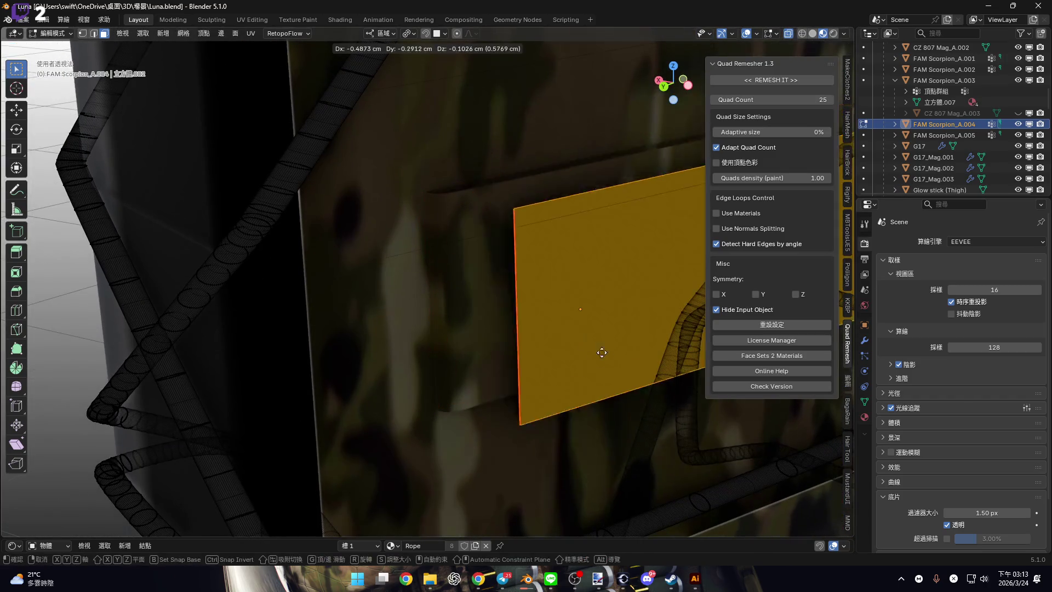
{"action": "left_click", "coordinate": [611, 357]}
{"action": "middle_click_drag", "start_coordinate": [611, 357], "coordinate": [503, 323]}
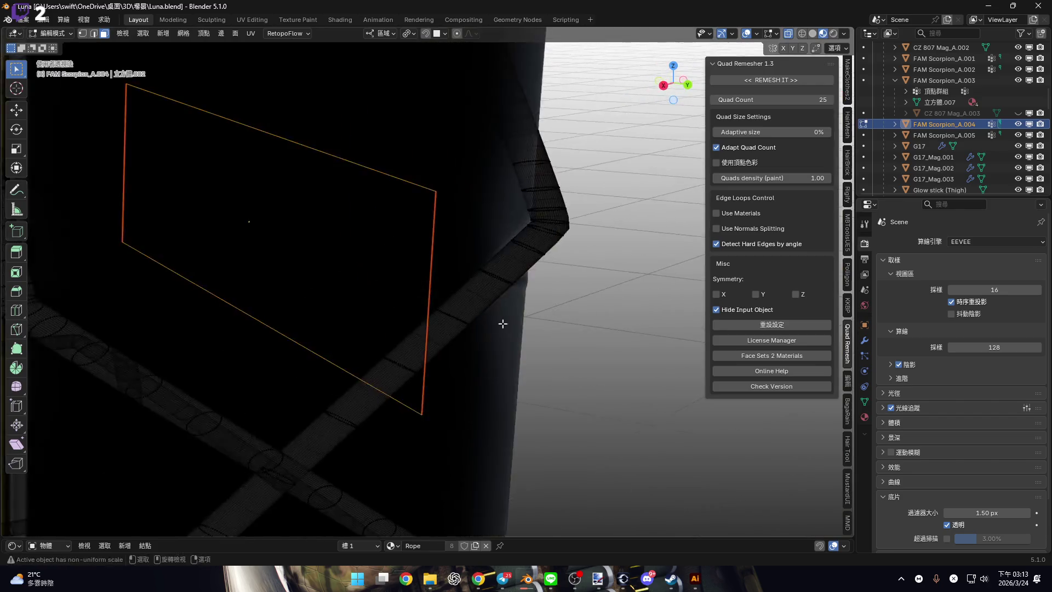
{"action": "key", "text": "KP_Divide"}
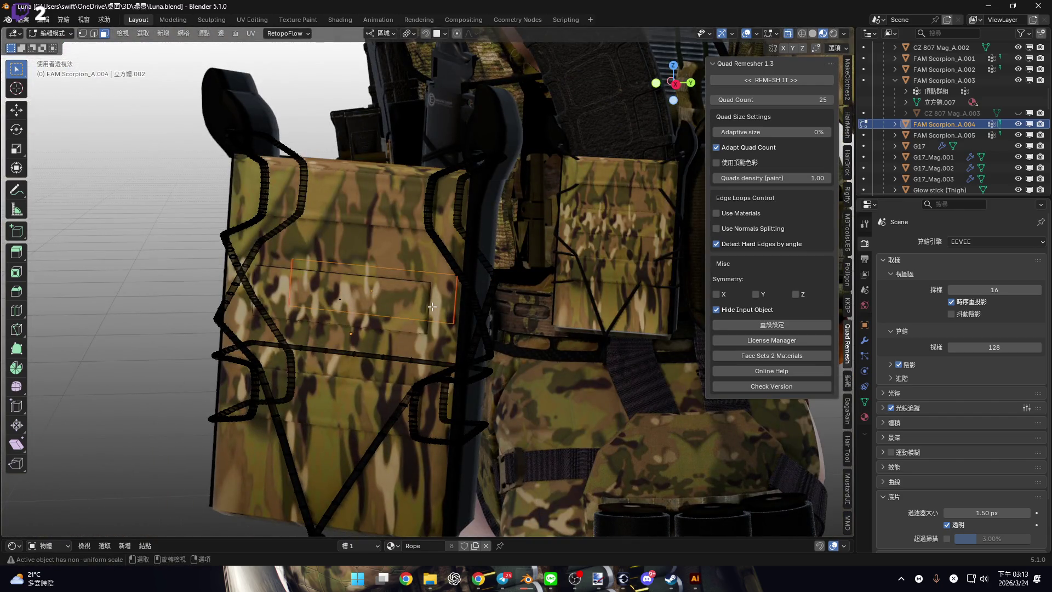
Separate the selected geometry into the new object FAM Scorpion_A.006.
{"action": "key", "text": "p"}
{"action": "left_click", "coordinate": [420, 305]}
{"action": "middle_click_drag", "start_coordinate": [419, 305], "coordinate": [447, 299]}
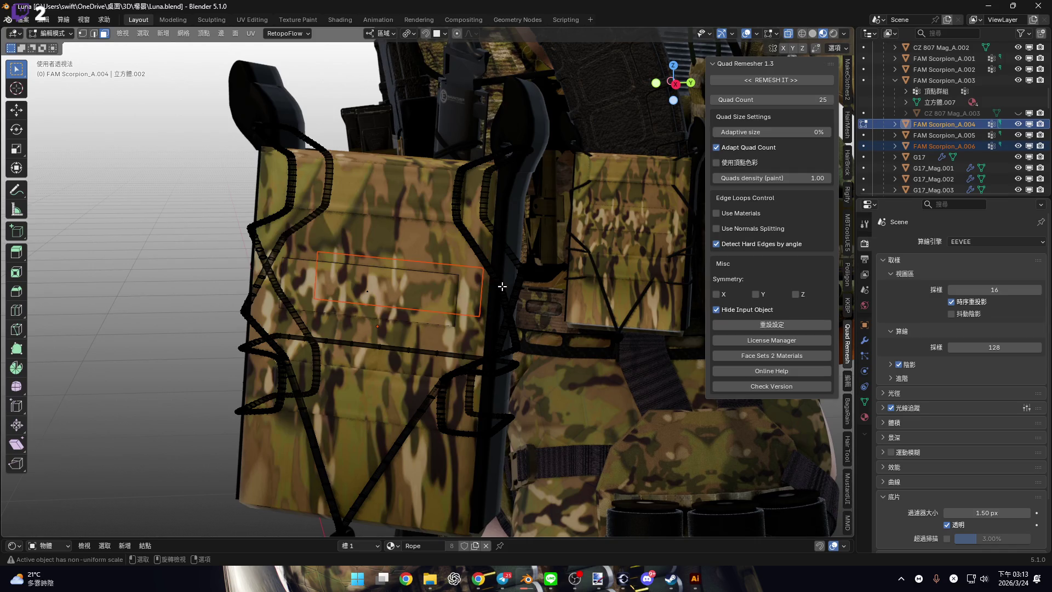
{"action": "key", "text": "Tab"}
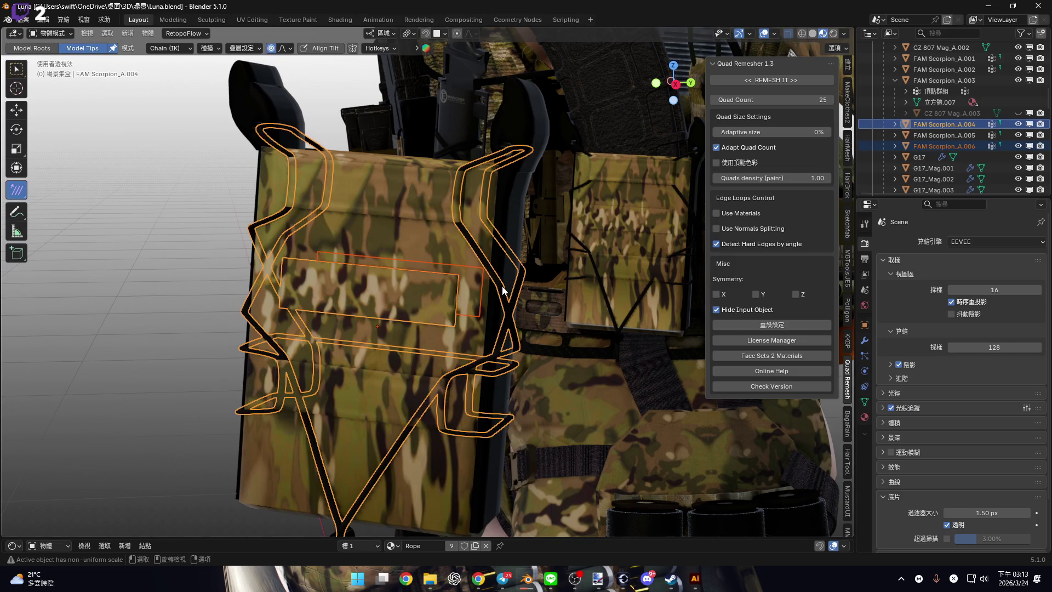
{"action": "key", "text": "Tab"}
Box-select parts of the pouch panel and bring up the material slot list.
{"action": "scroll", "coordinate": [422, 297], "scroll_direction": "up", "scroll_amount": 6}
{"action": "middle_click_drag", "start_coordinate": [422, 297], "coordinate": [418, 206]}
{"action": "left_click_drag", "start_coordinate": [418, 206], "coordinate": [477, 423]}
{"action": "middle_click_drag", "start_coordinate": [477, 423], "coordinate": [413, 217]}
{"action": "left_click_drag", "start_coordinate": [413, 217], "coordinate": [502, 496]}
{"action": "scroll", "coordinate": [383, 383], "scroll_direction": "down", "scroll_amount": 8}
{"action": "mouse_move", "coordinate": [328, 356]}
{"action": "middle_mouse_down"}
{"action": "mouse_move", "coordinate": [284, 336]}
{"action": "mouse_move", "coordinate": [296, 340]}
{"action": "middle_mouse_up"}
{"action": "scroll", "coordinate": [285, 336], "scroll_direction": "up", "scroll_amount": 3}
{"action": "left_click", "coordinate": [359, 546]}
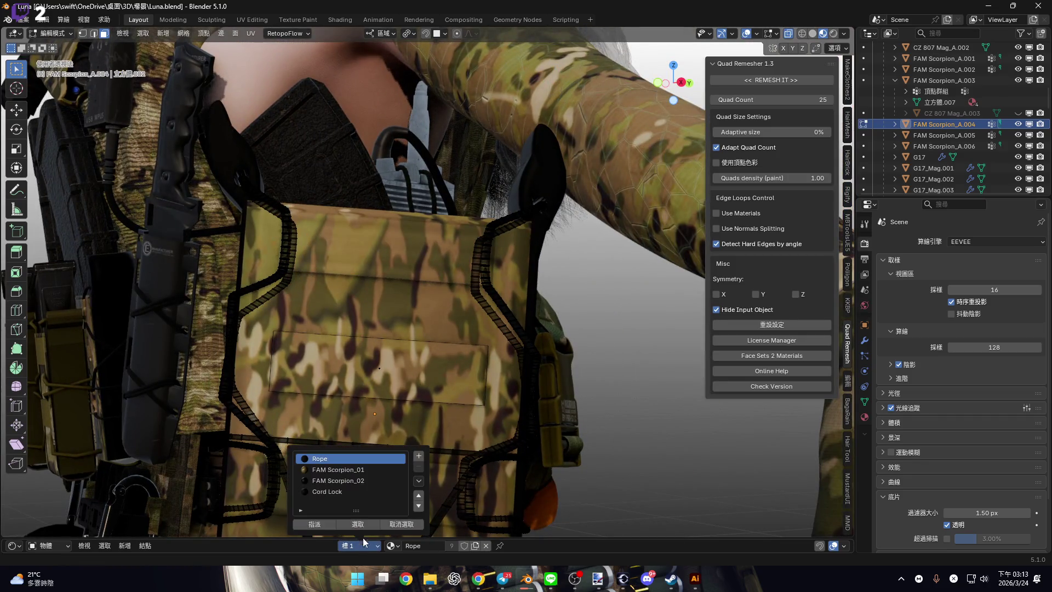
Select the geometry assigned to the Rope material and frame it in view.
{"action": "left_click", "coordinate": [357, 524]}
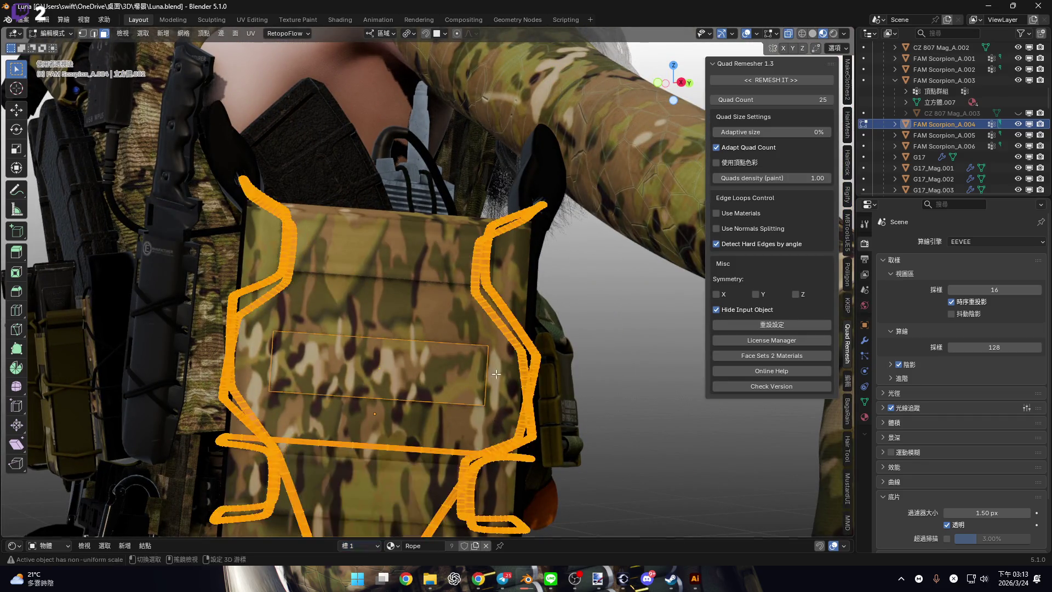
{"action": "middle_click_drag", "start_coordinate": [495, 381], "coordinate": [498, 346], "text": "shift"}
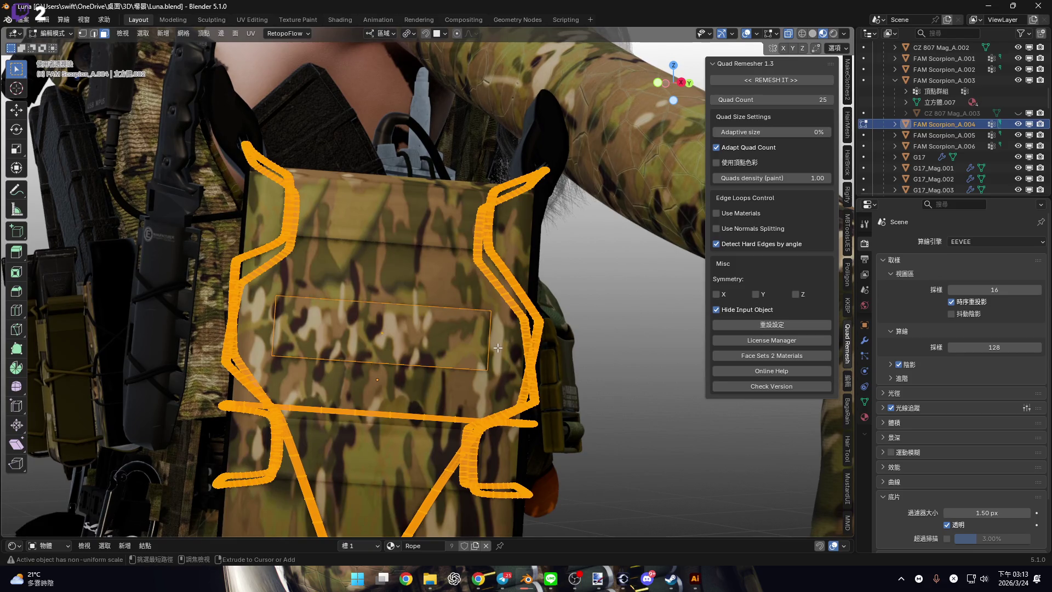
{"action": "key", "text": "alt+a"}
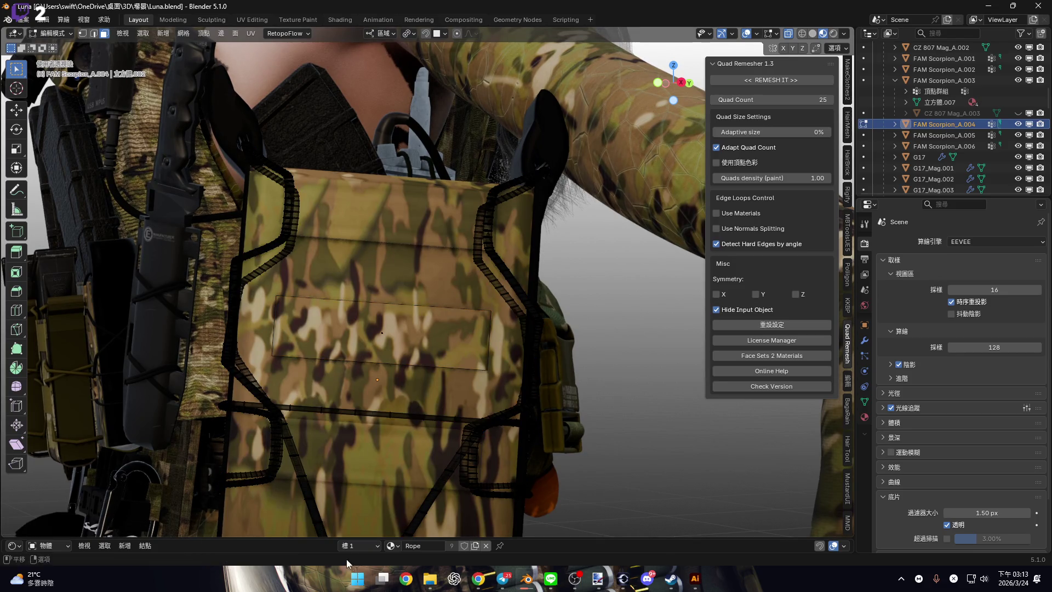
{"action": "left_click", "coordinate": [359, 545]}
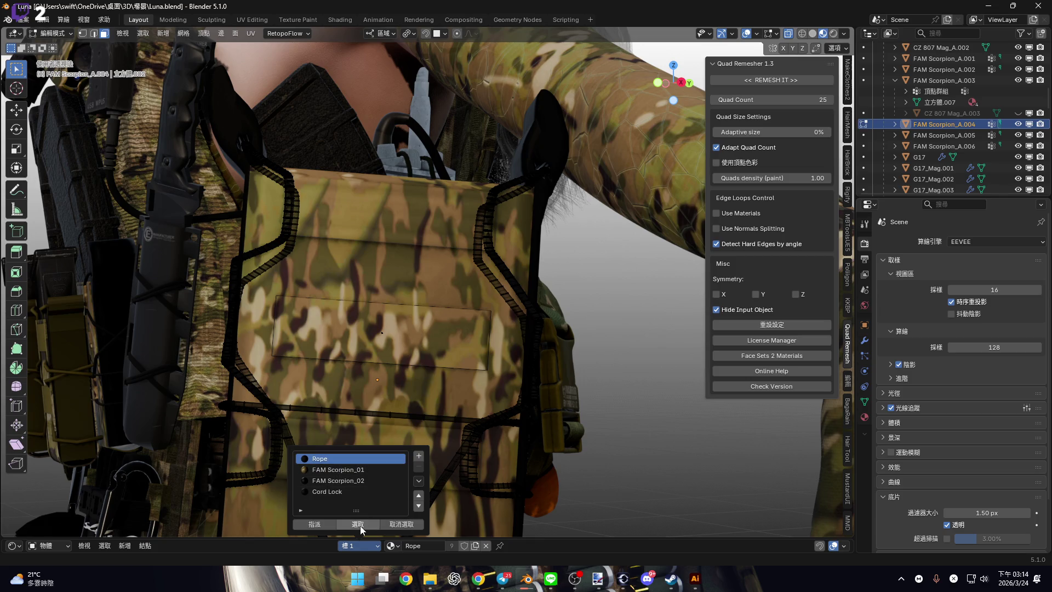
{"action": "left_click", "coordinate": [356, 525]}
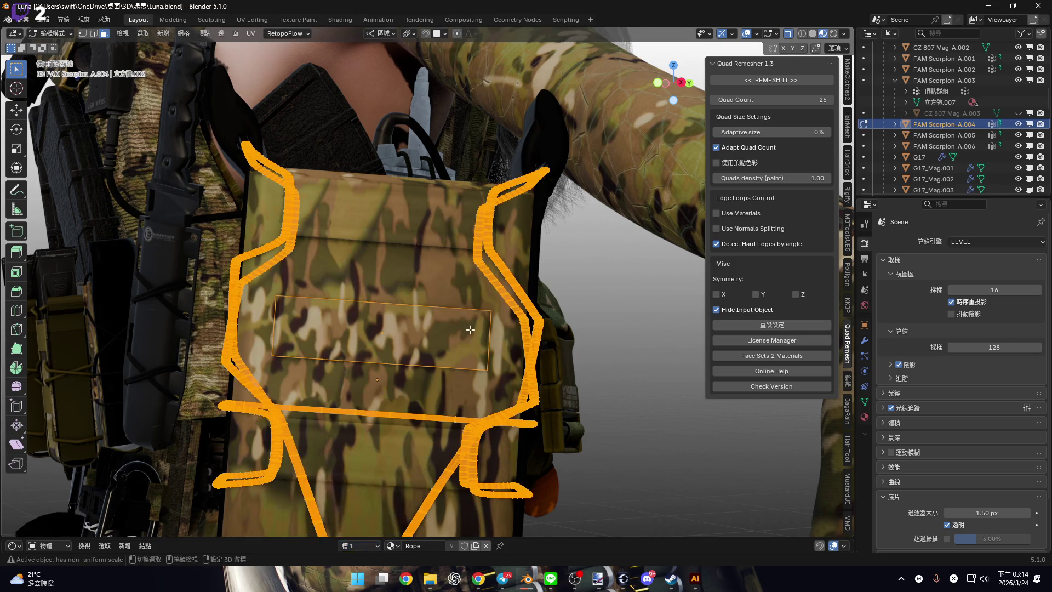
{"action": "key", "text": "KP_Decimal"}
{"action": "middle_click_drag", "start_coordinate": [379, 255], "coordinate": [383, 266]}
{"action": "scroll", "coordinate": [384, 266], "scroll_direction": "up", "scroll_amount": 3}
{"action": "scroll", "coordinate": [384, 266], "scroll_direction": "down", "scroll_amount": 5}
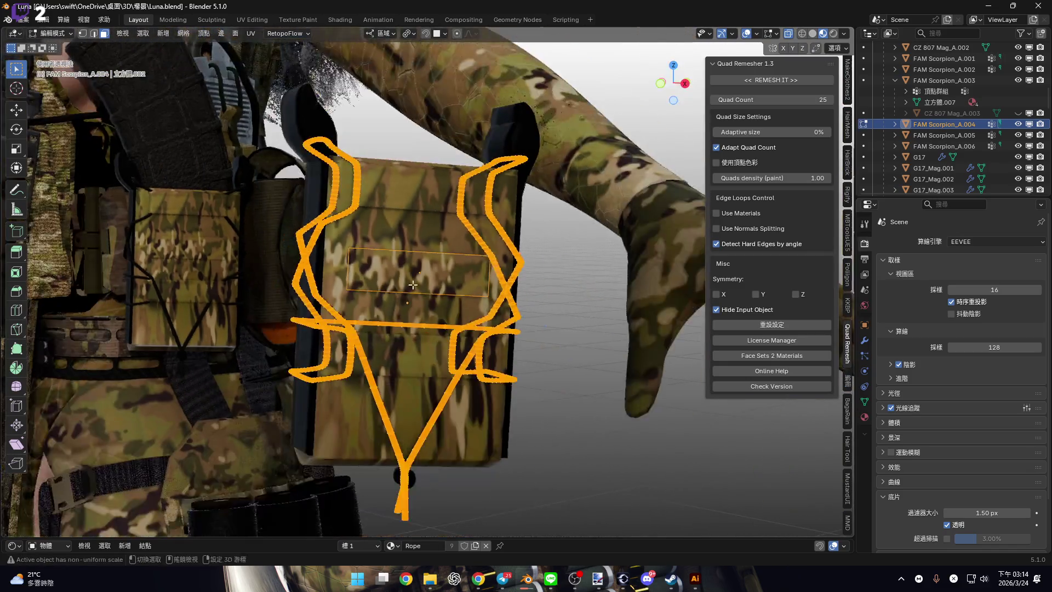
{"action": "scroll", "coordinate": [387, 278], "scroll_direction": "up", "scroll_amount": 5}
{"action": "scroll", "coordinate": [387, 277], "scroll_direction": "down", "scroll_amount": 3}
{"action": "scroll", "coordinate": [350, 270], "scroll_direction": "up", "scroll_amount": 6}
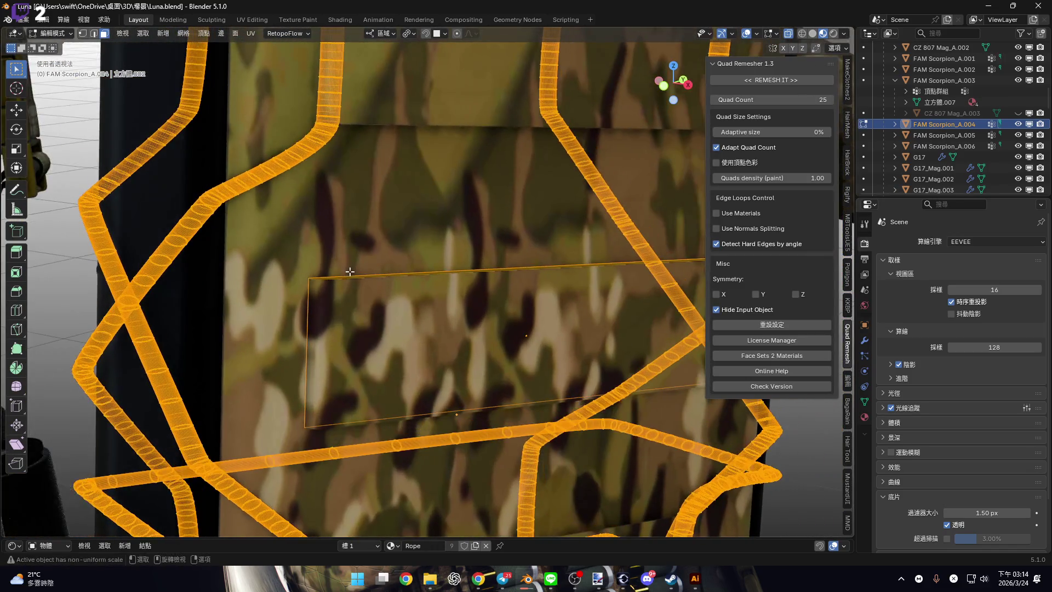
Separate the linked flat rectangle on the pouch front into FAM Scorpion_A.007.
{"action": "left_click", "coordinate": [298, 260]}
{"action": "scroll", "coordinate": [320, 287], "scroll_direction": "down", "scroll_amount": 5}
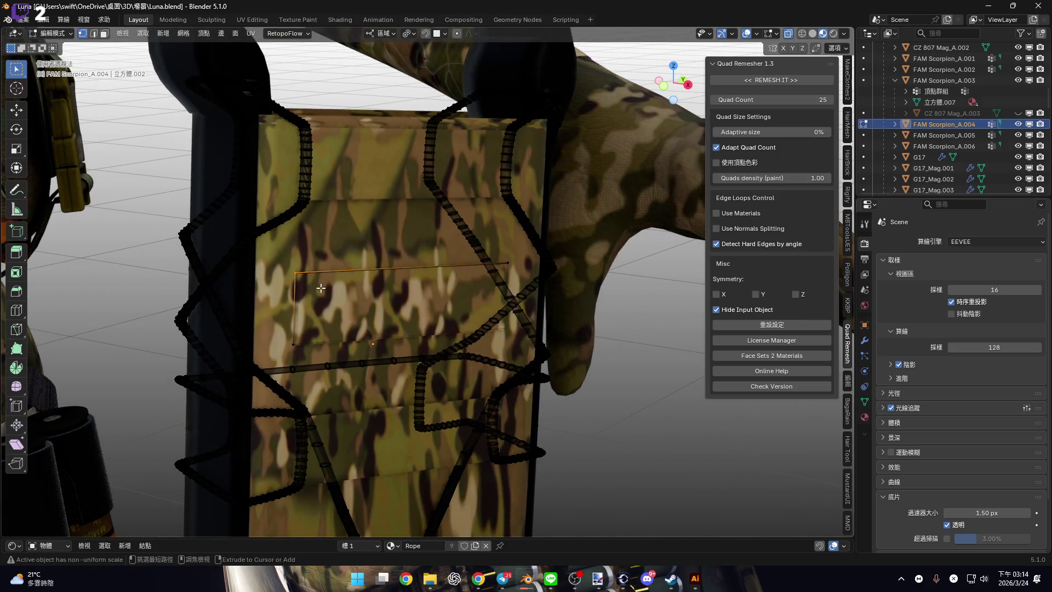
{"action": "key", "text": "ctrl+l"}
{"action": "key", "text": "p"}
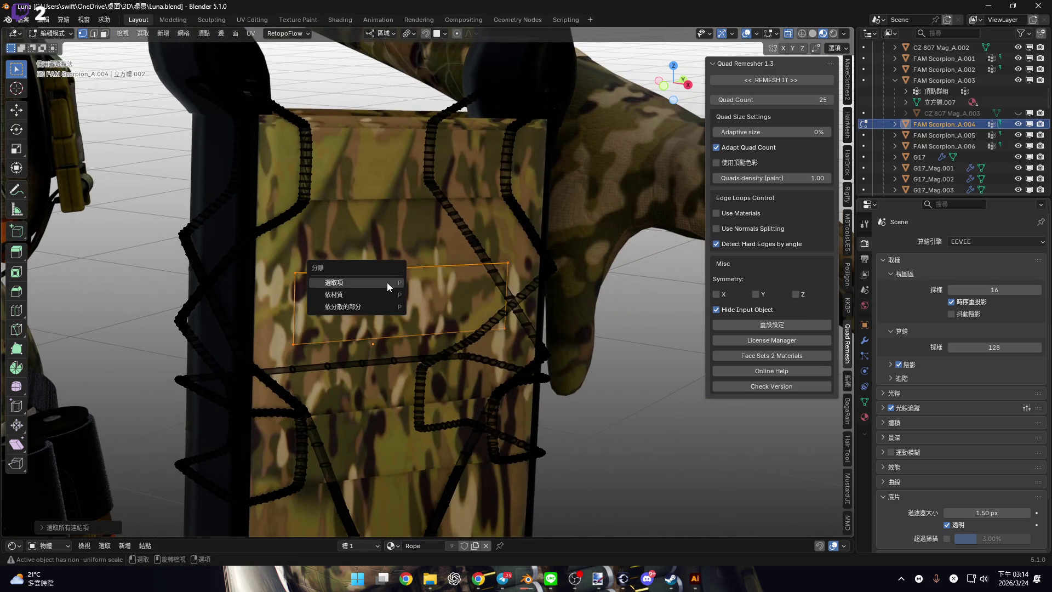
{"action": "left_click", "coordinate": [386, 282]}
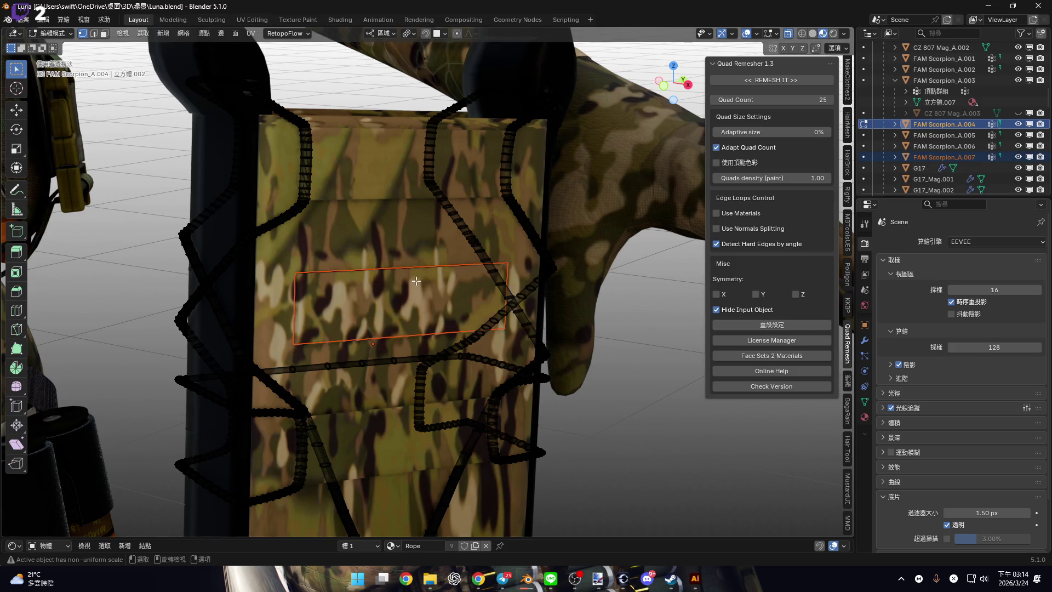
{"action": "key", "text": "Tab"}
Select only the FAM Scorpion_A.004 pouch and frame it in the view.
{"action": "scroll", "coordinate": [534, 266], "scroll_direction": "up", "scroll_amount": 4}
{"action": "middle_click_drag", "start_coordinate": [468, 261], "coordinate": [511, 255]}
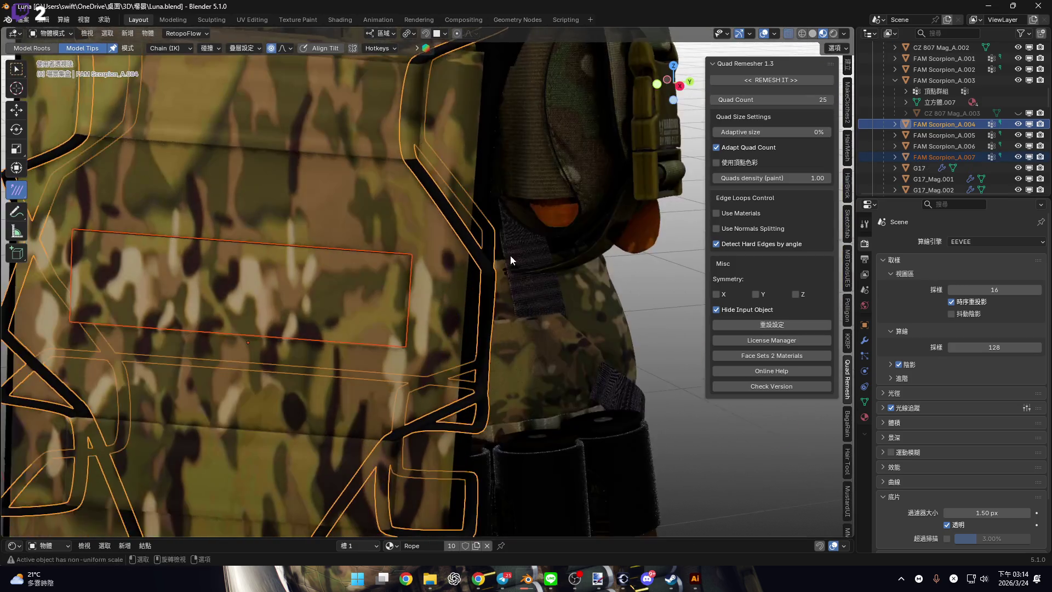
{"action": "left_click", "coordinate": [511, 298]}
{"action": "key", "text": "KP_Decimal"}
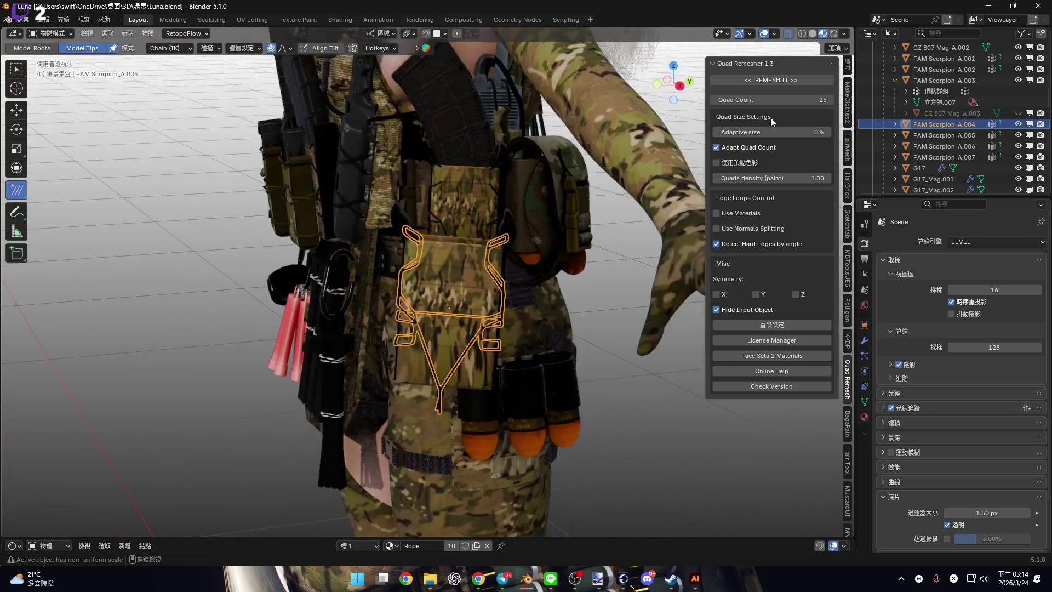
Set Quad Remesher's Quad Count to 50 and remesh the pouch.
{"action": "left_click", "coordinate": [790, 99]}
{"action": "type", "text": "58"}
{"action": "key", "text": "BackSpace"}
{"action": "type", "text": "0"}
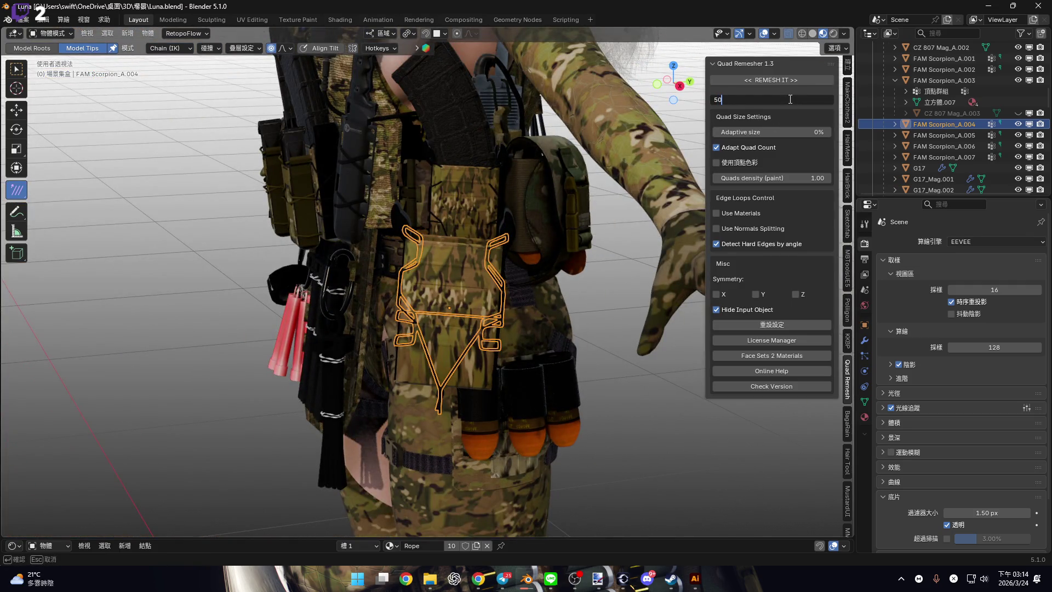
{"action": "key", "text": "Return"}
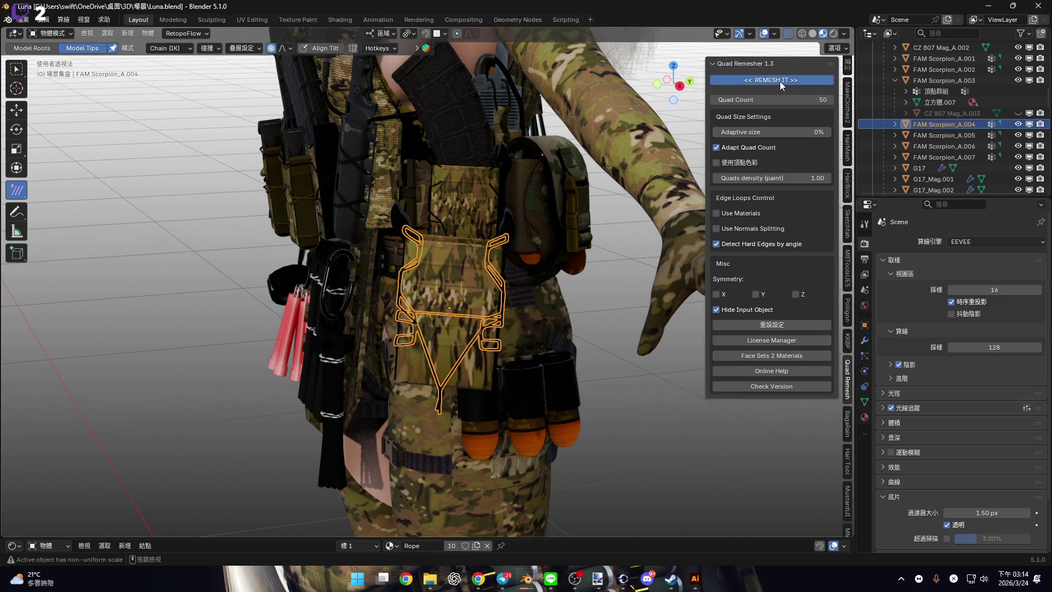
{"action": "left_click", "coordinate": [780, 81]}
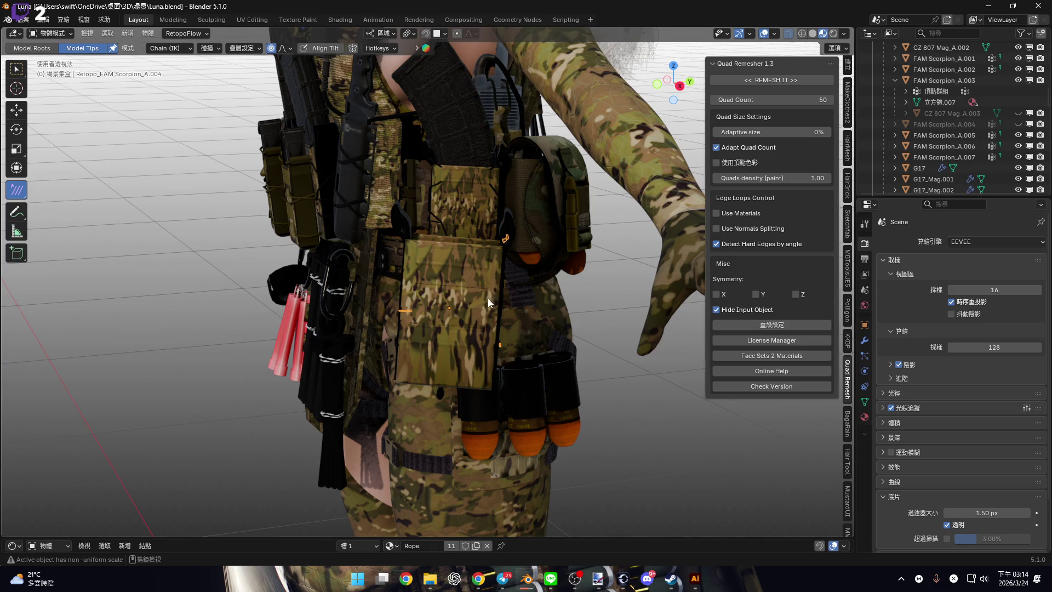
{"action": "scroll", "coordinate": [473, 307], "scroll_direction": "up", "scroll_amount": 5}
{"action": "scroll", "coordinate": [552, 303], "scroll_direction": "down", "scroll_amount": 5}
{"action": "mouse_move", "coordinate": [438, 323]}
{"action": "middle_mouse_down"}
{"action": "mouse_move", "coordinate": [463, 290]}
{"action": "mouse_move", "coordinate": [504, 285]}
{"action": "mouse_move", "coordinate": [452, 291]}
{"action": "middle_mouse_up"}
{"action": "scroll", "coordinate": [462, 290], "scroll_direction": "up", "scroll_amount": 3}
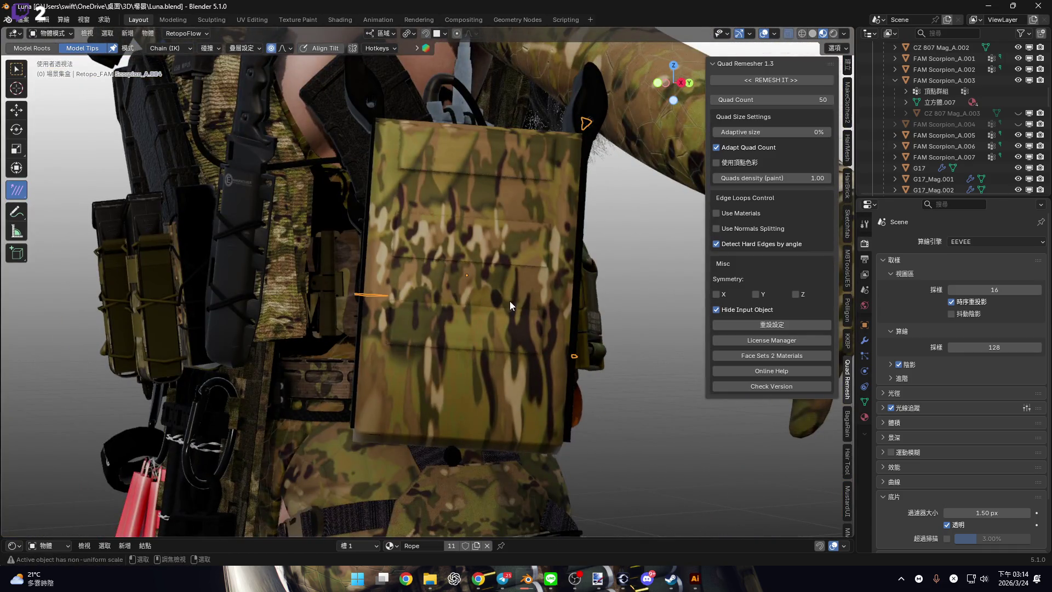
Undo that remesh, set Adaptive size to 50%, and remesh again.
{"action": "key", "text": "ctrl+z"}
{"action": "left_click_drag", "start_coordinate": [765, 133], "coordinate": [852, 132]}
{"action": "left_click", "coordinate": [786, 133]}
{"action": "type", "text": "50"}
{"action": "key", "text": "Return"}
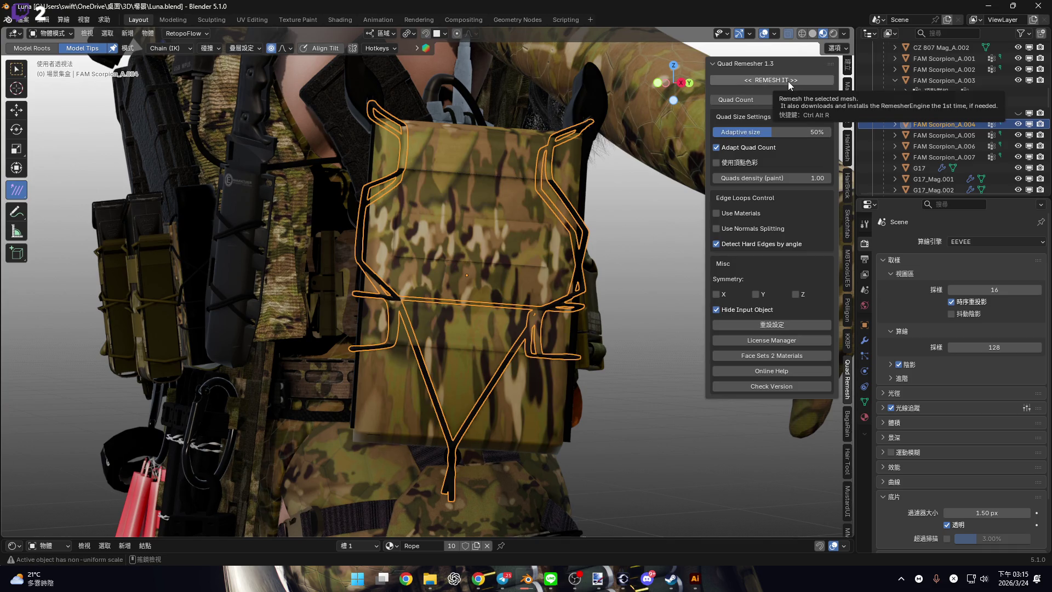
{"action": "left_click", "coordinate": [789, 81]}
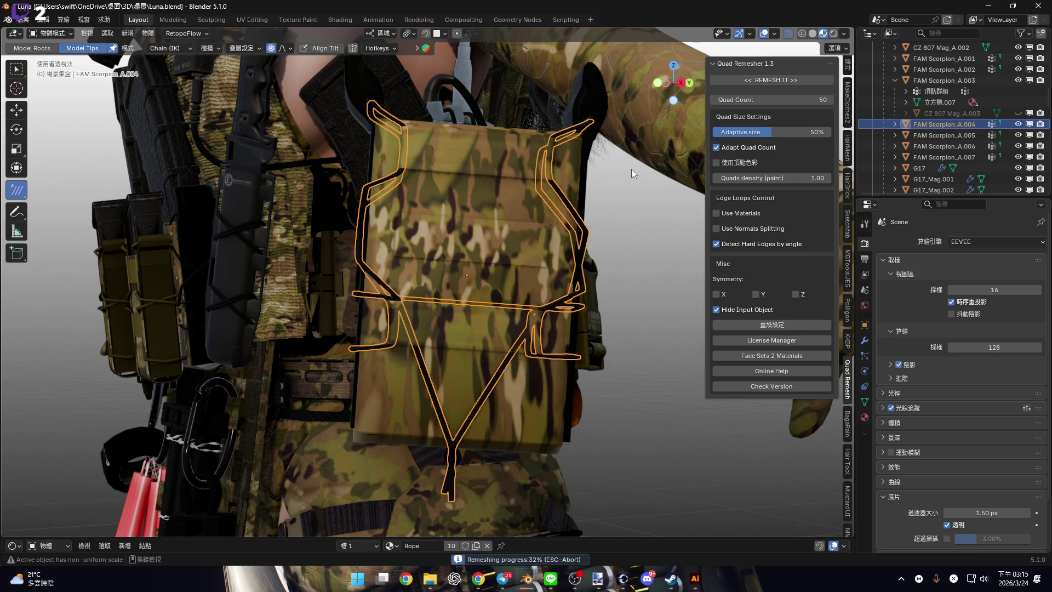
Switch to the Ornata.blend window to check the stockings bake, then back to Luna.blend.
{"action": "mouse_move", "coordinate": [526, 578]}
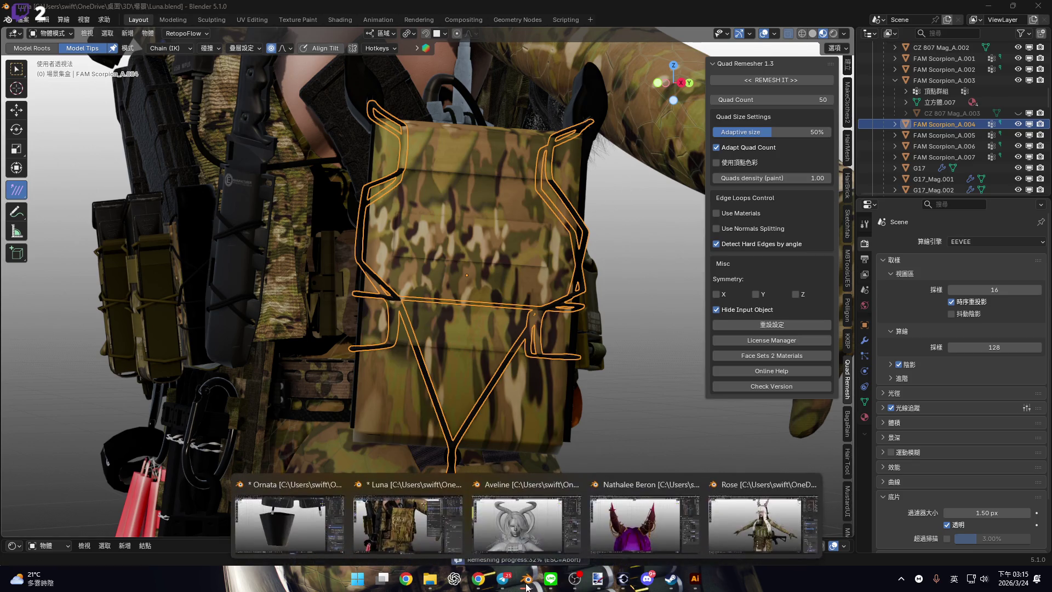
{"action": "left_click", "coordinate": [289, 510]}
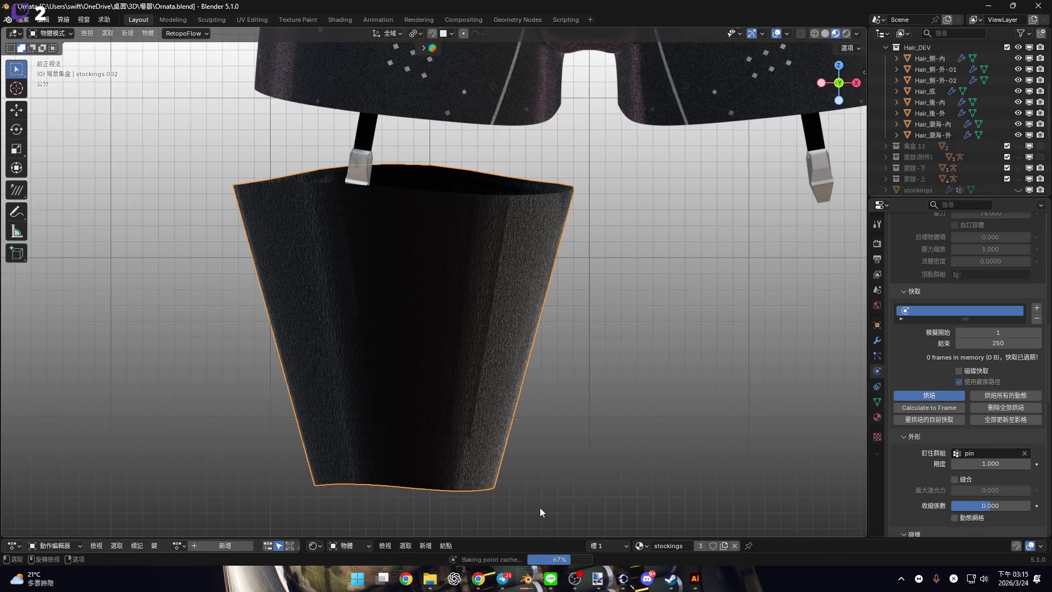
{"action": "mouse_move", "coordinate": [526, 578]}
{"action": "left_click", "coordinate": [370, 504]}
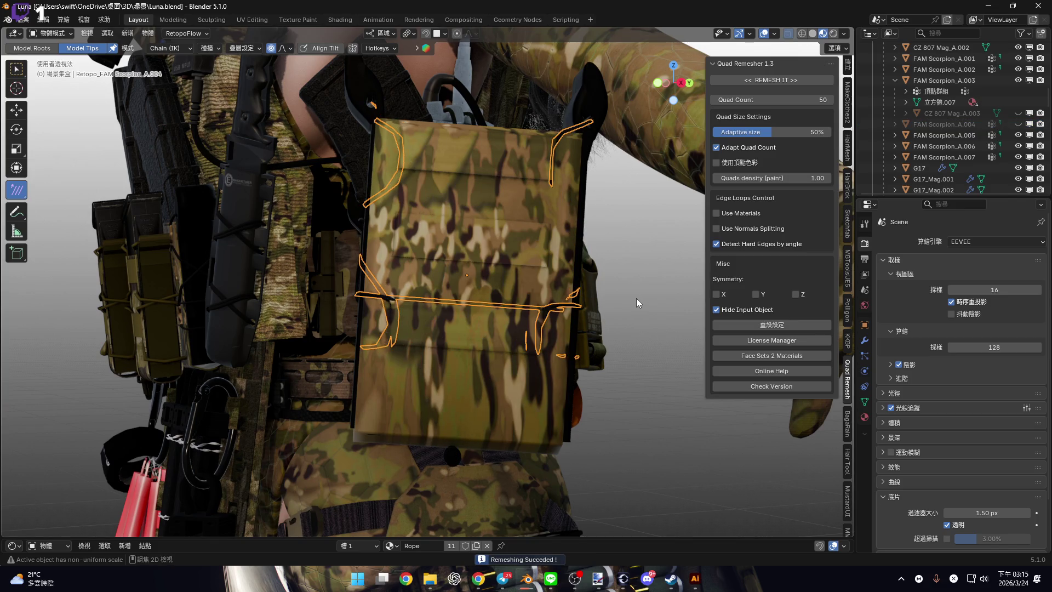
Undo the previous result and remesh with Adaptive size at 100%.
{"action": "key", "text": "ctrl+z"}
{"action": "mouse_move", "coordinate": [771, 134]}
{"action": "left_mouse_down"}
{"action": "mouse_move", "coordinate": [801, 86]}
{"action": "mouse_move", "coordinate": [795, 79]}
{"action": "left_mouse_up"}
{"action": "left_click", "coordinate": [795, 79]}
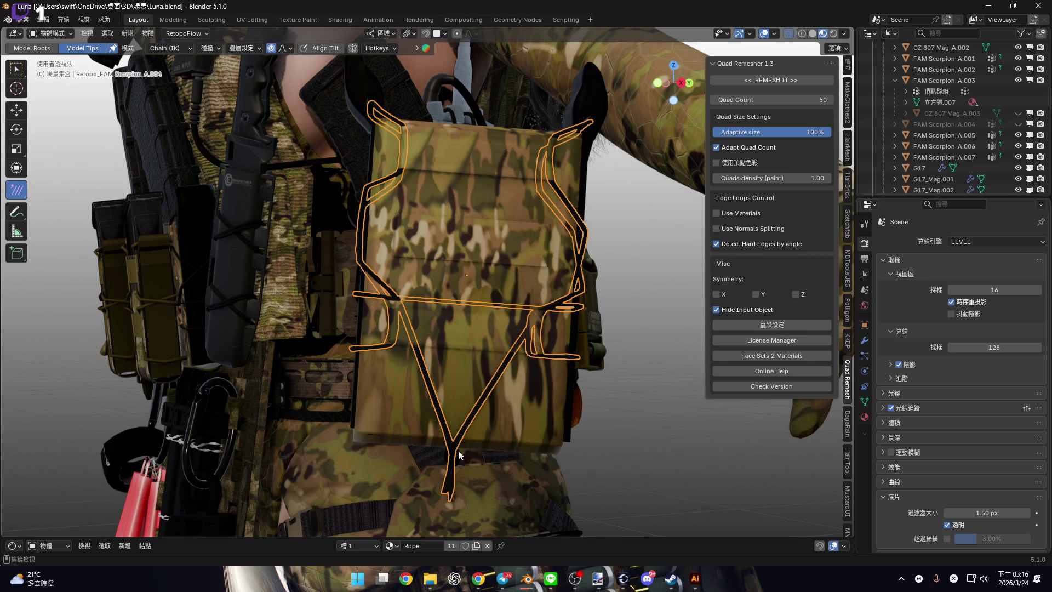
{"action": "scroll", "coordinate": [459, 449], "scroll_direction": "up", "scroll_amount": 10}
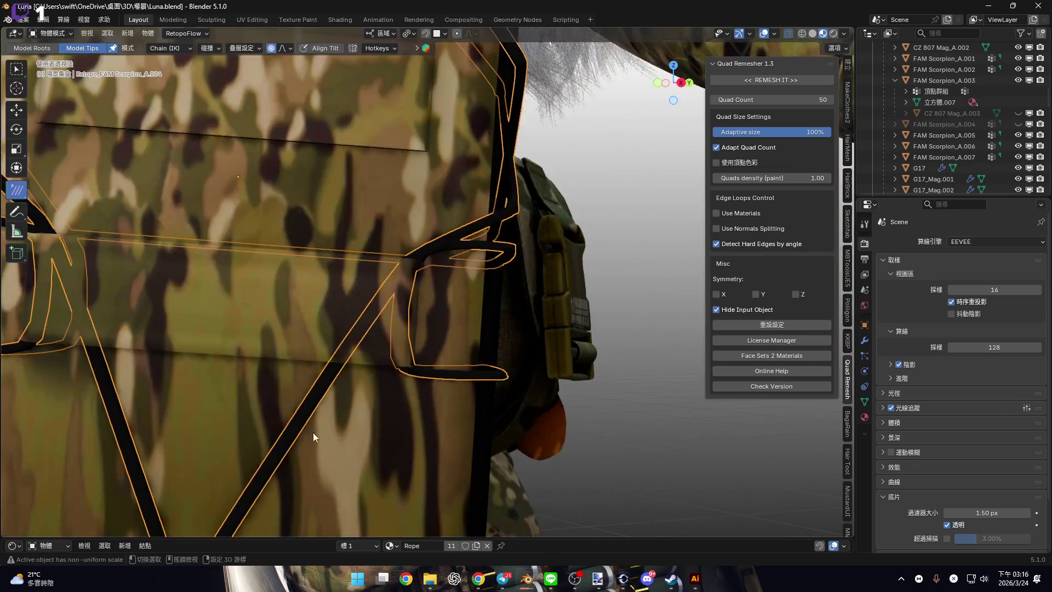
Inspect the Retopo_FAM Scorpion_A.004 mesh in Edit Mode and from an orthographic side view.
{"action": "key", "text": "Tab"}
{"action": "mouse_move", "coordinate": [451, 330]}
{"action": "middle_mouse_down"}
{"action": "mouse_move", "coordinate": [500, 327]}
{"action": "mouse_move", "coordinate": [438, 335]}
{"action": "middle_mouse_up"}
{"action": "key", "text": "Tab"}
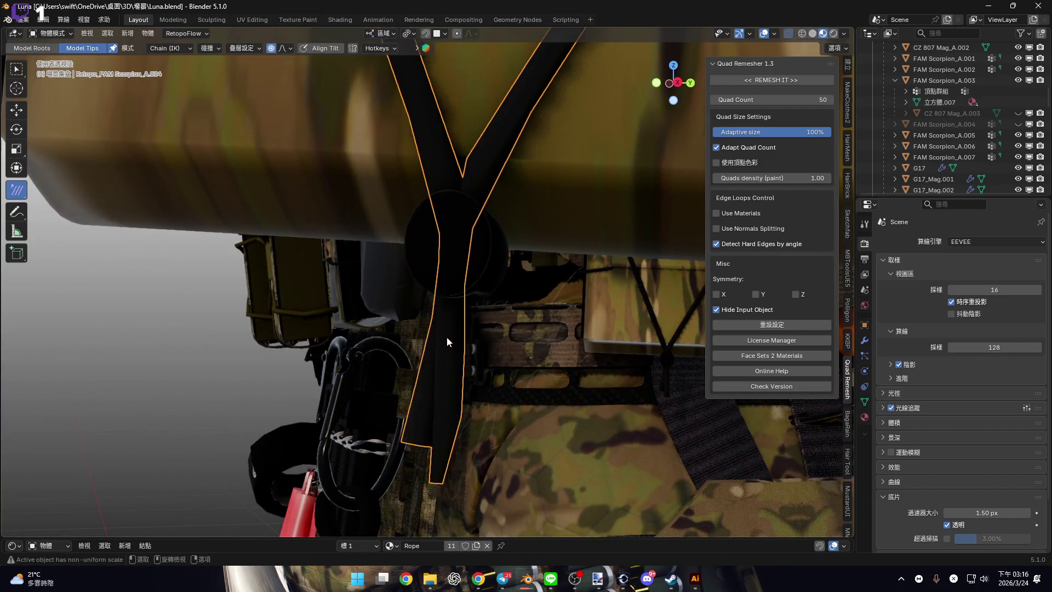
{"action": "scroll", "coordinate": [446, 336], "scroll_direction": "up", "scroll_amount": 6}
{"action": "scroll", "coordinate": [506, 359], "scroll_direction": "down", "scroll_amount": 5}
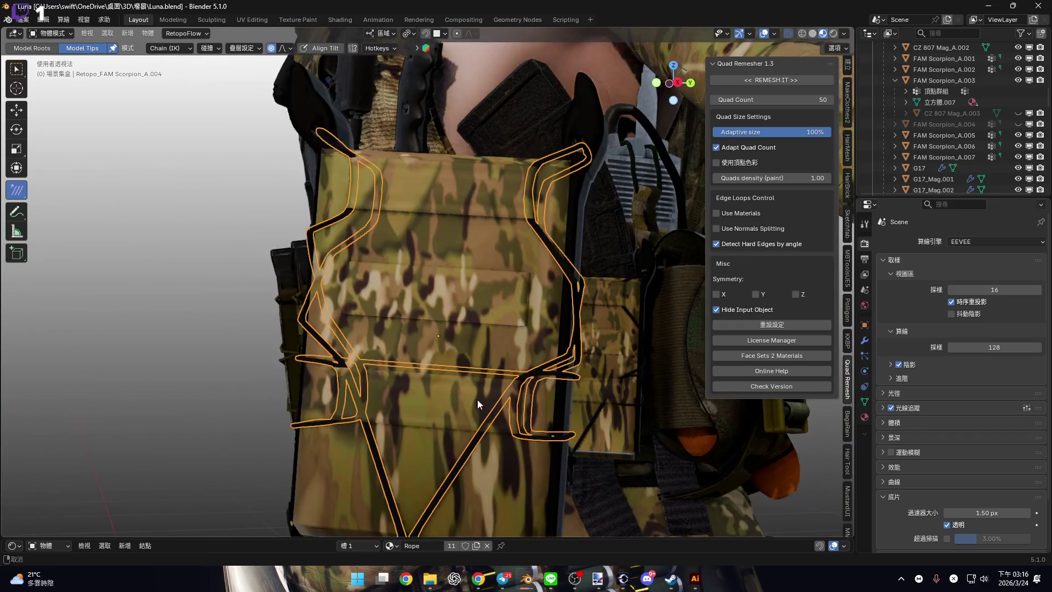
{"action": "left_click", "coordinate": [669, 82]}
{"action": "mouse_move", "coordinate": [630, 192]}
{"action": "middle_mouse_down", "text": "alt"}
{"action": "mouse_move", "coordinate": [596, 248]}
{"action": "mouse_move", "coordinate": [561, 222]}
{"action": "mouse_move", "coordinate": [581, 208]}
{"action": "middle_mouse_up", "text": "alt"}
{"action": "scroll", "coordinate": [945, 112], "scroll_direction": "down", "scroll_amount": 4}
{"action": "scroll", "coordinate": [960, 131], "scroll_direction": "down", "scroll_amount": 10}
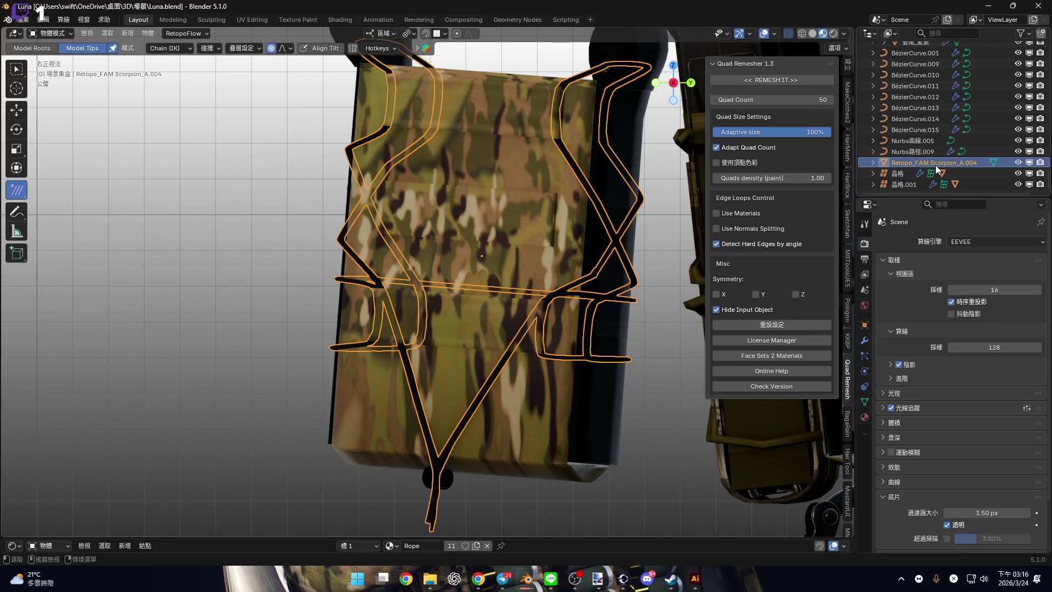
Rename the Retopo_FAM Scorpion_A.004 object in the Outliner.
{"action": "double_click", "coordinate": [965, 163]}
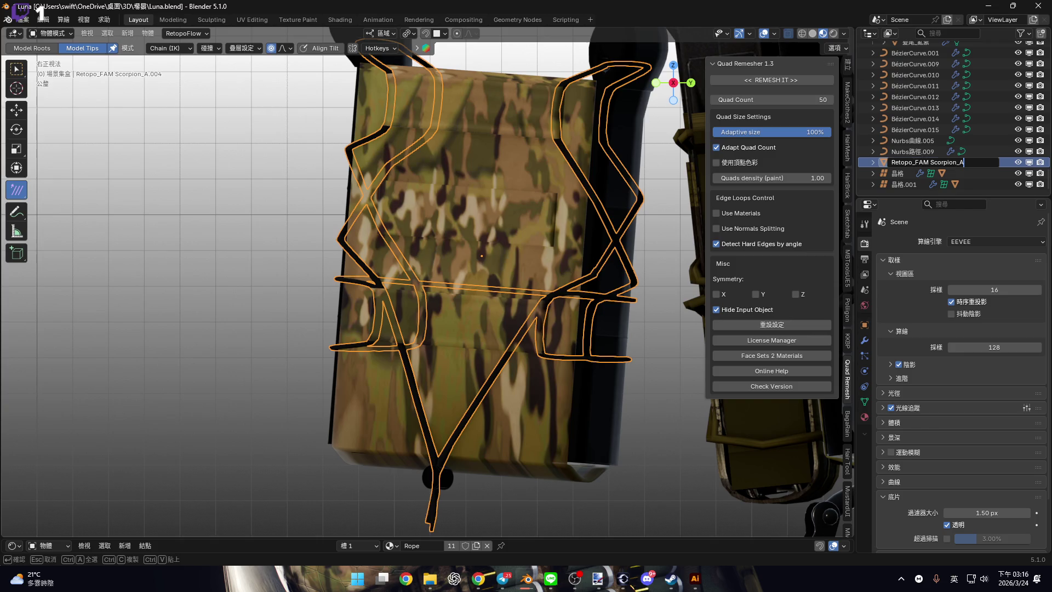
{"action": "key", "text": "Return"}
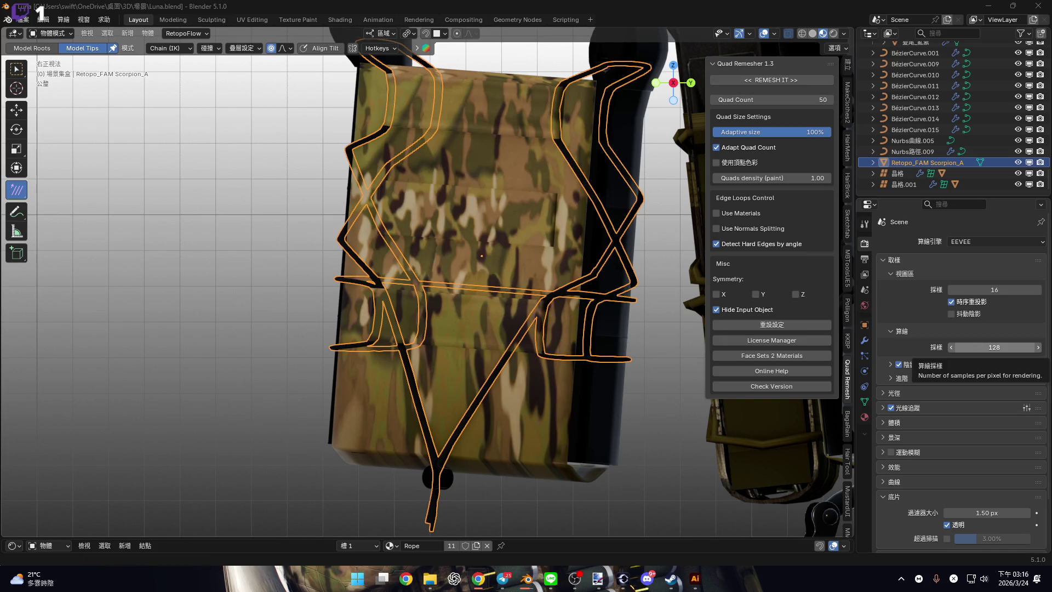
{"action": "mouse_move", "coordinate": [416, 302]}
{"action": "middle_mouse_down"}
{"action": "mouse_move", "coordinate": [460, 260]}
{"action": "mouse_move", "coordinate": [399, 271]}
{"action": "mouse_move", "coordinate": [399, 290]}
{"action": "mouse_move", "coordinate": [458, 335]}
{"action": "mouse_move", "coordinate": [590, 383]}
{"action": "mouse_move", "coordinate": [452, 320]}
{"action": "mouse_move", "coordinate": [482, 325]}
{"action": "middle_mouse_up"}
{"action": "scroll", "coordinate": [465, 256], "scroll_direction": "up", "scroll_amount": 3}
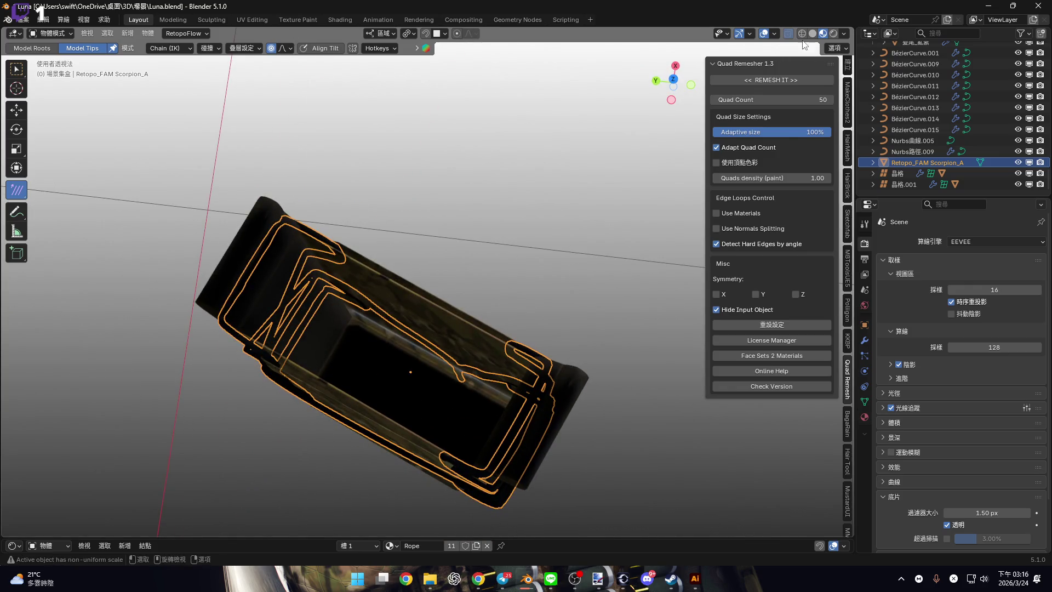
Deselect all and enter Edit Mode on the FAM Scorpion_A.003 camo pouch.
{"action": "key", "text": "alt+a"}
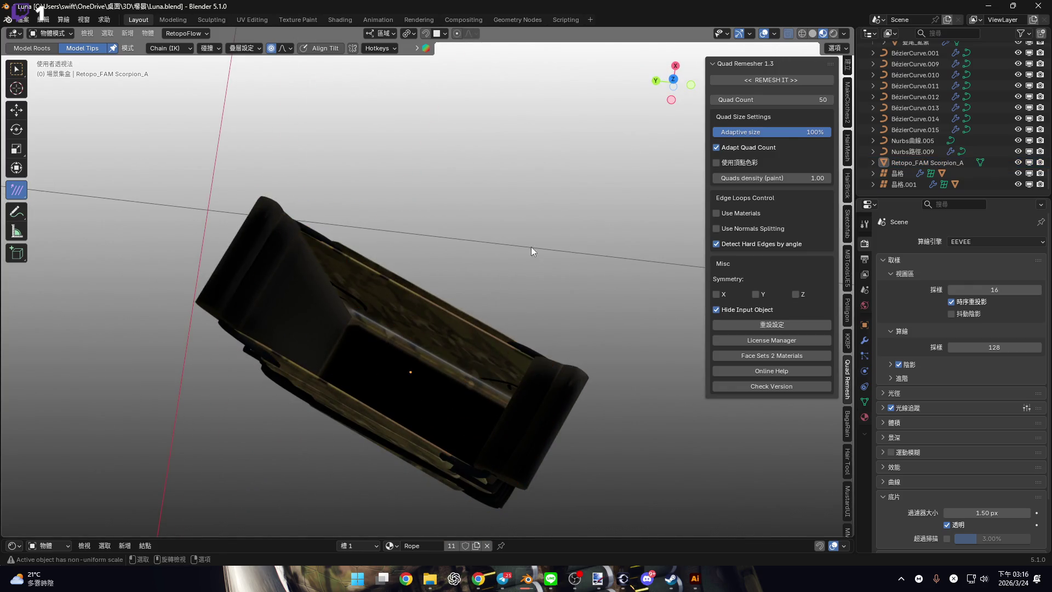
{"action": "mouse_move", "coordinate": [472, 314]}
{"action": "middle_mouse_down"}
{"action": "mouse_move", "coordinate": [497, 261]}
{"action": "mouse_move", "coordinate": [519, 262]}
{"action": "mouse_move", "coordinate": [485, 311]}
{"action": "middle_mouse_up"}
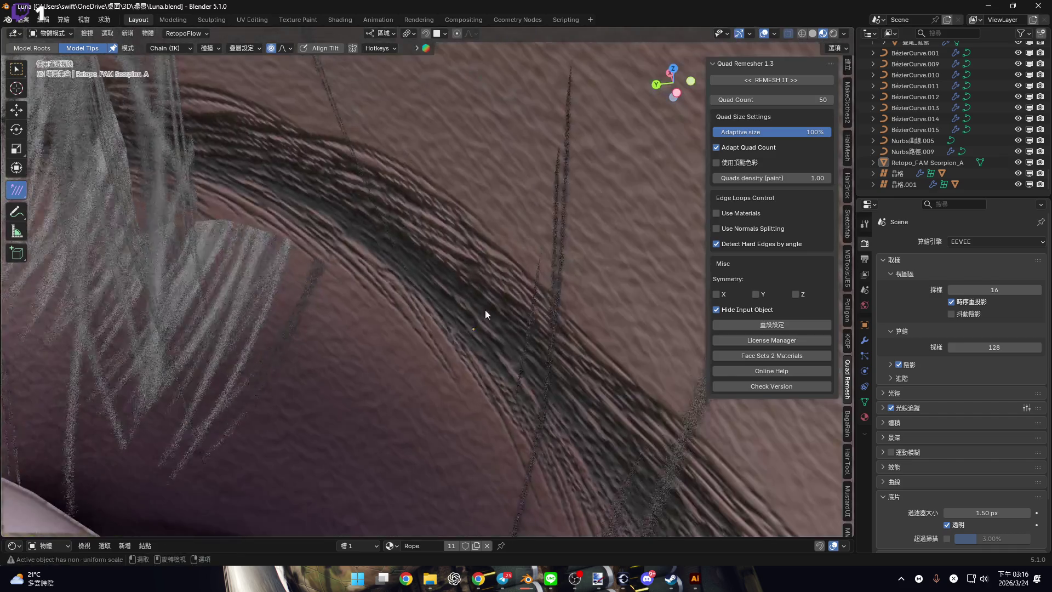
{"action": "scroll", "coordinate": [520, 288], "scroll_direction": "up", "scroll_amount": 10}
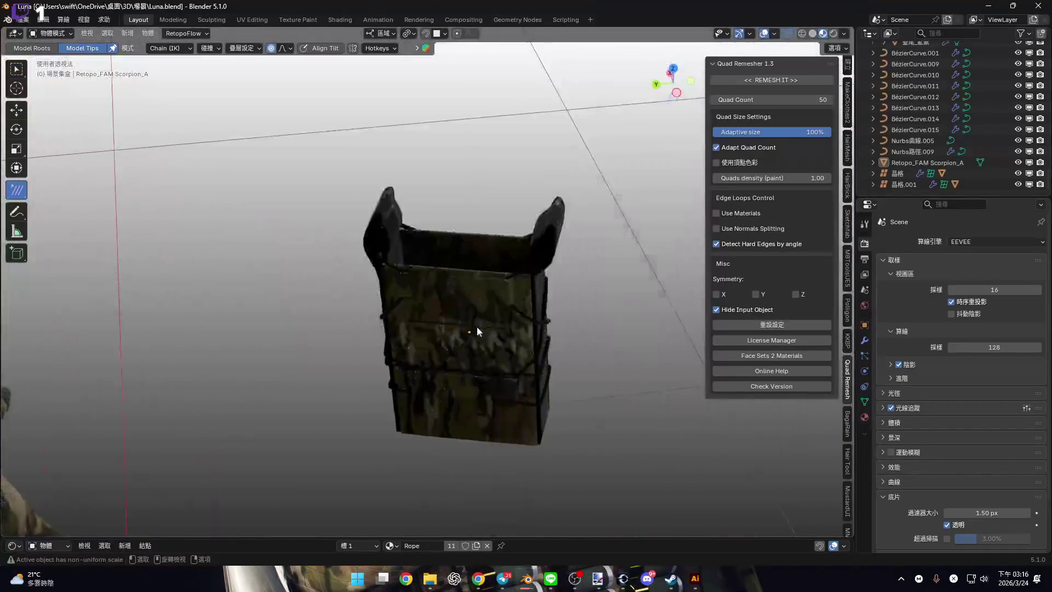
{"action": "scroll", "coordinate": [570, 359], "scroll_direction": "down", "scroll_amount": 8}
{"action": "key", "text": "Tab"}
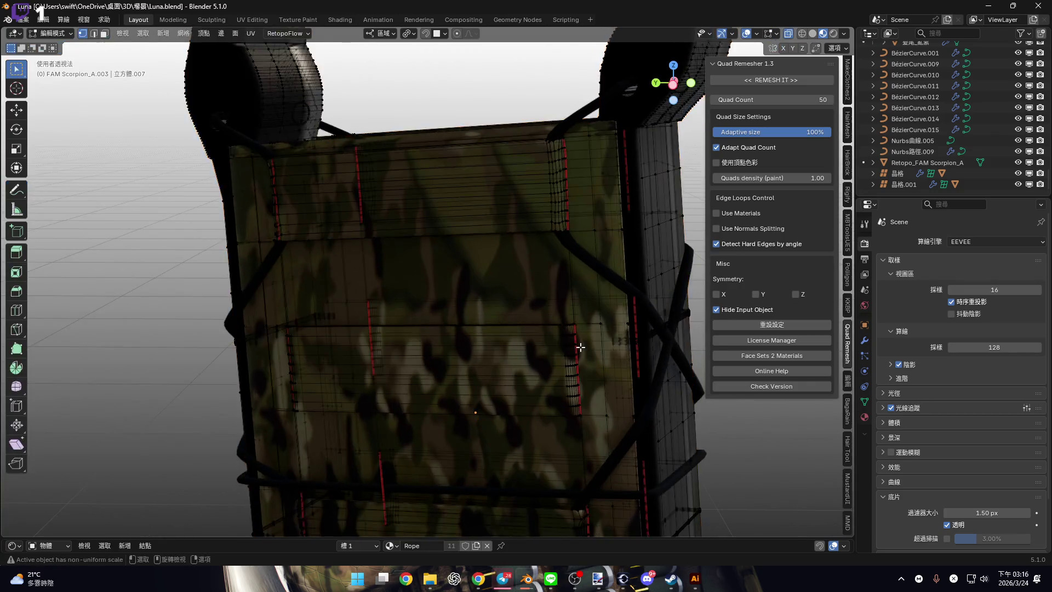
In Solid shading with X-ray on, box-select the top faces of both pouches.
{"action": "mouse_move", "coordinate": [542, 493]}
{"action": "middle_mouse_down"}
{"action": "mouse_move", "coordinate": [371, 387]}
{"action": "mouse_move", "coordinate": [470, 376]}
{"action": "mouse_move", "coordinate": [422, 375]}
{"action": "middle_mouse_up"}
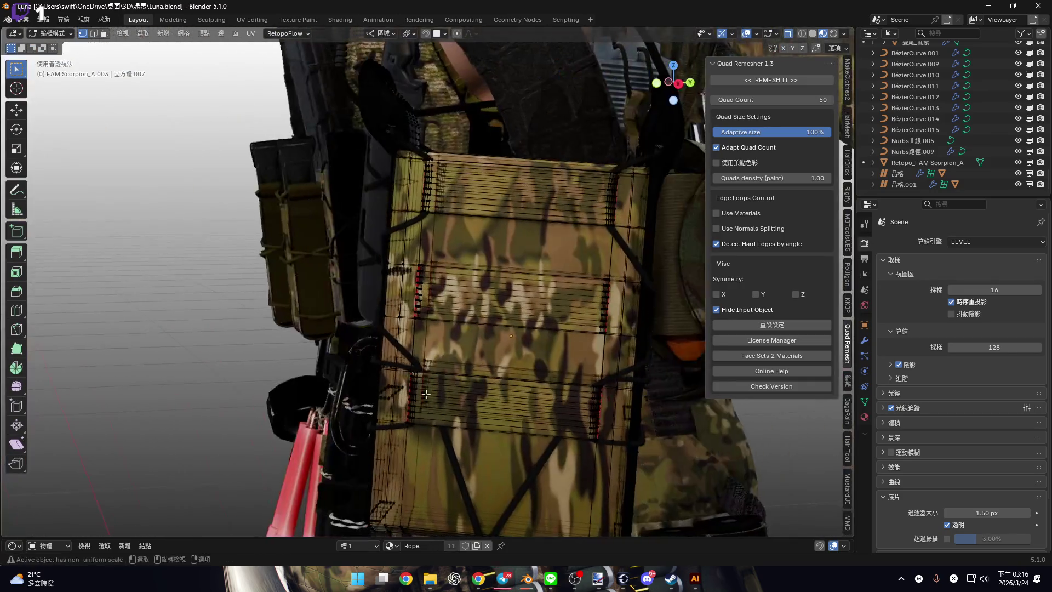
{"action": "mouse_move", "coordinate": [789, 60]}
{"action": "middle_mouse_down"}
{"action": "mouse_move", "coordinate": [471, 208]}
{"action": "mouse_move", "coordinate": [561, 208]}
{"action": "middle_mouse_up"}
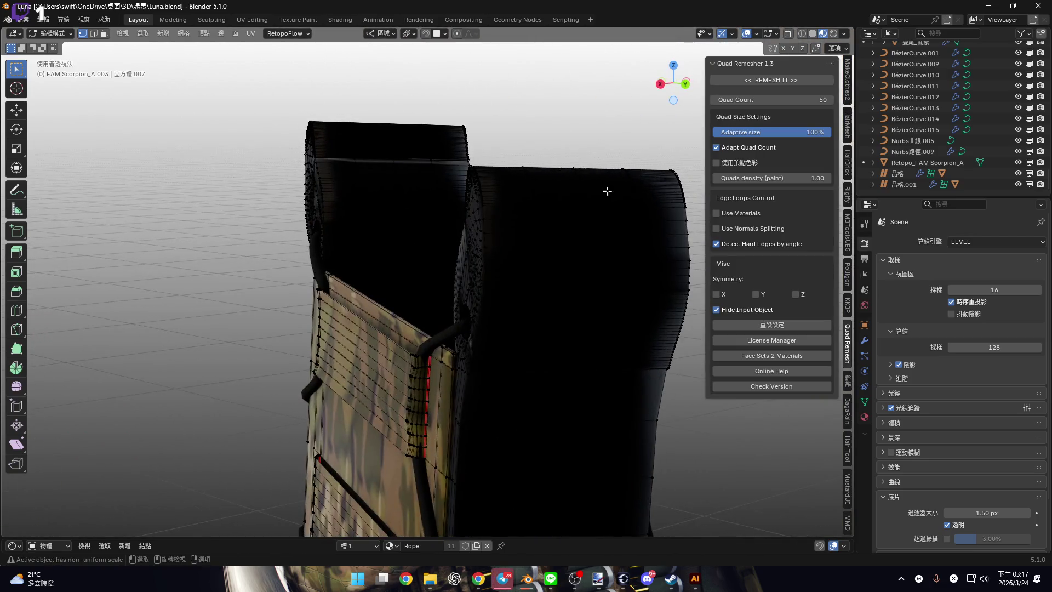
{"action": "left_click", "coordinate": [813, 33]}
{"action": "mouse_move", "coordinate": [548, 164]}
{"action": "middle_mouse_down"}
{"action": "mouse_move", "coordinate": [438, 254]}
{"action": "mouse_move", "coordinate": [548, 231]}
{"action": "middle_mouse_up"}
{"action": "scroll", "coordinate": [438, 254], "scroll_direction": "down", "scroll_amount": 5}
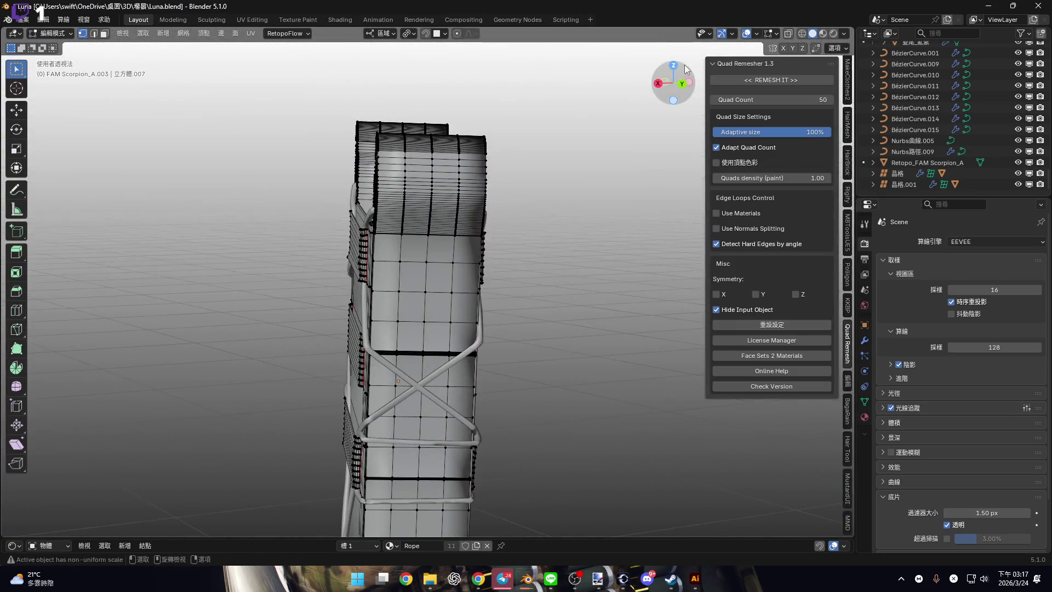
{"action": "middle_click_drag", "start_coordinate": [683, 91], "coordinate": [439, 165], "text": "shift"}
{"action": "scroll", "coordinate": [309, 196], "scroll_direction": "up", "scroll_amount": 6}
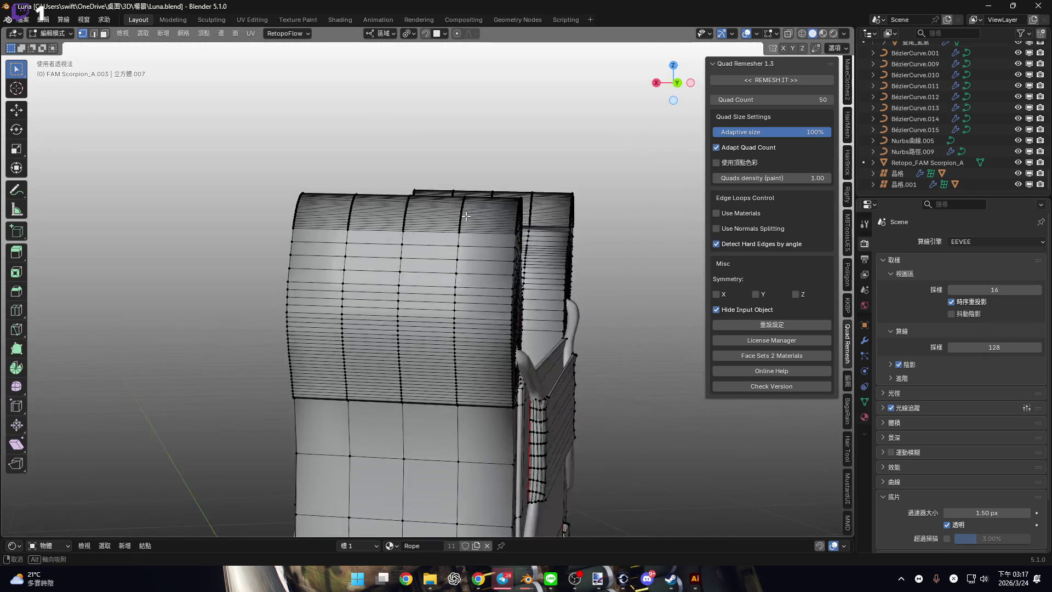
{"action": "scroll", "coordinate": [493, 274], "scroll_direction": "down", "scroll_amount": 3}
{"action": "key", "text": "alt+z"}
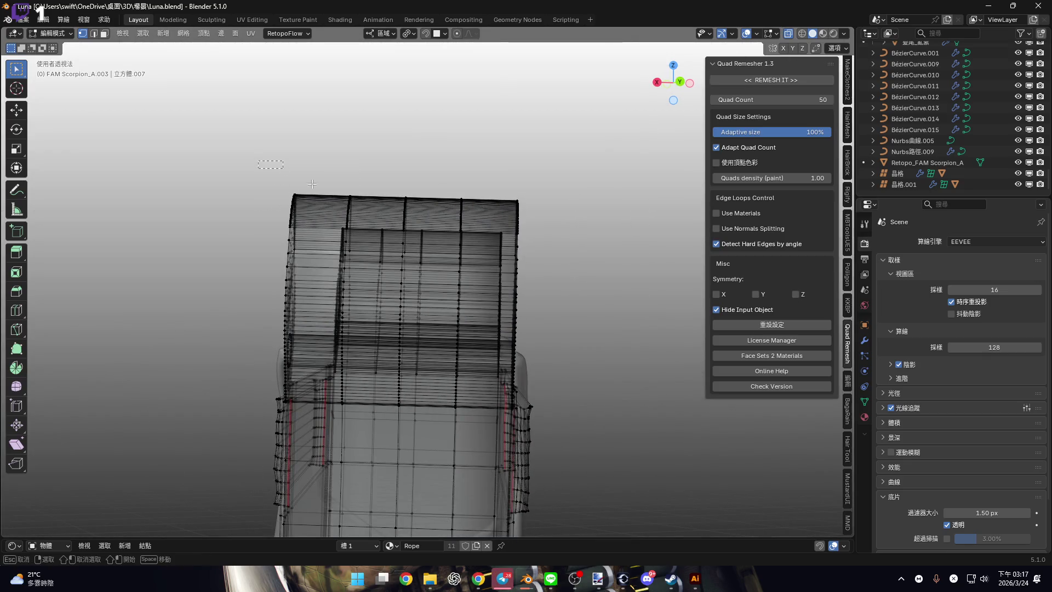
{"action": "left_click_drag", "start_coordinate": [263, 175], "coordinate": [571, 285]}
Add the FAM Scorpion_02 material faces to the selection and separate them into a new object.
{"action": "scroll", "coordinate": [497, 289], "scroll_direction": "up", "scroll_amount": 2}
{"action": "scroll", "coordinate": [497, 289], "scroll_direction": "down", "scroll_amount": 2}
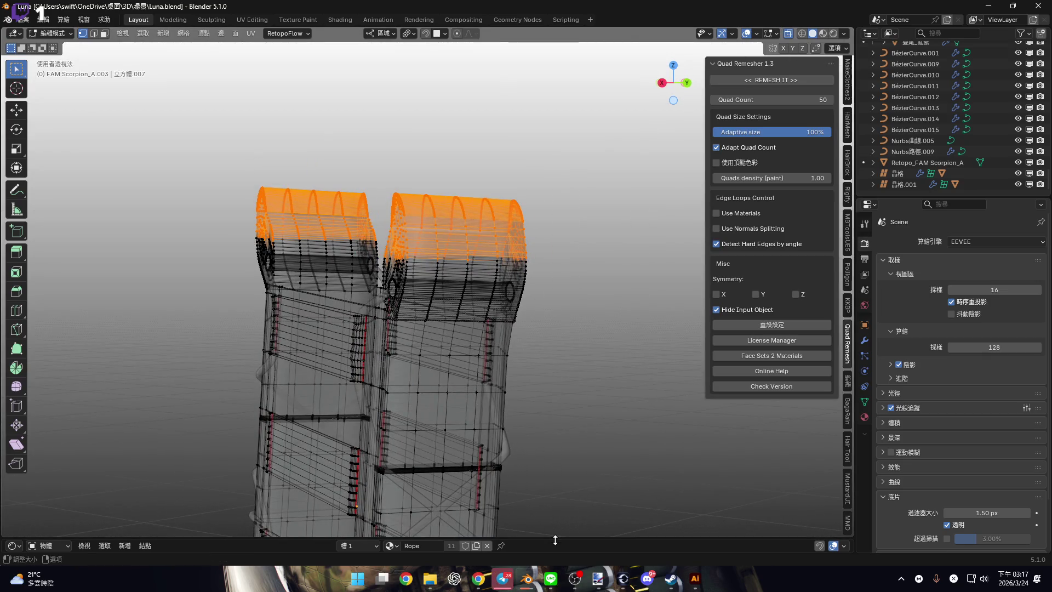
{"action": "left_click_drag", "start_coordinate": [554, 538], "coordinate": [548, 295]}
{"action": "left_click", "coordinate": [357, 304]}
{"action": "left_click", "coordinate": [356, 348]}
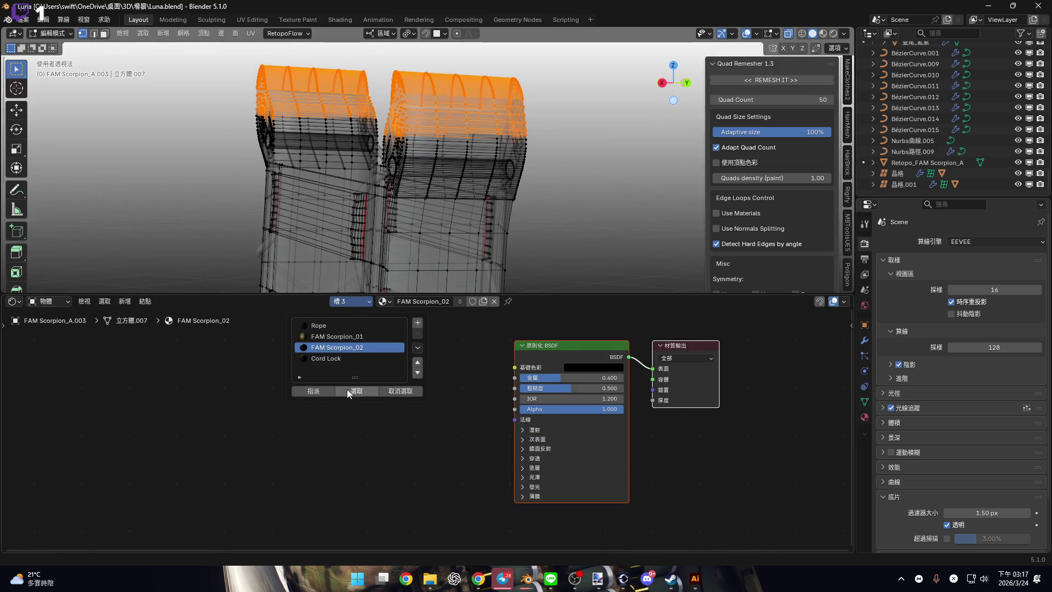
{"action": "left_click", "coordinate": [360, 396]}
{"action": "scroll", "coordinate": [570, 216], "scroll_direction": "up", "scroll_amount": 4}
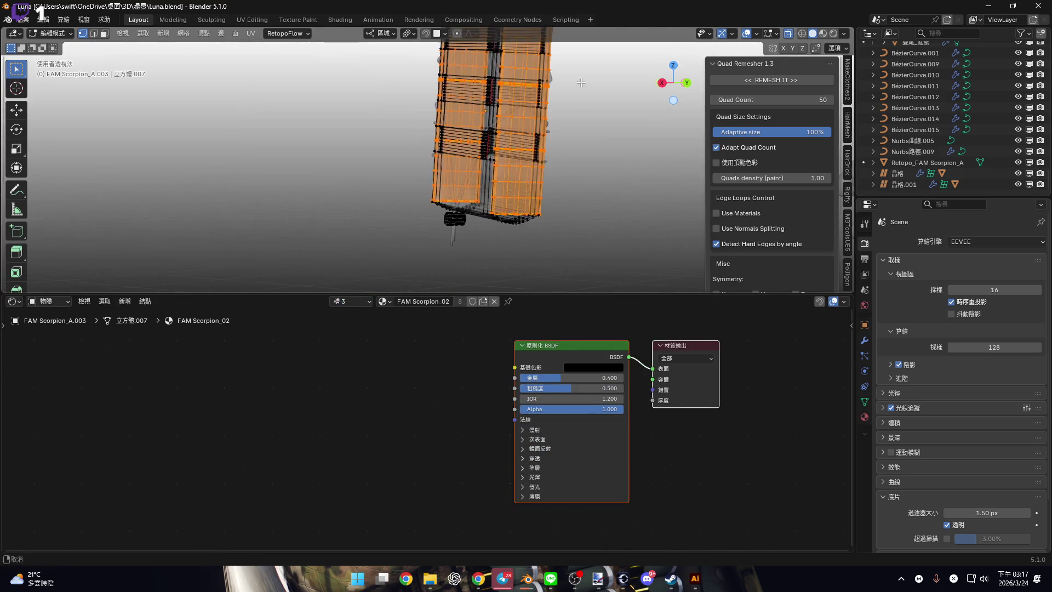
{"action": "scroll", "coordinate": [533, 145], "scroll_direction": "down", "scroll_amount": 2}
{"action": "left_click_drag", "start_coordinate": [625, 295], "coordinate": [526, 522]}
{"action": "key", "text": "p"}
{"action": "key", "text": "Return"}
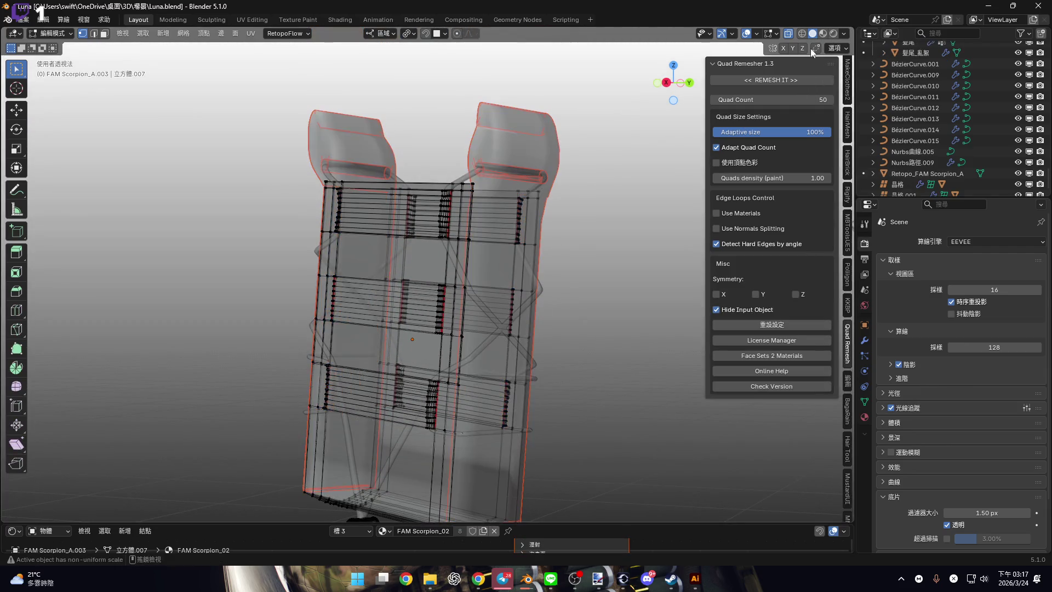
Return to Material Preview without X-ray, then select the separated FAM Scorpion_A.008 in Object Mode.
{"action": "left_click", "coordinate": [788, 34]}
{"action": "left_click", "coordinate": [823, 34]}
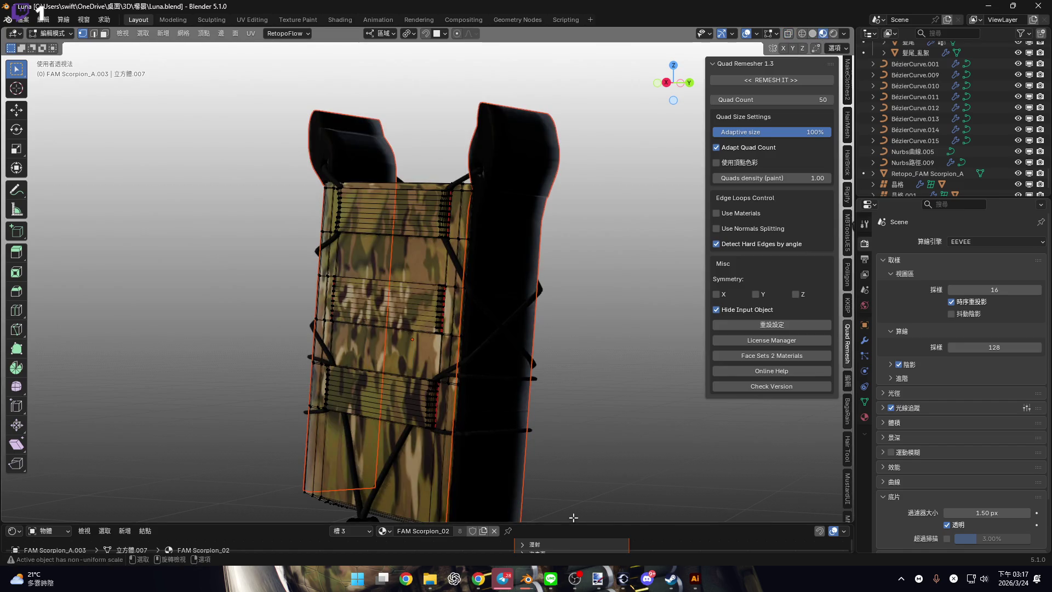
{"action": "mouse_move", "coordinate": [526, 578]}
{"action": "left_click", "coordinate": [290, 524]}
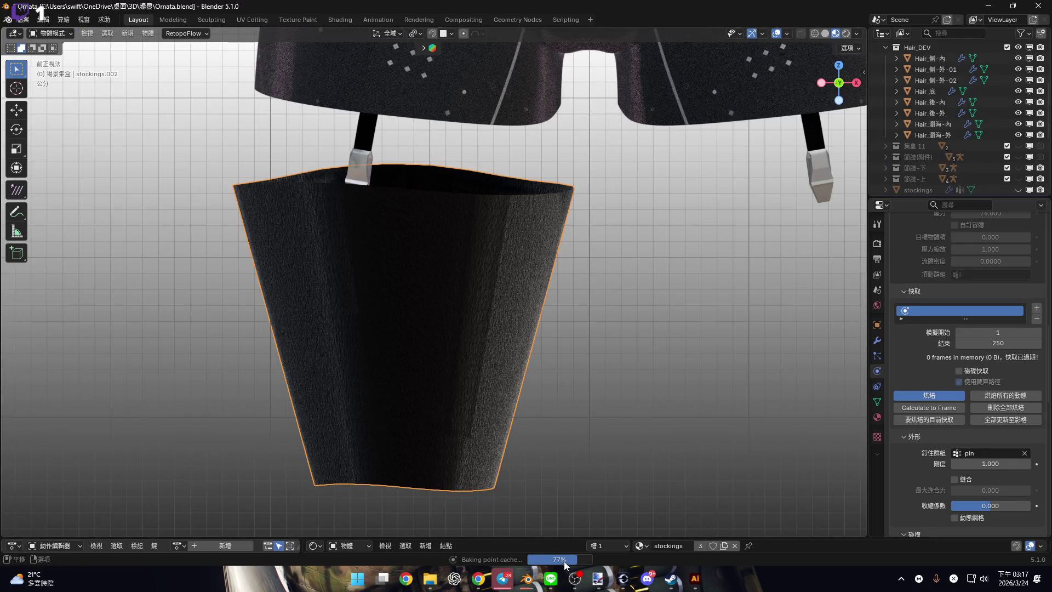
{"action": "left_click", "coordinate": [289, 523]}
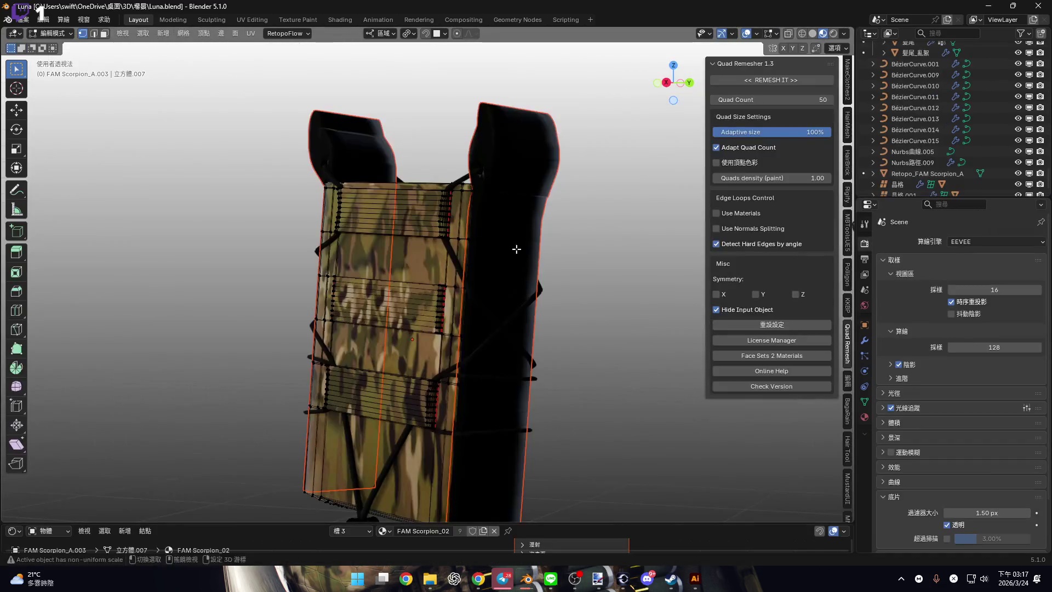
{"action": "mouse_move", "coordinate": [584, 319]}
{"action": "middle_mouse_down"}
{"action": "mouse_move", "coordinate": [554, 313]}
{"action": "mouse_move", "coordinate": [569, 318]}
{"action": "middle_mouse_up"}
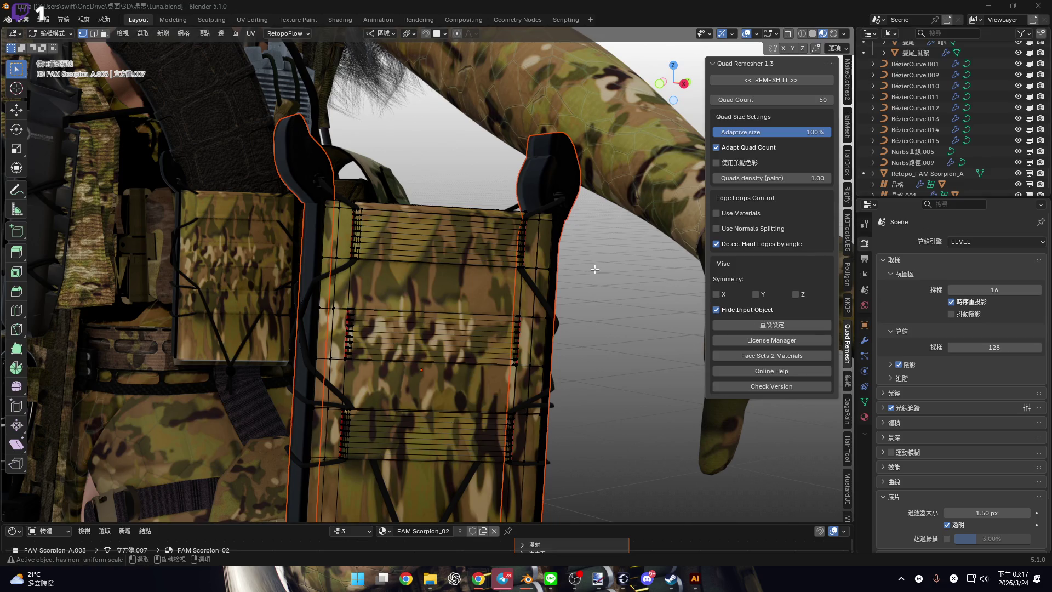
{"action": "middle_click_drag", "start_coordinate": [453, 279], "coordinate": [565, 209]}
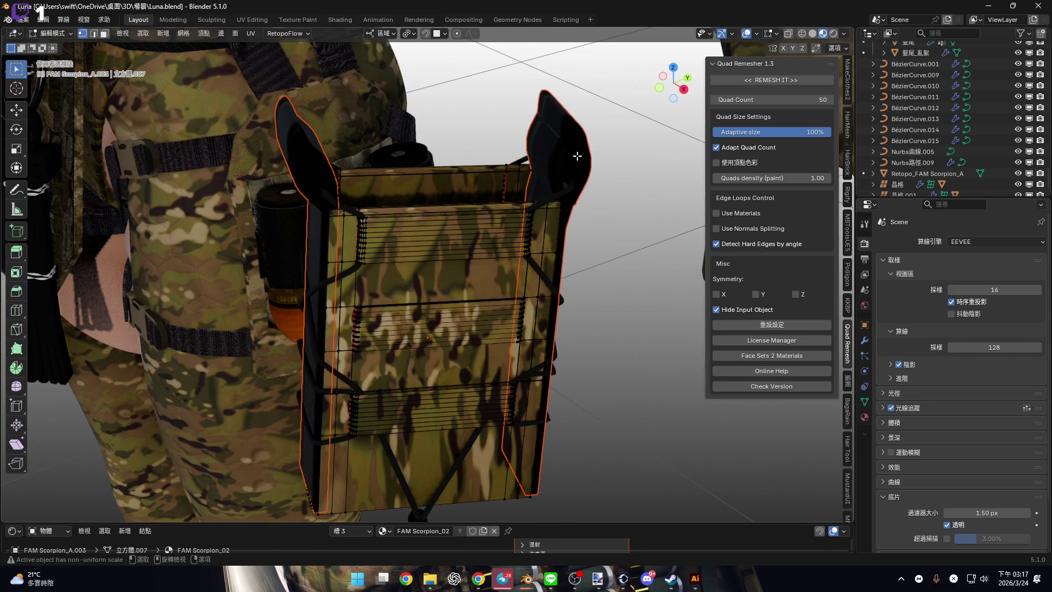
{"action": "key", "text": "Tab"}
{"action": "left_click", "coordinate": [582, 153]}
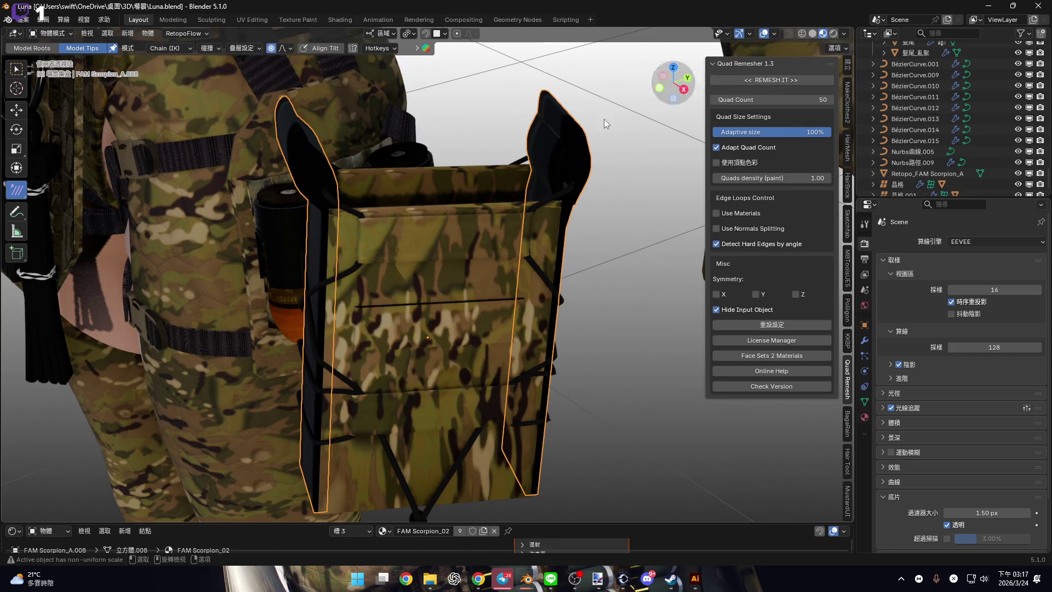
Quad-remesh FAM Scorpion_A.008 into Retopo_FAM Scorpion_A.008 and inspect its wireframe in local view.
{"action": "left_click", "coordinate": [803, 80]}
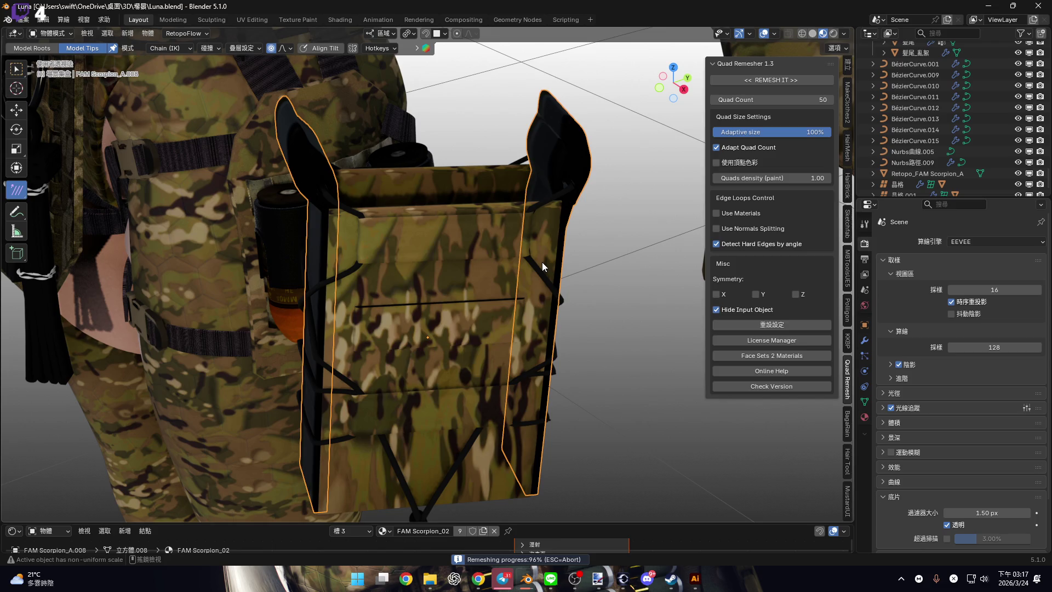
{"action": "key", "text": "slash"}
{"action": "mouse_move", "coordinate": [527, 160]}
{"action": "middle_mouse_down"}
{"action": "mouse_move", "coordinate": [604, 188]}
{"action": "mouse_move", "coordinate": [474, 230]}
{"action": "mouse_move", "coordinate": [515, 235]}
{"action": "mouse_move", "coordinate": [458, 232]}
{"action": "mouse_move", "coordinate": [459, 245]}
{"action": "middle_mouse_up"}
{"action": "key", "text": "Tab"}
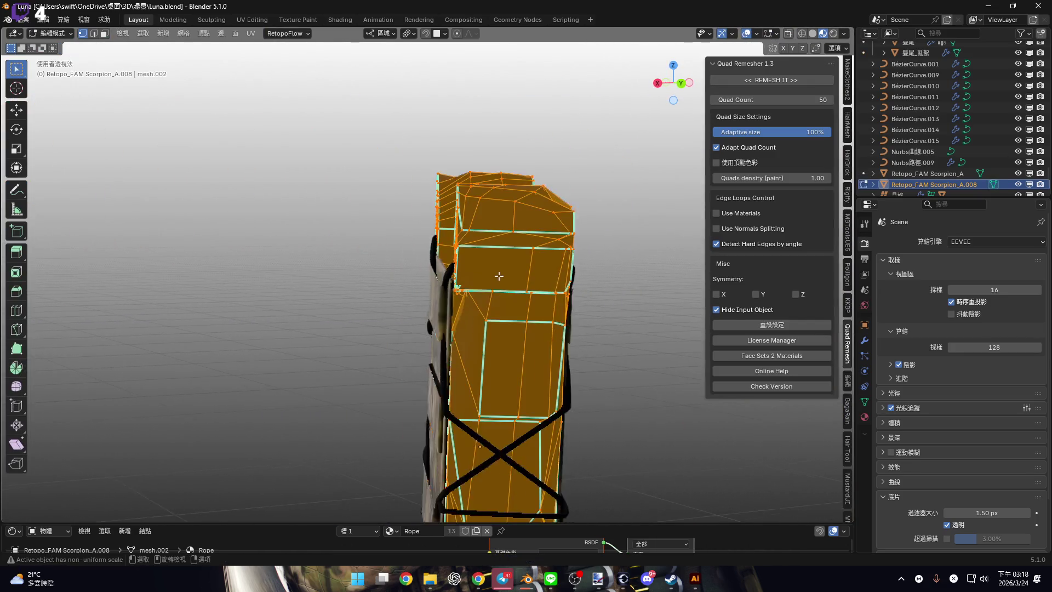
{"action": "key", "text": "slash"}
{"action": "mouse_move", "coordinate": [602, 231]}
{"action": "middle_mouse_down"}
{"action": "mouse_move", "coordinate": [673, 211]}
{"action": "mouse_move", "coordinate": [502, 213]}
{"action": "middle_mouse_up"}
{"action": "key", "text": "Tab"}
Undo the first remesh and rerun Quad Remesher with 50% adaptive size and 100 quads.
{"action": "middle_click_drag", "start_coordinate": [478, 167], "coordinate": [503, 247], "text": "shift"}
{"action": "key", "text": "ctrl+z"}
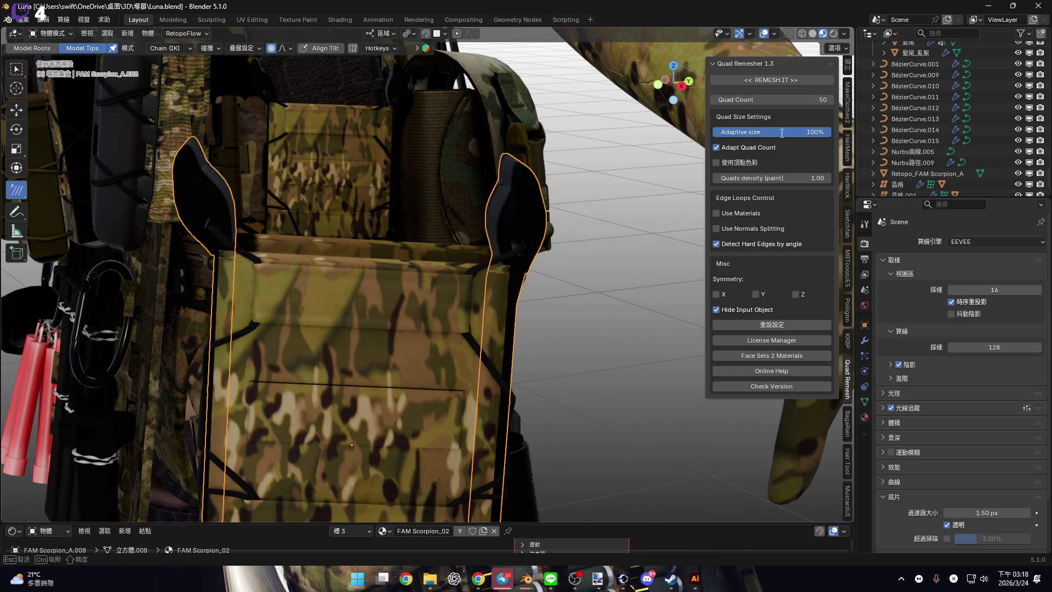
{"action": "double_click", "coordinate": [782, 133]}
{"action": "type", "text": "50"}
{"action": "key", "text": "Return"}
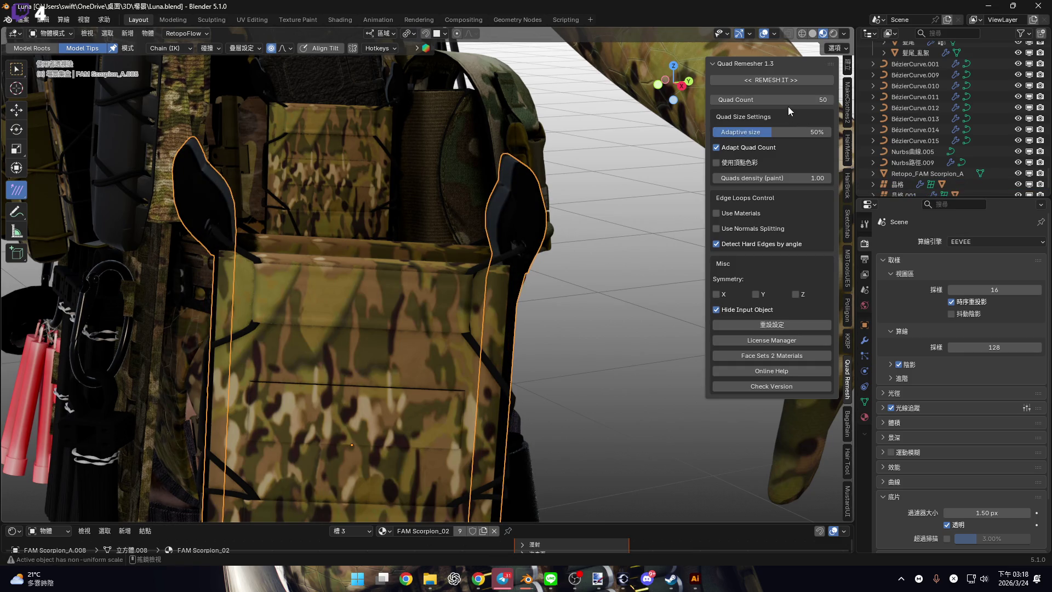
{"action": "double_click", "coordinate": [788, 100]}
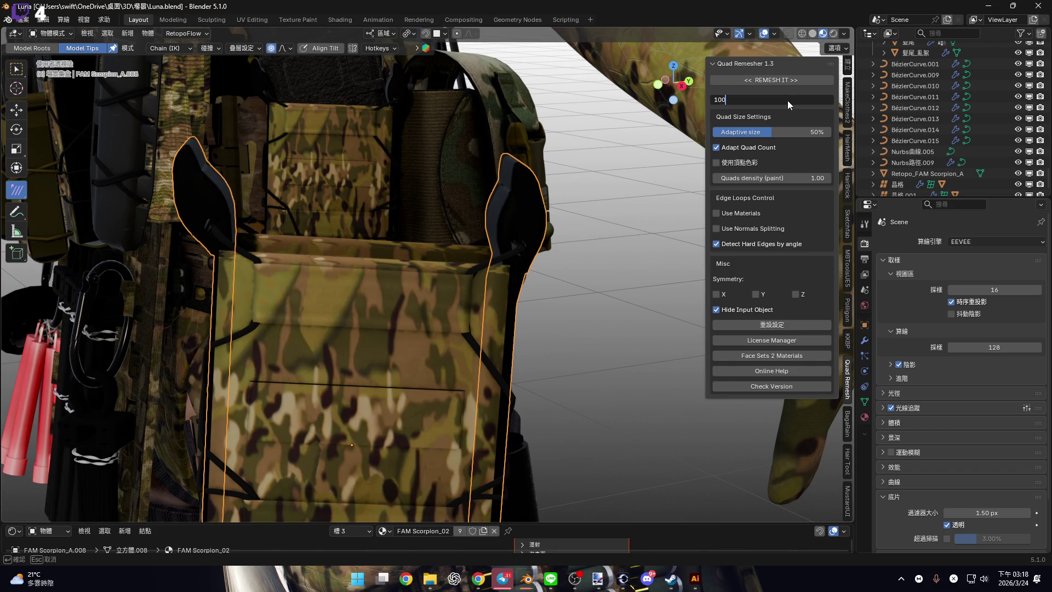
{"action": "key", "text": "Return"}
{"action": "left_click", "coordinate": [803, 80]}
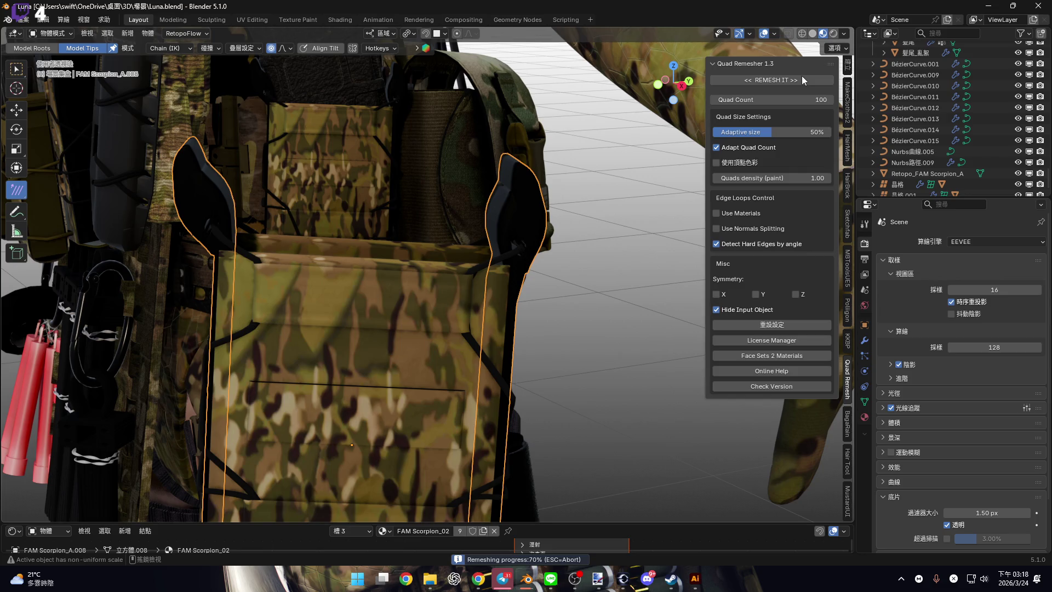
Inspect the 100-quad remesh result in Edit Mode, framed from the front of the vest.
{"action": "mouse_move", "coordinate": [560, 196]}
{"action": "middle_mouse_down"}
{"action": "mouse_move", "coordinate": [484, 220]}
{"action": "mouse_move", "coordinate": [504, 175]}
{"action": "mouse_move", "coordinate": [458, 293]}
{"action": "mouse_move", "coordinate": [429, 250]}
{"action": "mouse_move", "coordinate": [431, 265]}
{"action": "middle_mouse_up"}
{"action": "key", "text": "Tab"}
{"action": "key", "text": "KP_Decimal"}
{"action": "middle_click_drag", "start_coordinate": [555, 241], "coordinate": [517, 309]}
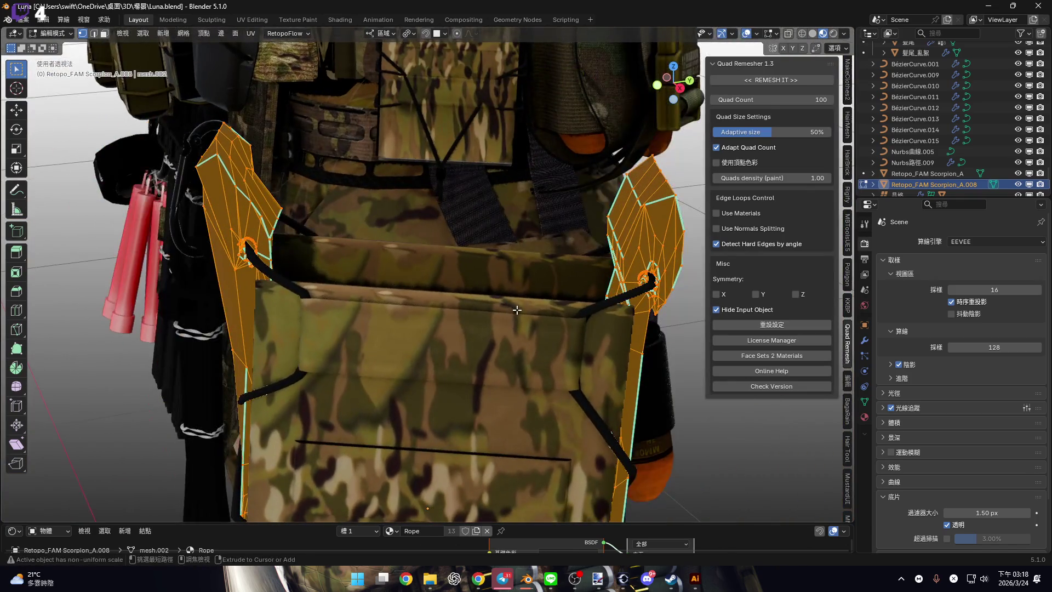
{"action": "key", "text": "Tab"}
{"action": "scroll", "coordinate": [488, 292], "scroll_direction": "down", "scroll_amount": 2}
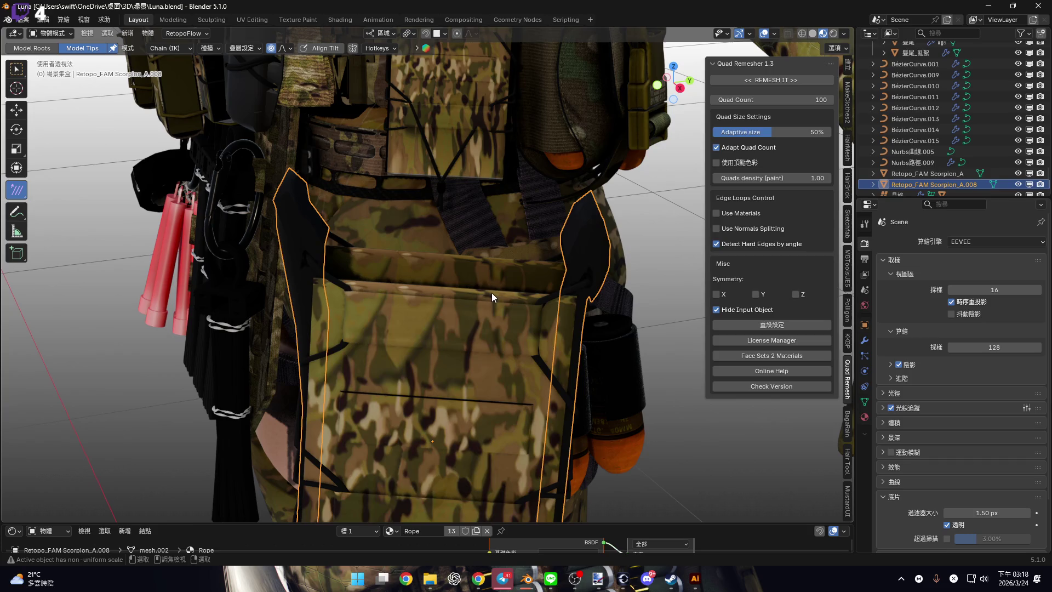
Undo that attempt and remesh the pouch again at a quad count of 200.
{"action": "key", "text": "ctrl+z"}
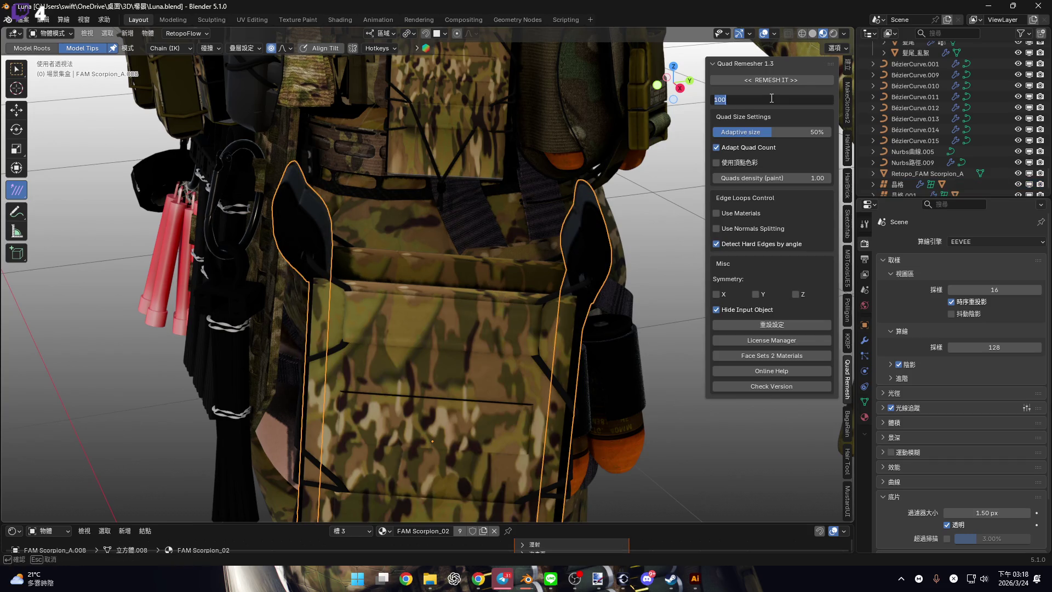
{"action": "left_click", "coordinate": [772, 99]}
{"action": "type", "text": "200"}
{"action": "key", "text": "Return"}
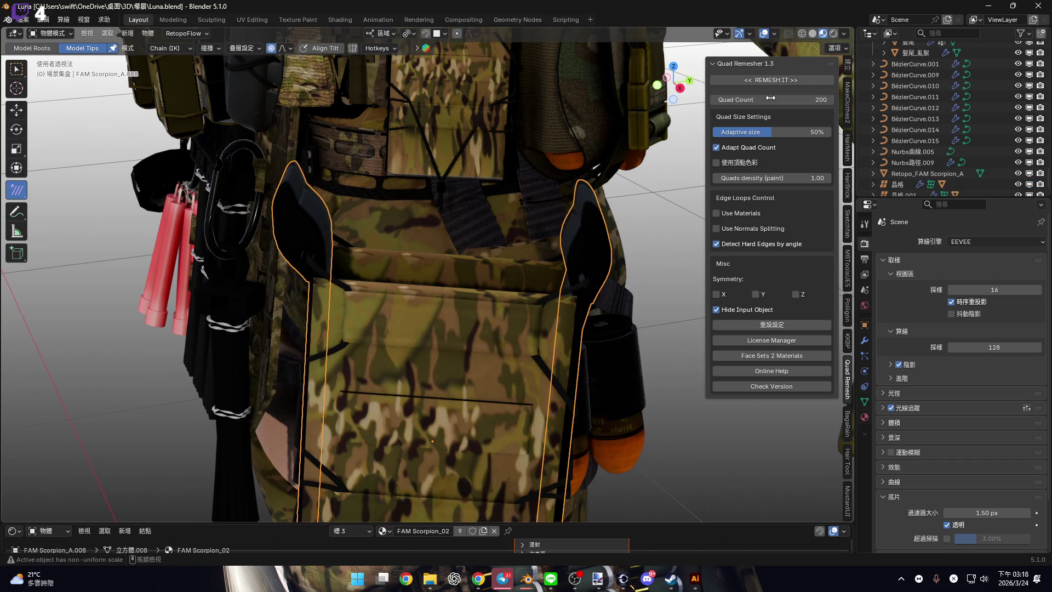
{"action": "left_click", "coordinate": [792, 82]}
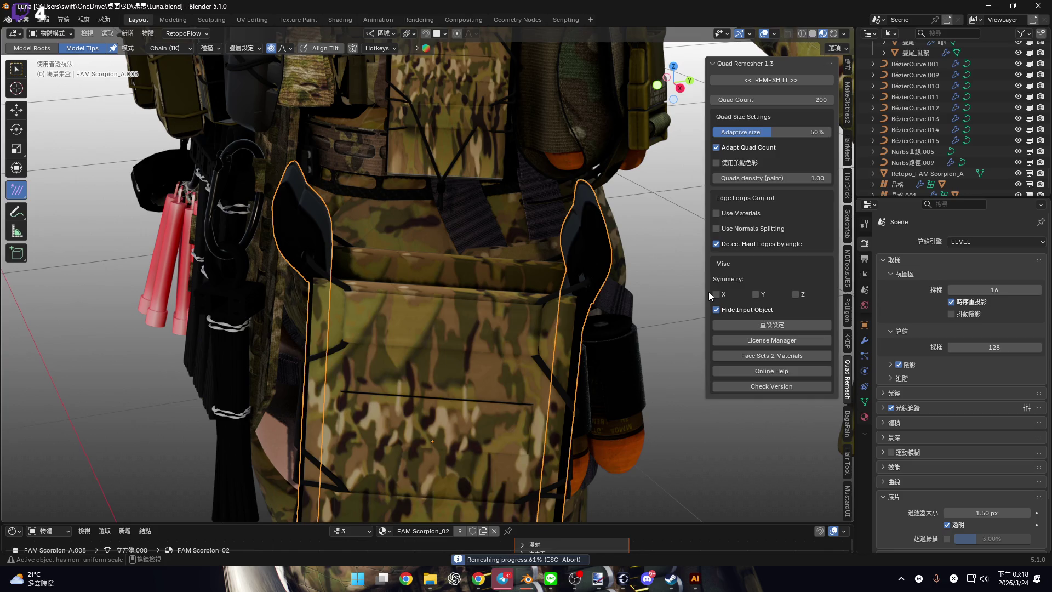
{"action": "middle_click_drag", "start_coordinate": [613, 258], "coordinate": [600, 240]}
{"action": "scroll", "coordinate": [600, 240], "scroll_direction": "up", "scroll_amount": 5}
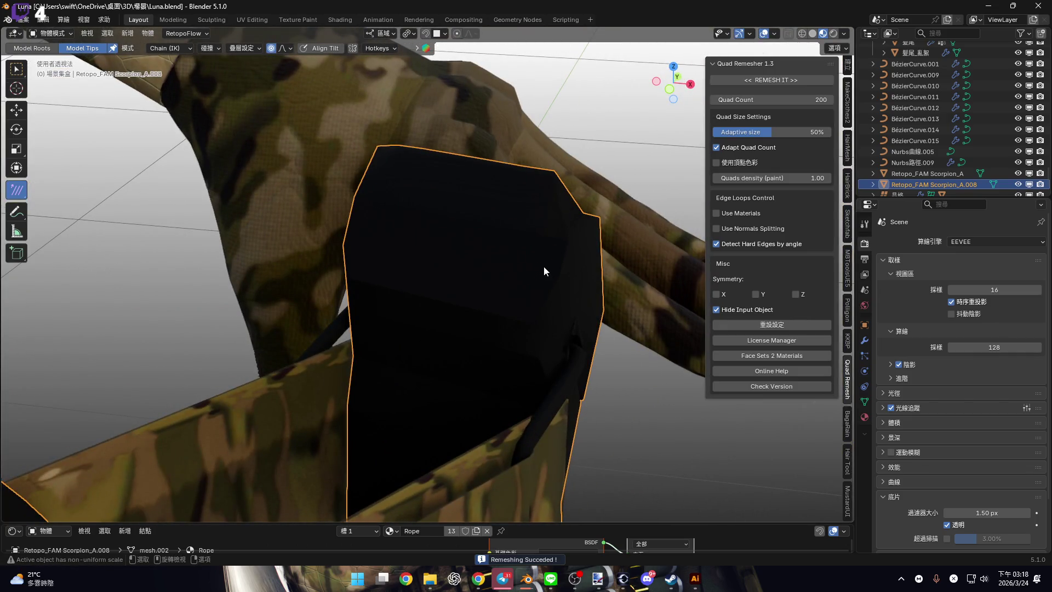
Inspect the 200-quad remesh in Edit Mode, then undo it.
{"action": "key", "text": "Tab"}
{"action": "mouse_move", "coordinate": [541, 266]}
{"action": "middle_mouse_down"}
{"action": "mouse_move", "coordinate": [371, 157]}
{"action": "mouse_move", "coordinate": [583, 210]}
{"action": "mouse_move", "coordinate": [574, 239]}
{"action": "mouse_move", "coordinate": [582, 222]}
{"action": "mouse_move", "coordinate": [534, 256]}
{"action": "middle_mouse_up"}
{"action": "scroll", "coordinate": [558, 205], "scroll_direction": "up", "scroll_amount": 3}
{"action": "key", "text": "Tab"}
{"action": "key", "text": "ctrl+z"}
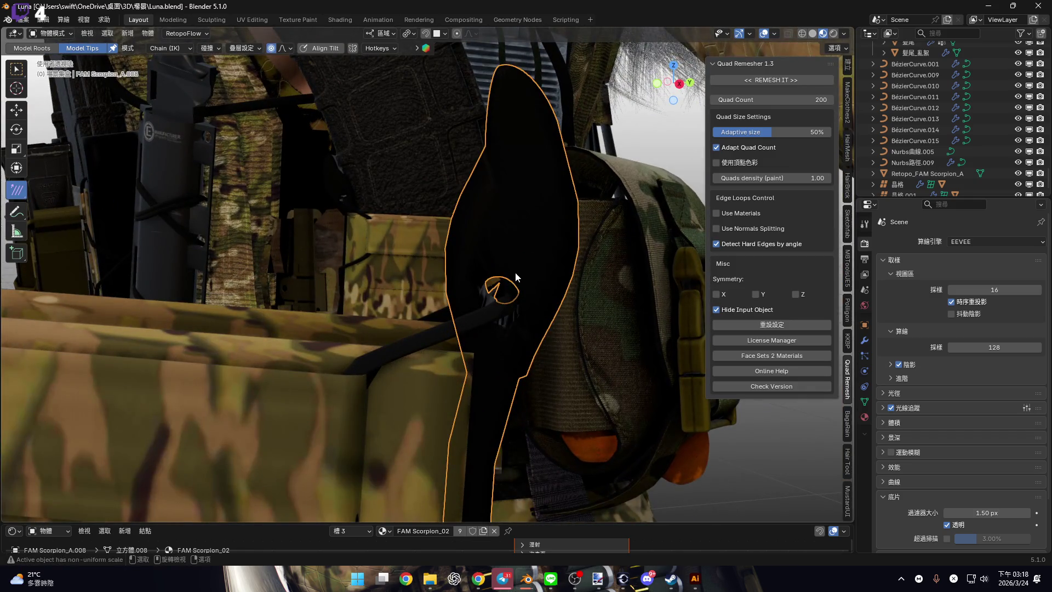
Edit the pouch mesh in solid shading with face select, zoomed onto the strap hole.
{"action": "key", "text": "Tab"}
{"action": "left_click", "coordinate": [812, 34]}
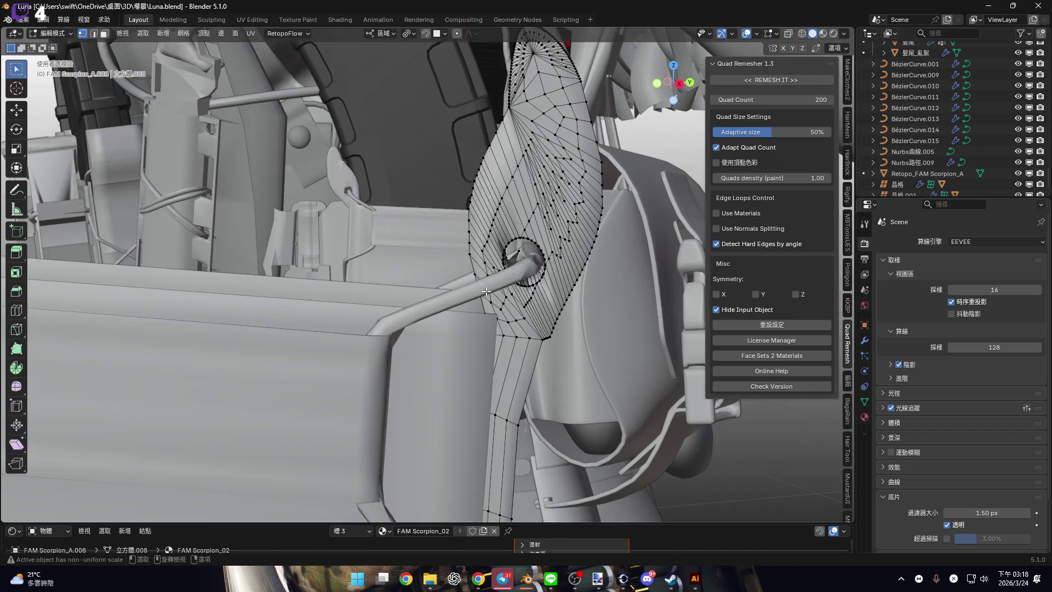
{"action": "key", "text": "3"}
{"action": "scroll", "coordinate": [486, 292], "scroll_direction": "up", "scroll_amount": 4}
{"action": "mouse_move", "coordinate": [486, 292]}
{"action": "middle_mouse_down"}
{"action": "mouse_move", "coordinate": [528, 197]}
{"action": "mouse_move", "coordinate": [570, 223]}
{"action": "mouse_move", "coordinate": [557, 266]}
{"action": "mouse_move", "coordinate": [461, 202]}
{"action": "mouse_move", "coordinate": [500, 274]}
{"action": "mouse_move", "coordinate": [487, 262]}
{"action": "middle_mouse_up"}
{"action": "scroll", "coordinate": [528, 197], "scroll_direction": "up", "scroll_amount": 3}
{"action": "scroll", "coordinate": [557, 267], "scroll_direction": "down", "scroll_amount": 5}
{"action": "scroll", "coordinate": [460, 202], "scroll_direction": "up", "scroll_amount": 4}
{"action": "scroll", "coordinate": [472, 230], "scroll_direction": "up", "scroll_amount": 8}
Select the ring of faces lining the hole in the strap.
{"action": "left_click", "coordinate": [487, 262], "text": "alt"}
{"action": "key", "text": "g"}
{"action": "right_click", "coordinate": [437, 296]}
{"action": "mouse_move", "coordinate": [437, 295]}
{"action": "middle_mouse_down"}
{"action": "mouse_move", "coordinate": [479, 298]}
{"action": "mouse_move", "coordinate": [443, 237]}
{"action": "mouse_move", "coordinate": [512, 277]}
{"action": "mouse_move", "coordinate": [462, 247]}
{"action": "mouse_move", "coordinate": [496, 267]}
{"action": "mouse_move", "coordinate": [515, 249]}
{"action": "middle_mouse_up"}
{"action": "scroll", "coordinate": [460, 297], "scroll_direction": "down", "scroll_amount": 4}
{"action": "key", "text": "ctrl+shift+KP_Add"}
{"action": "left_click", "coordinate": [448, 272], "text": "alt"}
Delete the selected faces inside the hole.
{"action": "key", "text": "x"}
{"action": "key", "text": "x"}
{"action": "left_click", "coordinate": [514, 284]}
{"action": "scroll", "coordinate": [513, 284], "scroll_direction": "down", "scroll_amount": 3}
Select the whole strap mesh and merge by distance with a 0.1 cm merge distance.
{"action": "key", "text": "a"}
{"action": "key", "text": "x"}
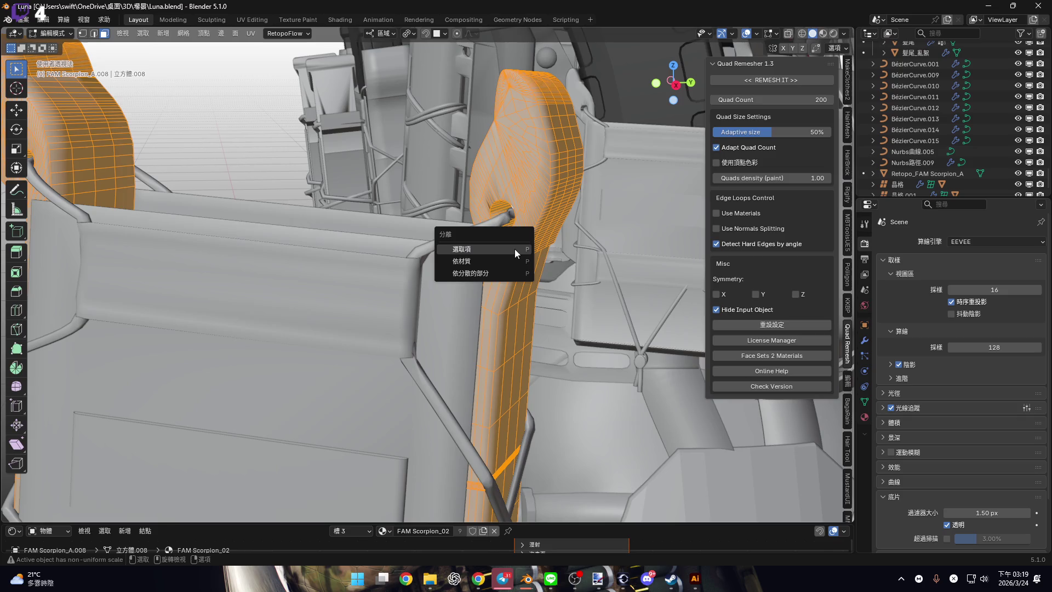
{"action": "middle_click_drag", "start_coordinate": [607, 252], "coordinate": [592, 270]}
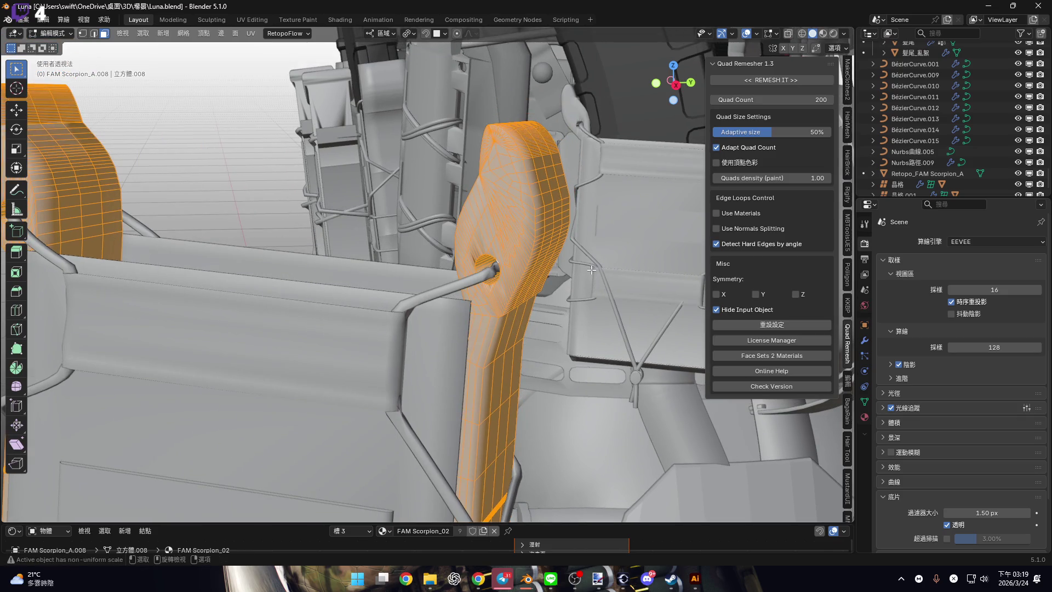
{"action": "key", "text": "m"}
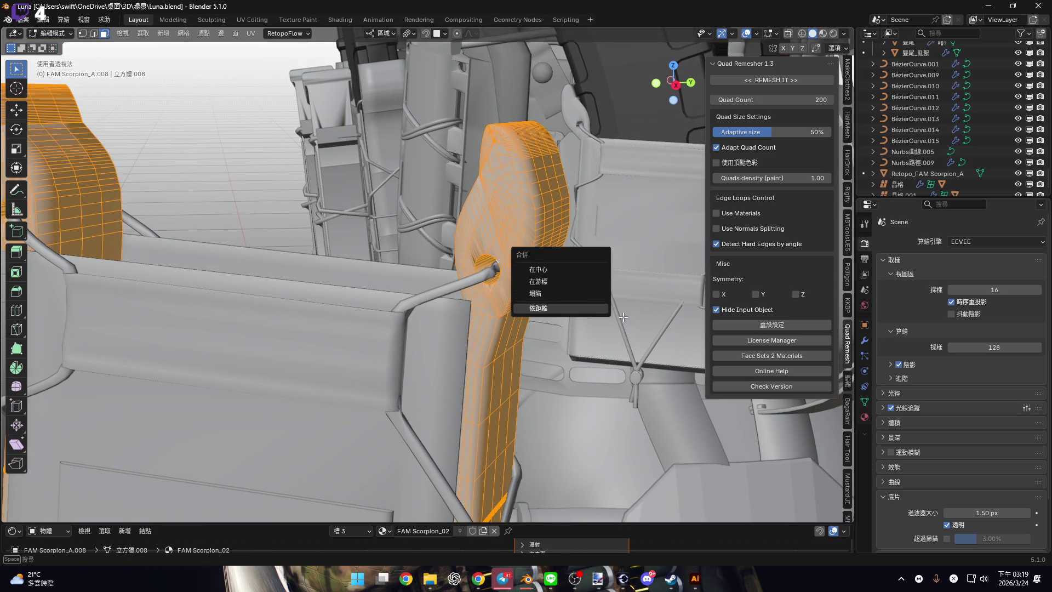
{"action": "left_click", "coordinate": [602, 309]}
{"action": "mouse_move", "coordinate": [553, 298]}
{"action": "middle_mouse_down"}
{"action": "mouse_move", "coordinate": [520, 291]}
{"action": "mouse_move", "coordinate": [203, 388]}
{"action": "middle_mouse_up"}
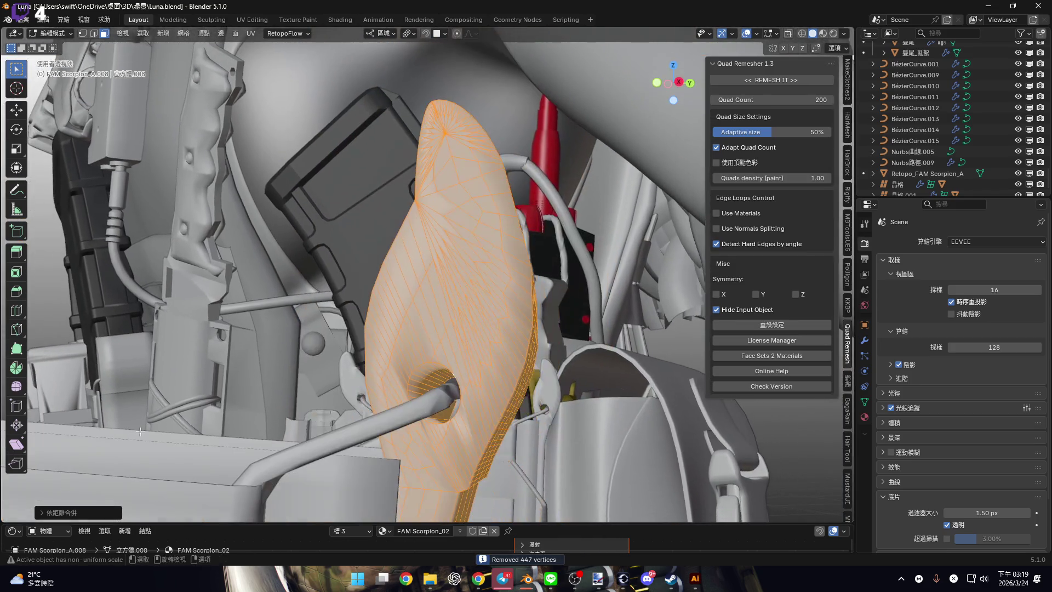
{"action": "left_click", "coordinate": [99, 513]}
{"action": "left_click", "coordinate": [136, 474]}
{"action": "type", "text": "0.1"}
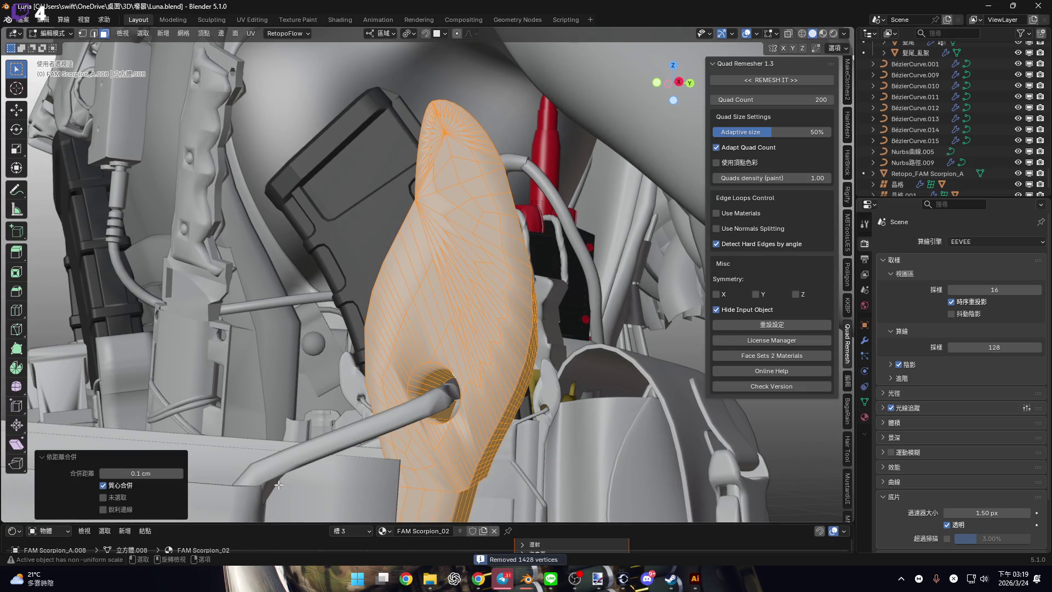
Select an edge on the crossing bars and toggle X-ray on and back off.
{"action": "middle_click_drag", "start_coordinate": [480, 338], "coordinate": [410, 207]}
{"action": "mouse_move", "coordinate": [474, 326]}
{"action": "middle_mouse_down"}
{"action": "mouse_move", "coordinate": [476, 254]}
{"action": "mouse_move", "coordinate": [465, 300]}
{"action": "mouse_move", "coordinate": [427, 231]}
{"action": "mouse_move", "coordinate": [438, 201]}
{"action": "mouse_move", "coordinate": [470, 214]}
{"action": "mouse_move", "coordinate": [456, 223]}
{"action": "mouse_move", "coordinate": [491, 243]}
{"action": "mouse_move", "coordinate": [467, 238]}
{"action": "mouse_move", "coordinate": [478, 244]}
{"action": "mouse_move", "coordinate": [500, 255]}
{"action": "mouse_move", "coordinate": [517, 242]}
{"action": "mouse_move", "coordinate": [466, 255]}
{"action": "mouse_move", "coordinate": [495, 262]}
{"action": "middle_mouse_up"}
{"action": "left_click", "coordinate": [491, 243]}
{"action": "key", "text": "alt+z"}
{"action": "left_click", "coordinate": [789, 34]}
{"action": "key", "text": "c"}
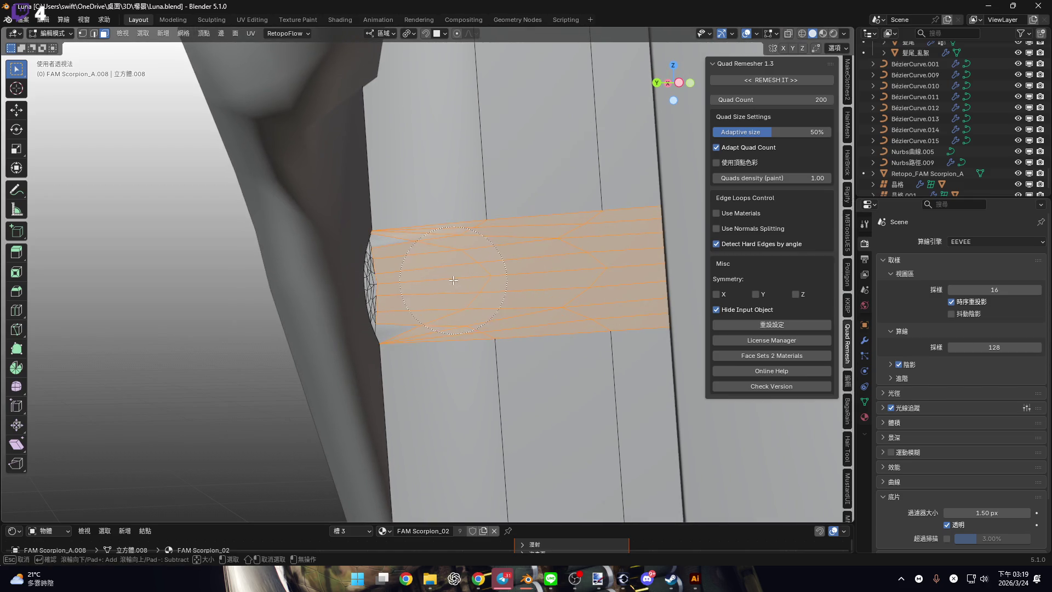
Circle-select the lower faces of the striped band.
{"action": "mouse_move", "coordinate": [405, 284]}
{"action": "middle_mouse_down"}
{"action": "mouse_move", "coordinate": [446, 231]}
{"action": "mouse_move", "coordinate": [395, 263]}
{"action": "mouse_move", "coordinate": [464, 231]}
{"action": "middle_mouse_up"}
{"action": "scroll", "coordinate": [396, 262], "scroll_direction": "up", "scroll_amount": 2}
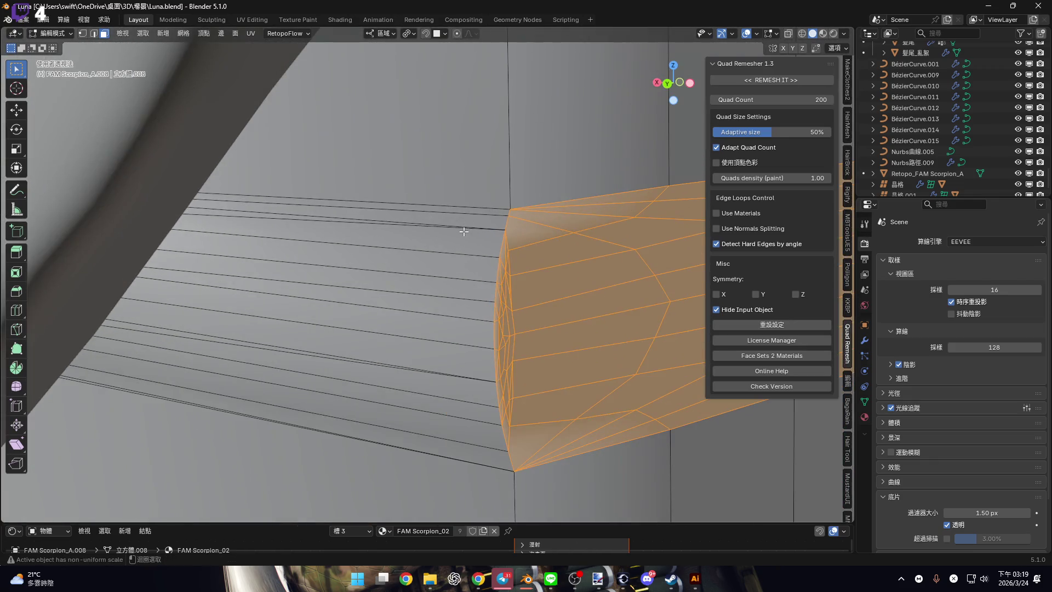
{"action": "left_click", "coordinate": [464, 227], "text": "alt+shift"}
{"action": "left_click", "coordinate": [469, 228], "text": "alt+shift"}
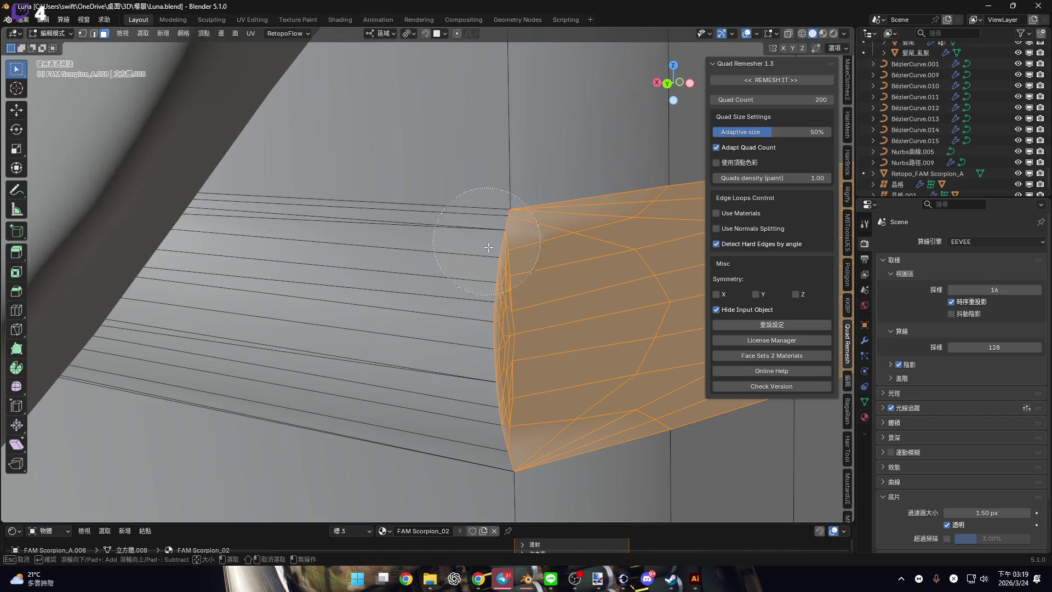
{"action": "left_click_drag", "start_coordinate": [477, 320], "coordinate": [483, 400]}
Extend the circle selection along the band down to its lower edge.
{"action": "mouse_move", "coordinate": [447, 345]}
{"action": "middle_mouse_down"}
{"action": "mouse_move", "coordinate": [425, 354]}
{"action": "mouse_move", "coordinate": [520, 295]}
{"action": "mouse_move", "coordinate": [552, 242]}
{"action": "middle_mouse_up"}
{"action": "key", "text": "c"}
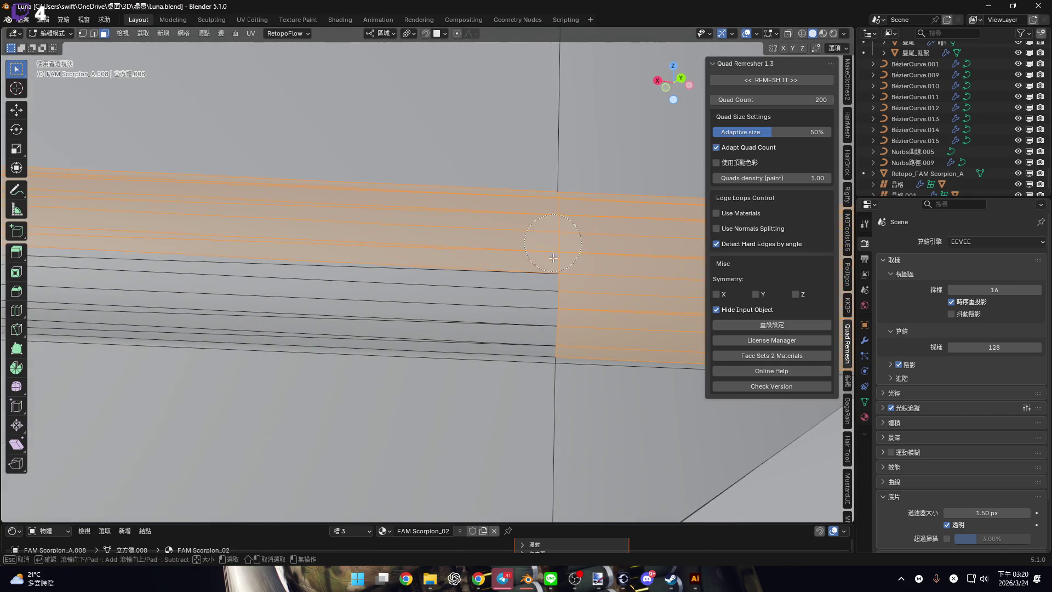
{"action": "middle_click_drag", "start_coordinate": [427, 269], "coordinate": [557, 285]}
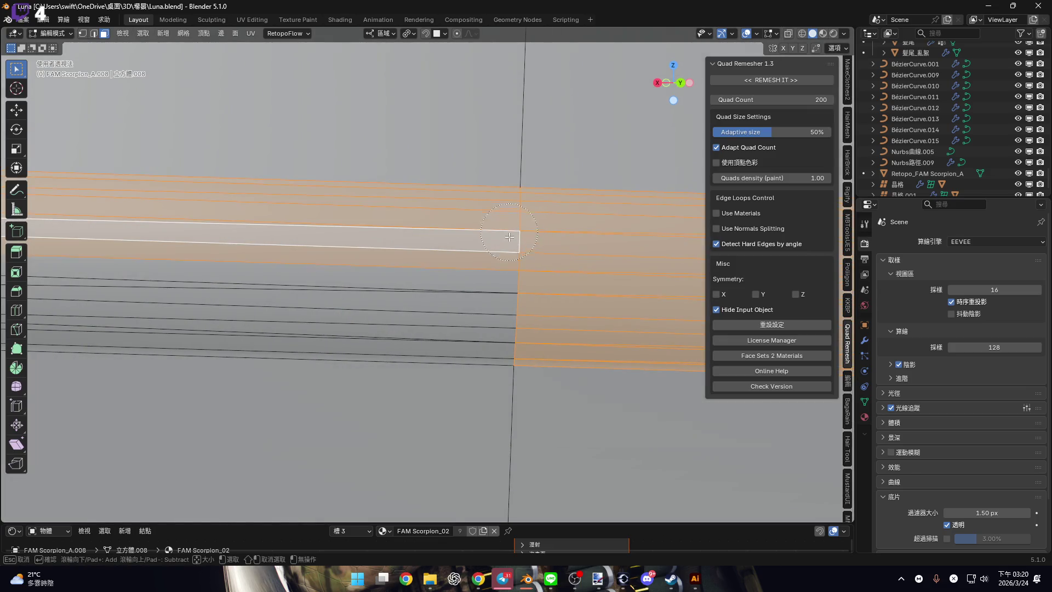
{"action": "left_click_drag", "start_coordinate": [509, 234], "coordinate": [507, 328]}
{"action": "scroll", "coordinate": [324, 256], "scroll_direction": "down", "scroll_amount": 3}
{"action": "middle_click_drag", "start_coordinate": [324, 256], "coordinate": [442, 258], "text": "shift"}
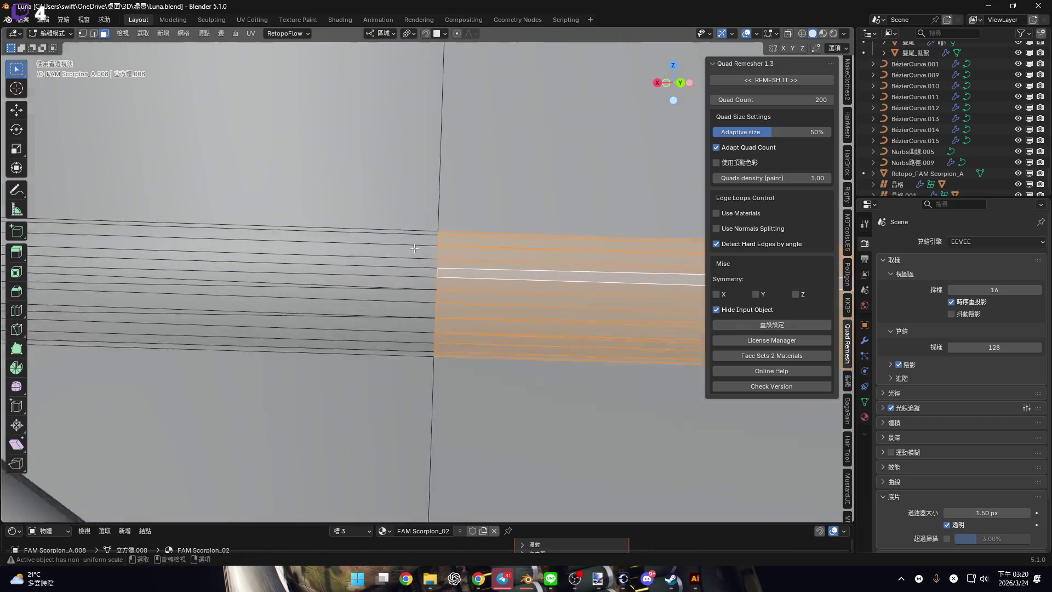
{"action": "scroll", "coordinate": [441, 257], "scroll_direction": "up", "scroll_amount": 3}
{"action": "right_click", "coordinate": [435, 351]}
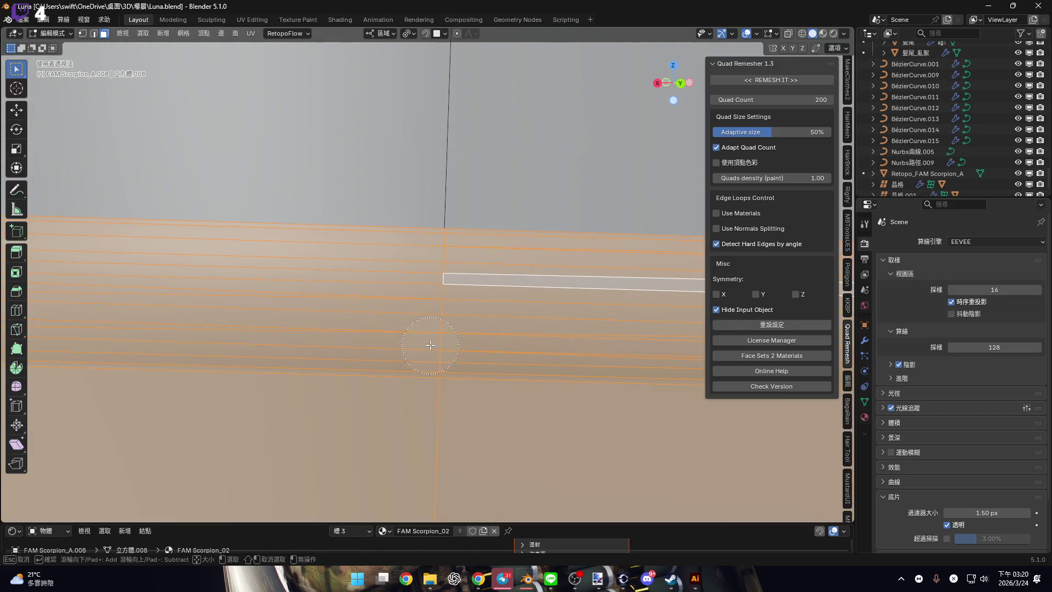
{"action": "scroll", "coordinate": [439, 329], "scroll_direction": "down", "scroll_amount": 5}
{"action": "mouse_move", "coordinate": [429, 305]}
{"action": "middle_mouse_down", "text": "shift"}
{"action": "mouse_move", "coordinate": [550, 287]}
{"action": "mouse_move", "coordinate": [535, 216]}
{"action": "mouse_move", "coordinate": [525, 221]}
{"action": "middle_mouse_up", "text": "shift"}
{"action": "scroll", "coordinate": [535, 216], "scroll_direction": "up", "scroll_amount": 6}
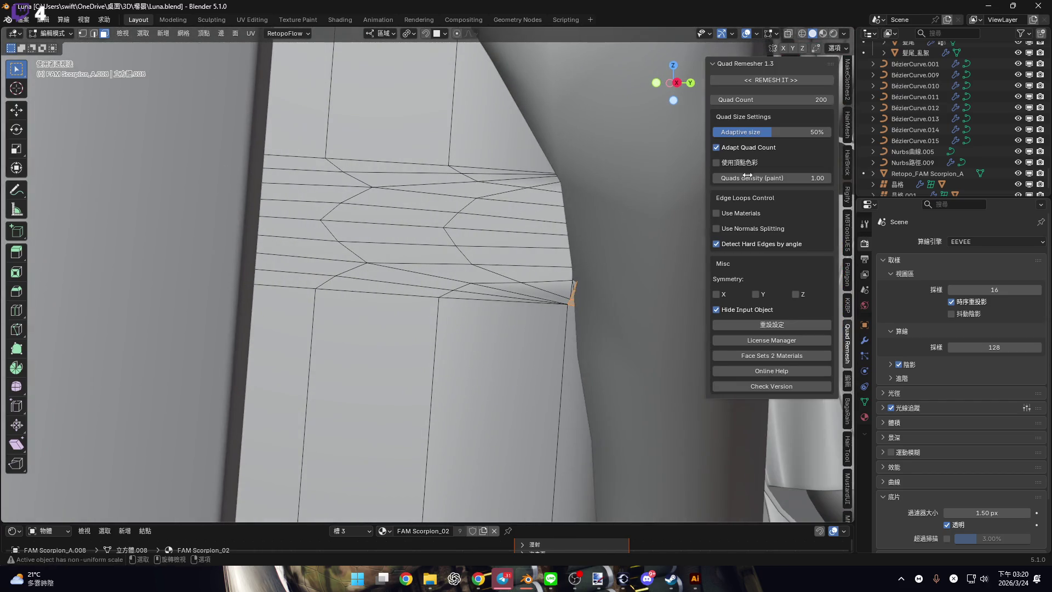
{"action": "scroll", "coordinate": [968, 169], "scroll_direction": "down", "scroll_amount": 1}
Hide Retopo_FAM Scorpion_A and delete the selected band's edges and faces.
{"action": "left_click", "coordinate": [1018, 163]}
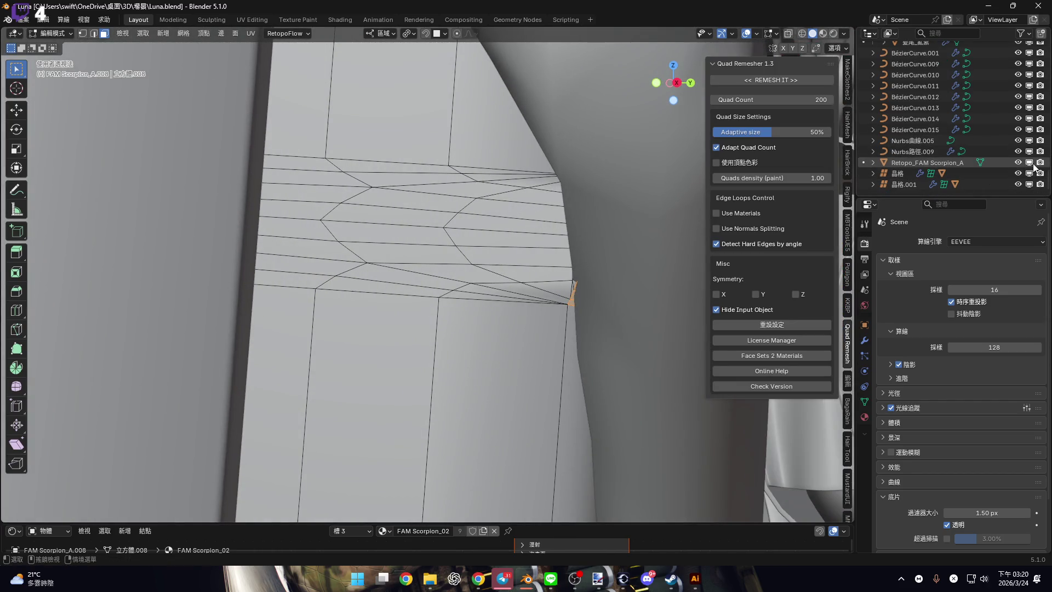
{"action": "scroll", "coordinate": [517, 217], "scroll_direction": "up", "scroll_amount": 5}
{"action": "key", "text": "c"}
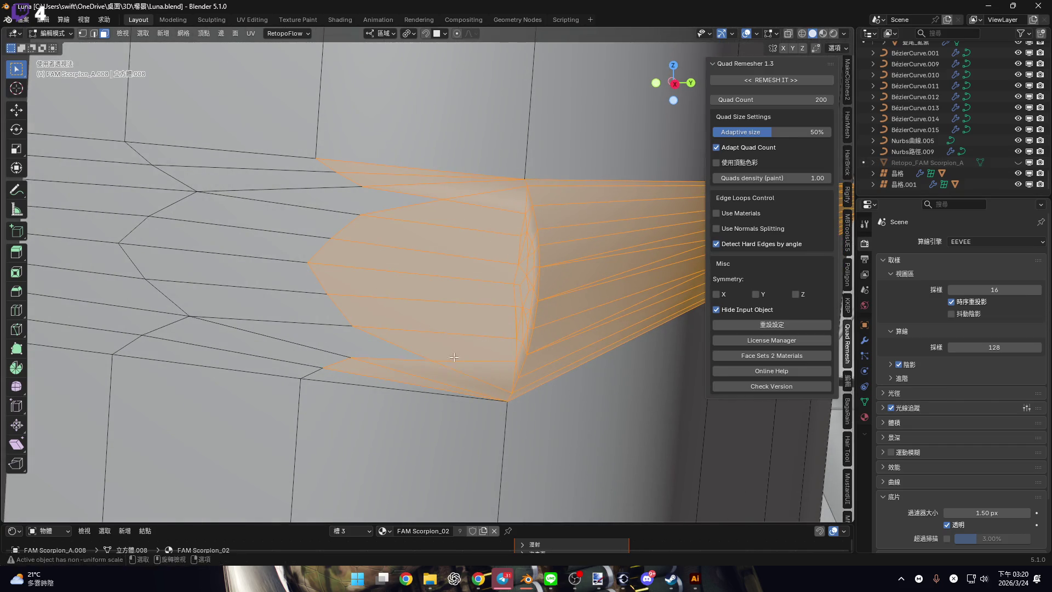
{"action": "scroll", "coordinate": [456, 360], "scroll_direction": "down", "scroll_amount": 6}
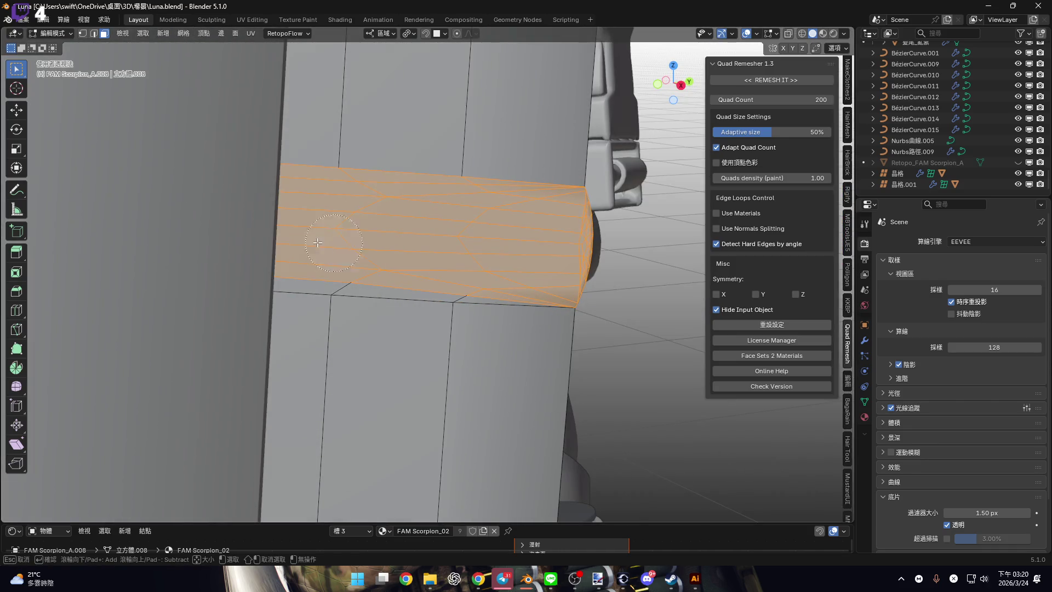
{"action": "key", "text": "Escape"}
{"action": "mouse_move", "coordinate": [486, 272]}
{"action": "middle_mouse_down"}
{"action": "mouse_move", "coordinate": [605, 265]}
{"action": "mouse_move", "coordinate": [475, 267]}
{"action": "mouse_move", "coordinate": [539, 206]}
{"action": "mouse_move", "coordinate": [449, 216]}
{"action": "mouse_move", "coordinate": [473, 202]}
{"action": "mouse_move", "coordinate": [501, 224]}
{"action": "middle_mouse_up"}
{"action": "left_click", "coordinate": [471, 278]}
{"action": "key", "text": "Escape"}
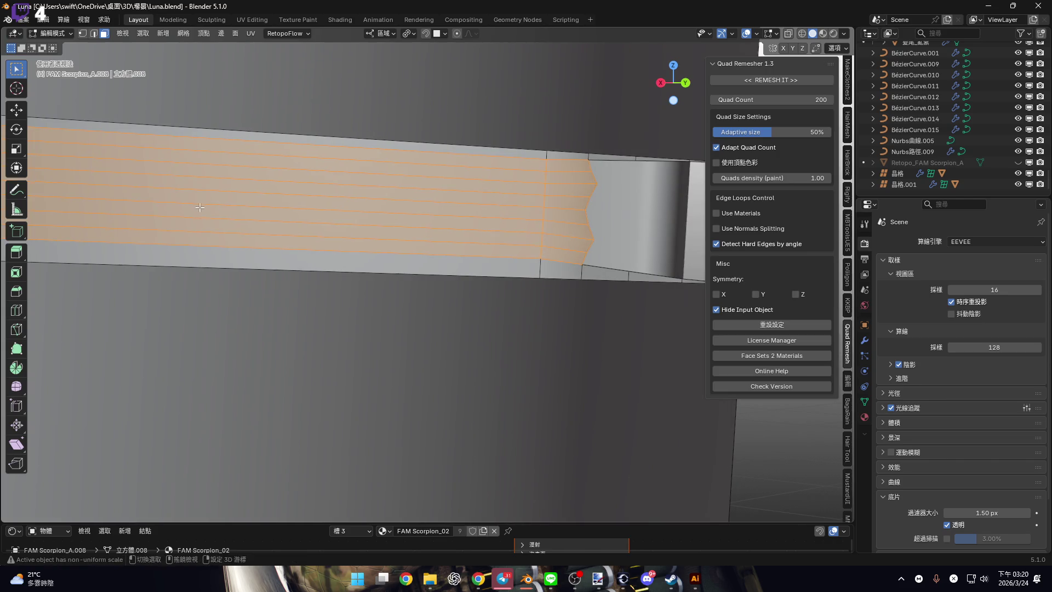
{"action": "scroll", "coordinate": [198, 206], "scroll_direction": "down", "scroll_amount": 3}
{"action": "scroll", "coordinate": [455, 205], "scroll_direction": "up", "scroll_amount": 4}
Circle-select the long faces of the band's left end.
{"action": "key", "text": "c"}
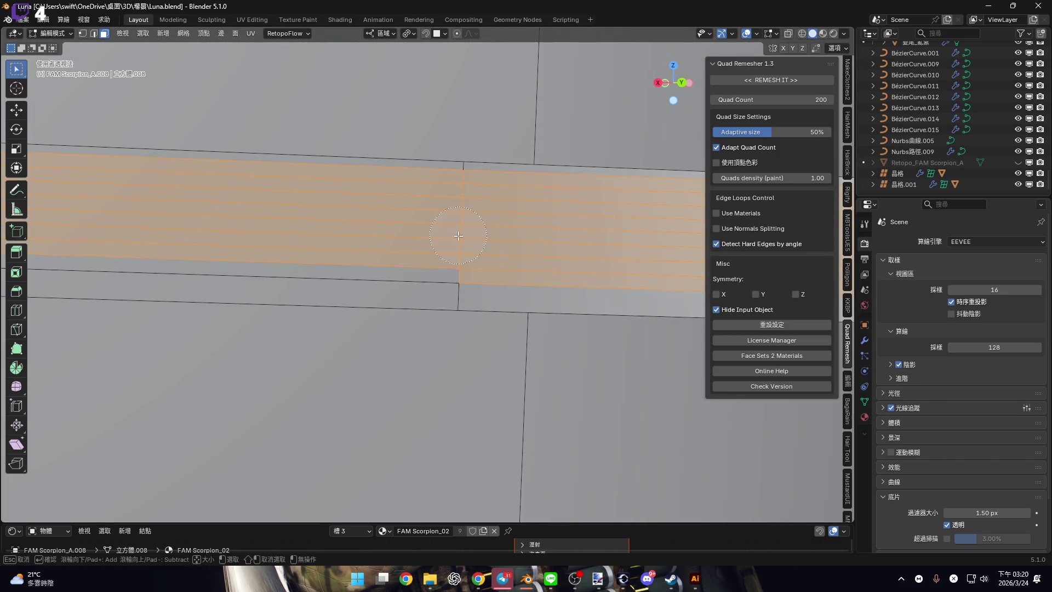
{"action": "scroll", "coordinate": [455, 247], "scroll_direction": "down", "scroll_amount": 3}
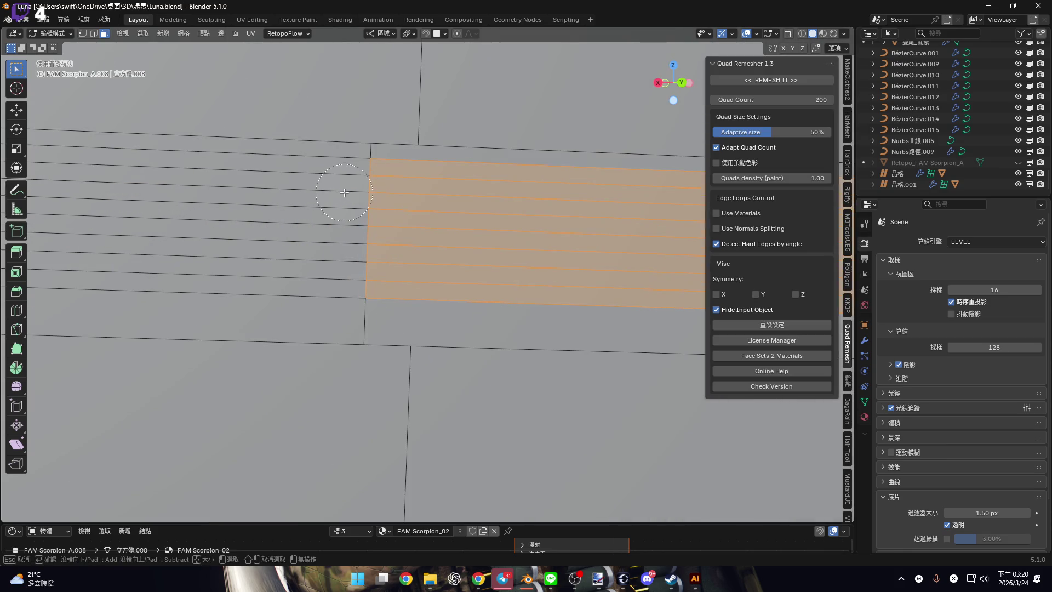
{"action": "middle_click_drag", "start_coordinate": [347, 253], "coordinate": [695, 251], "text": "ctrl"}
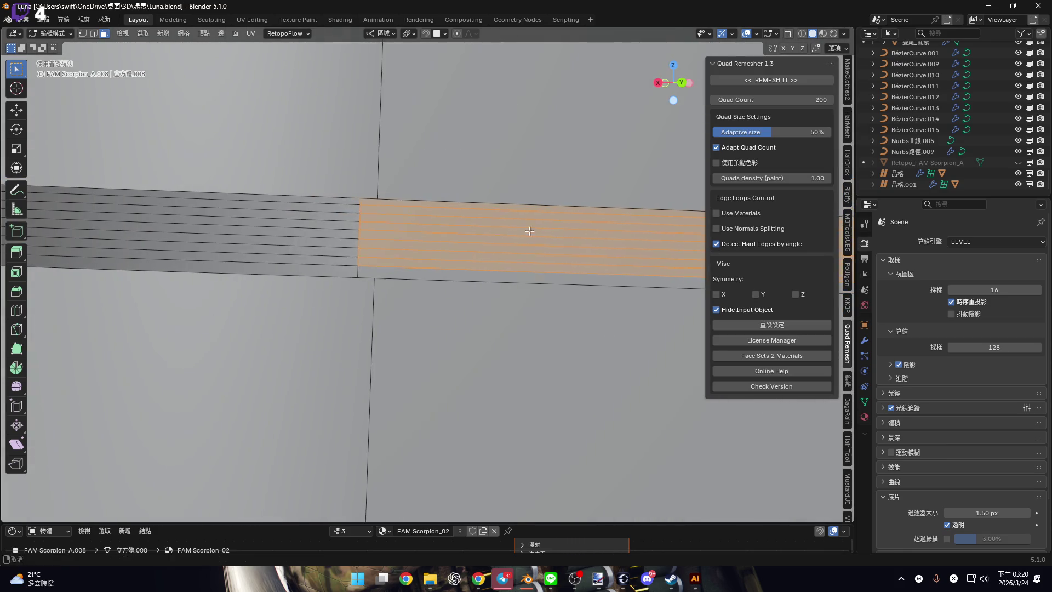
{"action": "middle_click_drag", "start_coordinate": [497, 232], "coordinate": [476, 241], "text": "ctrl"}
{"action": "left_click", "coordinate": [477, 240]}
{"action": "key", "text": "Escape"}
{"action": "scroll", "coordinate": [477, 290], "scroll_direction": "down", "scroll_amount": 3}
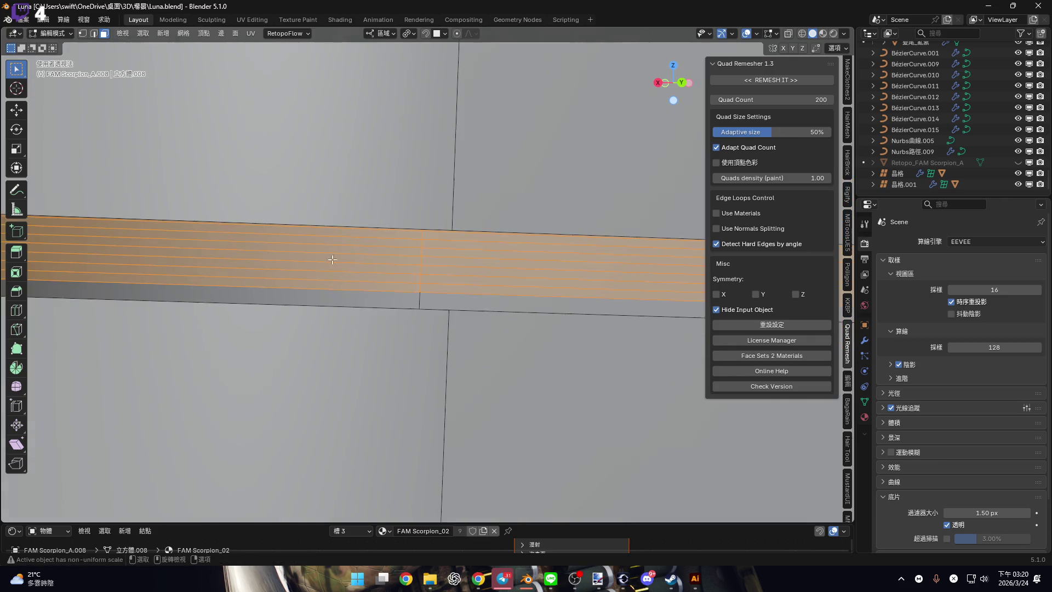
{"action": "scroll", "coordinate": [234, 232], "scroll_direction": "up", "scroll_amount": 5}
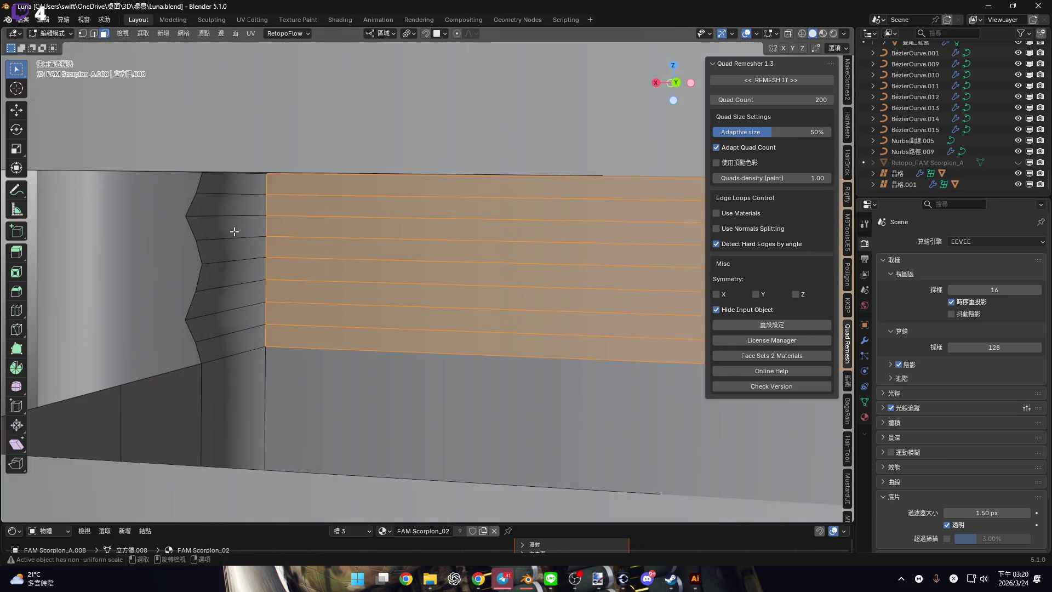
{"action": "middle_click_drag", "start_coordinate": [234, 231], "coordinate": [218, 226]}
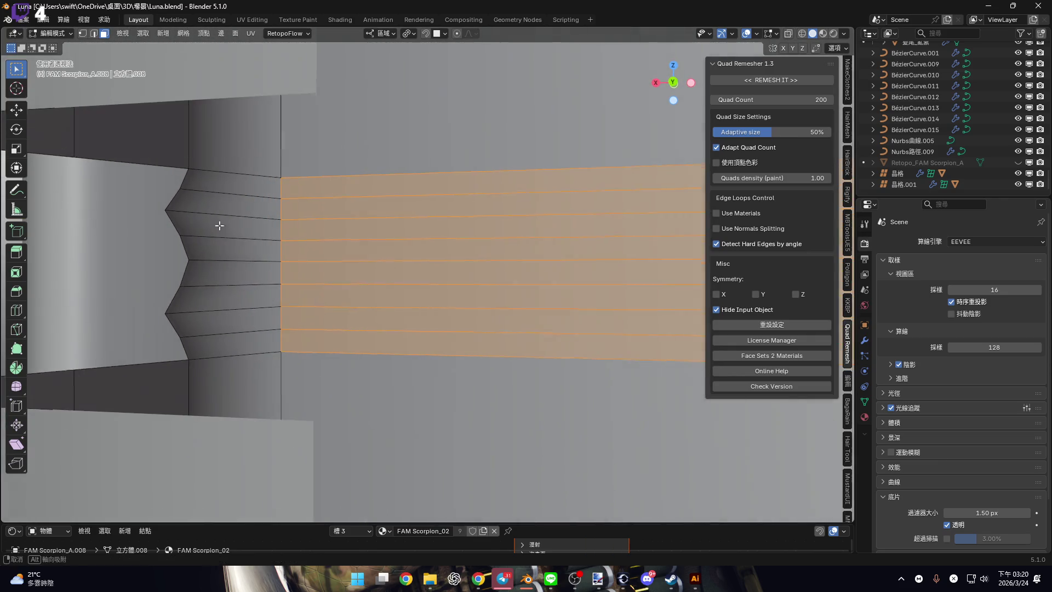
Delete the selected band faces at the left end.
{"action": "key", "text": "Escape"}
{"action": "scroll", "coordinate": [279, 312], "scroll_direction": "down", "scroll_amount": 3}
{"action": "right_click", "coordinate": [439, 258]}
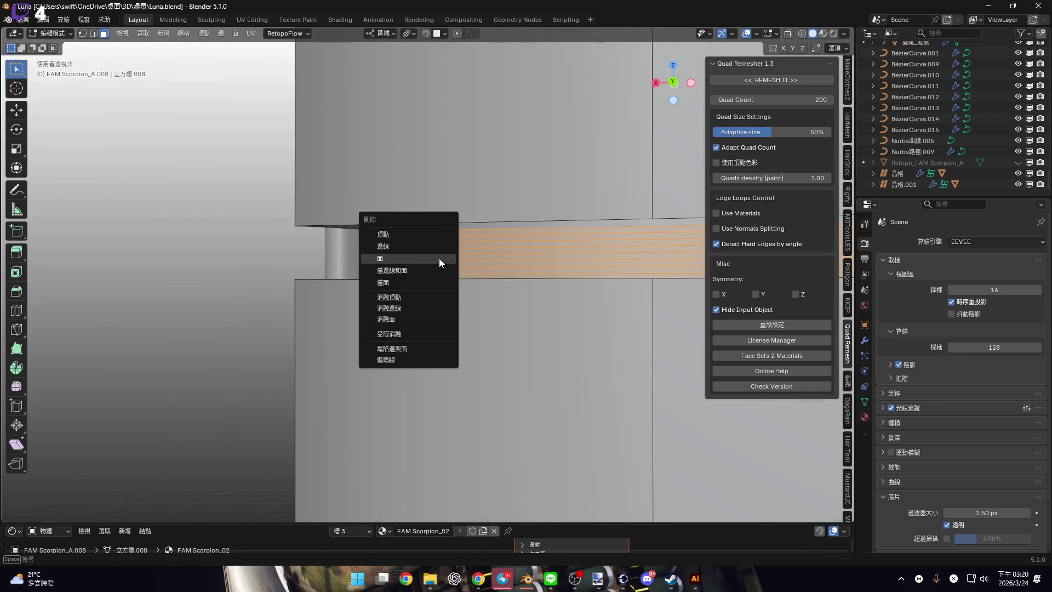
{"action": "left_click", "coordinate": [439, 258]}
{"action": "scroll", "coordinate": [415, 227], "scroll_direction": "up", "scroll_amount": 5}
{"action": "scroll", "coordinate": [342, 295], "scroll_direction": "down", "scroll_amount": 3}
{"action": "mouse_move", "coordinate": [457, 393]}
{"action": "middle_mouse_down"}
{"action": "mouse_move", "coordinate": [493, 247]}
{"action": "mouse_move", "coordinate": [519, 209]}
{"action": "mouse_move", "coordinate": [474, 296]}
{"action": "mouse_move", "coordinate": [504, 241]}
{"action": "mouse_move", "coordinate": [521, 235]}
{"action": "mouse_move", "coordinate": [486, 232]}
{"action": "middle_mouse_up"}
Circle-select band faces near the pipe end and hide them with H.
{"action": "key", "text": "c"}
{"action": "left_click", "coordinate": [488, 238]}
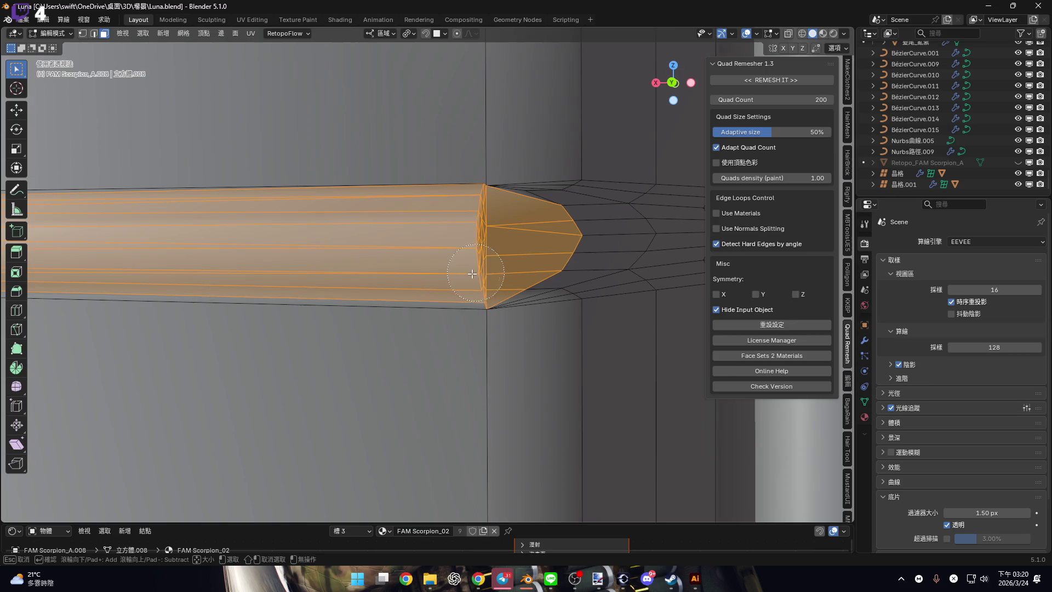
{"action": "key", "text": "Escape"}
{"action": "middle_click_drag", "start_coordinate": [544, 244], "coordinate": [476, 242]}
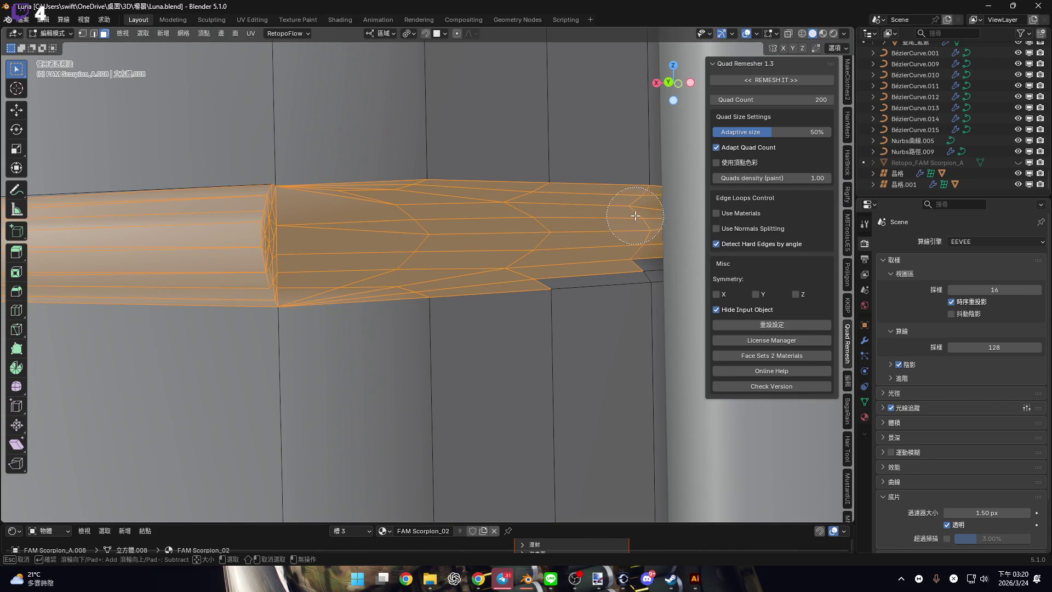
{"action": "mouse_move", "coordinate": [368, 275]}
{"action": "middle_mouse_down"}
{"action": "mouse_move", "coordinate": [202, 288]}
{"action": "mouse_move", "coordinate": [199, 279]}
{"action": "mouse_move", "coordinate": [285, 296]}
{"action": "mouse_move", "coordinate": [419, 275]}
{"action": "mouse_move", "coordinate": [432, 259]}
{"action": "mouse_move", "coordinate": [427, 293]}
{"action": "mouse_move", "coordinate": [403, 274]}
{"action": "middle_mouse_up"}
{"action": "key", "text": "h"}
Select the remaining band faces running along the beam for deletion.
{"action": "key", "text": "c"}
{"action": "key", "text": "Escape"}
{"action": "middle_click_drag", "start_coordinate": [247, 263], "coordinate": [145, 276]}
{"action": "middle_click_drag", "start_coordinate": [523, 277], "coordinate": [318, 268]}
{"action": "middle_click_drag", "start_coordinate": [462, 248], "coordinate": [496, 250]}
{"action": "left_click", "coordinate": [472, 291]}
In edge mode, bridge the edge loop along the tall grid panel's seam to fill its gap.
{"action": "middle_click_drag", "start_coordinate": [473, 290], "coordinate": [408, 354]}
{"action": "scroll", "coordinate": [357, 317], "scroll_direction": "up", "scroll_amount": 4}
{"action": "key", "text": "2"}
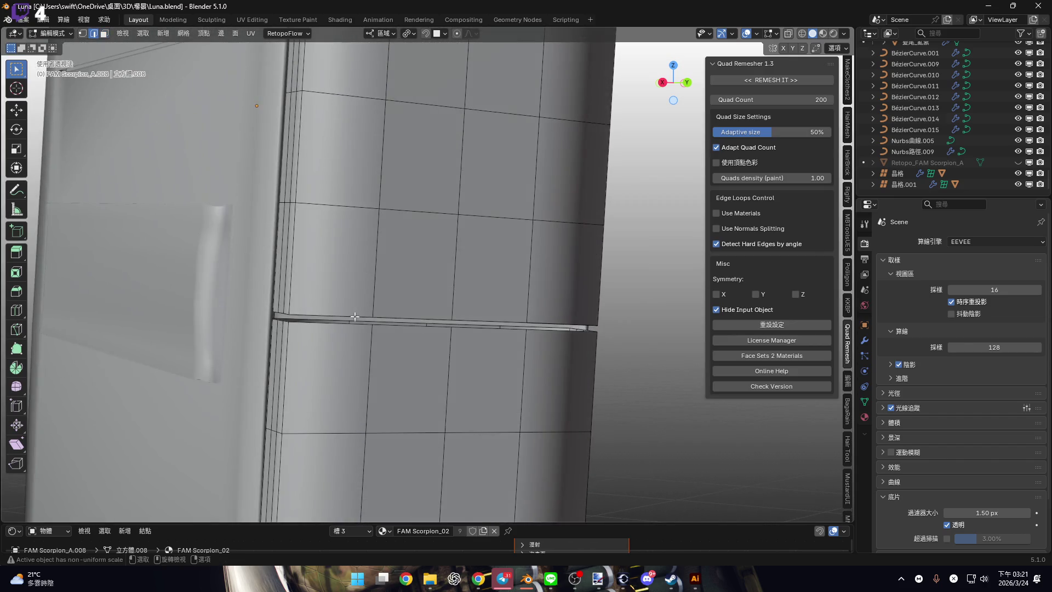
{"action": "left_click", "coordinate": [356, 317], "text": "alt"}
{"action": "scroll", "coordinate": [360, 322], "scroll_direction": "up", "scroll_amount": 4}
{"action": "key", "text": "ctrl+e"}
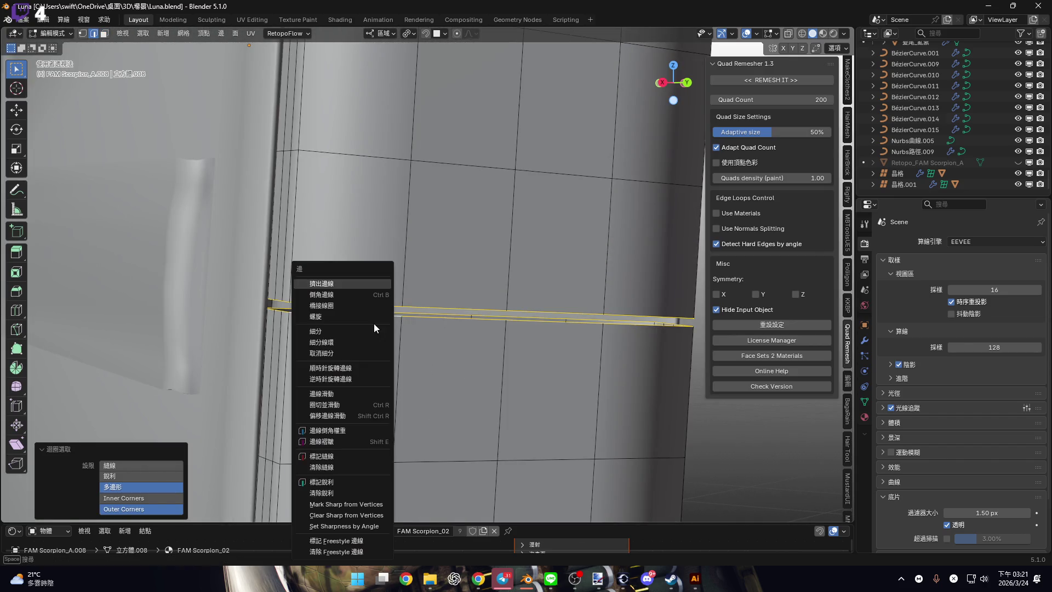
{"action": "left_click", "coordinate": [371, 305]}
Select shortest edge paths along the ledge strip and bridge them into faces.
{"action": "scroll", "coordinate": [428, 324], "scroll_direction": "down", "scroll_amount": 3}
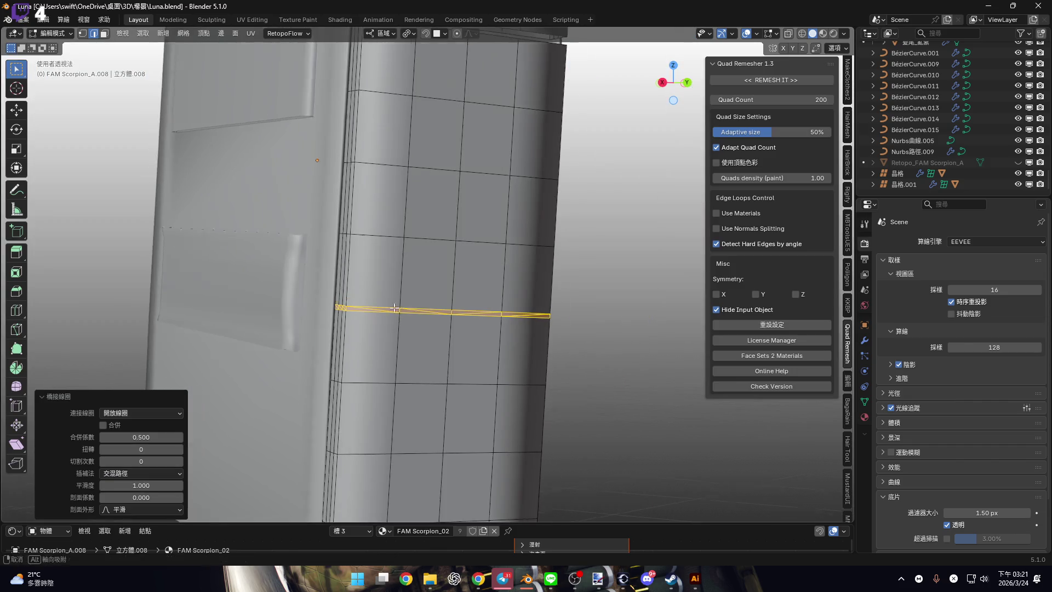
{"action": "scroll", "coordinate": [400, 323], "scroll_direction": "up", "scroll_amount": 4}
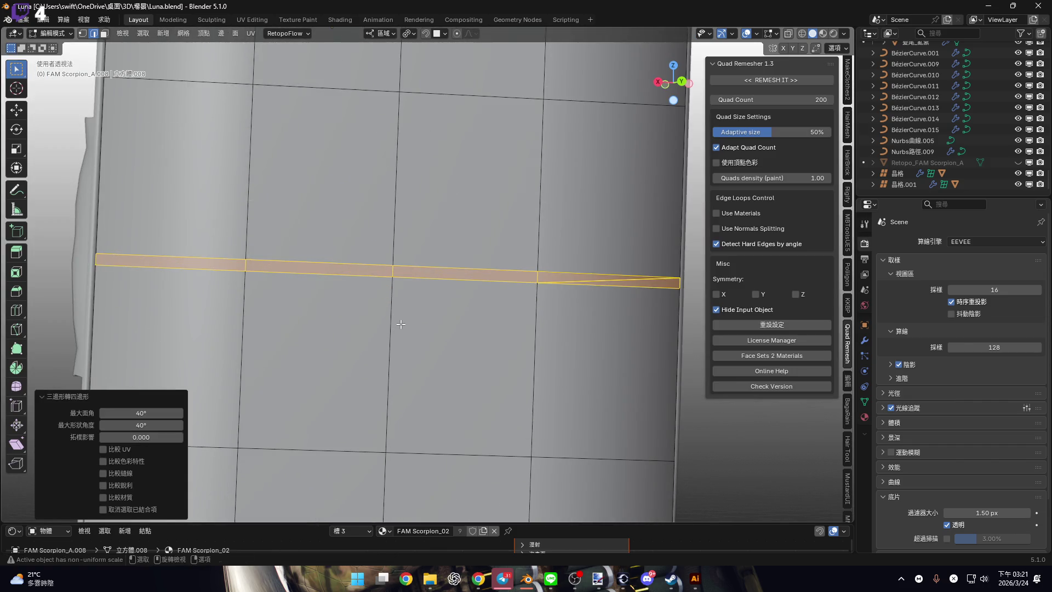
{"action": "mouse_move", "coordinate": [390, 313]}
{"action": "middle_mouse_down"}
{"action": "mouse_move", "coordinate": [454, 311]}
{"action": "mouse_move", "coordinate": [441, 181]}
{"action": "mouse_move", "coordinate": [454, 42]}
{"action": "middle_mouse_up"}
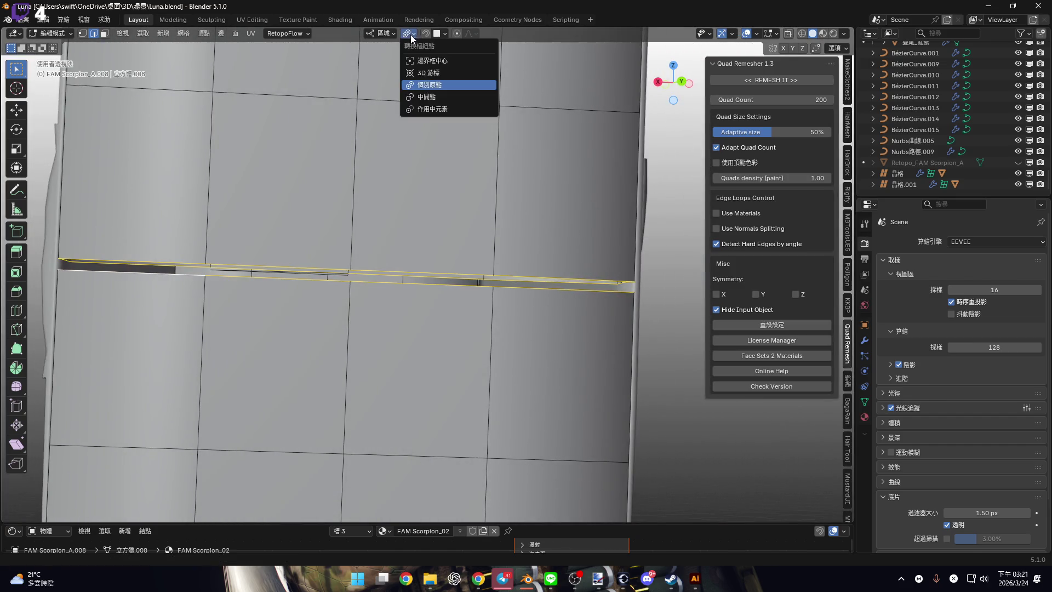
{"action": "mouse_move", "coordinate": [408, 99]}
{"action": "middle_mouse_down"}
{"action": "mouse_move", "coordinate": [286, 255]}
{"action": "mouse_move", "coordinate": [340, 242]}
{"action": "mouse_move", "coordinate": [587, 254]}
{"action": "middle_mouse_up"}
{"action": "left_click", "coordinate": [581, 278], "text": "ctrl"}
{"action": "mouse_move", "coordinate": [548, 282]}
{"action": "middle_mouse_down"}
{"action": "mouse_move", "coordinate": [348, 213]}
{"action": "mouse_move", "coordinate": [270, 235]}
{"action": "mouse_move", "coordinate": [307, 225]}
{"action": "mouse_move", "coordinate": [301, 197]}
{"action": "middle_mouse_up"}
{"action": "left_click", "coordinate": [310, 235], "text": "ctrl"}
{"action": "left_click", "coordinate": [300, 197], "text": "shift"}
{"action": "middle_click_drag", "start_coordinate": [590, 250], "coordinate": [484, 215]}
{"action": "left_click", "coordinate": [484, 213], "text": "ctrl"}
{"action": "key", "text": "ctrl+e"}
{"action": "left_click", "coordinate": [485, 216]}
Delete the stray selected vertices, then undo an unwanted edge operation.
{"action": "middle_click_drag", "start_coordinate": [493, 280], "coordinate": [307, 251]}
{"action": "scroll", "coordinate": [396, 254], "scroll_direction": "up", "scroll_amount": 4}
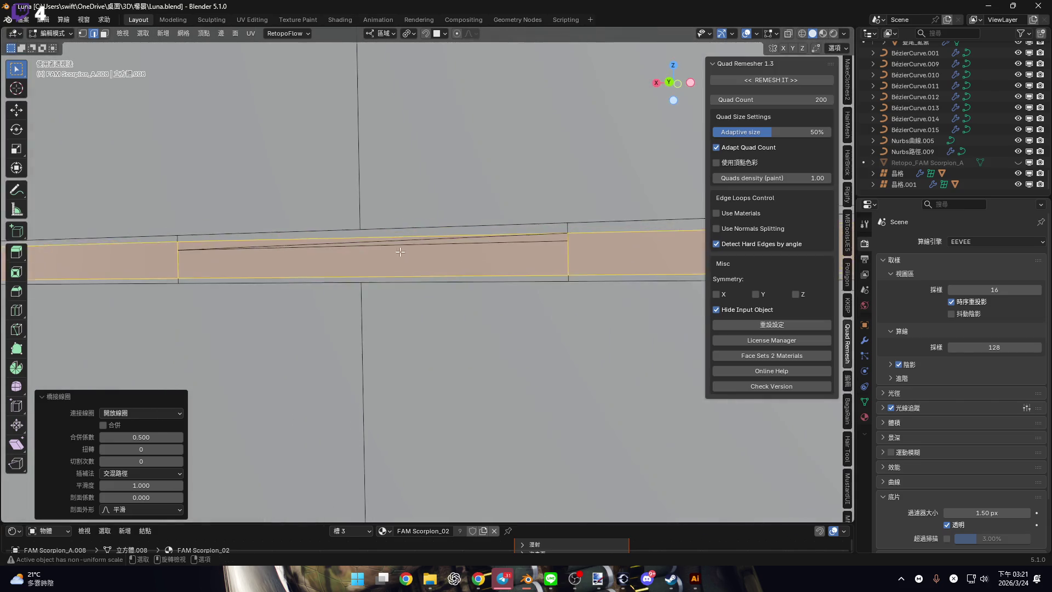
{"action": "mouse_move", "coordinate": [450, 248]}
{"action": "middle_mouse_down"}
{"action": "mouse_move", "coordinate": [469, 256]}
{"action": "mouse_move", "coordinate": [408, 258]}
{"action": "mouse_move", "coordinate": [352, 283]}
{"action": "middle_mouse_up"}
{"action": "left_click", "coordinate": [464, 231]}
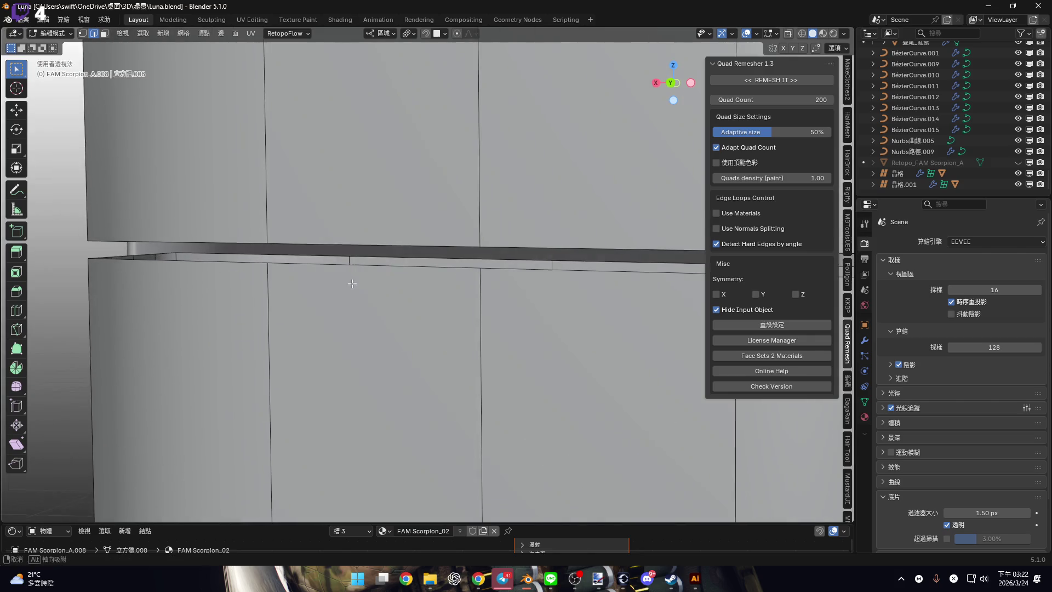
{"action": "right_click", "coordinate": [368, 243]}
{"action": "left_click", "coordinate": [369, 242]}
{"action": "key", "text": "ctrl+z"}
Bridge another pair of edge paths farther along the strip with faces.
{"action": "mouse_move", "coordinate": [364, 219]}
{"action": "middle_mouse_down"}
{"action": "mouse_move", "coordinate": [361, 198]}
{"action": "mouse_move", "coordinate": [349, 197]}
{"action": "middle_mouse_up"}
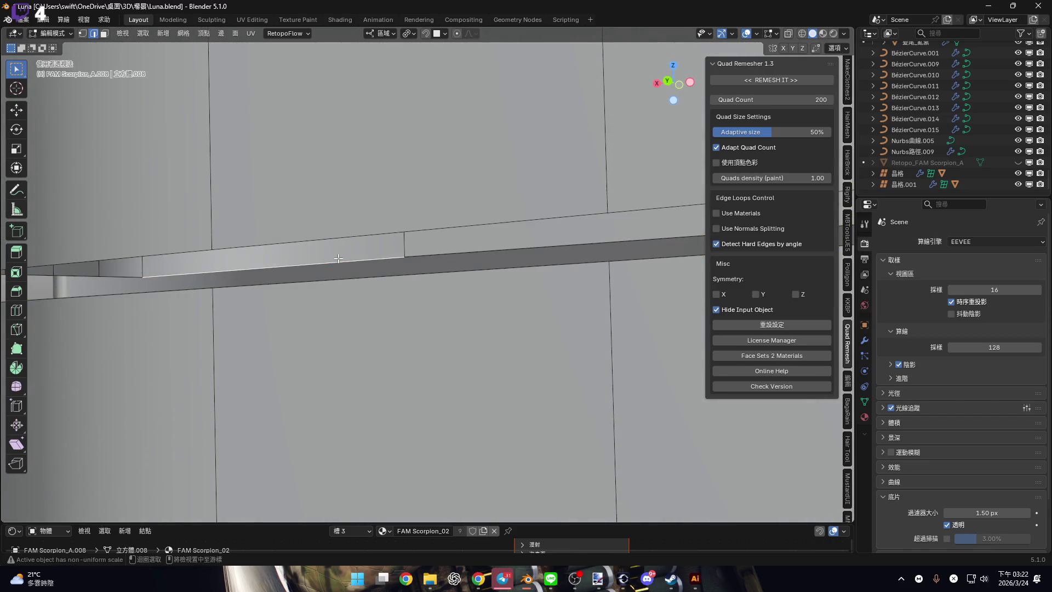
{"action": "middle_click_drag", "start_coordinate": [346, 260], "coordinate": [546, 262]}
{"action": "left_click", "coordinate": [553, 242], "text": "ctrl"}
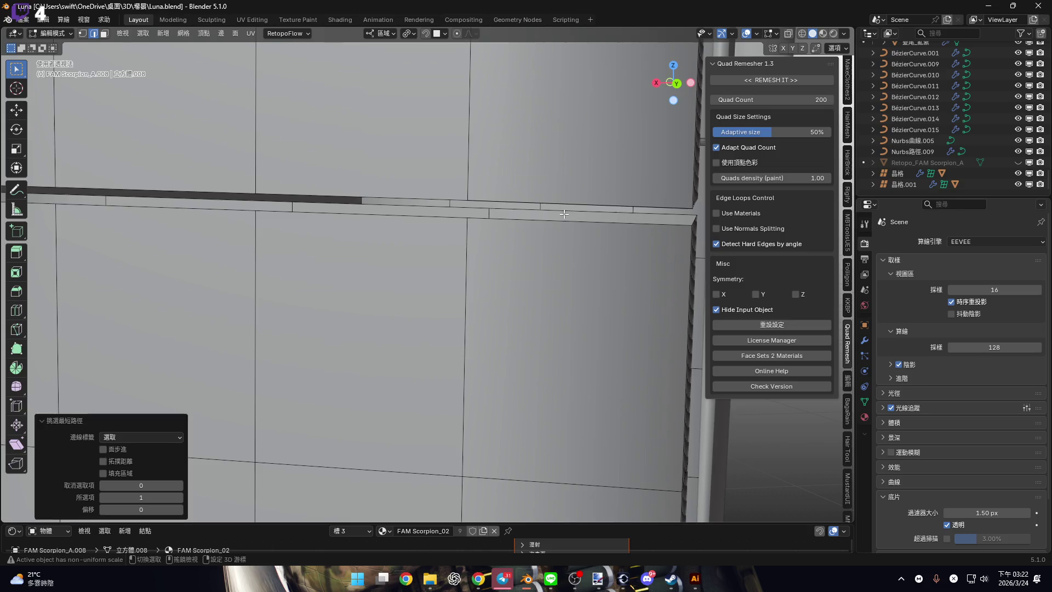
{"action": "middle_click_drag", "start_coordinate": [563, 213], "coordinate": [460, 248], "text": "shift"}
{"action": "left_click", "coordinate": [198, 212], "text": "ctrl"}
{"action": "left_click", "coordinate": [212, 206], "text": "ctrl"}
{"action": "key", "text": "ctrl+e"}
{"action": "left_click", "coordinate": [437, 240]}
Bridge two more edge loops on the strip via Bridge Edge Loops.
{"action": "mouse_move", "coordinate": [438, 240]}
{"action": "middle_mouse_down"}
{"action": "mouse_move", "coordinate": [442, 272]}
{"action": "mouse_move", "coordinate": [257, 240]}
{"action": "middle_mouse_up"}
{"action": "left_click", "coordinate": [255, 242]}
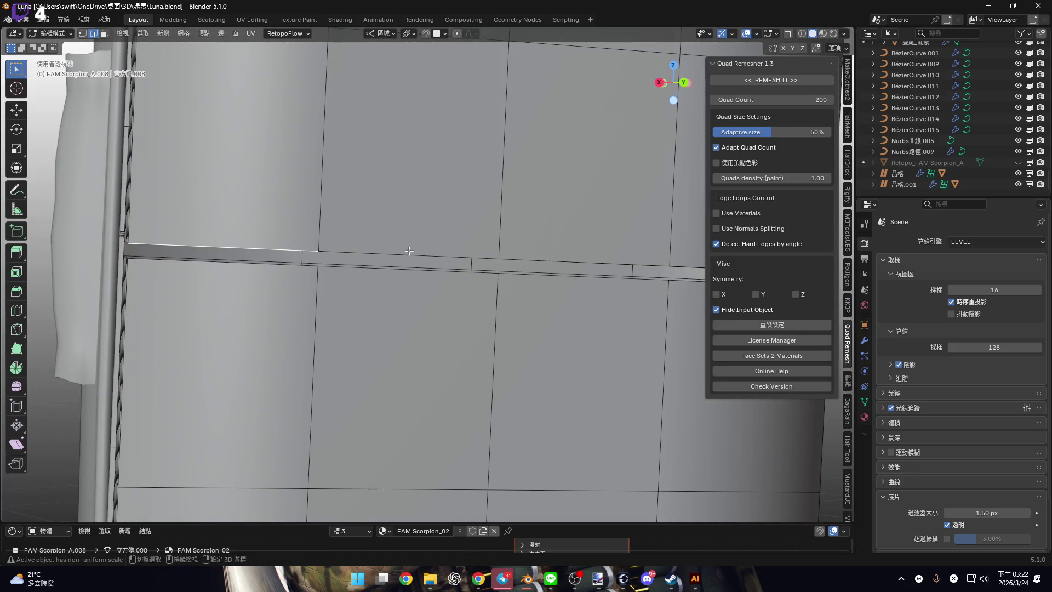
{"action": "scroll", "coordinate": [477, 234], "scroll_direction": "down", "scroll_amount": 2}
{"action": "left_click", "coordinate": [485, 246], "text": "alt"}
{"action": "scroll", "coordinate": [458, 285], "scroll_direction": "up", "scroll_amount": 2}
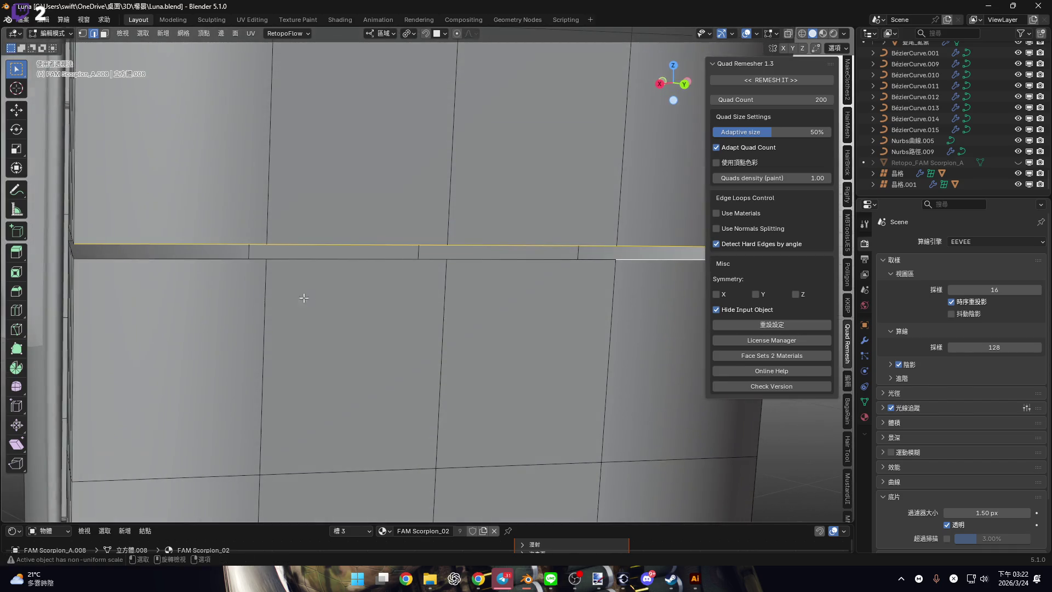
{"action": "left_click", "coordinate": [334, 259], "text": "alt+shift"}
{"action": "right_click", "coordinate": [460, 275]}
{"action": "left_click", "coordinate": [460, 275]}
{"action": "mouse_move", "coordinate": [561, 300]}
{"action": "middle_mouse_down"}
{"action": "mouse_move", "coordinate": [304, 291]}
{"action": "mouse_move", "coordinate": [508, 250]}
{"action": "mouse_move", "coordinate": [489, 282]}
{"action": "middle_mouse_up"}
{"action": "left_click", "coordinate": [406, 274]}
{"action": "left_click", "coordinate": [506, 252], "text": "ctrl"}
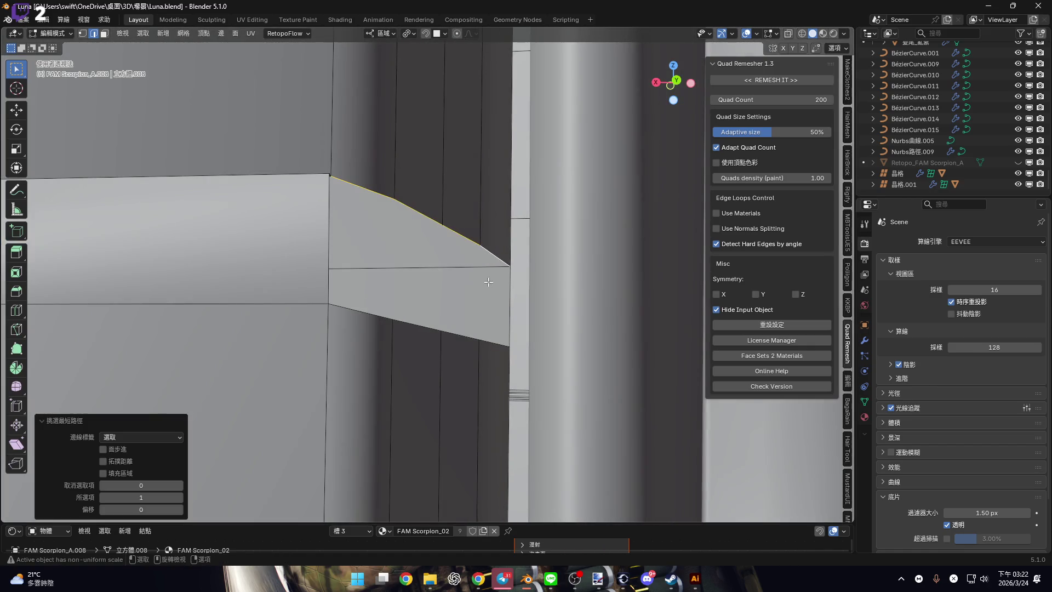
Bridge the corner's two edge runs into faces.
{"action": "left_click", "coordinate": [367, 312], "text": "ctrl"}
{"action": "right_click", "coordinate": [366, 311]}
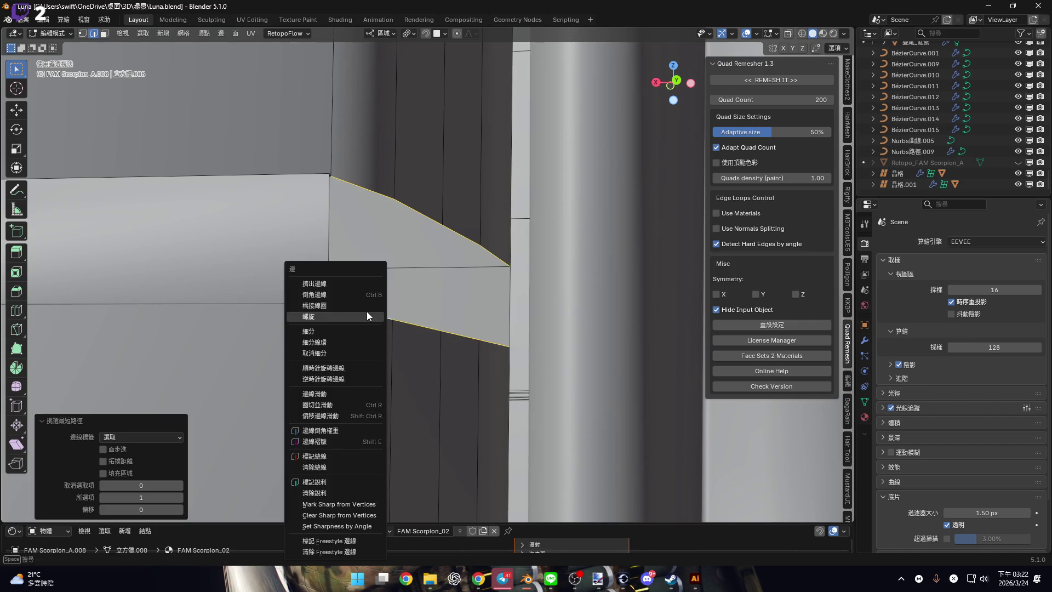
{"action": "left_click", "coordinate": [369, 304]}
{"action": "mouse_move", "coordinate": [370, 304]}
{"action": "middle_mouse_down"}
{"action": "mouse_move", "coordinate": [358, 330]}
{"action": "mouse_move", "coordinate": [433, 291]}
{"action": "mouse_move", "coordinate": [334, 263]}
{"action": "middle_mouse_up"}
{"action": "scroll", "coordinate": [334, 263], "scroll_direction": "up", "scroll_amount": 3}
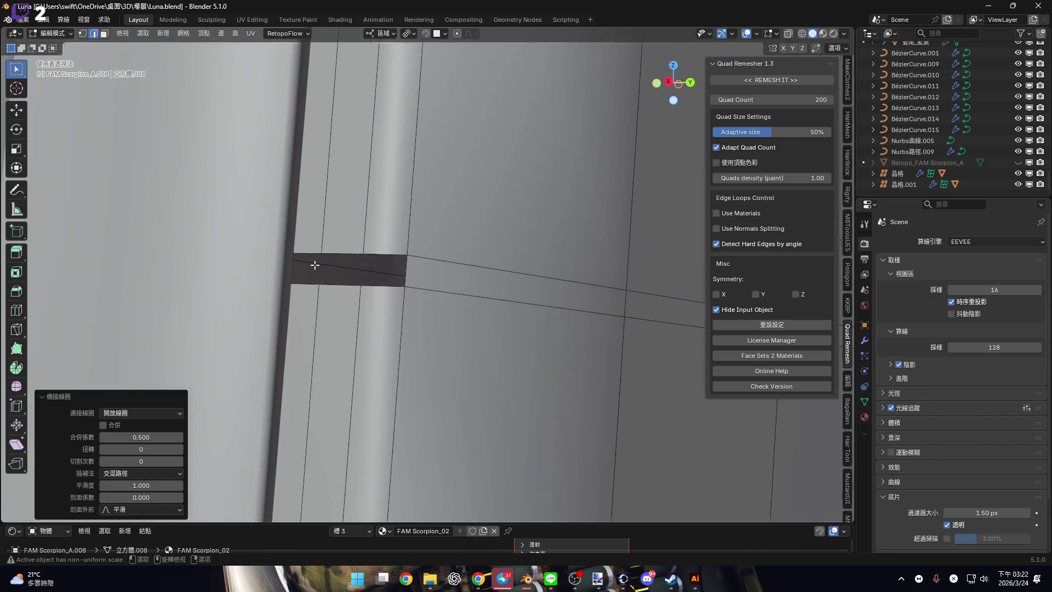
Select both edge loops of the next gap and bridge them into three faces.
{"action": "left_click", "coordinate": [381, 252], "text": "alt"}
{"action": "left_click", "coordinate": [378, 284], "text": "alt+shift"}
{"action": "right_click", "coordinate": [471, 233]}
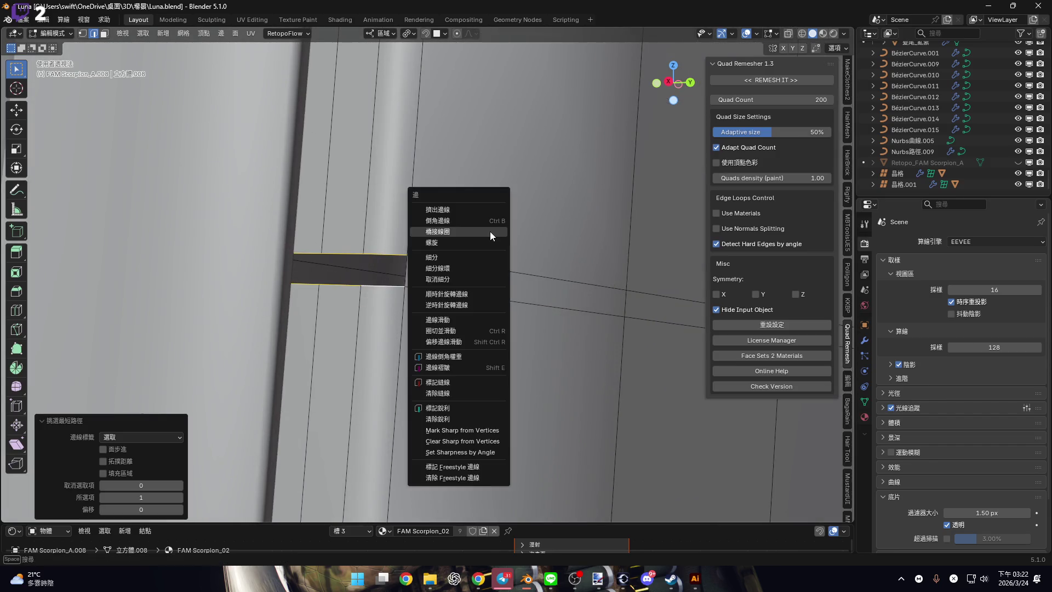
{"action": "left_click", "coordinate": [490, 231]}
{"action": "mouse_move", "coordinate": [421, 306]}
{"action": "middle_mouse_down"}
{"action": "mouse_move", "coordinate": [275, 285]}
{"action": "mouse_move", "coordinate": [419, 290]}
{"action": "mouse_move", "coordinate": [356, 298]}
{"action": "mouse_move", "coordinate": [305, 271]}
{"action": "mouse_move", "coordinate": [346, 327]}
{"action": "mouse_move", "coordinate": [344, 310]}
{"action": "middle_mouse_up"}
Bridge the last shortest edge path along the strip into faces.
{"action": "left_click", "coordinate": [458, 298], "text": "ctrl"}
{"action": "right_click", "coordinate": [429, 284]}
{"action": "left_click", "coordinate": [429, 284]}
{"action": "mouse_move", "coordinate": [429, 285]}
{"action": "middle_mouse_down"}
{"action": "mouse_move", "coordinate": [454, 252]}
{"action": "mouse_move", "coordinate": [404, 241]}
{"action": "mouse_move", "coordinate": [395, 294]}
{"action": "mouse_move", "coordinate": [415, 317]}
{"action": "mouse_move", "coordinate": [274, 298]}
{"action": "mouse_move", "coordinate": [608, 306]}
{"action": "middle_mouse_up"}
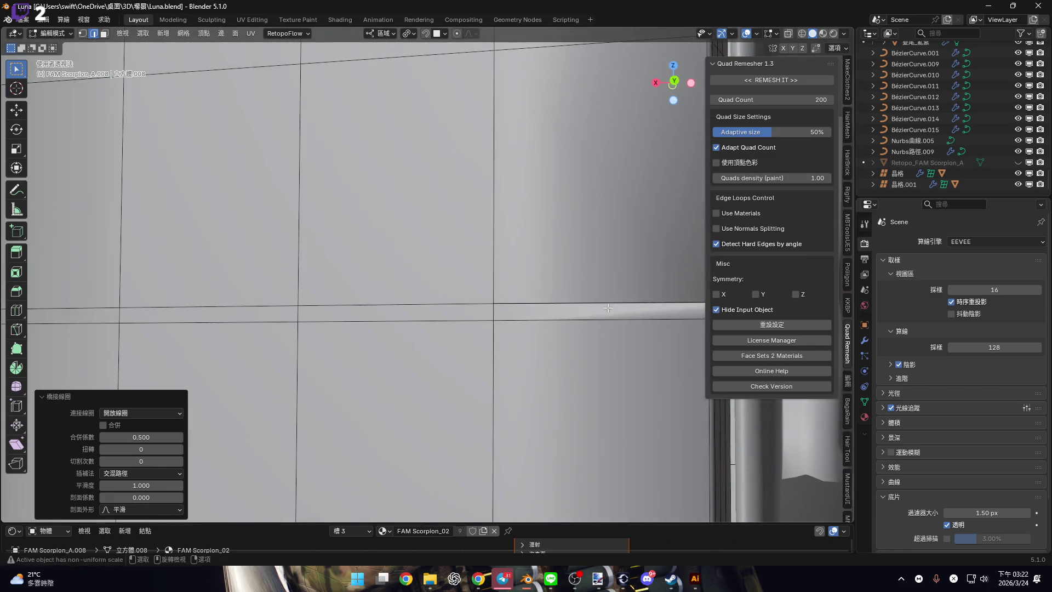
{"action": "left_click", "coordinate": [758, 33]}
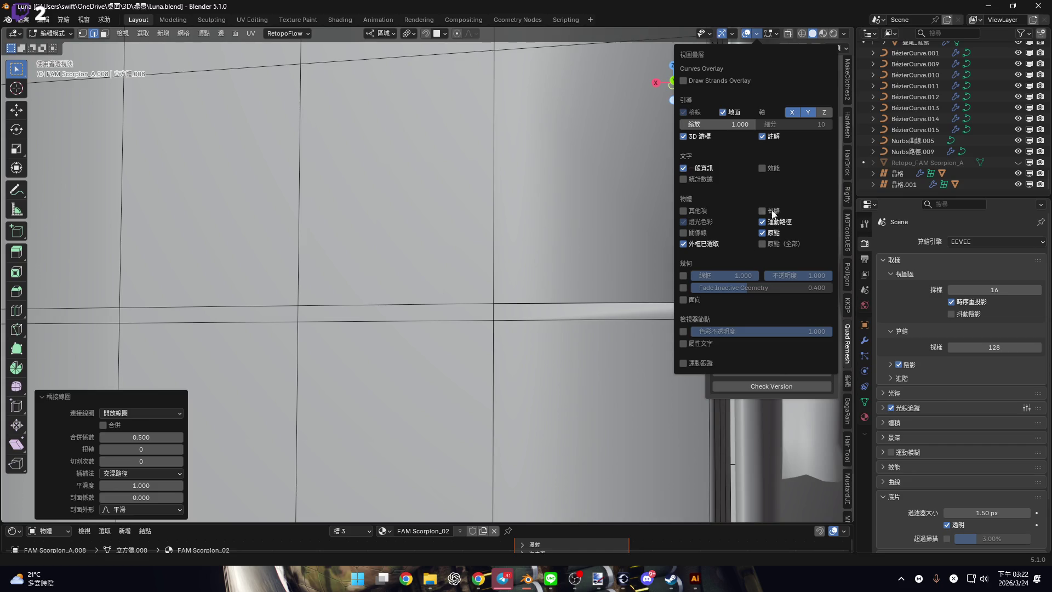
Adjust viewport overlays, switch to face select, and start selecting the thin face row.
{"action": "mouse_move", "coordinate": [603, 307]}
{"action": "middle_mouse_down"}
{"action": "mouse_move", "coordinate": [471, 314]}
{"action": "mouse_move", "coordinate": [593, 182]}
{"action": "middle_mouse_up"}
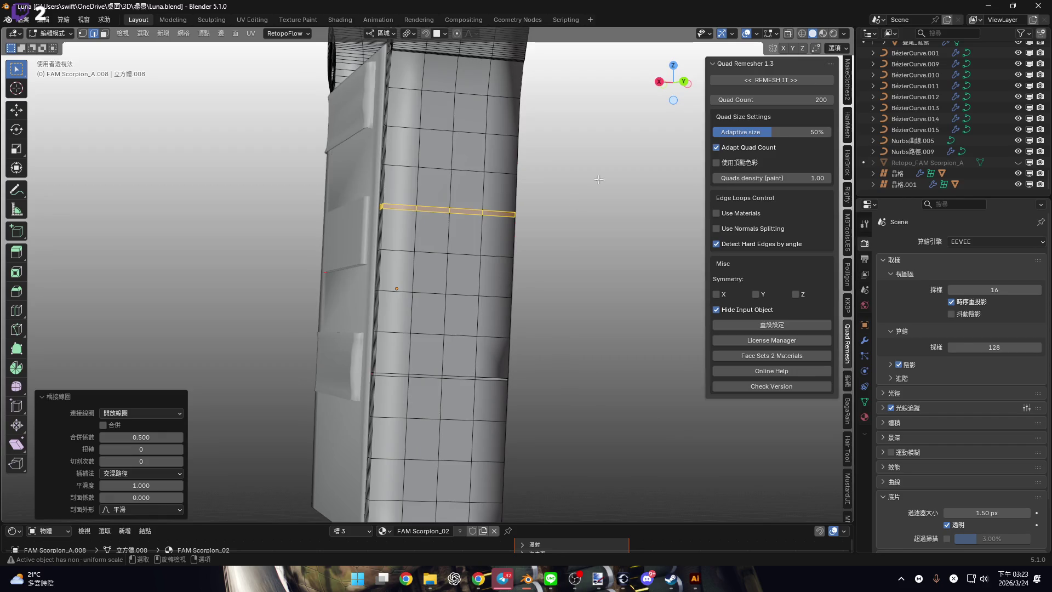
{"action": "left_click", "coordinate": [757, 34]}
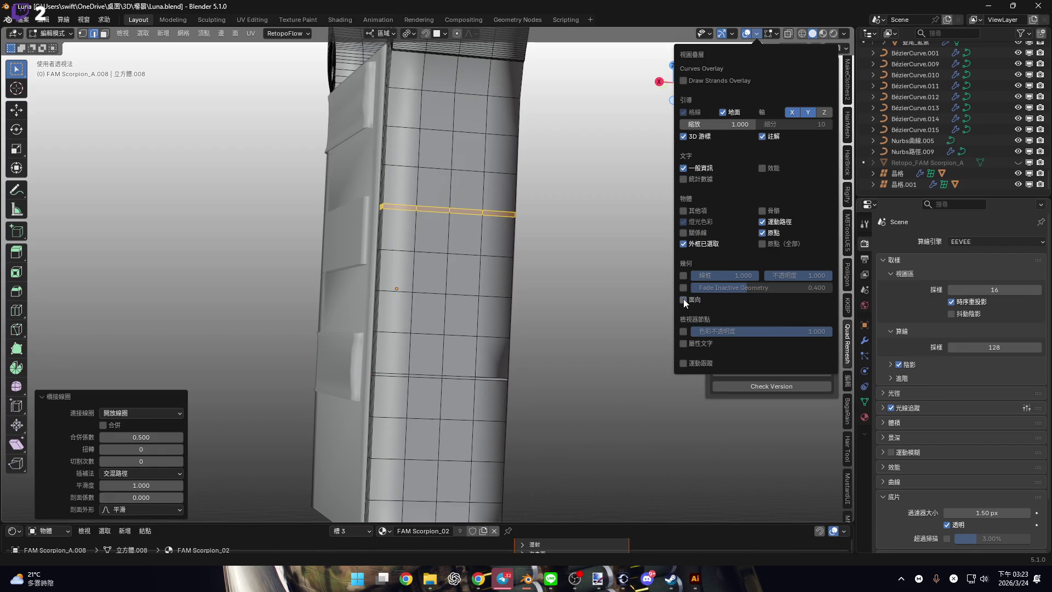
{"action": "mouse_move", "coordinate": [493, 230]}
{"action": "middle_mouse_down"}
{"action": "mouse_move", "coordinate": [471, 258]}
{"action": "mouse_move", "coordinate": [444, 243]}
{"action": "middle_mouse_up"}
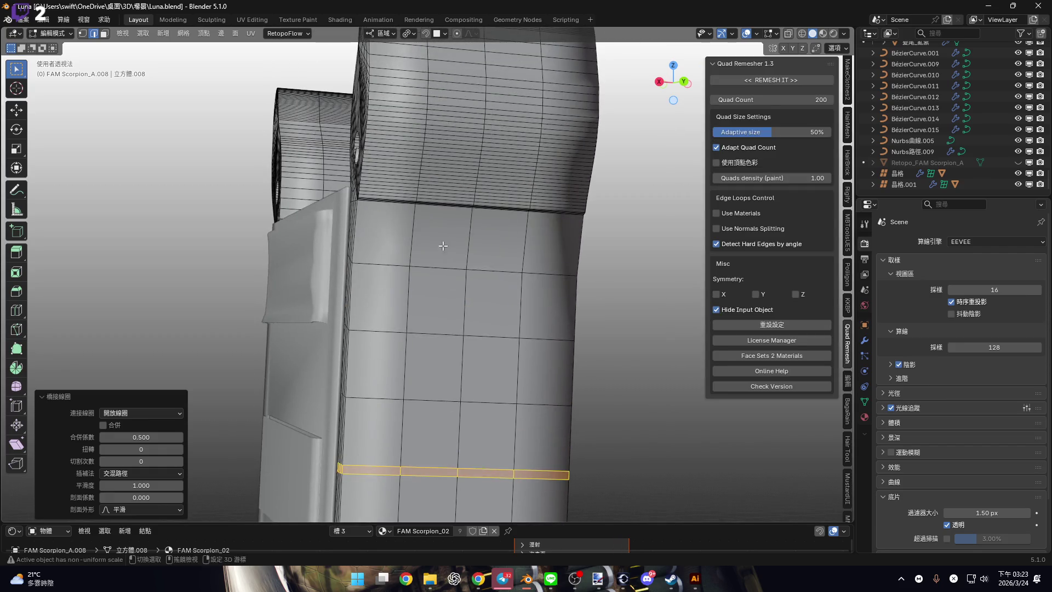
{"action": "scroll", "coordinate": [443, 242], "scroll_direction": "up", "scroll_amount": 2}
{"action": "scroll", "coordinate": [435, 263], "scroll_direction": "up", "scroll_amount": 4}
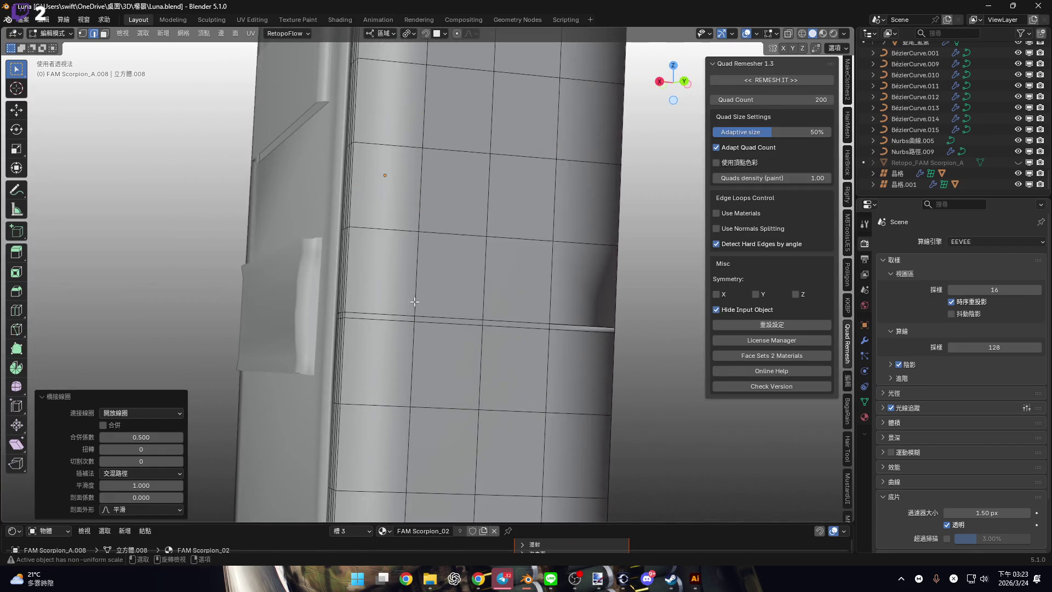
{"action": "key", "text": "3"}
{"action": "scroll", "coordinate": [378, 318], "scroll_direction": "up", "scroll_amount": 4}
{"action": "left_click", "coordinate": [378, 353]}
{"action": "middle_click_drag", "start_coordinate": [456, 326], "coordinate": [307, 328], "text": "shift"}
{"action": "left_click", "coordinate": [357, 354], "text": "ctrl"}
Extend the thin row selection and start moving it constrained to local X.
{"action": "scroll", "coordinate": [356, 354], "scroll_direction": "down", "scroll_amount": 3}
{"action": "middle_click_drag", "start_coordinate": [357, 353], "coordinate": [438, 226]}
{"action": "left_click", "coordinate": [439, 226]}
{"action": "left_click", "coordinate": [649, 232], "text": "ctrl"}
{"action": "mouse_move", "coordinate": [649, 232]}
{"action": "middle_mouse_down"}
{"action": "mouse_move", "coordinate": [521, 277]}
{"action": "mouse_move", "coordinate": [487, 276]}
{"action": "mouse_move", "coordinate": [467, 288]}
{"action": "mouse_move", "coordinate": [477, 291]}
{"action": "middle_mouse_up"}
{"action": "key", "text": "g"}
{"action": "key", "text": "z"}
{"action": "key", "text": "x"}
{"action": "key", "text": "x"}
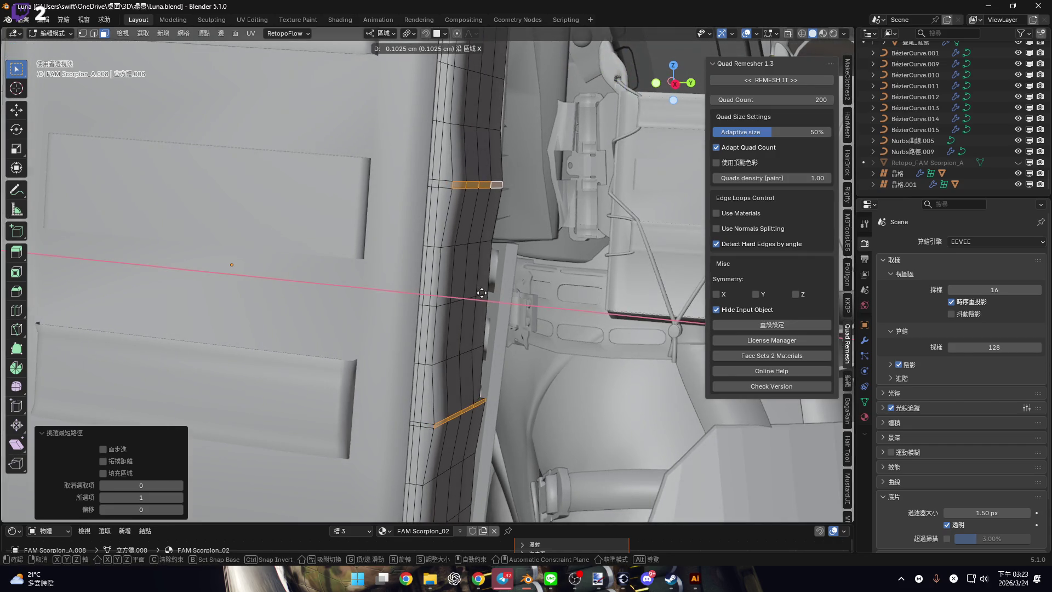
Confirm the row's move and merge the stray corner vertex At Last.
{"action": "scroll", "coordinate": [482, 294], "scroll_direction": "up", "scroll_amount": 5}
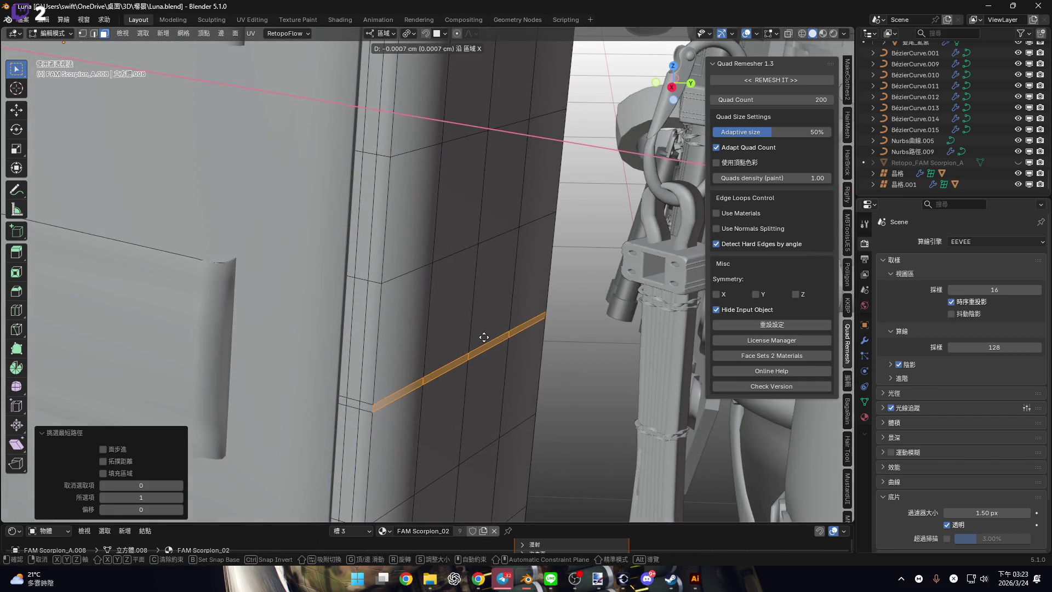
{"action": "left_click", "coordinate": [496, 346]}
{"action": "mouse_move", "coordinate": [495, 346]}
{"action": "middle_mouse_down"}
{"action": "mouse_move", "coordinate": [474, 336]}
{"action": "mouse_move", "coordinate": [601, 317]}
{"action": "mouse_move", "coordinate": [486, 329]}
{"action": "mouse_move", "coordinate": [521, 352]}
{"action": "mouse_move", "coordinate": [510, 345]}
{"action": "middle_mouse_up"}
{"action": "key", "text": "1"}
{"action": "left_click", "coordinate": [489, 329]}
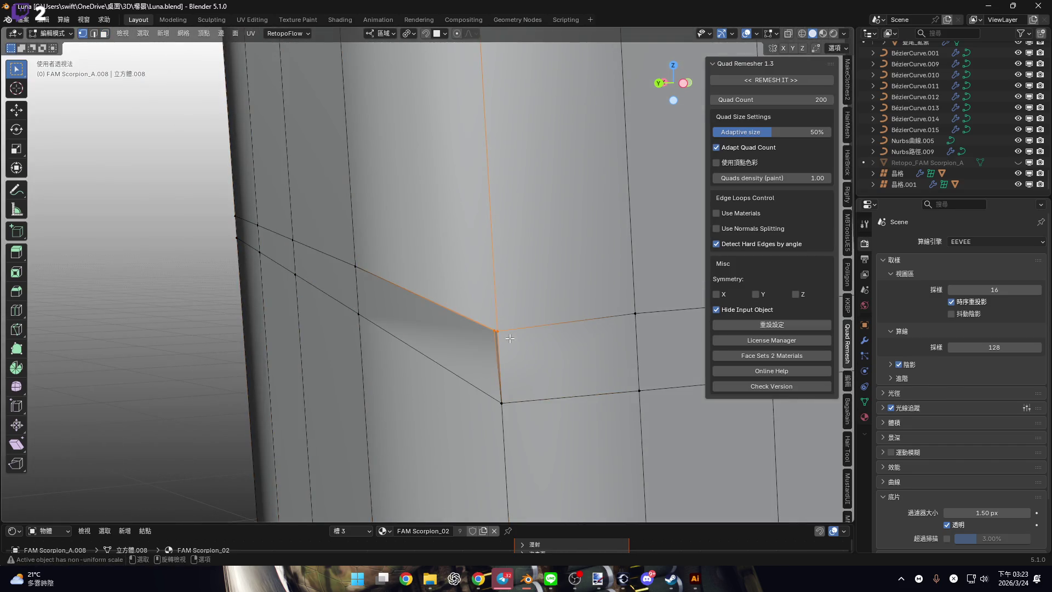
{"action": "key", "text": "m"}
{"action": "left_click", "coordinate": [548, 348]}
{"action": "mouse_move", "coordinate": [547, 347]}
{"action": "middle_mouse_down"}
{"action": "mouse_move", "coordinate": [560, 344]}
{"action": "mouse_move", "coordinate": [492, 353]}
{"action": "mouse_move", "coordinate": [712, 351]}
{"action": "middle_mouse_up"}
In face mode, select the two thin ledge face strips.
{"action": "key", "text": "3"}
{"action": "left_click", "coordinate": [480, 349]}
{"action": "left_click", "coordinate": [165, 343], "text": "ctrl"}
{"action": "middle_click_drag", "start_coordinate": [164, 343], "coordinate": [411, 327]}
{"action": "left_click", "coordinate": [372, 262]}
{"action": "scroll", "coordinate": [372, 262], "scroll_direction": "down", "scroll_amount": 3}
{"action": "left_click", "coordinate": [482, 324], "text": "ctrl"}
{"action": "mouse_move", "coordinate": [482, 323]}
{"action": "middle_mouse_down"}
{"action": "mouse_move", "coordinate": [477, 332]}
{"action": "mouse_move", "coordinate": [454, 289]}
{"action": "mouse_move", "coordinate": [466, 276]}
{"action": "middle_mouse_up"}
Shift the selected strips 0.1204 cm outward along local X.
{"action": "key", "text": "g"}
{"action": "key", "text": "y"}
{"action": "key", "text": "y"}
{"action": "key", "text": "x"}
{"action": "key", "text": "x"}
{"action": "mouse_move", "coordinate": [467, 276]}
{"action": "middle_mouse_down", "text": "alt"}
{"action": "mouse_move", "coordinate": [453, 306]}
{"action": "mouse_move", "coordinate": [474, 301]}
{"action": "mouse_move", "coordinate": [473, 288]}
{"action": "middle_mouse_up", "text": "alt"}
{"action": "key", "text": "x"}
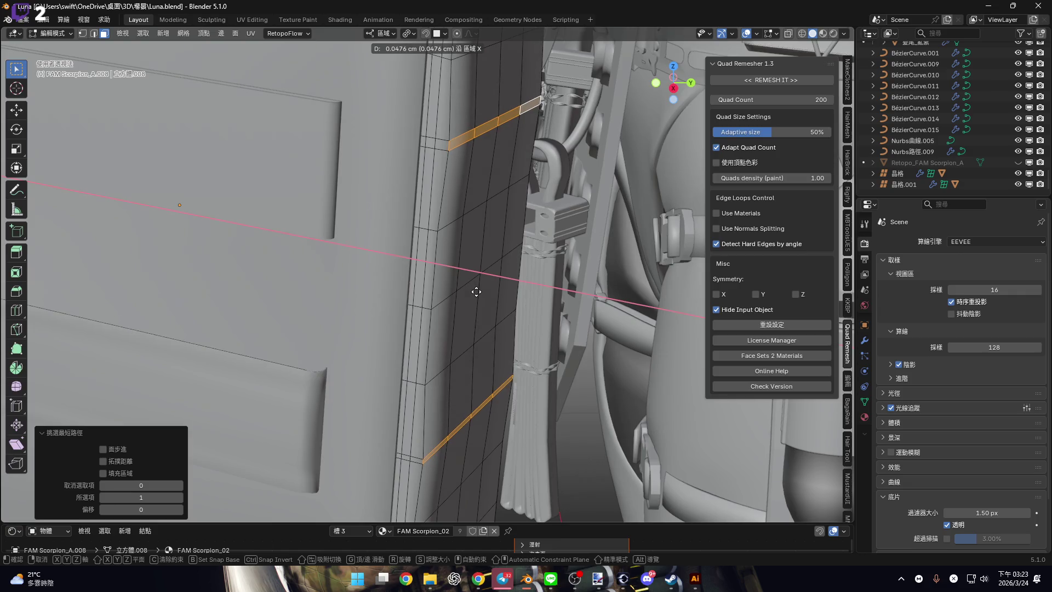
{"action": "left_click", "coordinate": [480, 294]}
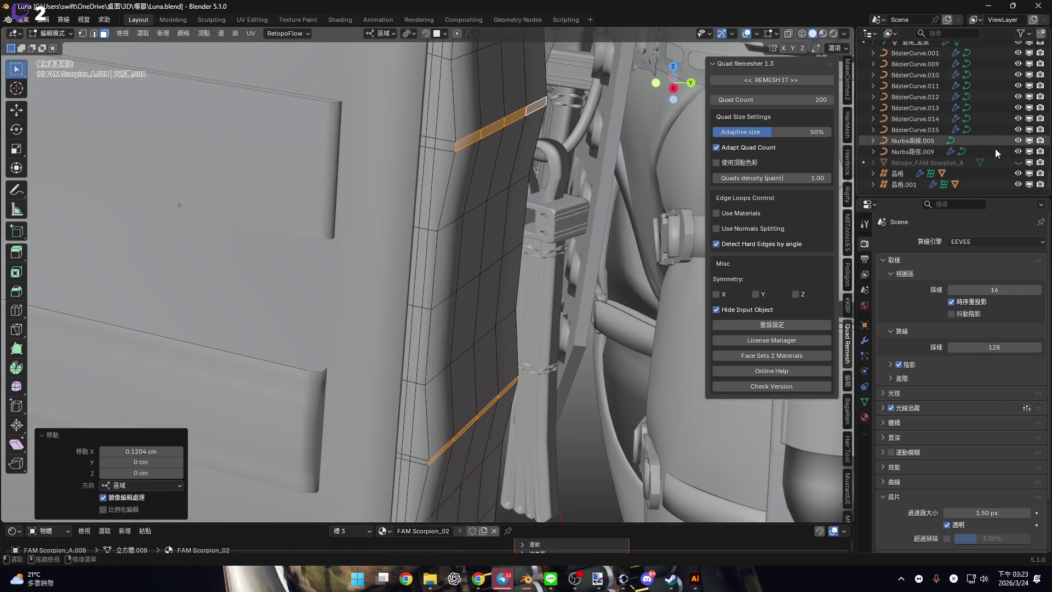
{"action": "mouse_move", "coordinate": [512, 208]}
{"action": "middle_mouse_down"}
{"action": "mouse_move", "coordinate": [438, 182]}
{"action": "mouse_move", "coordinate": [367, 239]}
{"action": "mouse_move", "coordinate": [388, 294]}
{"action": "mouse_move", "coordinate": [469, 292]}
{"action": "mouse_move", "coordinate": [465, 284]}
{"action": "middle_mouse_up"}
{"action": "scroll", "coordinate": [439, 183], "scroll_direction": "up", "scroll_amount": 4}
{"action": "scroll", "coordinate": [453, 265], "scroll_direction": "up", "scroll_amount": 6}
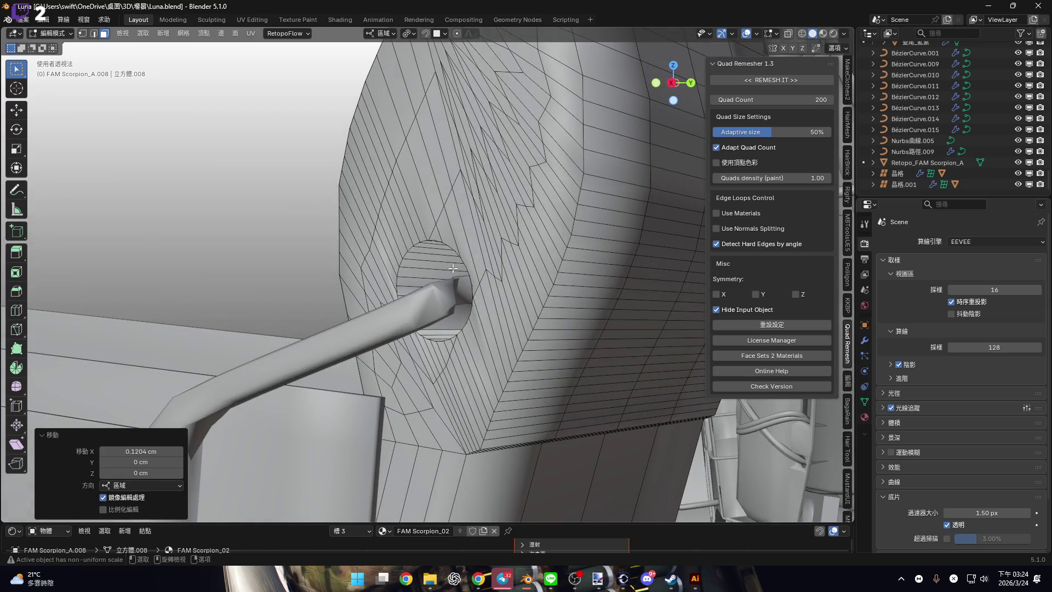
Brush-select the faces beside the pipe hole on the pouch side.
{"action": "scroll", "coordinate": [458, 280], "scroll_direction": "down", "scroll_amount": 5}
{"action": "mouse_move", "coordinate": [465, 284]}
{"action": "middle_mouse_down"}
{"action": "mouse_move", "coordinate": [487, 297]}
{"action": "mouse_move", "coordinate": [460, 286]}
{"action": "mouse_move", "coordinate": [462, 221]}
{"action": "mouse_move", "coordinate": [449, 390]}
{"action": "middle_mouse_up"}
{"action": "scroll", "coordinate": [449, 389], "scroll_direction": "up", "scroll_amount": 3}
{"action": "key", "text": "c"}
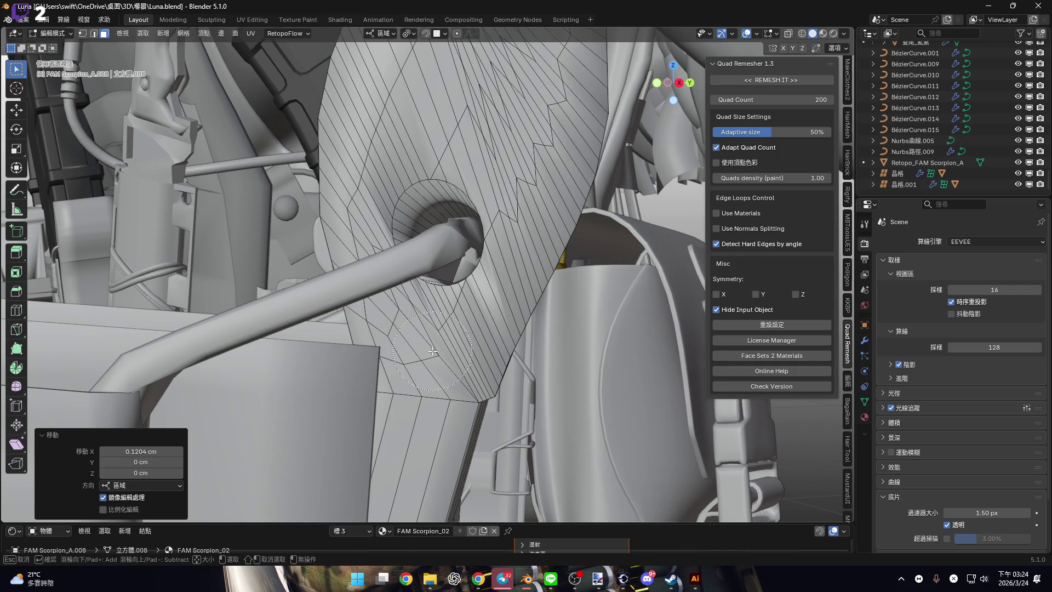
{"action": "left_click_drag", "start_coordinate": [433, 352], "coordinate": [406, 345]}
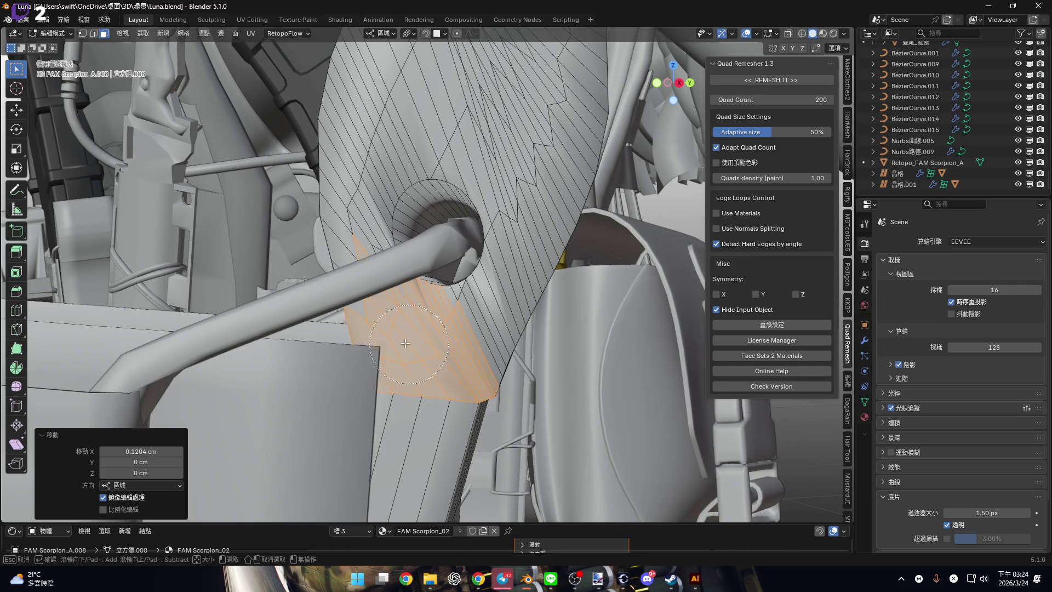
{"action": "key", "text": "Escape"}
{"action": "middle_click_drag", "start_coordinate": [404, 338], "coordinate": [437, 367]}
{"action": "scroll", "coordinate": [437, 367], "scroll_direction": "down", "scroll_amount": 4}
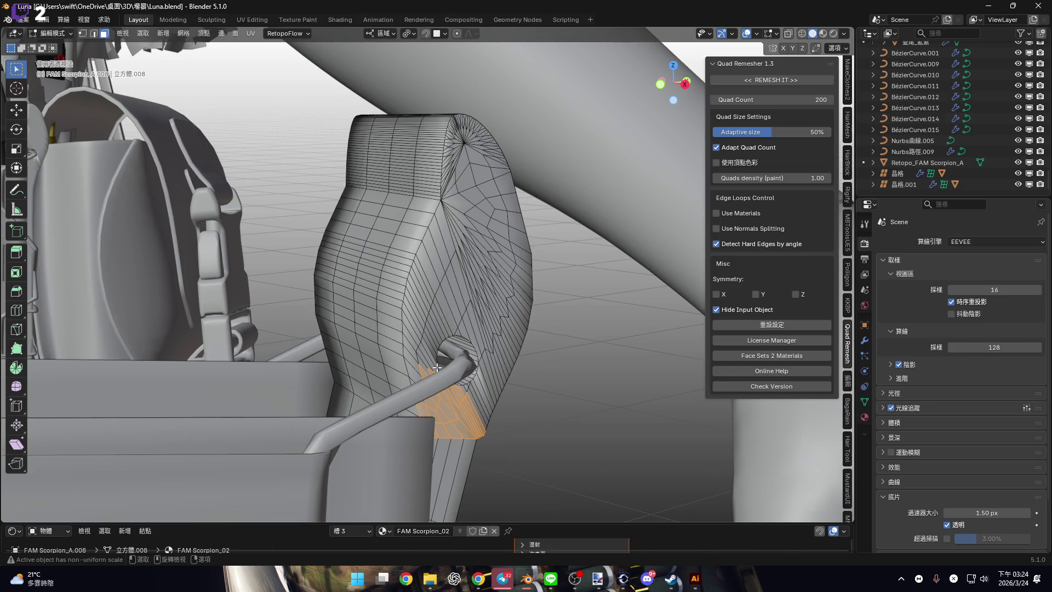
With X-ray on, box-select the bulging oval section and grow the selection twice.
{"action": "middle_click_drag", "start_coordinate": [452, 251], "coordinate": [335, 156]}
{"action": "left_click", "coordinate": [787, 34]}
{"action": "mouse_move", "coordinate": [336, 156]}
{"action": "left_mouse_down"}
{"action": "mouse_move", "coordinate": [504, 277]}
{"action": "mouse_move", "coordinate": [569, 299]}
{"action": "left_mouse_up"}
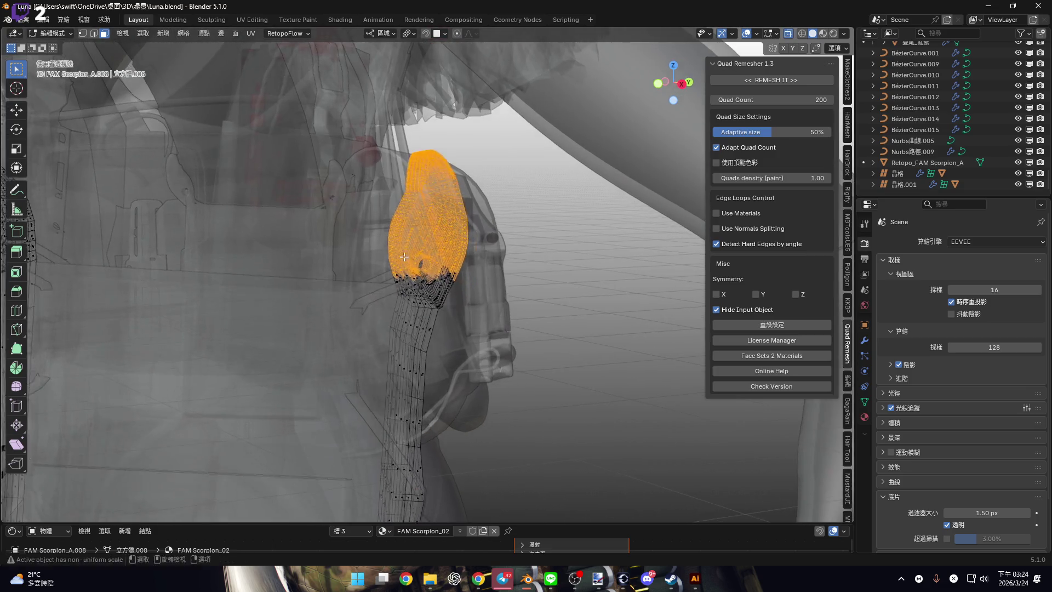
{"action": "scroll", "coordinate": [460, 292], "scroll_direction": "up", "scroll_amount": 5}
{"action": "key", "text": "ctrl+KP_Add"}
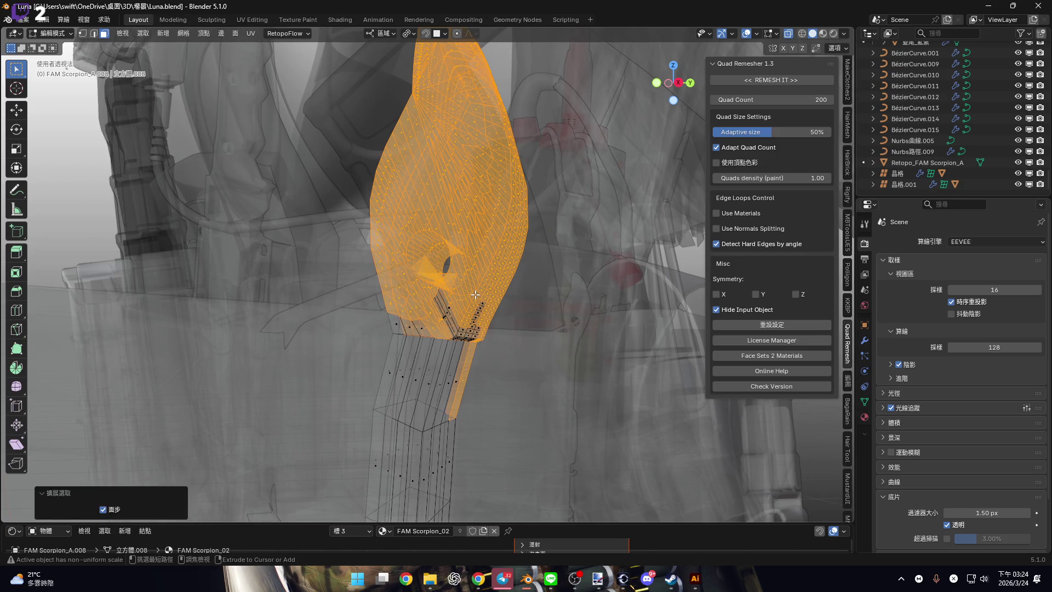
{"action": "key", "text": "ctrl+KP_Add"}
{"action": "scroll", "coordinate": [409, 267], "scroll_direction": "up", "scroll_amount": 5}
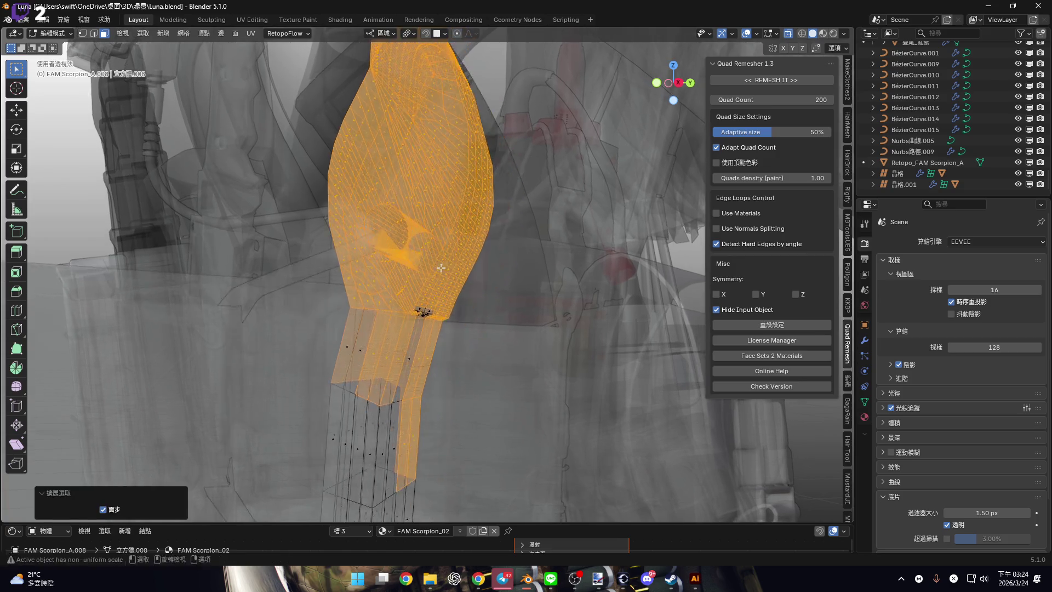
Brush-deselect the strap faces and delete the remaining selected faces.
{"action": "mouse_move", "coordinate": [684, 158]}
{"action": "middle_mouse_down"}
{"action": "mouse_move", "coordinate": [602, 209]}
{"action": "mouse_move", "coordinate": [493, 247]}
{"action": "middle_mouse_up"}
{"action": "key", "text": "c"}
{"action": "mouse_move", "coordinate": [356, 225]}
{"action": "middle_mouse_down"}
{"action": "mouse_move", "coordinate": [394, 230]}
{"action": "mouse_move", "coordinate": [464, 274]}
{"action": "mouse_move", "coordinate": [431, 323]}
{"action": "middle_mouse_up"}
{"action": "key", "text": "Escape"}
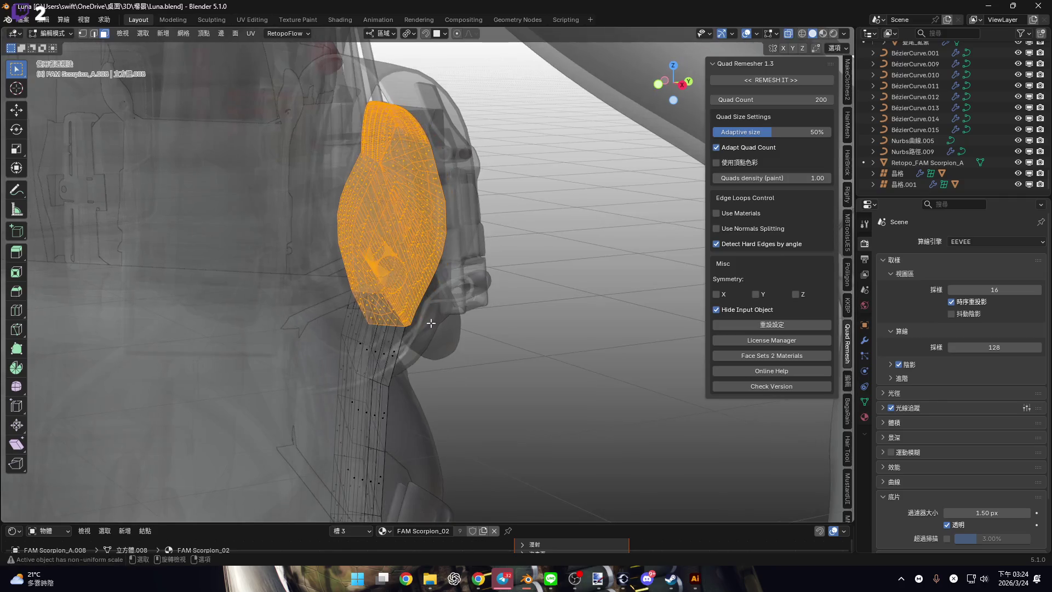
{"action": "key", "text": "x"}
{"action": "left_click", "coordinate": [437, 350]}
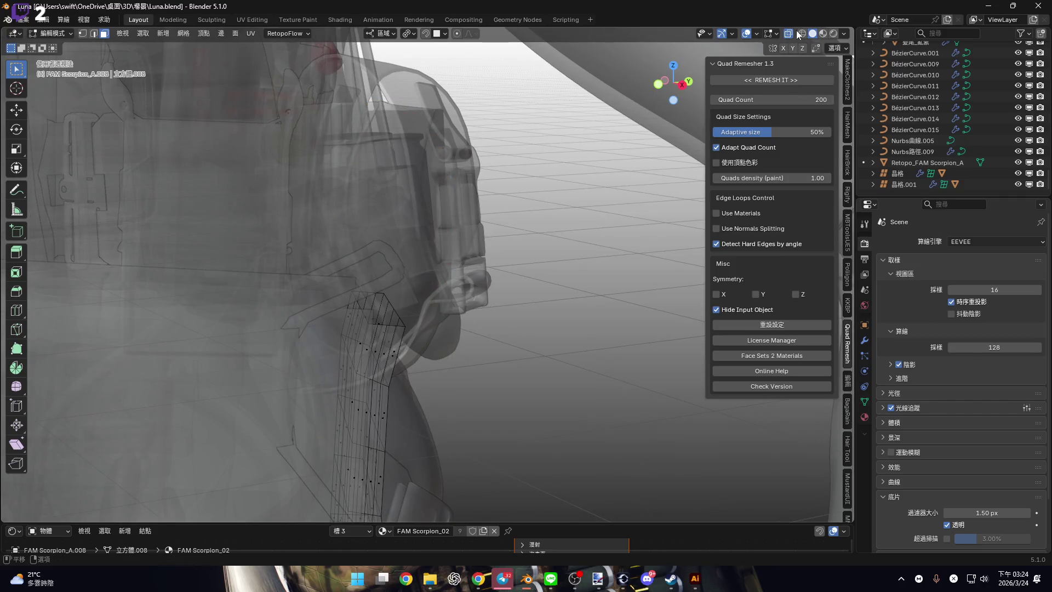
Turn off X-ray and delete the linked strap piece beside the pouch.
{"action": "left_click", "coordinate": [792, 34]}
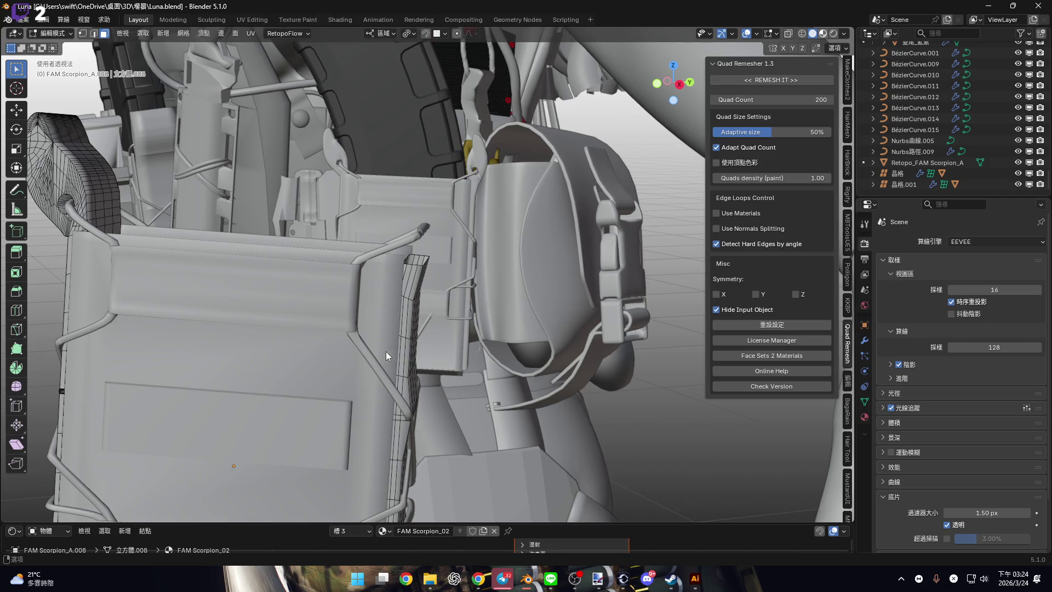
{"action": "mouse_move", "coordinate": [411, 325]}
{"action": "middle_mouse_down"}
{"action": "mouse_move", "coordinate": [520, 356]}
{"action": "mouse_move", "coordinate": [488, 283]}
{"action": "mouse_move", "coordinate": [510, 316]}
{"action": "middle_mouse_up"}
{"action": "key", "text": "ctrl+l"}
{"action": "key", "text": "x"}
{"action": "left_click", "coordinate": [507, 294]}
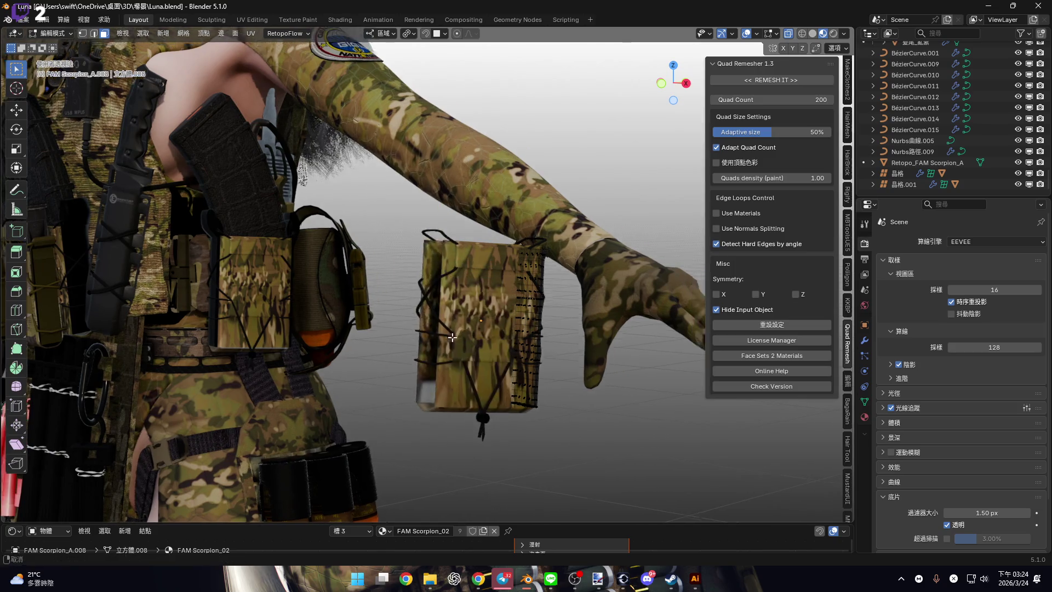
Isolate the camo pouch in local view.
{"action": "scroll", "coordinate": [511, 291], "scroll_direction": "up", "scroll_amount": 4}
{"action": "mouse_move", "coordinate": [512, 291]}
{"action": "middle_mouse_down"}
{"action": "mouse_move", "coordinate": [446, 321]}
{"action": "mouse_move", "coordinate": [477, 291]}
{"action": "middle_mouse_up"}
{"action": "key", "text": "KP_Divide"}
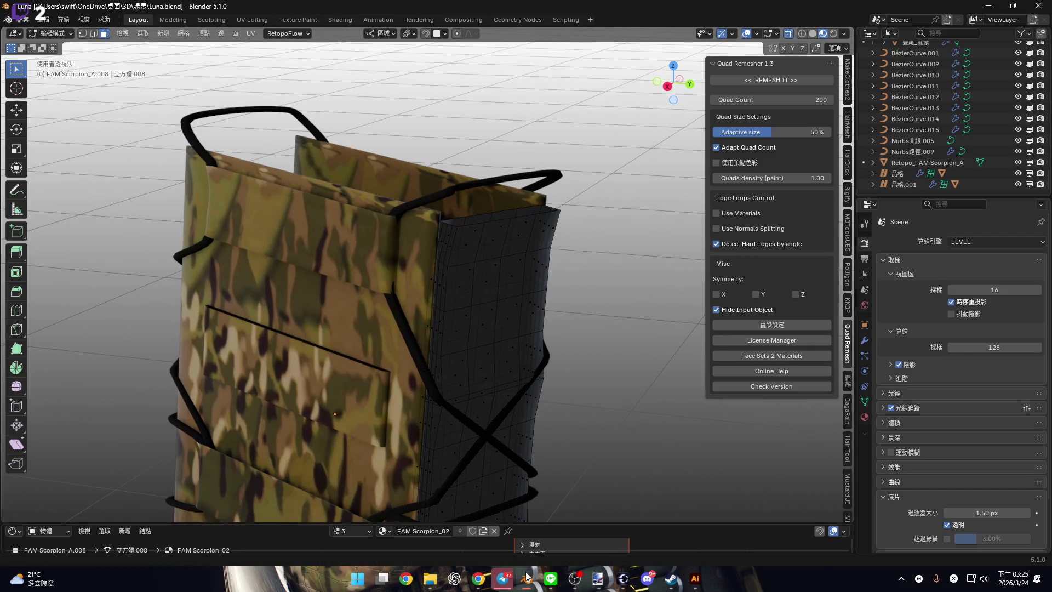
Glance at the Ornata stocking file, then return to Luna and show the pouch in X-ray.
{"action": "mouse_move", "coordinate": [528, 578]}
{"action": "left_click", "coordinate": [307, 520]}
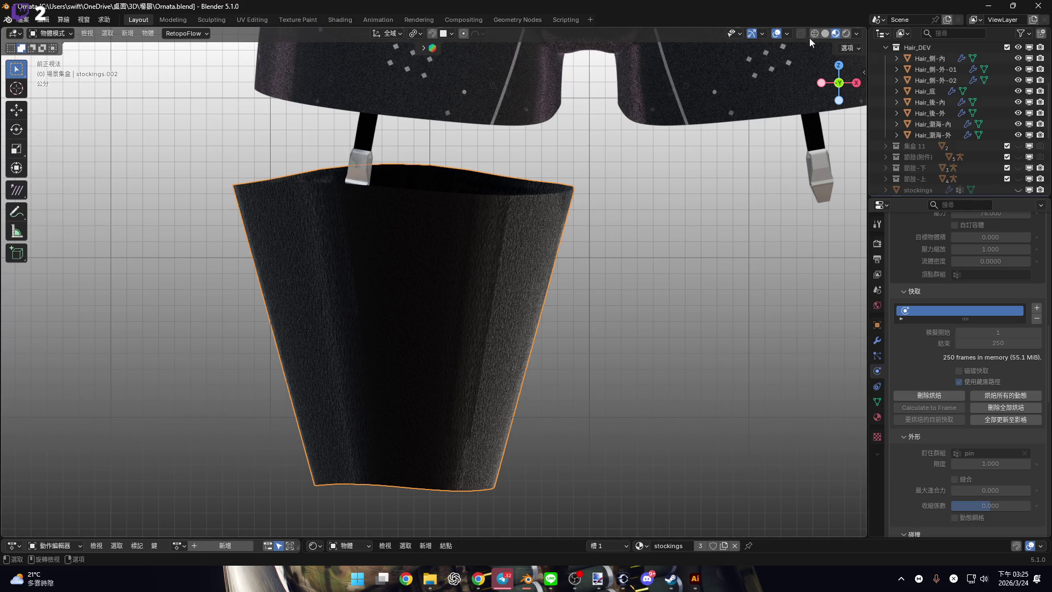
{"action": "mouse_move", "coordinate": [526, 581]}
{"action": "left_click", "coordinate": [405, 526]}
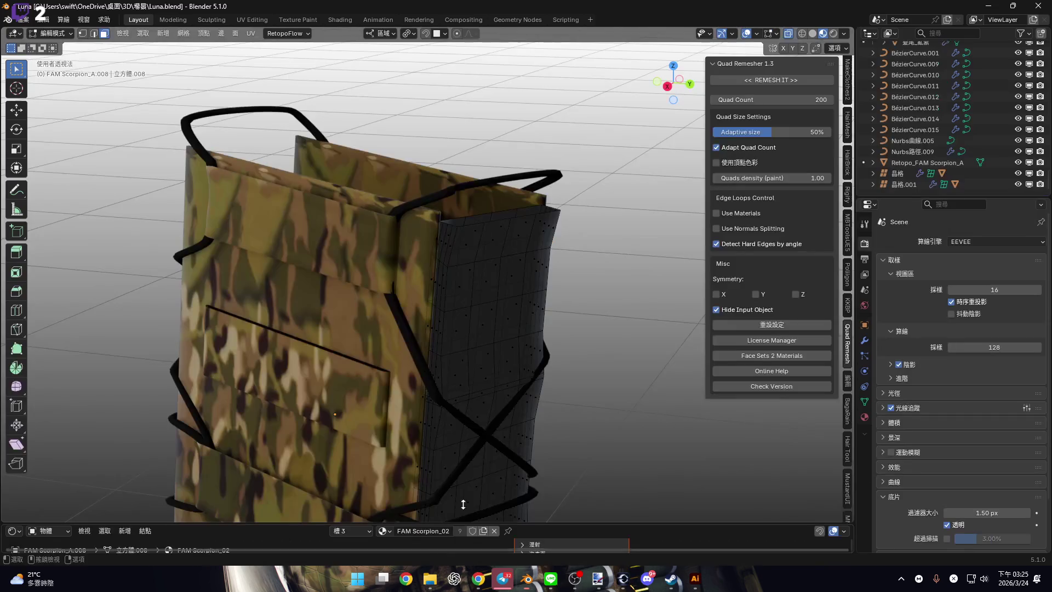
{"action": "left_click", "coordinate": [813, 33]}
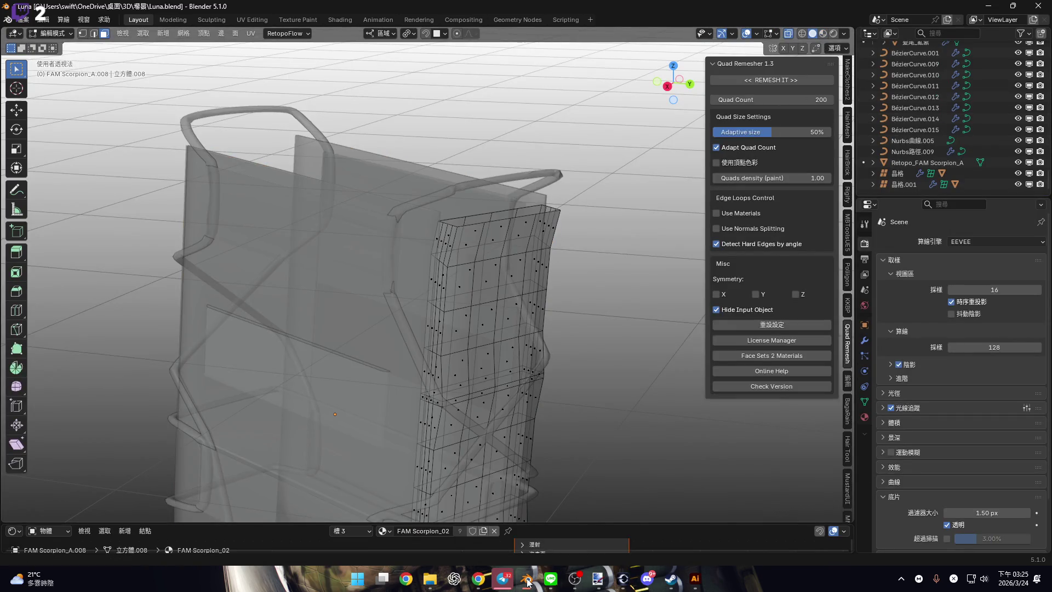
In the Rose character file, hide the rig bones in the viewport overlays.
{"action": "mouse_move", "coordinate": [528, 583]}
{"action": "left_click", "coordinate": [761, 520]}
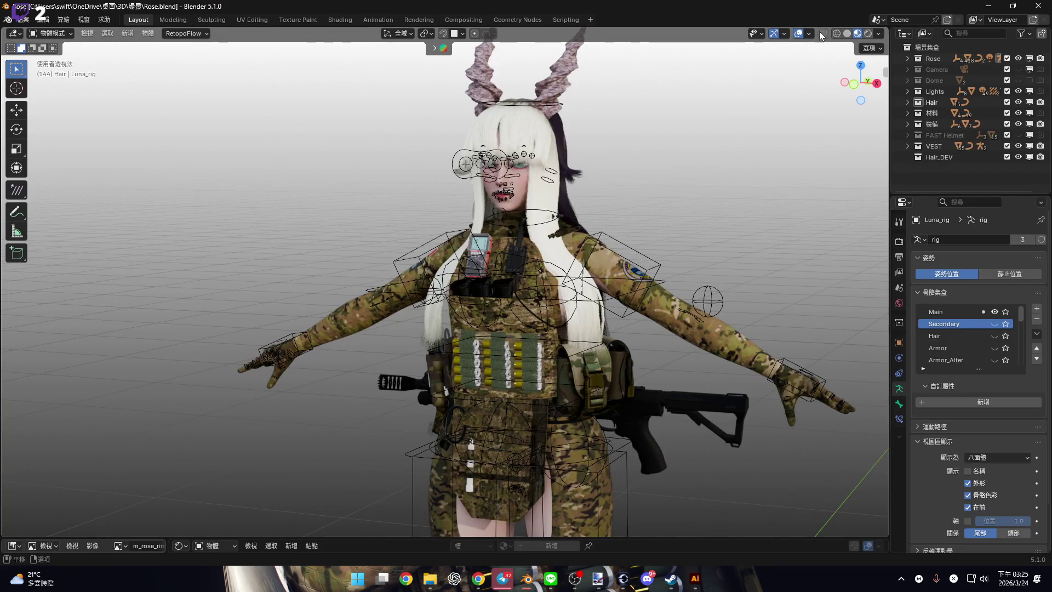
{"action": "left_click", "coordinate": [809, 33]}
{"action": "left_click", "coordinate": [814, 223]}
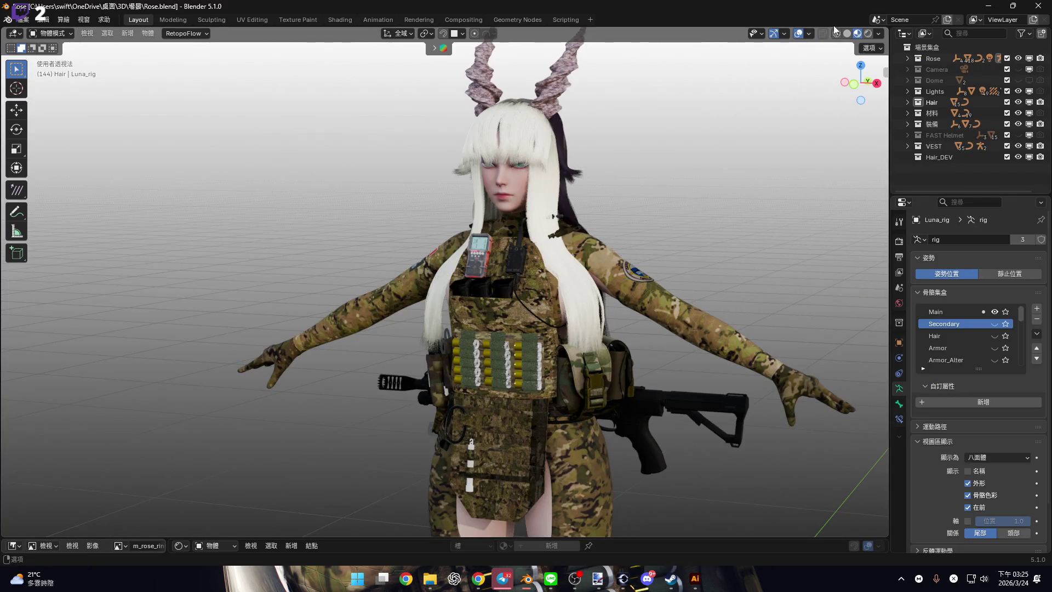
View the full Nathalee Beron figure, then return to the Ornata stocking file.
{"action": "mouse_move", "coordinate": [528, 582]}
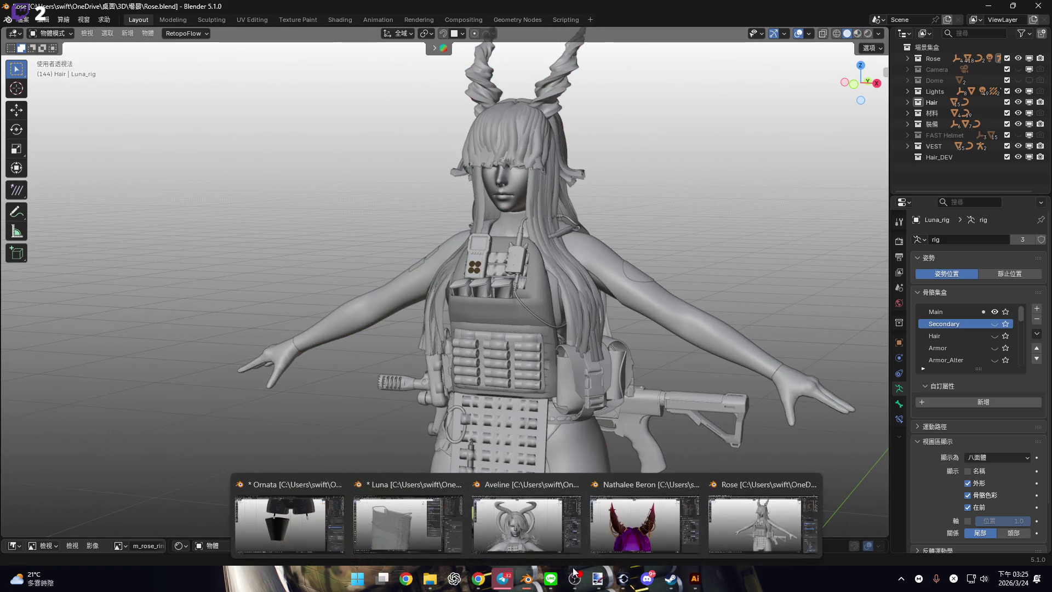
{"action": "left_click", "coordinate": [634, 520]}
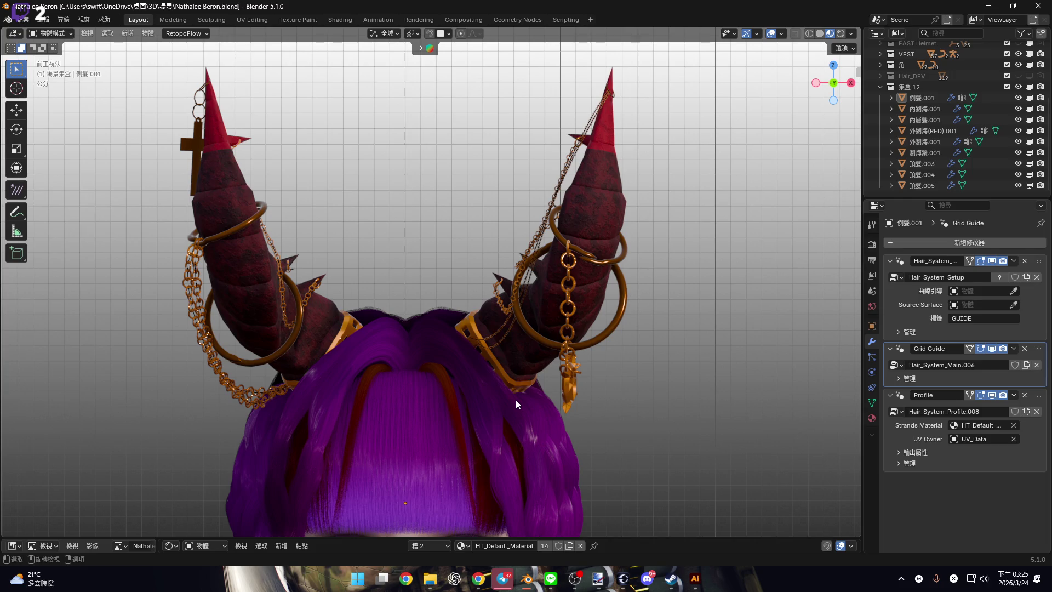
{"action": "scroll", "coordinate": [515, 394], "scroll_direction": "down", "scroll_amount": 5}
{"action": "middle_click_drag", "start_coordinate": [521, 397], "coordinate": [489, 246], "text": "shift"}
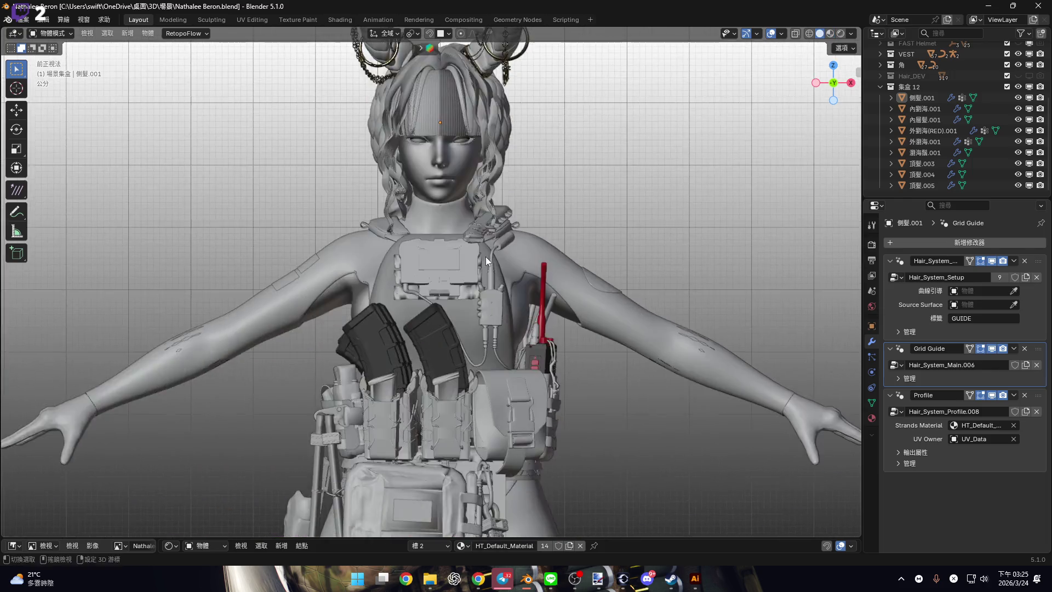
{"action": "scroll", "coordinate": [489, 247], "scroll_direction": "down", "scroll_amount": 3}
{"action": "mouse_move", "coordinate": [530, 584]}
{"action": "left_click", "coordinate": [319, 515]}
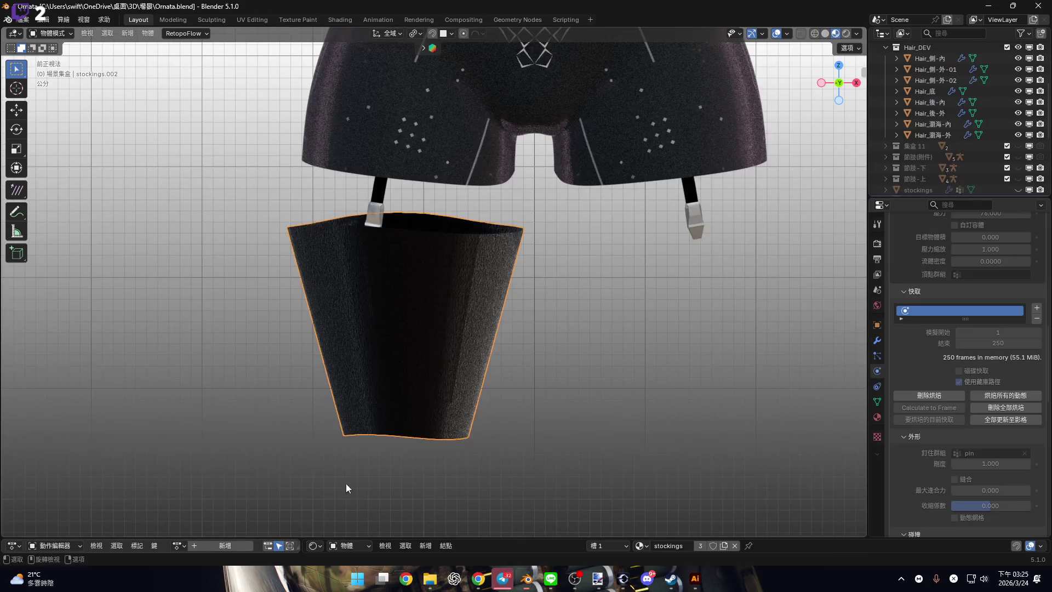
Play the stocking's cloth simulation, stop it, and scrub back to frame 26.
{"action": "scroll", "coordinate": [492, 475], "scroll_direction": "up", "scroll_amount": 3, "text": "shift"}
{"action": "scroll", "coordinate": [493, 340], "scroll_direction": "down", "scroll_amount": 3, "text": "shift"}
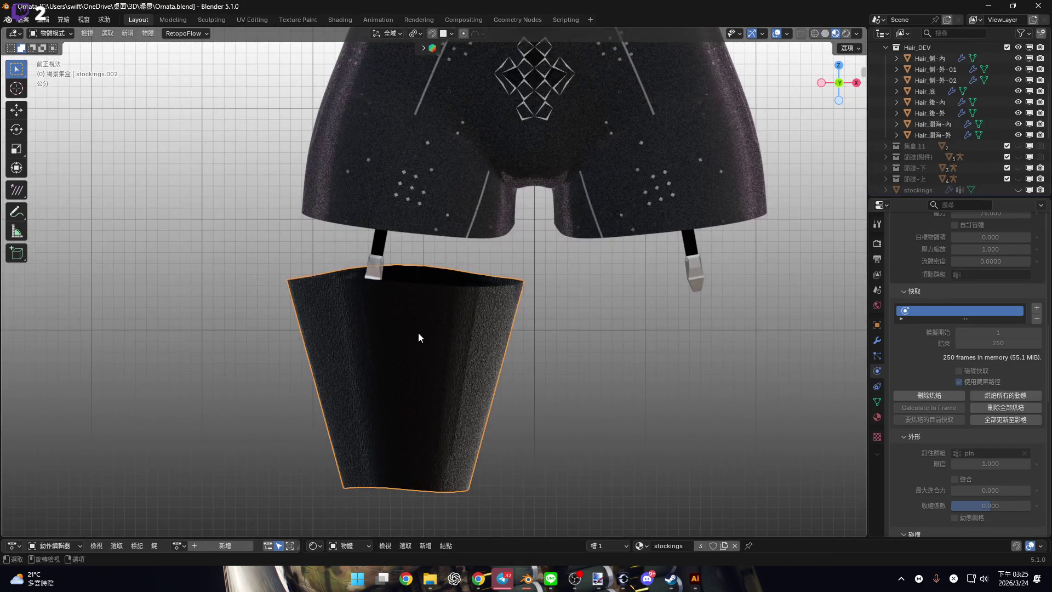
{"action": "scroll", "coordinate": [443, 317], "scroll_direction": "up", "scroll_amount": 2}
{"action": "key", "text": "space"}
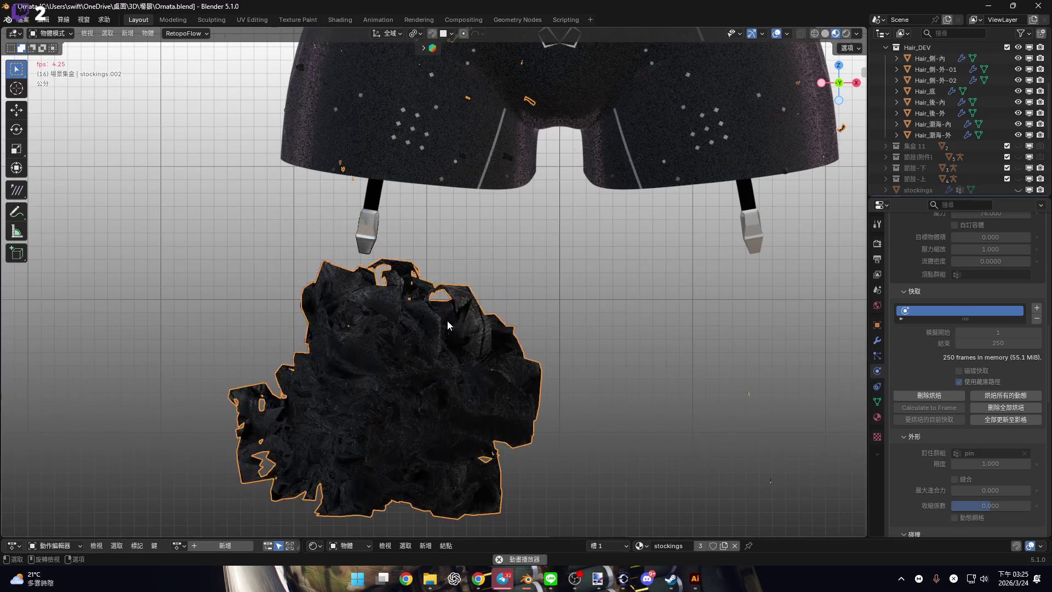
{"action": "scroll", "coordinate": [433, 317], "scroll_direction": "up", "scroll_amount": 3}
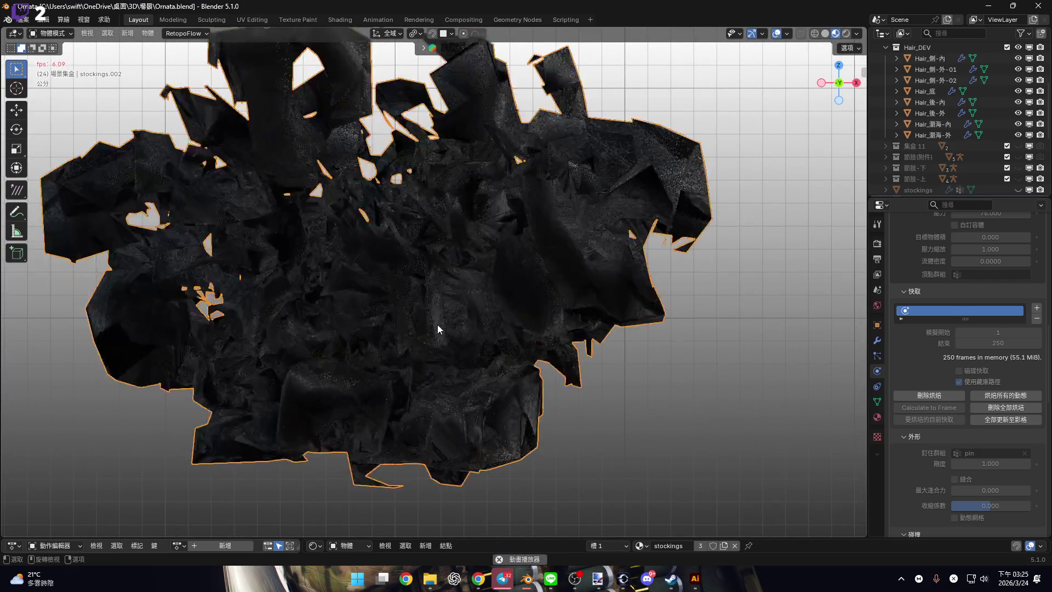
{"action": "key", "text": "space"}
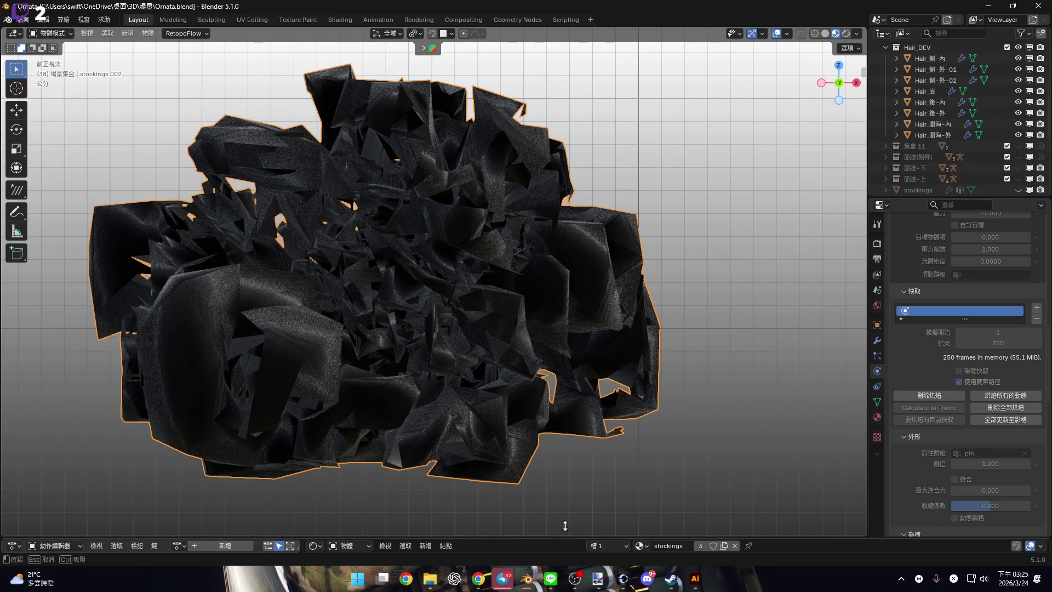
{"action": "left_click_drag", "start_coordinate": [569, 537], "coordinate": [247, 374]}
{"action": "left_click_drag", "start_coordinate": [173, 392], "coordinate": [156, 390]}
Orbit around the exploded stocking mesh and show its modifier stack.
{"action": "mouse_move", "coordinate": [524, 249]}
{"action": "middle_mouse_down"}
{"action": "mouse_move", "coordinate": [488, 262]}
{"action": "mouse_move", "coordinate": [473, 237]}
{"action": "mouse_move", "coordinate": [456, 270]}
{"action": "mouse_move", "coordinate": [613, 328]}
{"action": "middle_mouse_up"}
{"action": "left_click_drag", "start_coordinate": [758, 371], "coordinate": [739, 539]}
{"action": "middle_click_drag", "start_coordinate": [664, 474], "coordinate": [472, 324]}
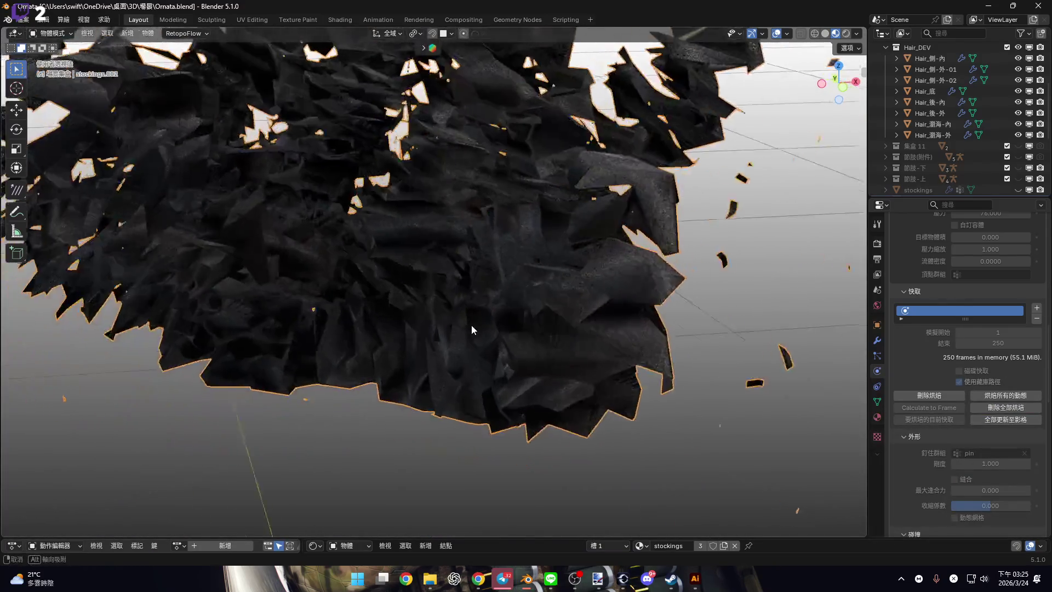
{"action": "mouse_move", "coordinate": [819, 536]}
{"action": "left_mouse_down"}
{"action": "mouse_move", "coordinate": [818, 387]}
{"action": "mouse_move", "coordinate": [806, 471]}
{"action": "mouse_move", "coordinate": [811, 538]}
{"action": "left_mouse_up"}
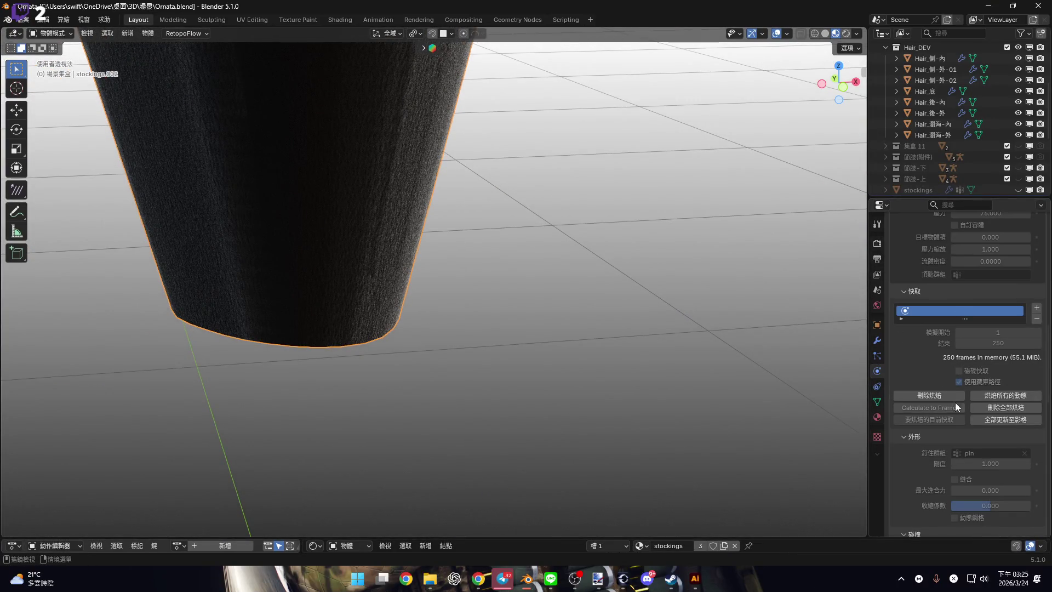
{"action": "left_click", "coordinate": [879, 340]}
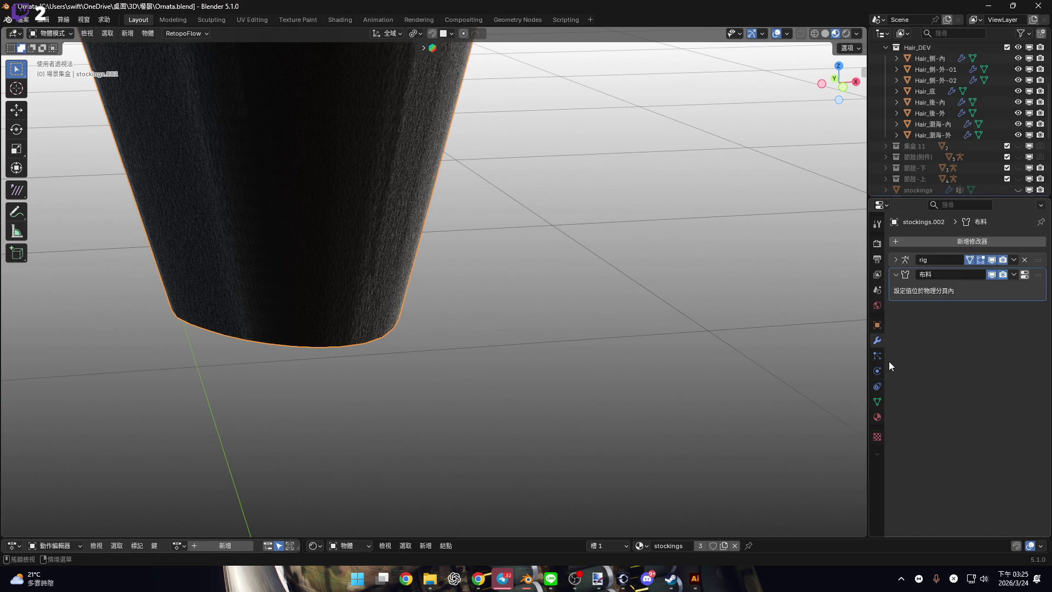
Remove the rig modifier and delete all of the stocking's vertex groups.
{"action": "left_click", "coordinate": [1024, 260]}
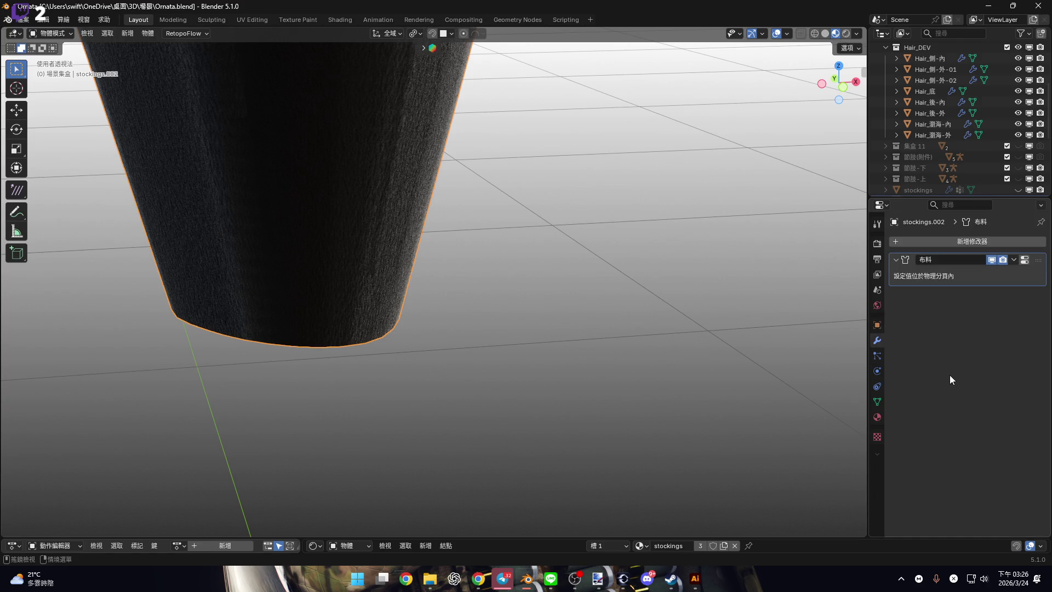
{"action": "left_click", "coordinate": [877, 371]}
{"action": "left_click", "coordinate": [877, 387]}
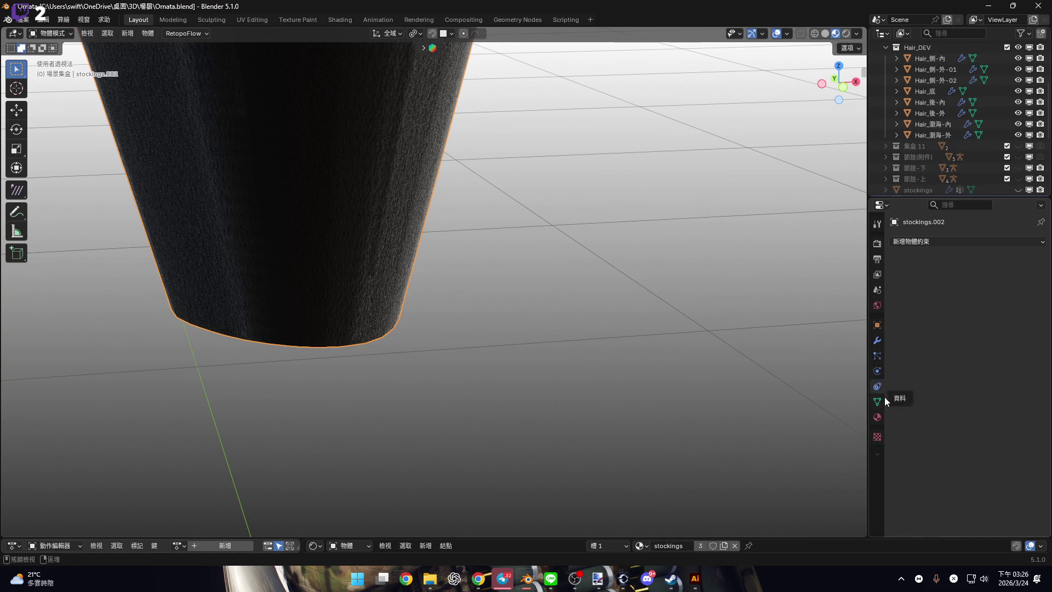
{"action": "left_click", "coordinate": [877, 402]}
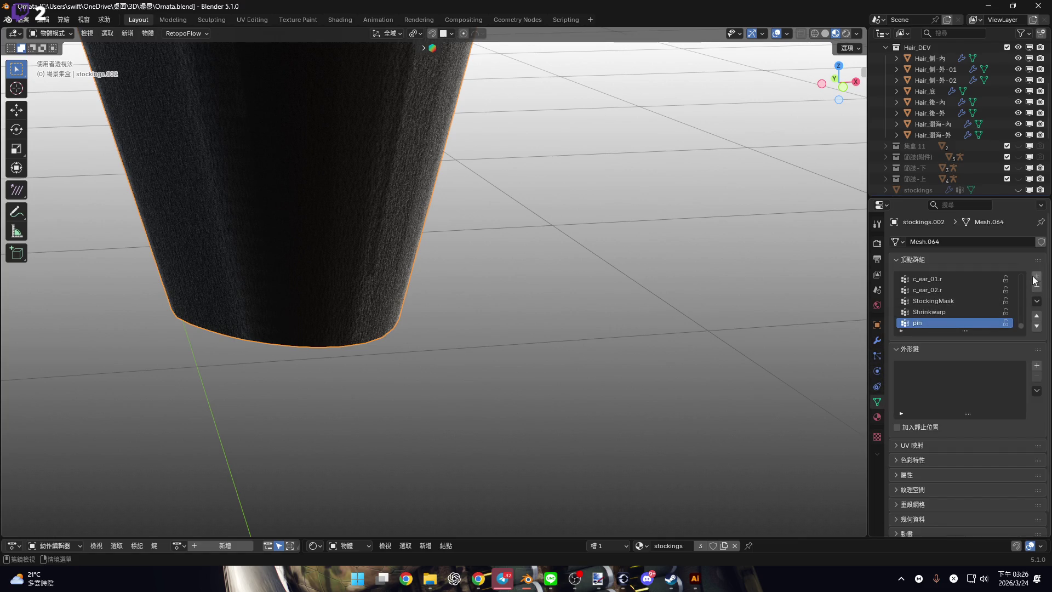
{"action": "left_click", "coordinate": [1036, 301]}
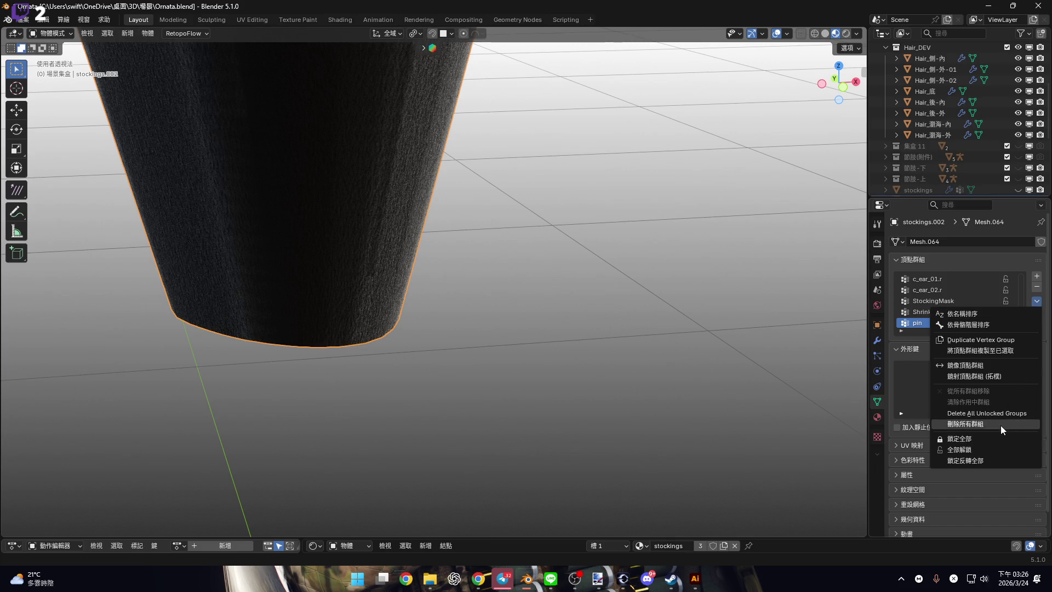
{"action": "key", "text": "Return"}
In Edit Mode, select the bottom ring of faces at the stocking's hem.
{"action": "scroll", "coordinate": [438, 238], "scroll_direction": "up", "scroll_amount": 4}
{"action": "key", "text": "Tab"}
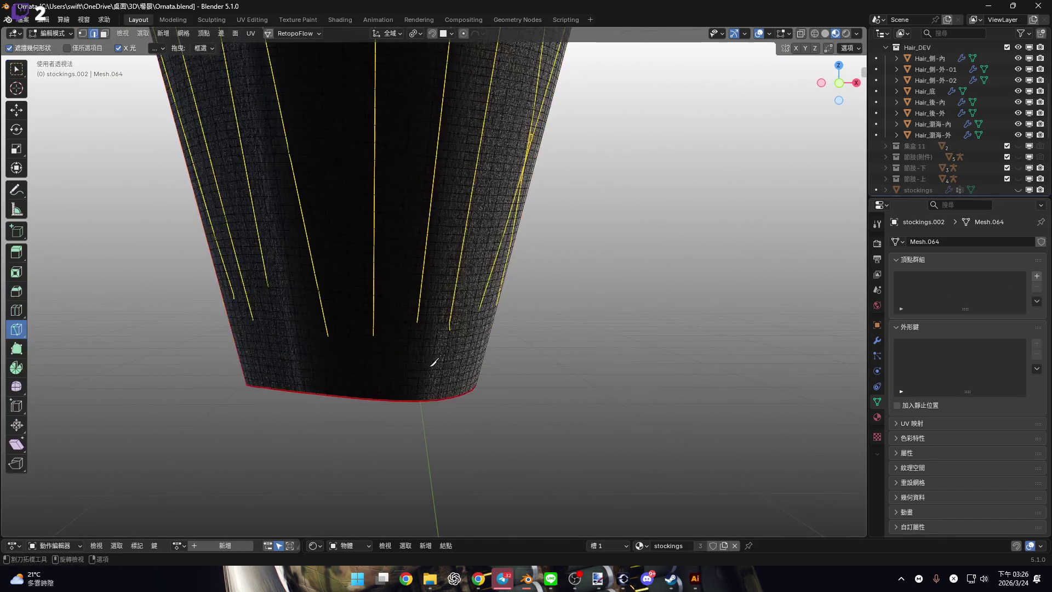
{"action": "key", "text": "k"}
{"action": "key", "text": "w"}
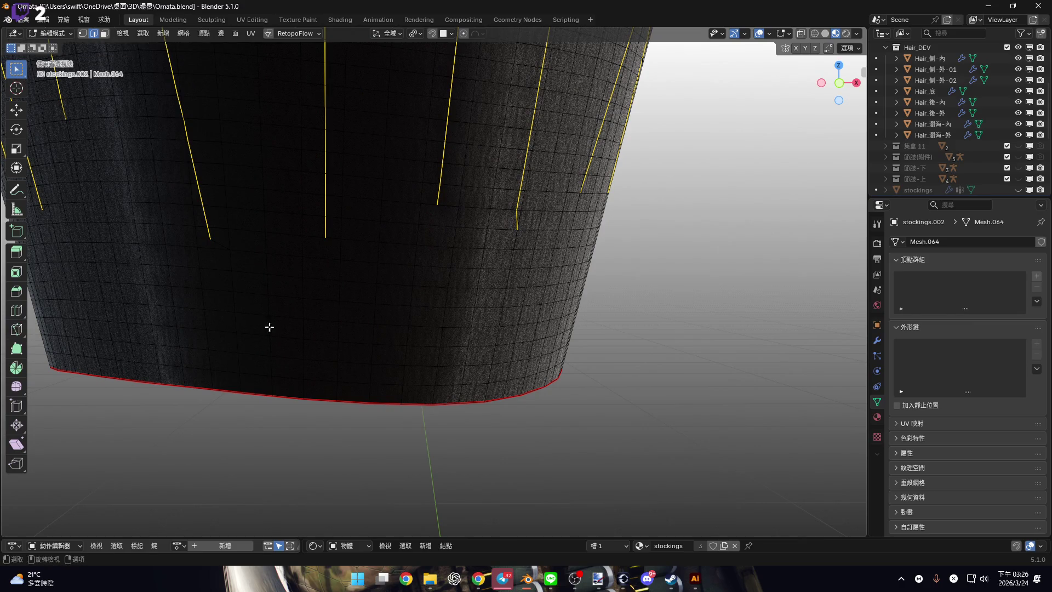
{"action": "left_click", "coordinate": [334, 397], "text": "alt"}
{"action": "scroll", "coordinate": [334, 397], "scroll_direction": "down", "scroll_amount": 5}
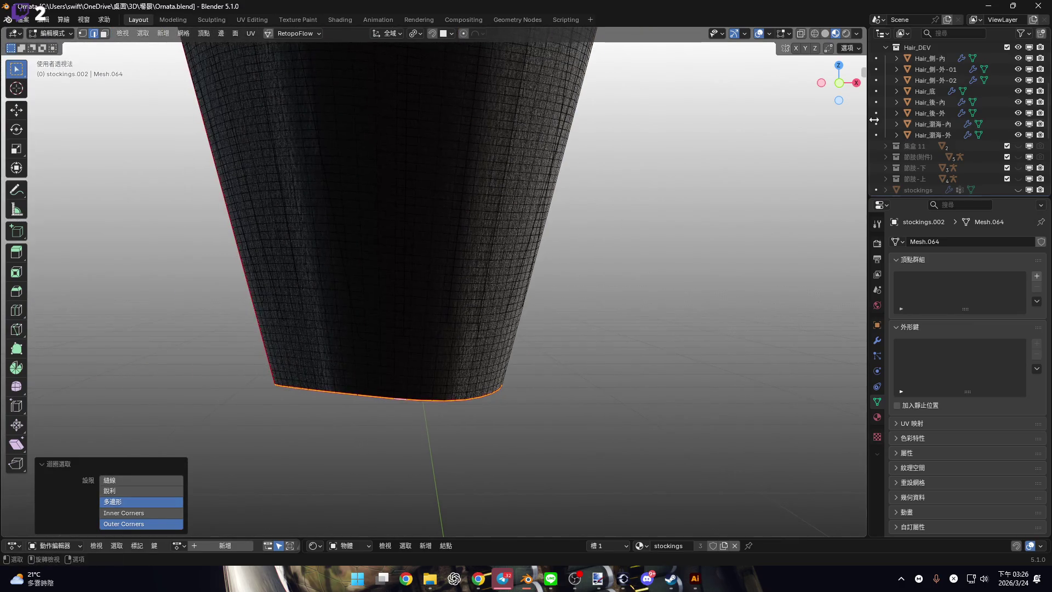
{"action": "left_click", "coordinate": [847, 88]}
{"action": "scroll", "coordinate": [469, 360], "scroll_direction": "up", "scroll_amount": 5}
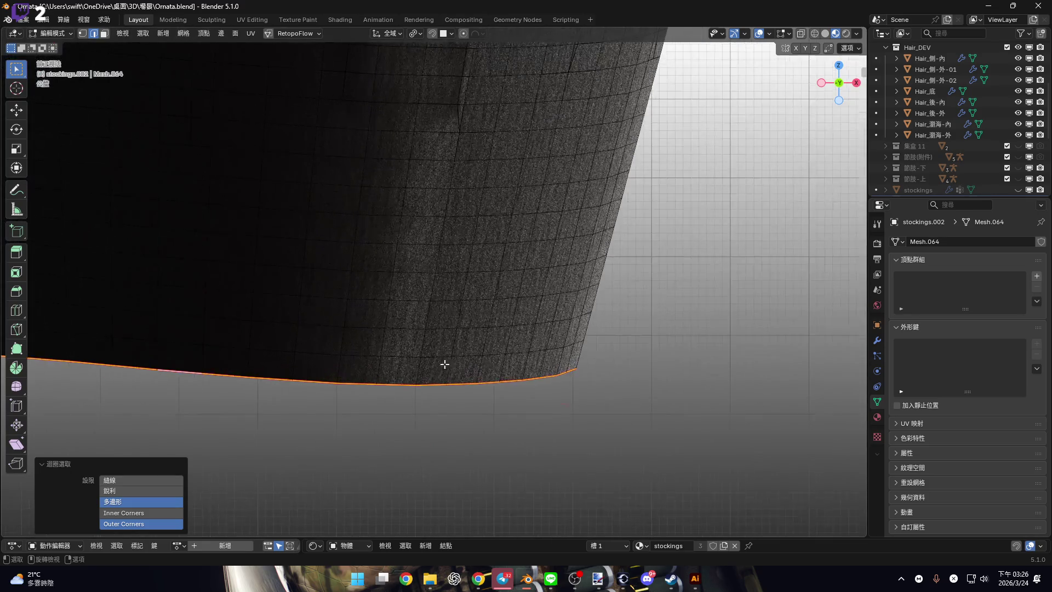
{"action": "middle_click_drag", "start_coordinate": [441, 373], "coordinate": [486, 379]}
{"action": "key", "text": "3"}
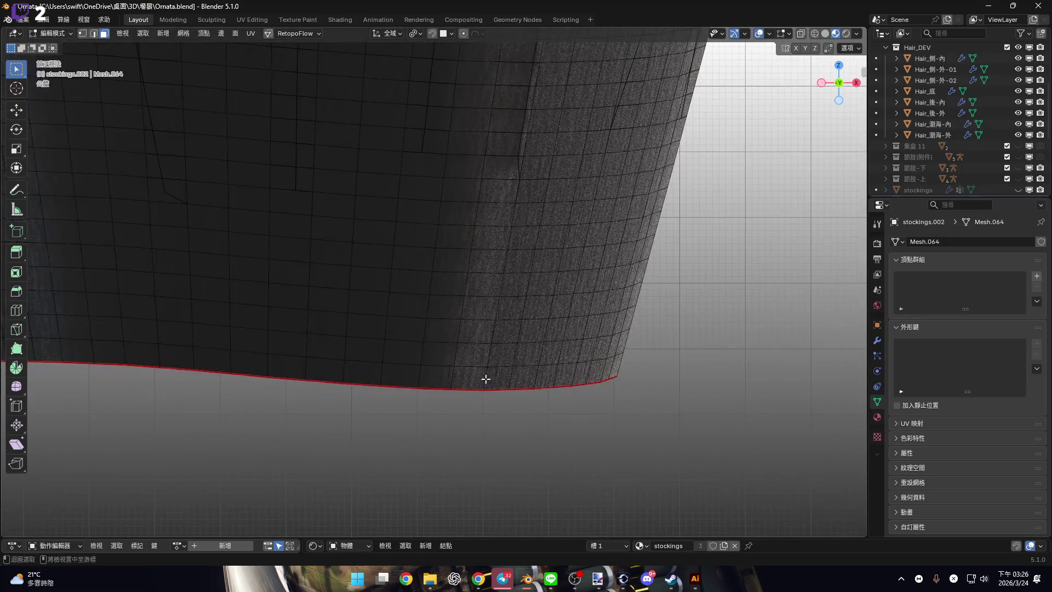
{"action": "left_click", "coordinate": [490, 379], "text": "alt"}
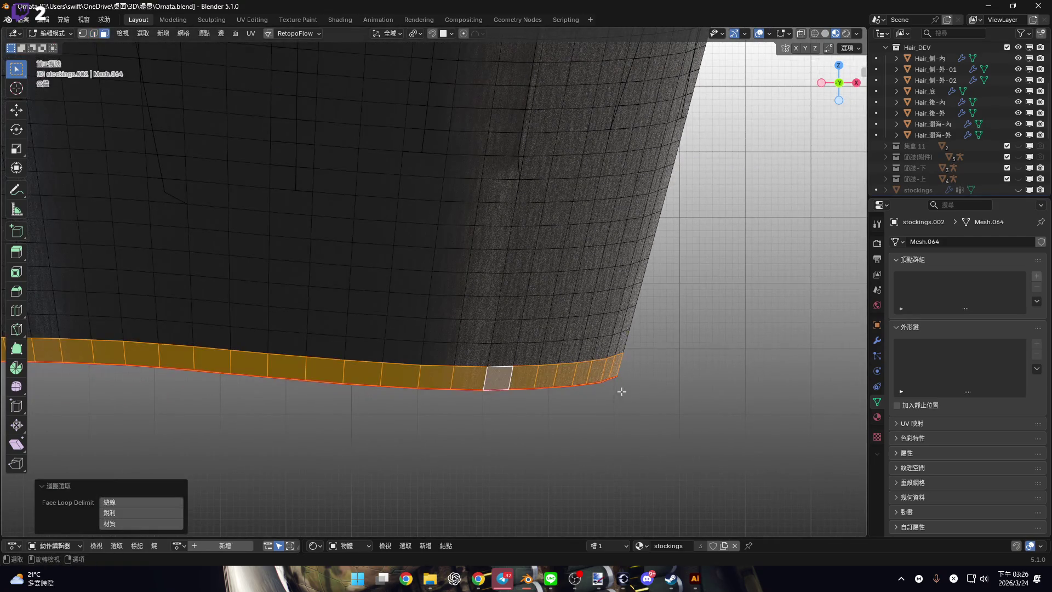
Add a new vertex group and assign the hem faces to it.
{"action": "left_click", "coordinate": [1038, 277]}
{"action": "left_click", "coordinate": [909, 347]}
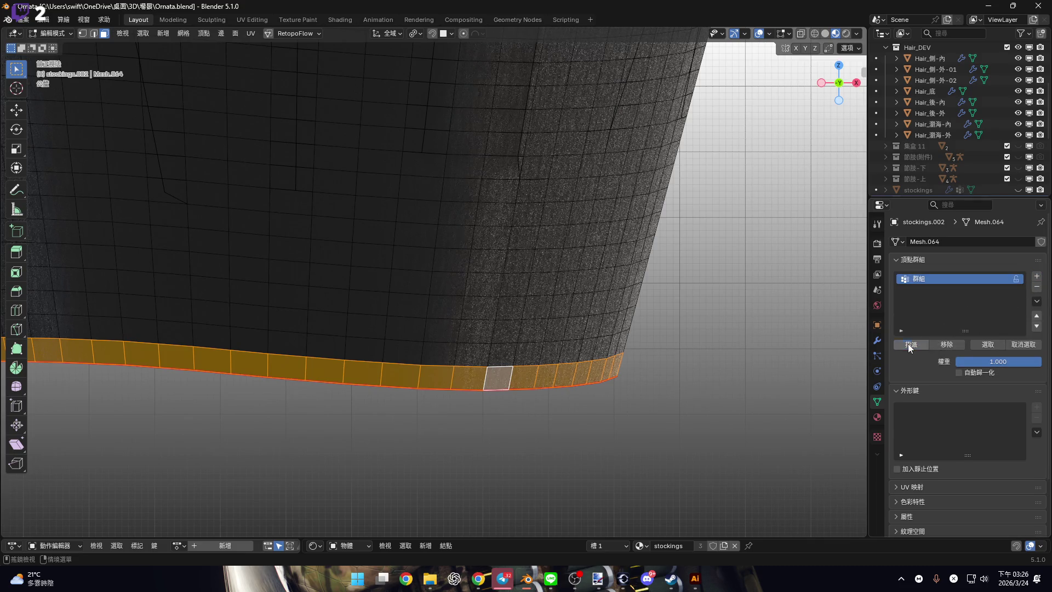
{"action": "left_click", "coordinate": [878, 340]}
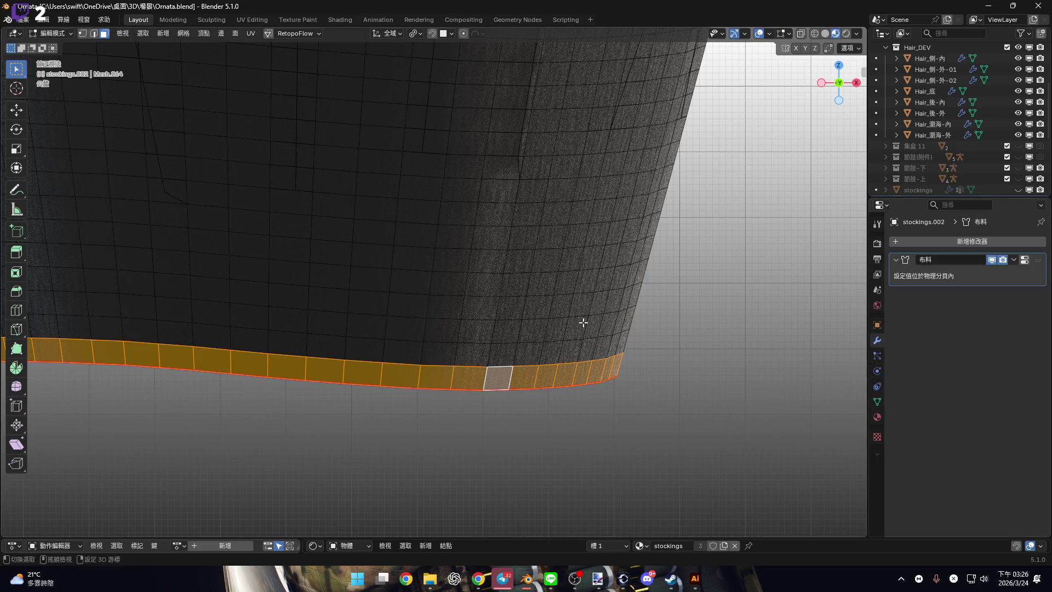
Return to Object Mode and apply the denim cloth preset to the stocking.
{"action": "middle_click_drag", "start_coordinate": [592, 329], "coordinate": [864, 403], "text": "shift"}
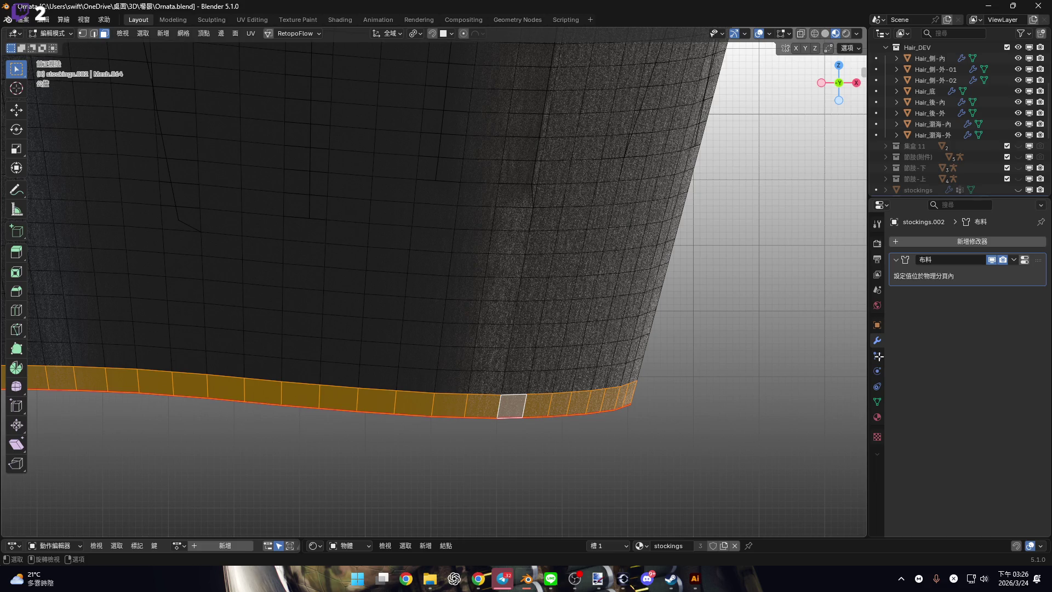
{"action": "key", "text": "Tab"}
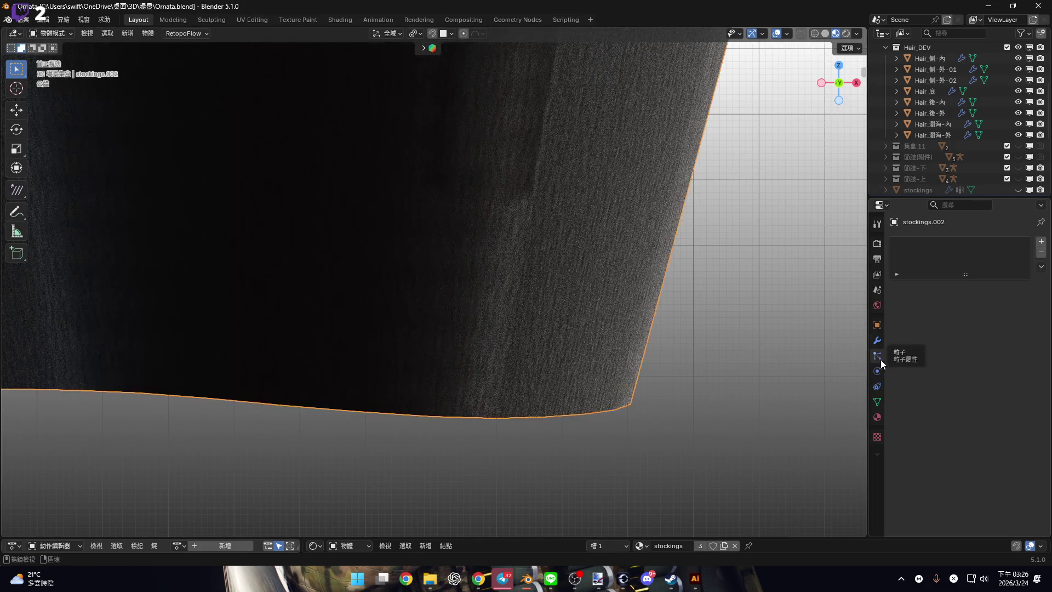
{"action": "left_click", "coordinate": [877, 371]}
{"action": "left_click", "coordinate": [1027, 296]}
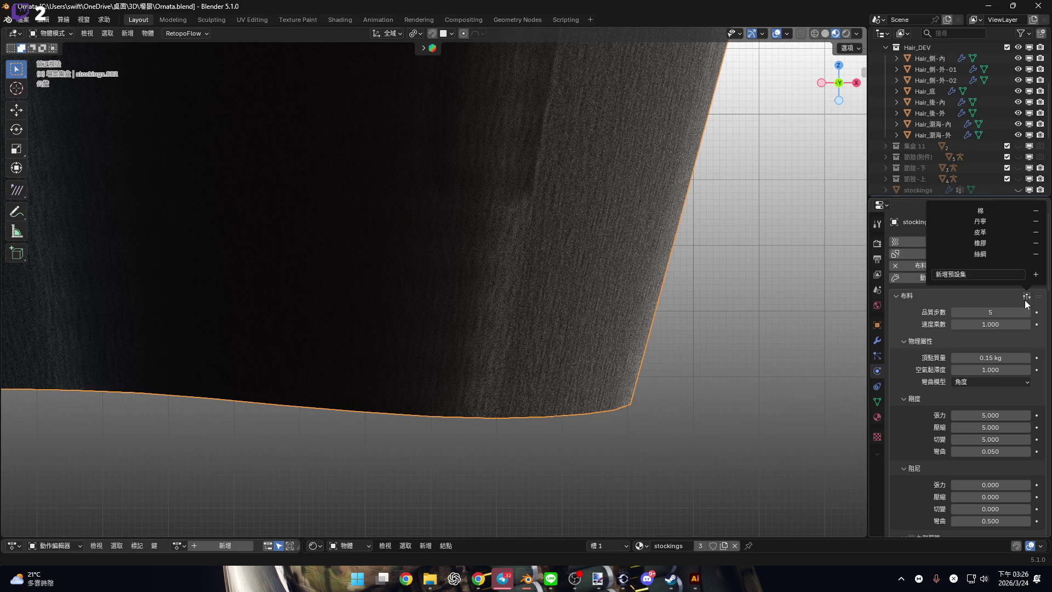
{"action": "left_click", "coordinate": [997, 220]}
Pin the cloth to the 群組 group; set self-collision friction 0.1 and distance 0.2 cm.
{"action": "scroll", "coordinate": [902, 395], "scroll_direction": "down", "scroll_amount": 8}
{"action": "scroll", "coordinate": [931, 422], "scroll_direction": "down", "scroll_amount": 10}
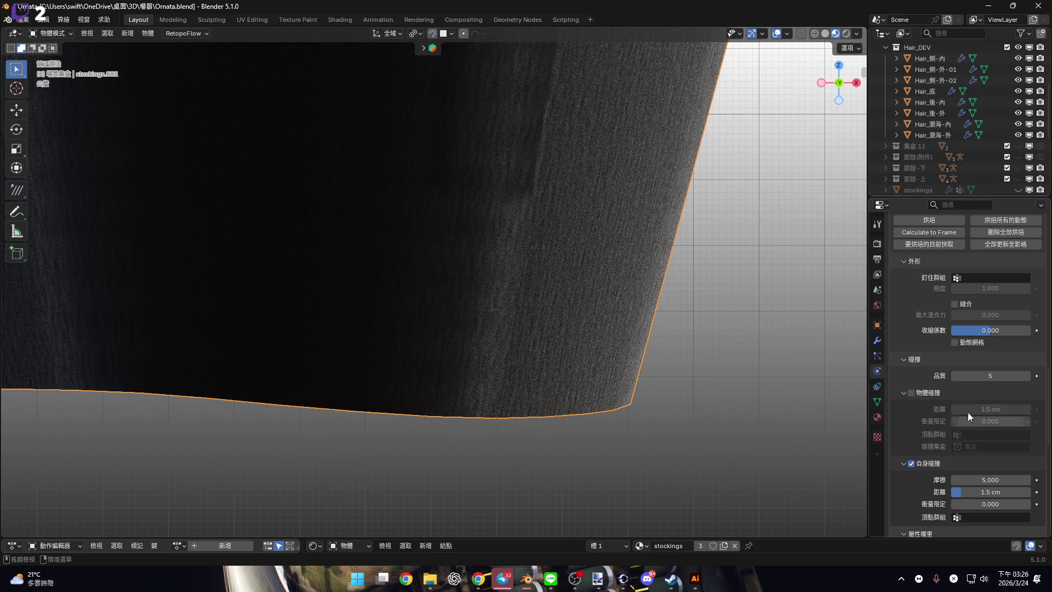
{"action": "left_click", "coordinate": [980, 277]}
{"action": "left_click", "coordinate": [948, 297]}
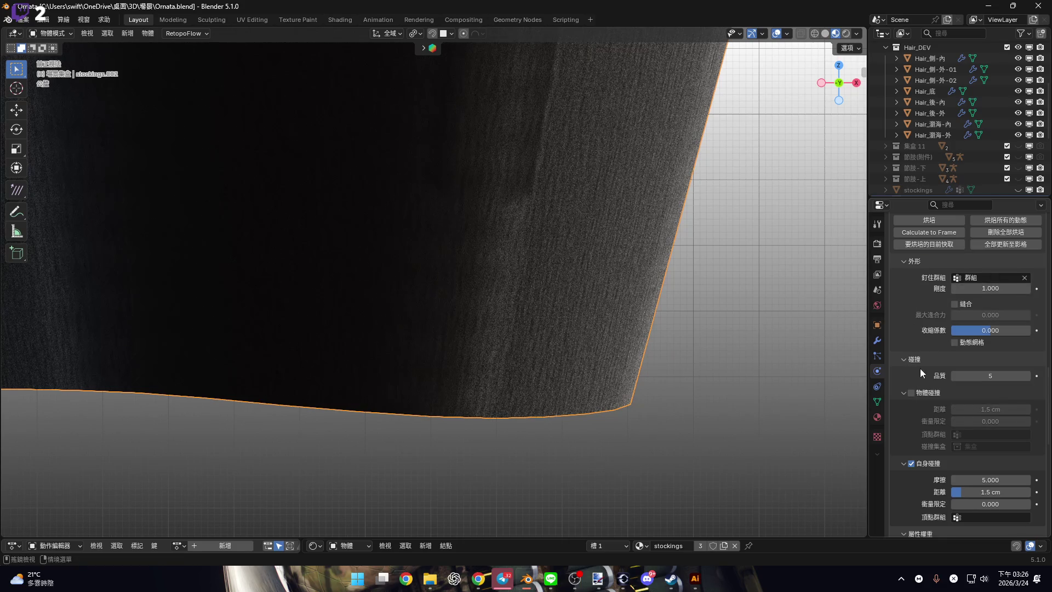
{"action": "scroll", "coordinate": [919, 367], "scroll_direction": "down", "scroll_amount": 5}
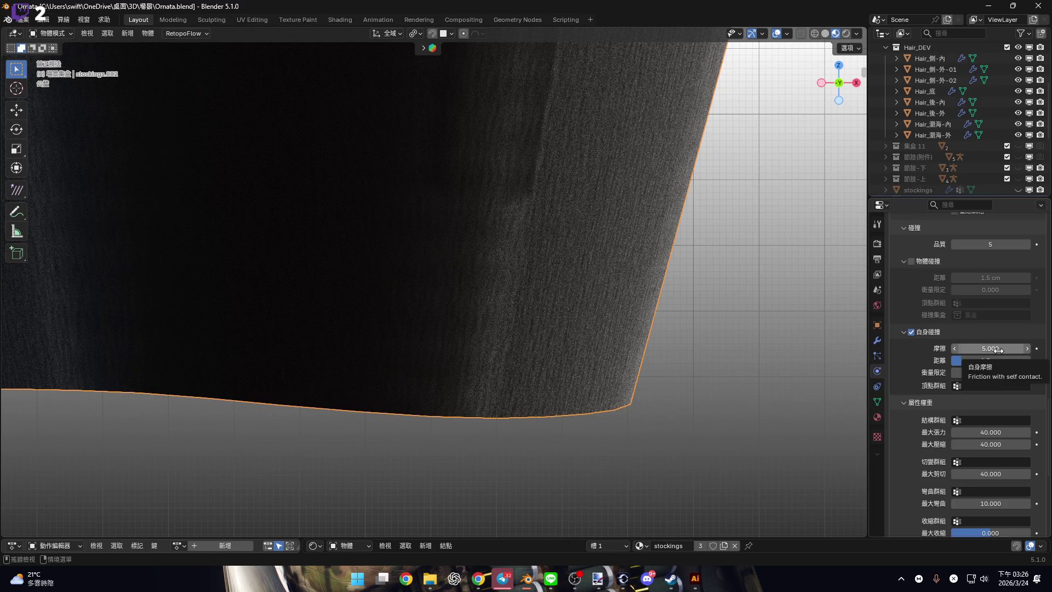
{"action": "left_click", "coordinate": [999, 350]}
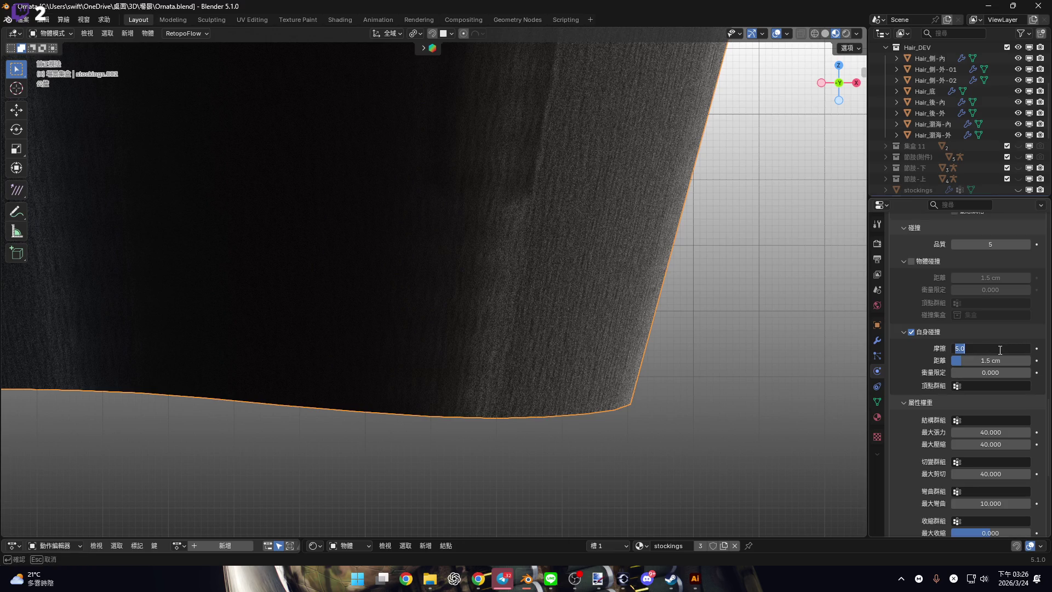
{"action": "type", "text": "01"}
{"action": "key", "text": "Return"}
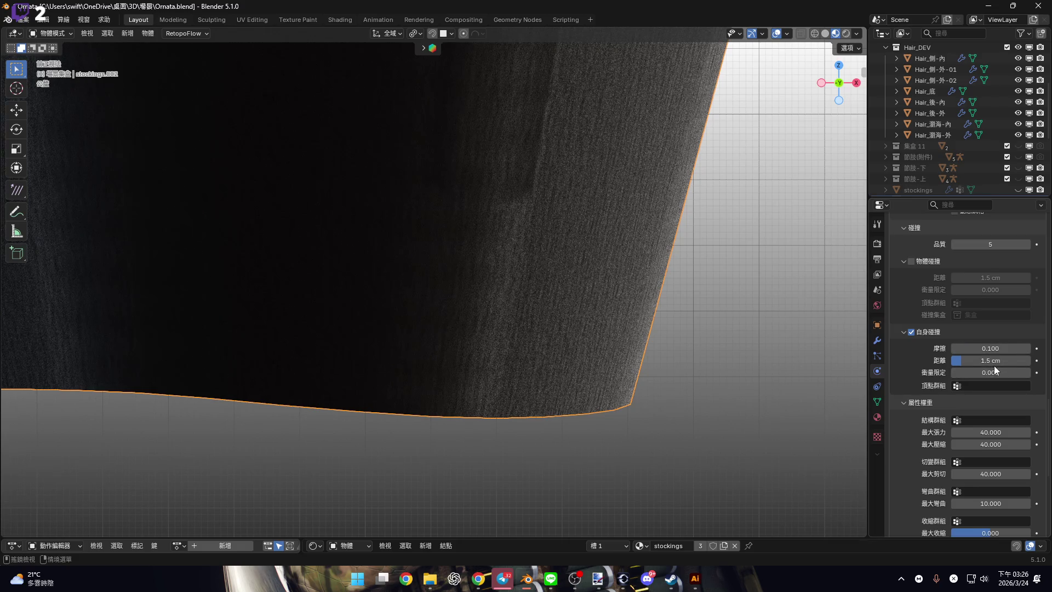
{"action": "left_click_drag", "start_coordinate": [994, 363], "coordinate": [965, 360]}
{"action": "type", "text": "0"}
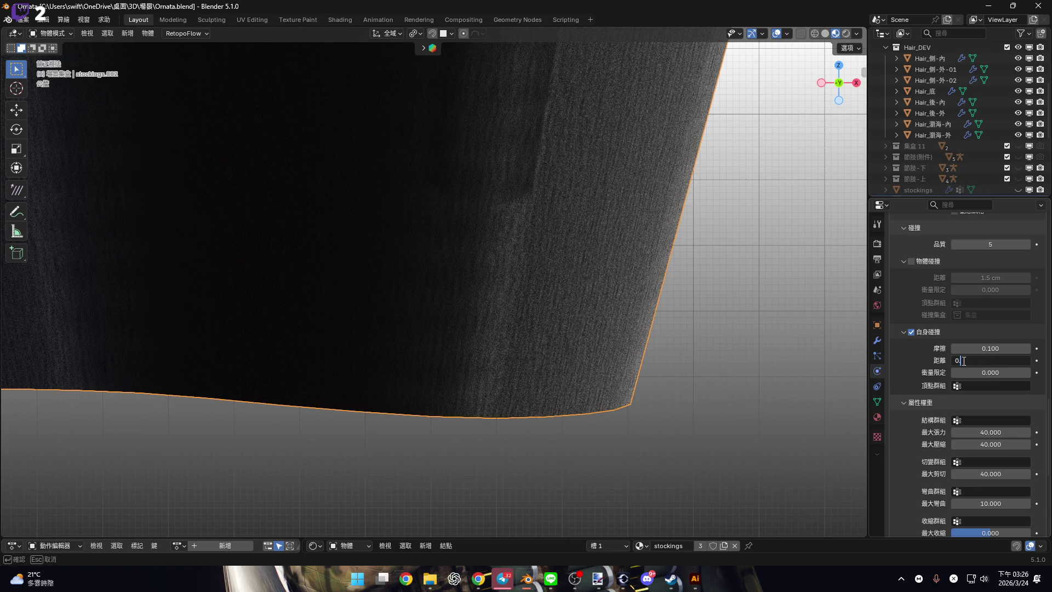
{"action": "type", "text": ".2"}
{"action": "key", "text": "Return"}
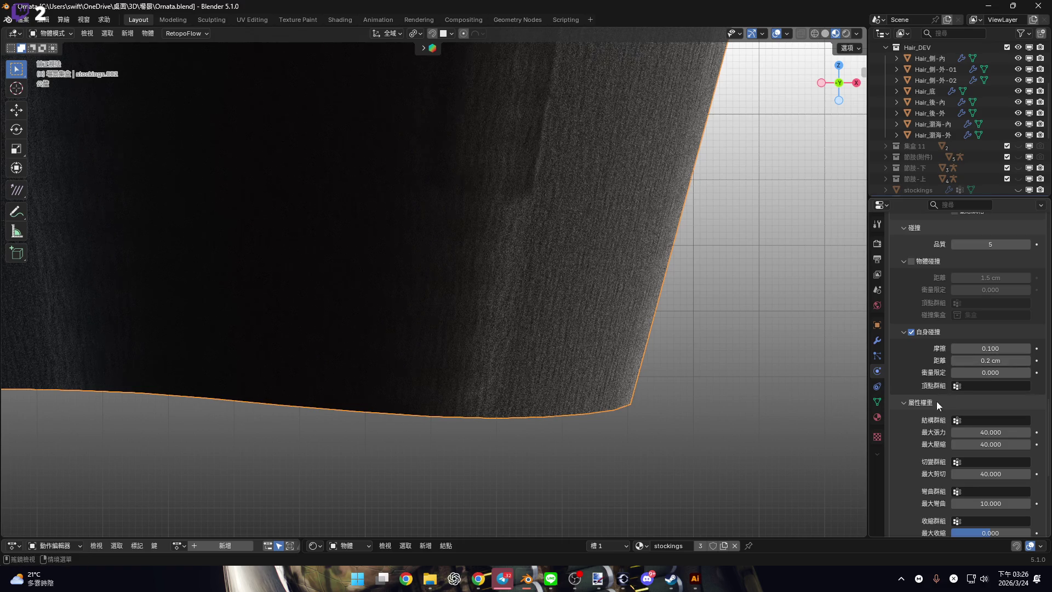
Bake the stockings cloth simulation and bring Luna.blend back to the front.
{"action": "scroll", "coordinate": [941, 427], "scroll_direction": "up", "scroll_amount": 10}
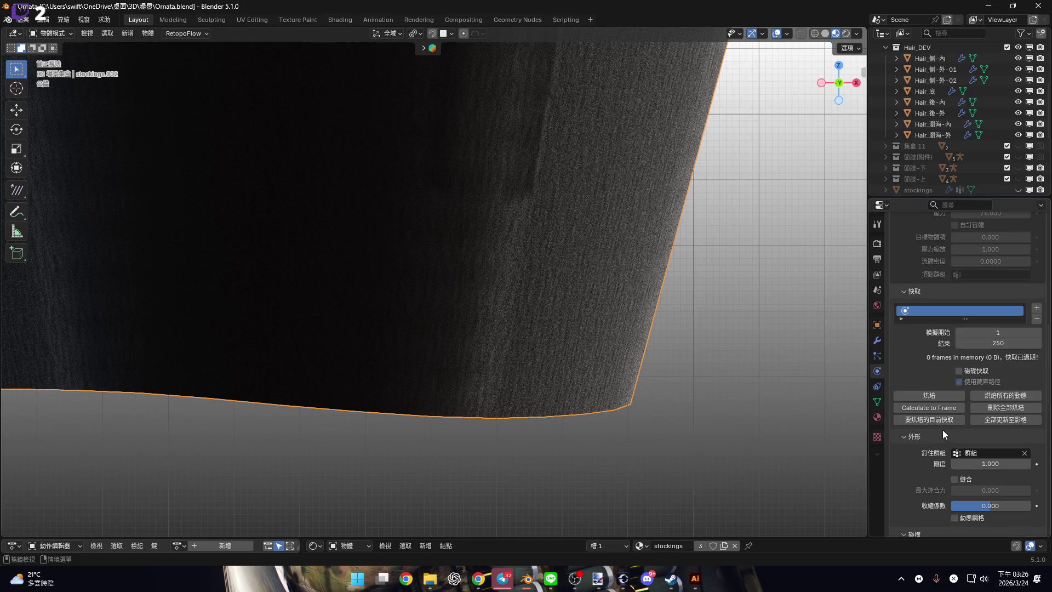
{"action": "left_click", "coordinate": [946, 397]}
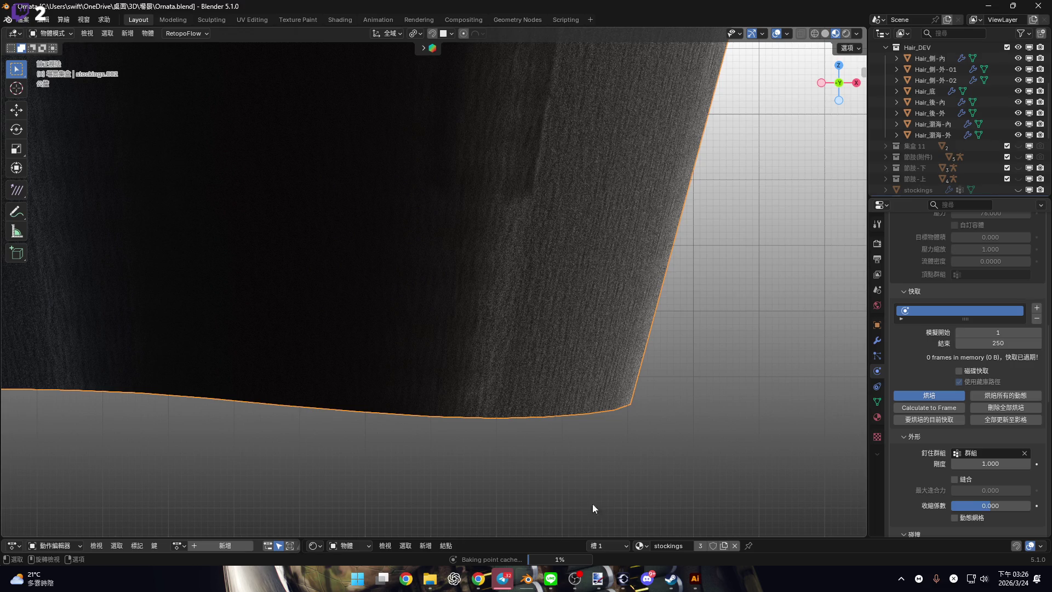
{"action": "mouse_move", "coordinate": [525, 581]}
{"action": "left_click", "coordinate": [404, 529]}
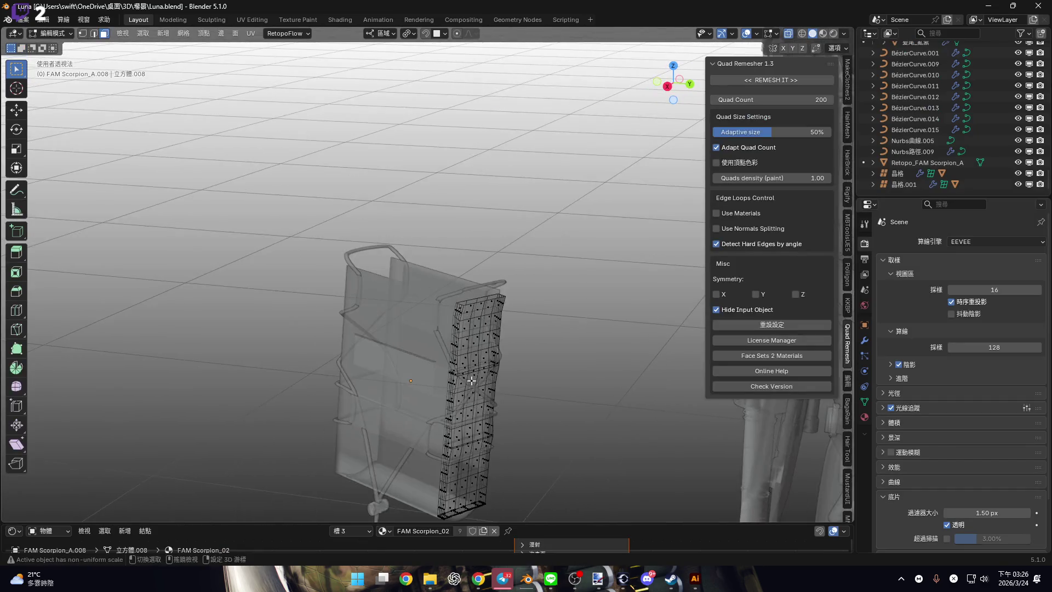
Show the pouch solid and select its top edge loop.
{"action": "scroll", "coordinate": [475, 272], "scroll_direction": "up", "scroll_amount": 4}
{"action": "left_click", "coordinate": [788, 35]}
{"action": "middle_click_drag", "start_coordinate": [439, 164], "coordinate": [433, 263], "text": "shift"}
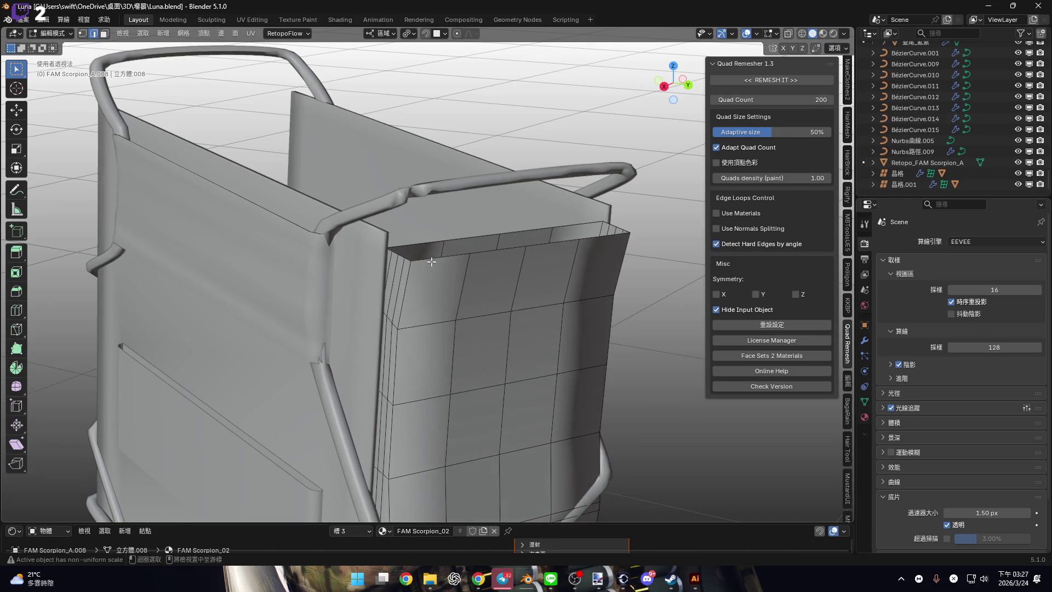
{"action": "left_click", "coordinate": [432, 262], "text": "alt"}
{"action": "left_click_drag", "start_coordinate": [674, 82], "coordinate": [767, 99]}
{"action": "left_click", "coordinate": [679, 90]}
{"action": "mouse_move", "coordinate": [500, 225]}
{"action": "middle_mouse_down"}
{"action": "mouse_move", "coordinate": [503, 317]}
{"action": "mouse_move", "coordinate": [551, 329]}
{"action": "mouse_move", "coordinate": [475, 318]}
{"action": "middle_mouse_up"}
{"action": "scroll", "coordinate": [501, 263], "scroll_direction": "down", "scroll_amount": 3}
Isolate the pouch and raise its top rim about 2.27 cm, then another 0.76 cm along Z.
{"action": "key", "text": "g"}
{"action": "key", "text": "z"}
{"action": "key", "text": "Escape"}
{"action": "key", "text": "KP_Divide"}
{"action": "key", "text": "g"}
{"action": "key", "text": "z"}
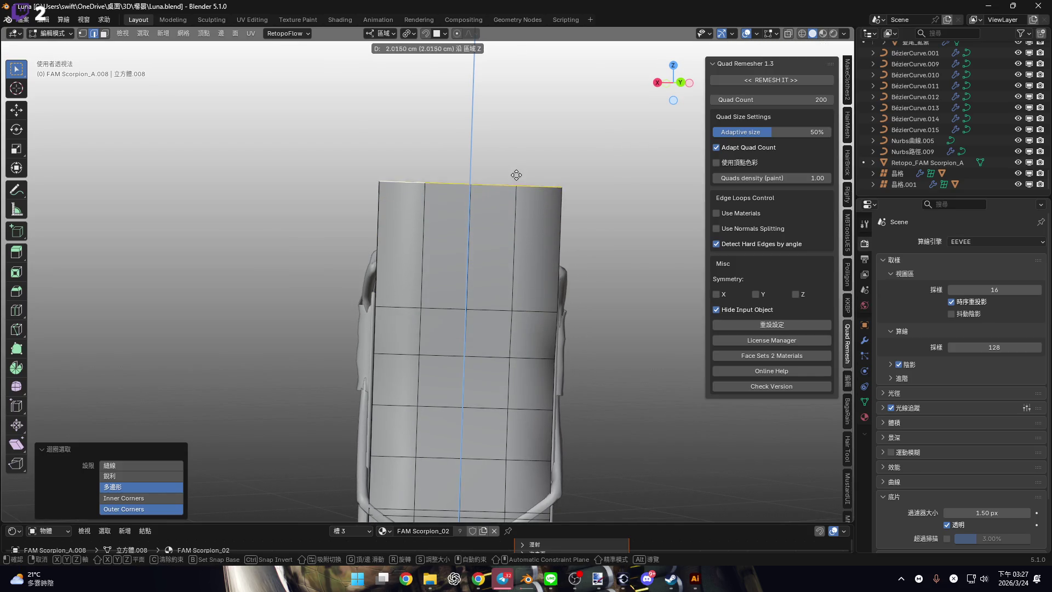
{"action": "left_click", "coordinate": [523, 160]}
{"action": "mouse_move", "coordinate": [523, 160]}
{"action": "middle_mouse_down"}
{"action": "mouse_move", "coordinate": [465, 305]}
{"action": "mouse_move", "coordinate": [481, 262]}
{"action": "middle_mouse_up"}
{"action": "key", "text": "KP_Decimal"}
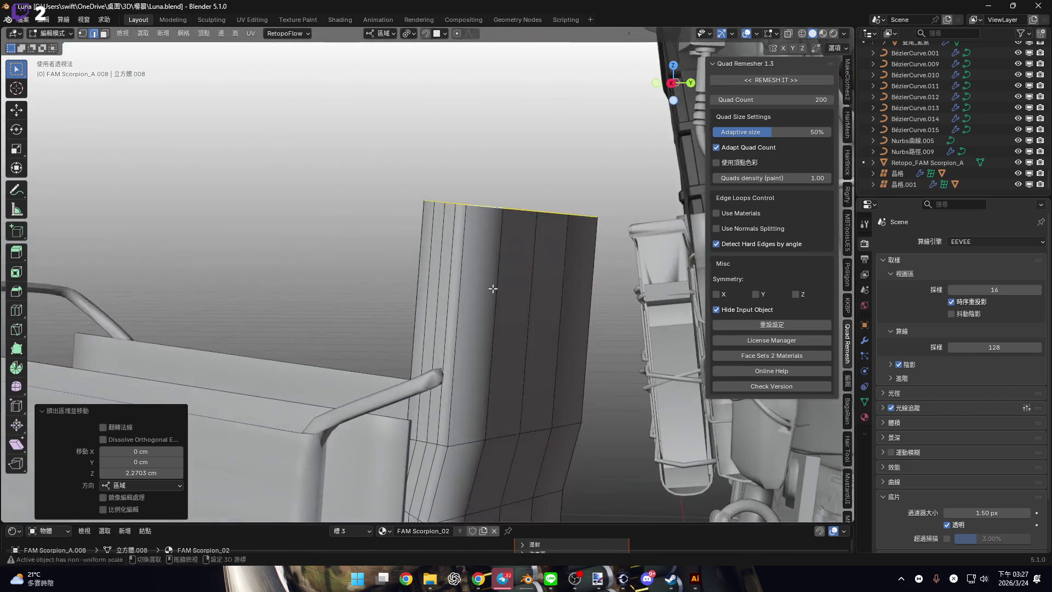
{"action": "key", "text": "g"}
{"action": "key", "text": "z"}
{"action": "left_click", "coordinate": [488, 265]}
{"action": "mouse_move", "coordinate": [488, 265]}
{"action": "middle_mouse_down"}
{"action": "mouse_move", "coordinate": [476, 301]}
{"action": "mouse_move", "coordinate": [449, 325]}
{"action": "mouse_move", "coordinate": [514, 289]}
{"action": "mouse_move", "coordinate": [461, 284]}
{"action": "mouse_move", "coordinate": [432, 311]}
{"action": "middle_mouse_up"}
Add a horizontal loop cut, slide it along Z, and start widening it along X.
{"action": "key", "text": "ctrl+r"}
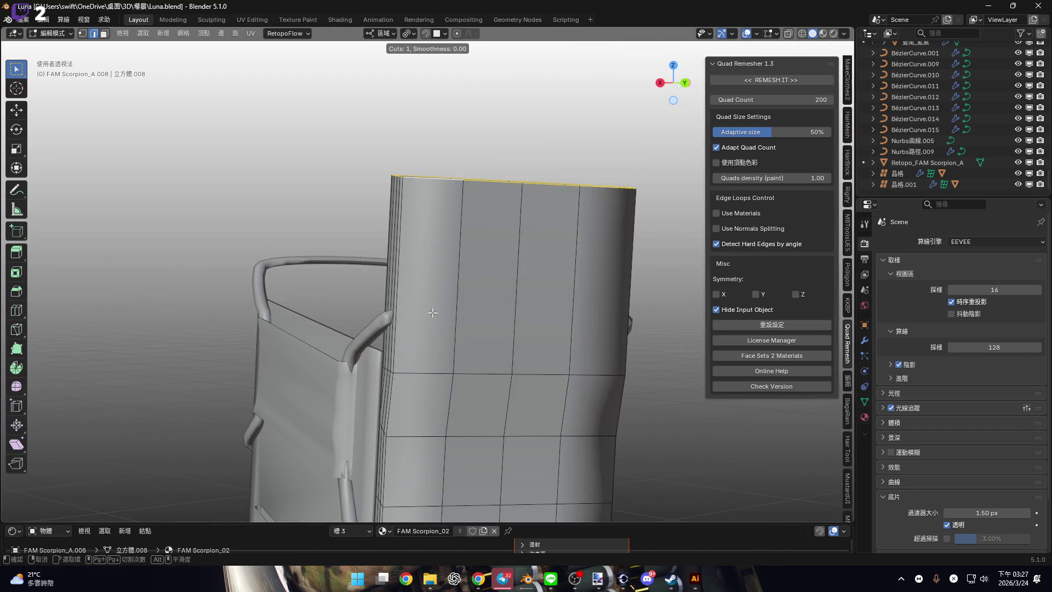
{"action": "left_click", "coordinate": [402, 289]}
{"action": "right_click", "coordinate": [401, 288]}
{"action": "key", "text": "g"}
{"action": "key", "text": "z"}
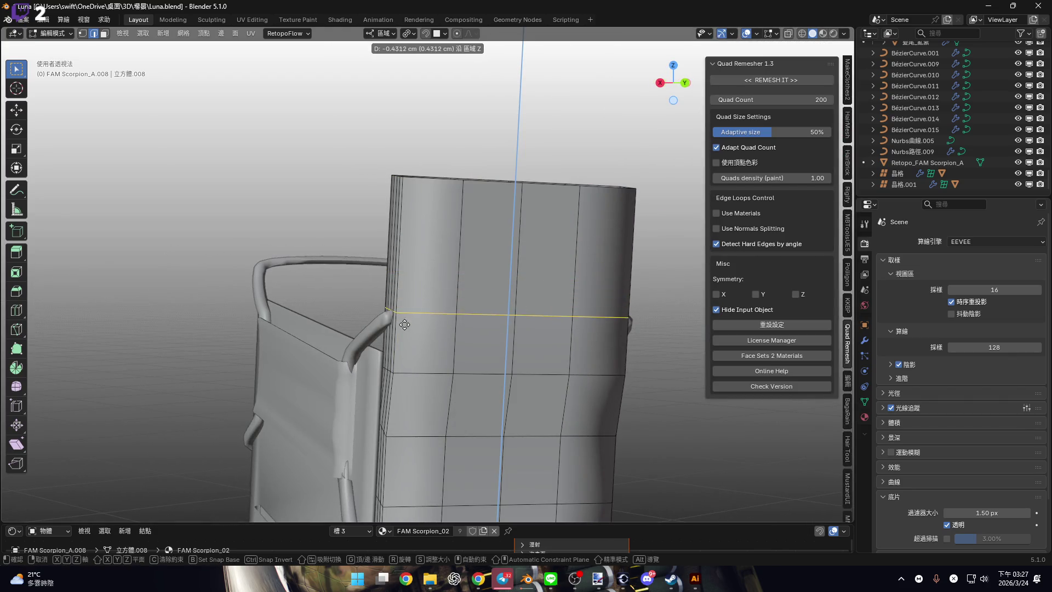
{"action": "left_click", "coordinate": [405, 329]}
{"action": "middle_click_drag", "start_coordinate": [406, 329], "coordinate": [447, 328]}
{"action": "key", "text": "s"}
{"action": "key", "text": "x"}
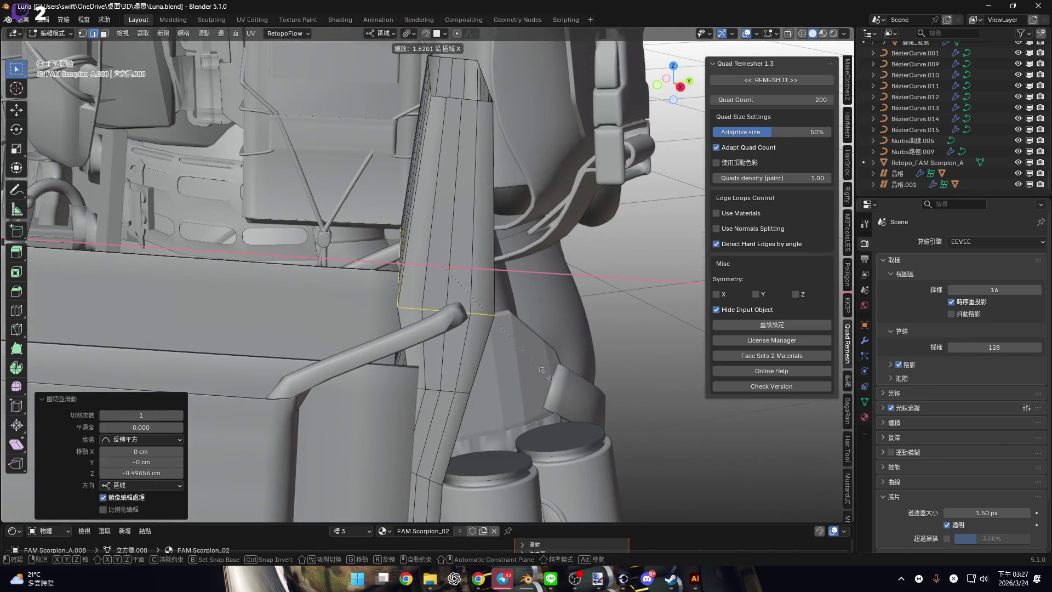
Widen the loop 2.657 times along X and bevel it into two segments at 7.07 cm.
{"action": "left_click", "coordinate": [624, 412]}
{"action": "middle_click_drag", "start_coordinate": [485, 271], "coordinate": [421, 274]}
{"action": "key", "text": "ctrl+b"}
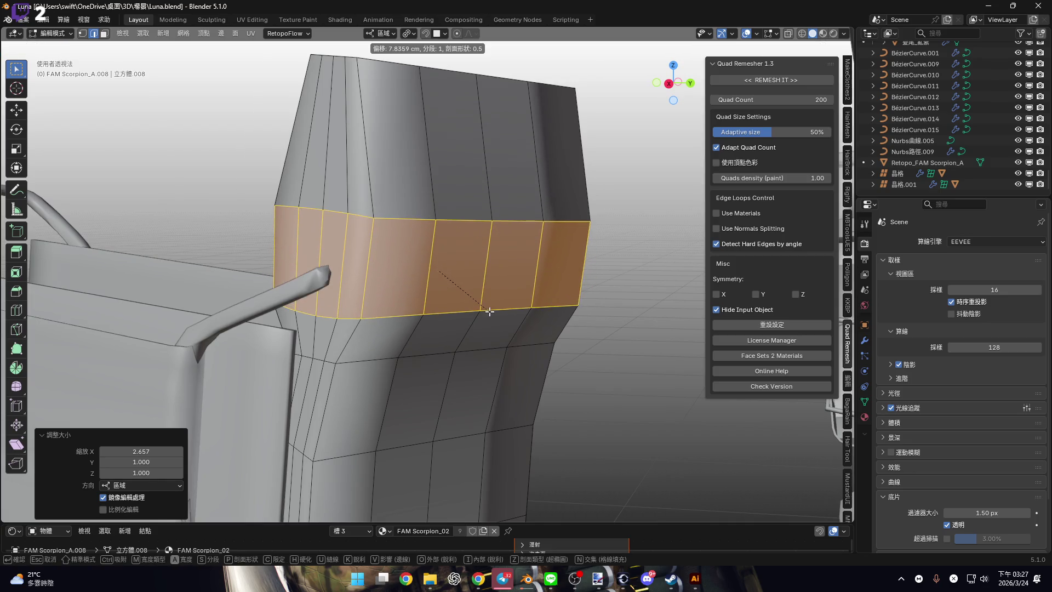
{"action": "scroll", "coordinate": [489, 307], "scroll_direction": "up", "scroll_amount": 2}
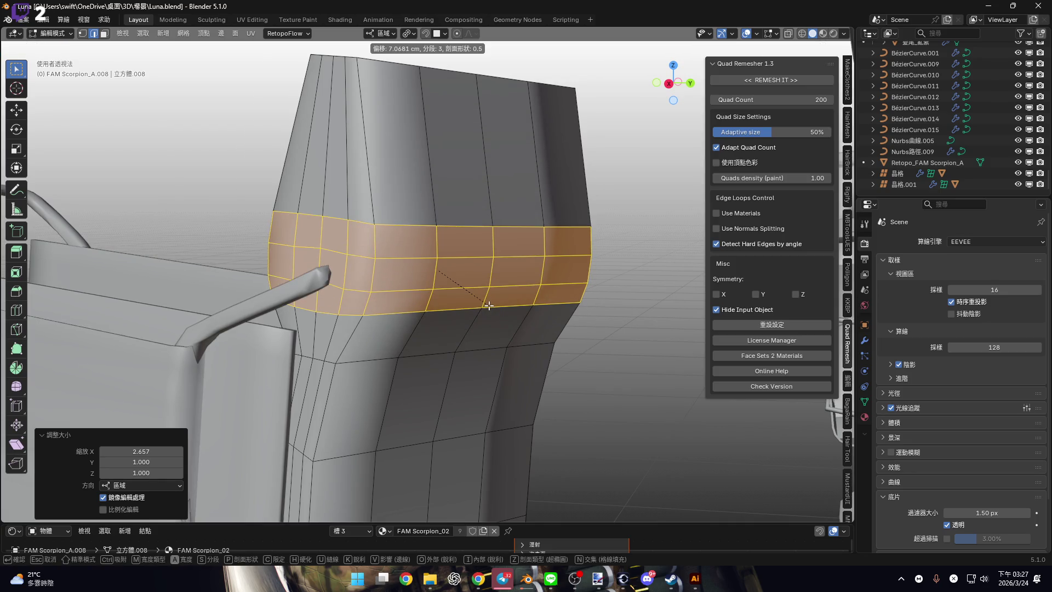
{"action": "scroll", "coordinate": [489, 307], "scroll_direction": "down", "scroll_amount": 1}
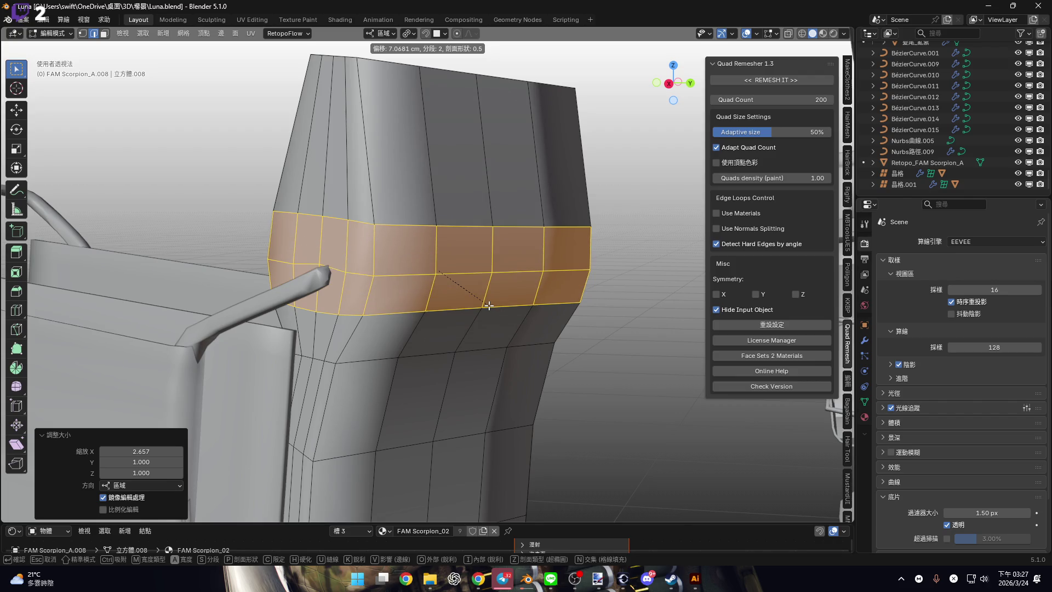
{"action": "left_click", "coordinate": [489, 306]}
Select the pouch's top face loop and tilt it 34.4° about local Y.
{"action": "middle_click_drag", "start_coordinate": [489, 306], "coordinate": [354, 222]}
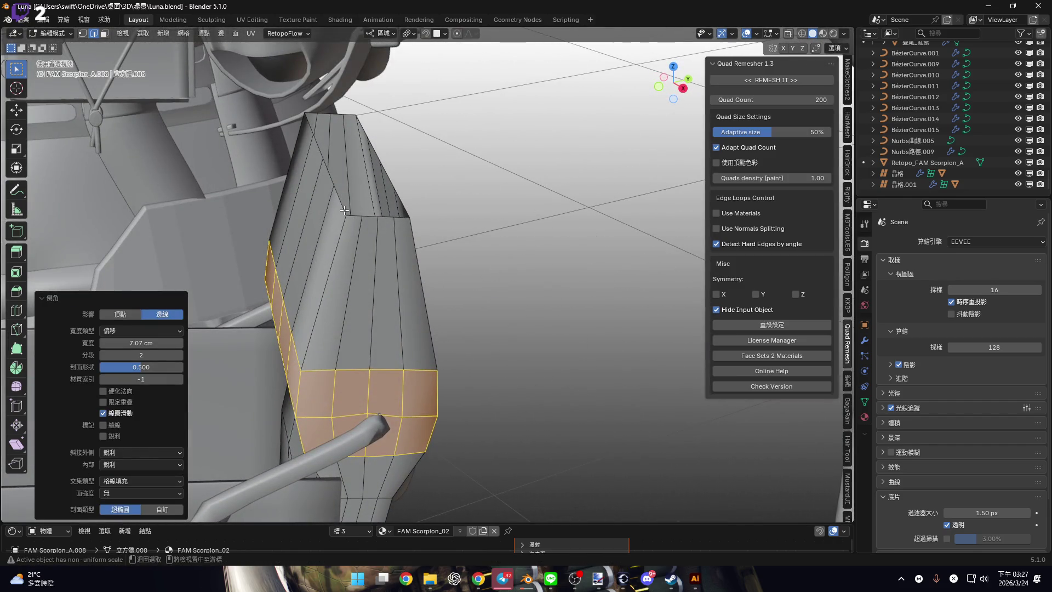
{"action": "left_click", "coordinate": [344, 211], "text": "alt"}
{"action": "scroll", "coordinate": [373, 235], "scroll_direction": "down", "scroll_amount": 3}
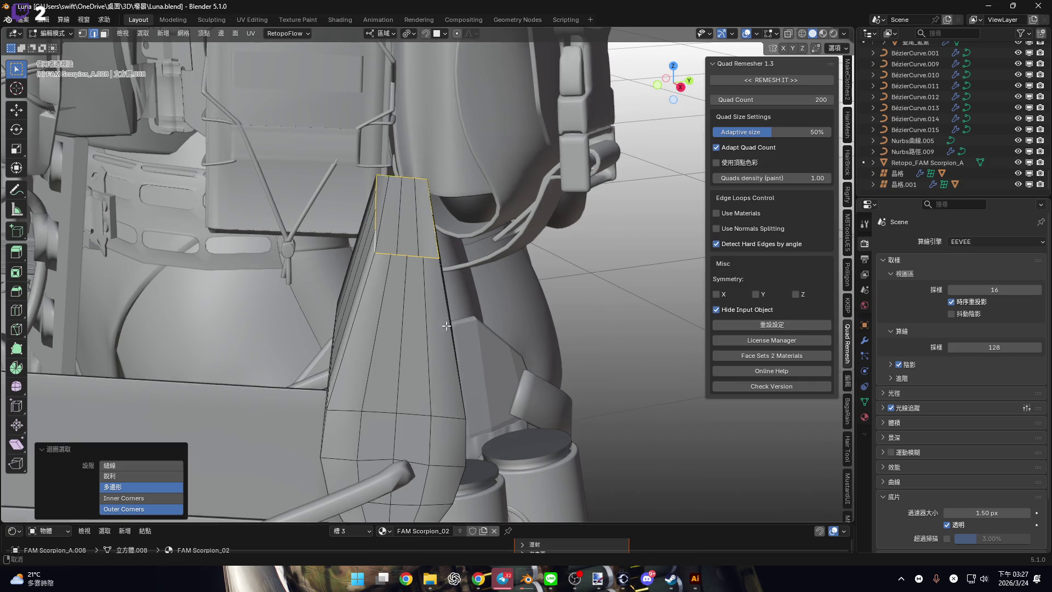
{"action": "scroll", "coordinate": [445, 315], "scroll_direction": "down", "scroll_amount": 3}
{"action": "scroll", "coordinate": [405, 312], "scroll_direction": "up", "scroll_amount": 3}
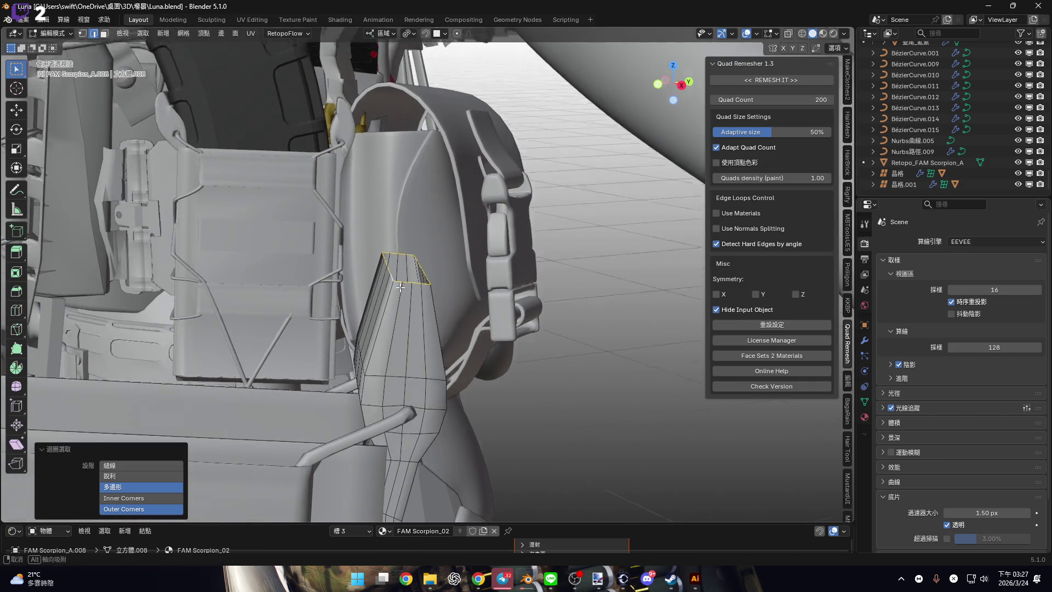
{"action": "scroll", "coordinate": [418, 291], "scroll_direction": "down", "scroll_amount": 2}
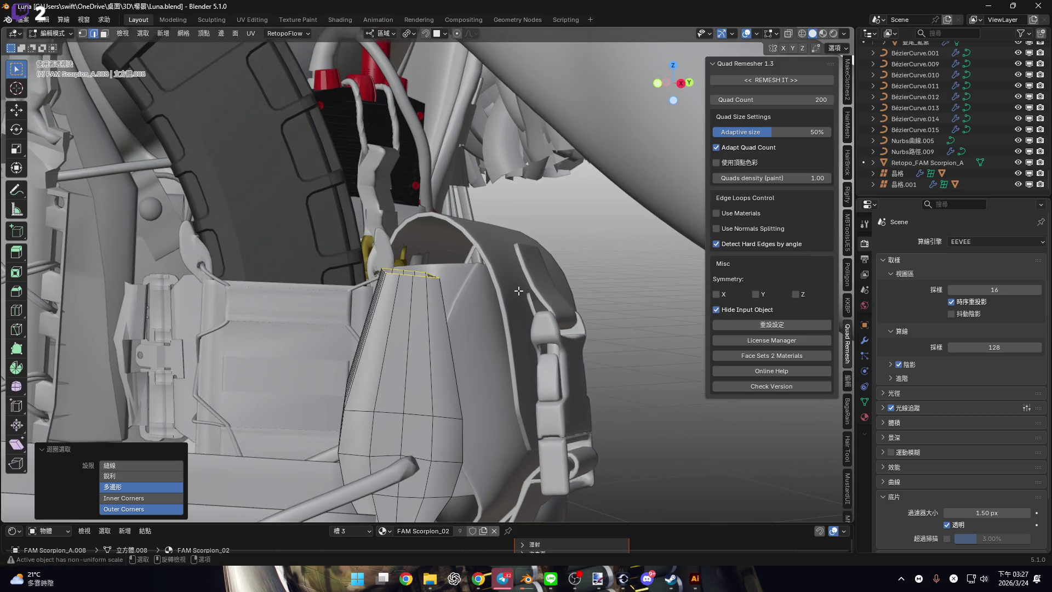
{"action": "scroll", "coordinate": [92, 376], "scroll_direction": "up", "scroll_amount": 2}
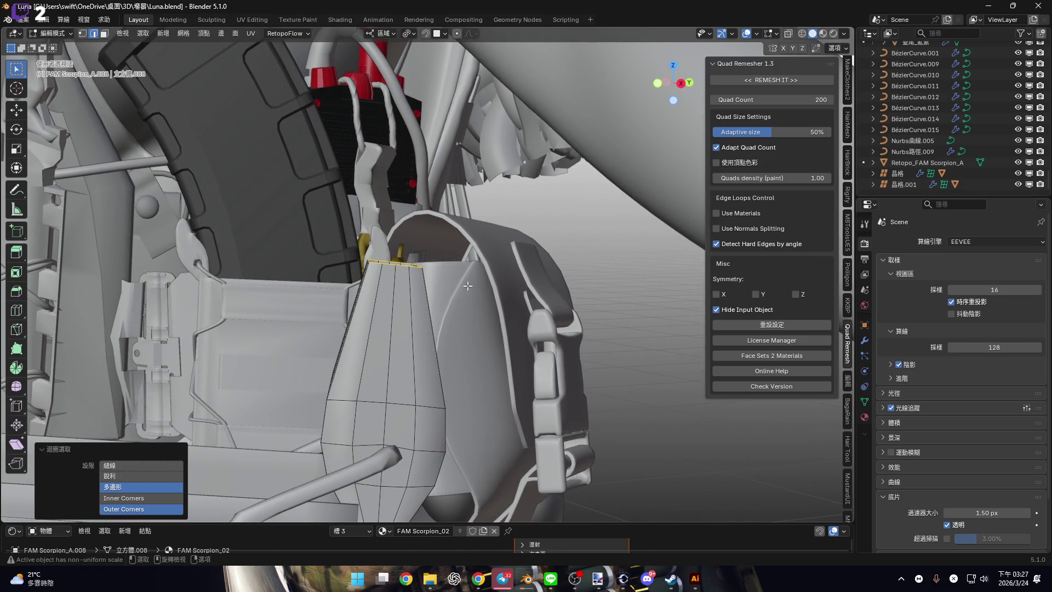
{"action": "mouse_move", "coordinate": [396, 293]}
{"action": "middle_mouse_down"}
{"action": "mouse_move", "coordinate": [429, 290]}
{"action": "mouse_move", "coordinate": [399, 272]}
{"action": "mouse_move", "coordinate": [500, 281]}
{"action": "middle_mouse_up"}
{"action": "key", "text": "r"}
{"action": "key", "text": "x"}
{"action": "key", "text": "y"}
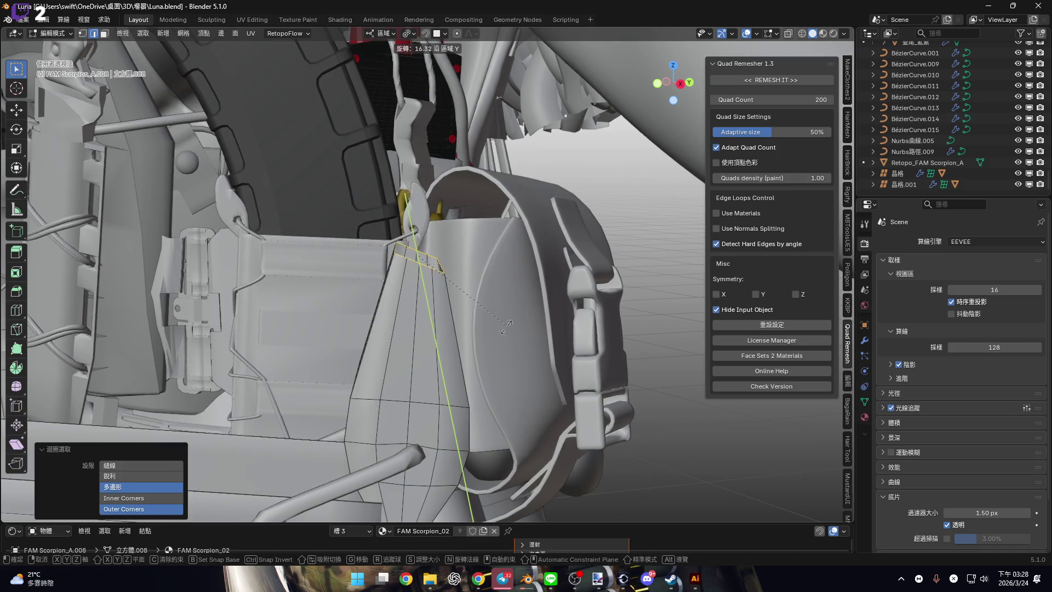
{"action": "left_click", "coordinate": [478, 347]}
Lower the top loop 0.39 cm along Z, shift it 0.30 cm along X, then start rotating about Y.
{"action": "key", "text": "g"}
{"action": "key", "text": "x"}
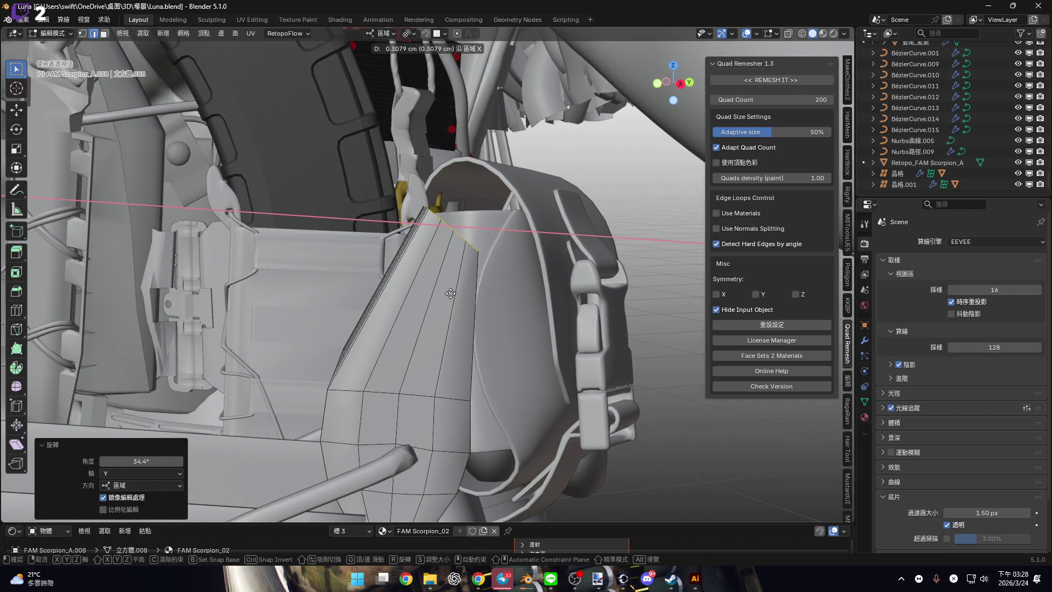
{"action": "key", "text": "z"}
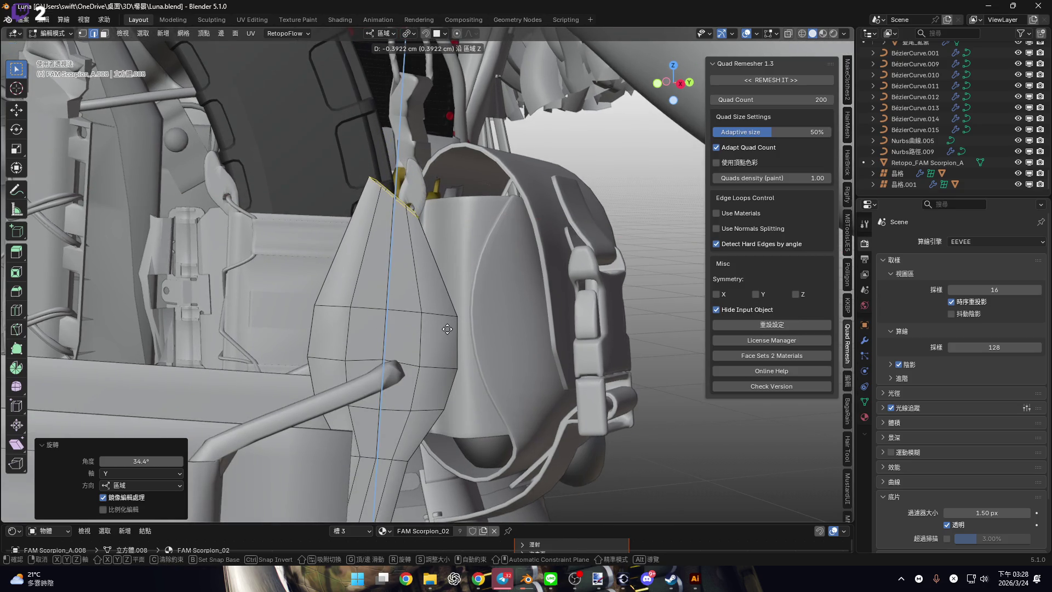
{"action": "left_click", "coordinate": [448, 329]}
{"action": "key", "text": "g"}
{"action": "key", "text": "x"}
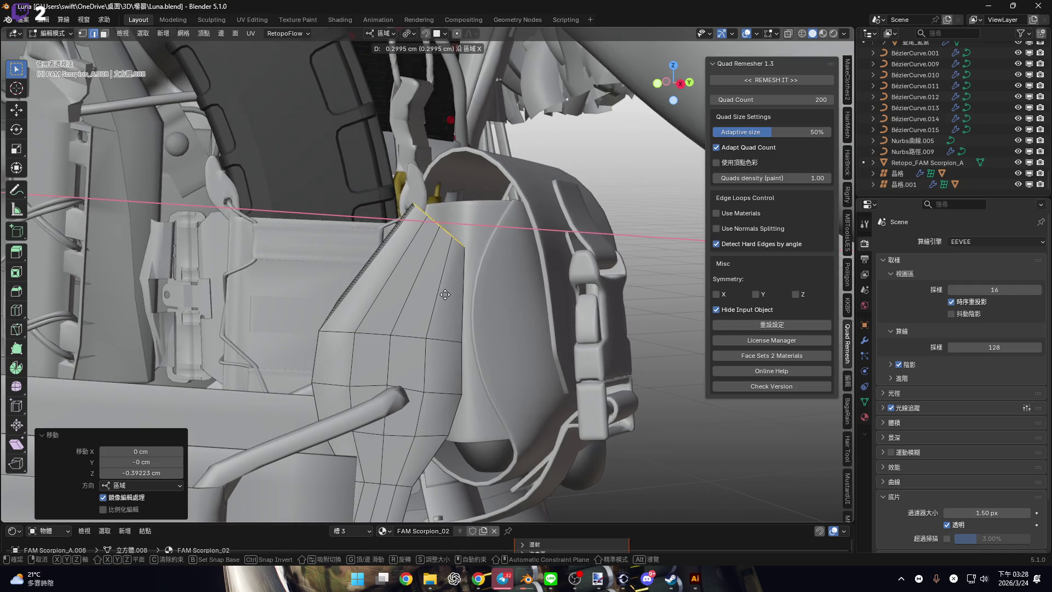
{"action": "left_click", "coordinate": [445, 294]}
{"action": "scroll", "coordinate": [481, 278], "scroll_direction": "up", "scroll_amount": 3}
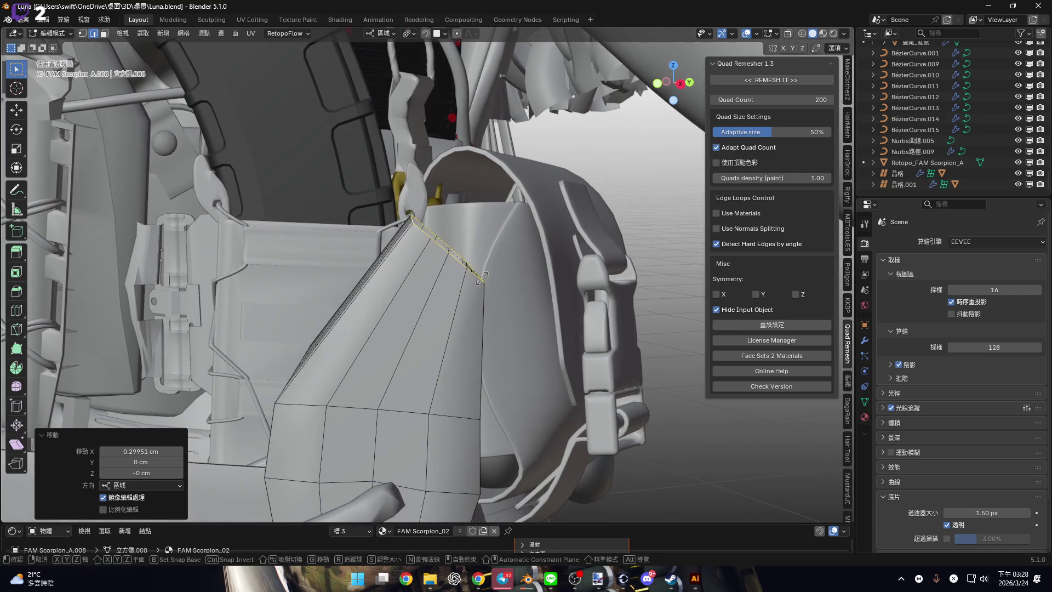
{"action": "key", "text": "s"}
{"action": "key", "text": "x"}
{"action": "key", "text": "y"}
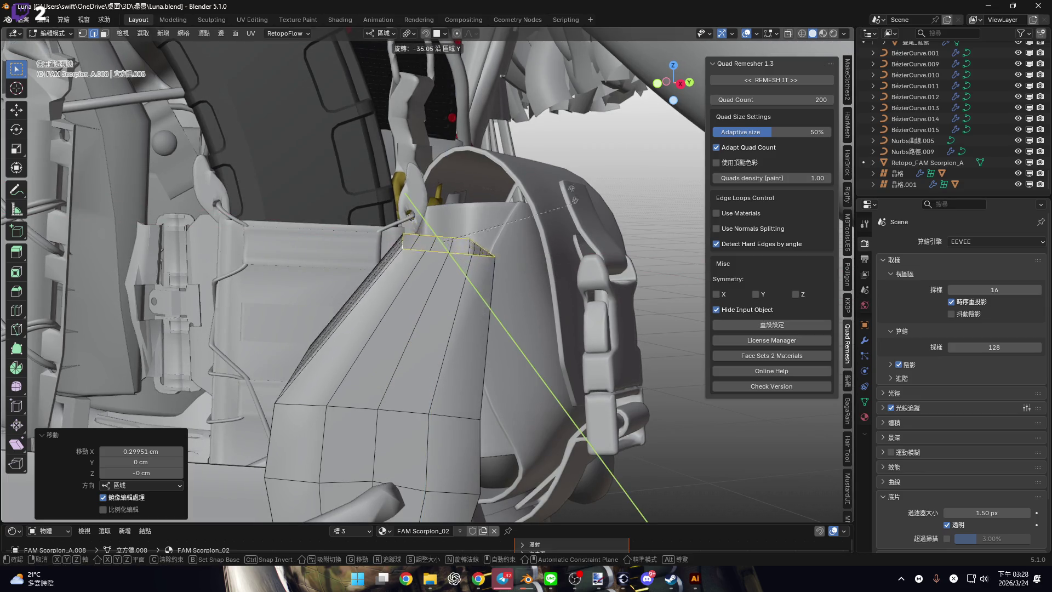
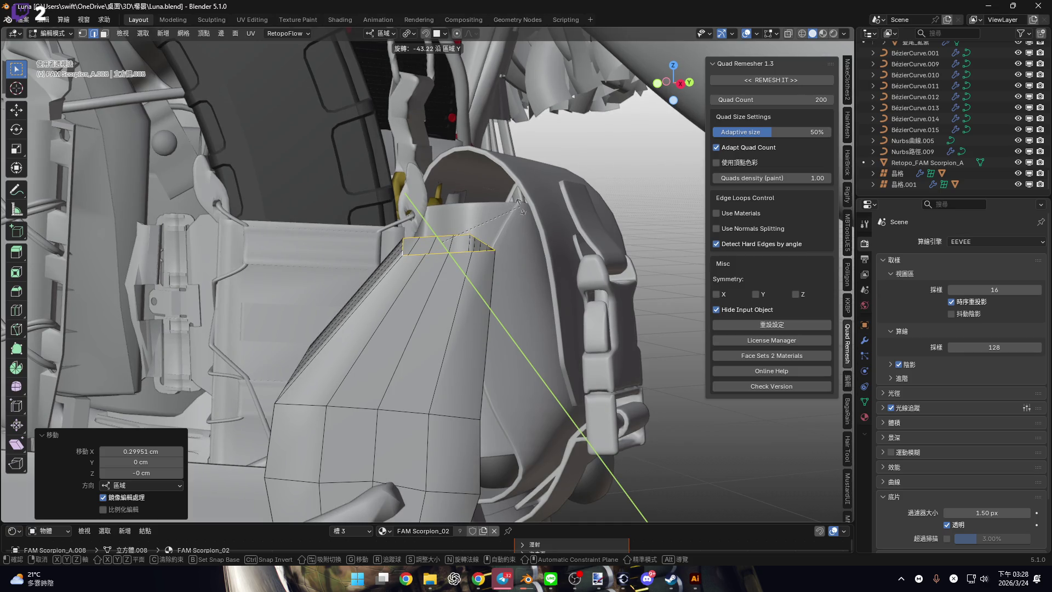
Confirm the -43.2° tilt of the top edge loop and extrude it straight up along Z.
{"action": "left_click", "coordinate": [521, 206]}
{"action": "middle_click_drag", "start_coordinate": [467, 284], "coordinate": [470, 302], "text": "shift"}
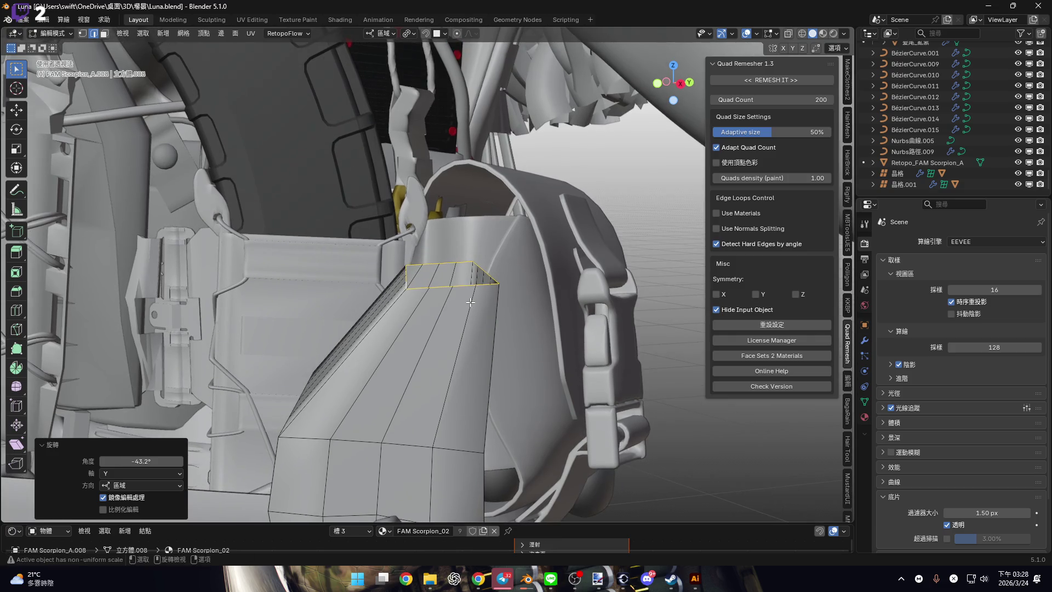
{"action": "key", "text": "e"}
{"action": "key", "text": "z"}
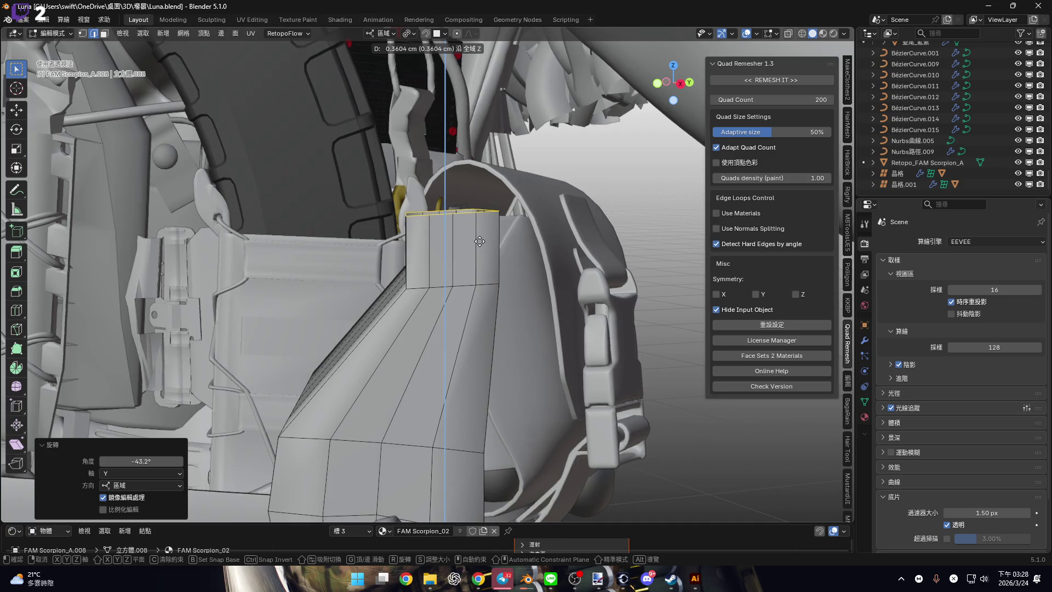
{"action": "left_click", "coordinate": [480, 241]}
{"action": "scroll", "coordinate": [482, 252], "scroll_direction": "up", "scroll_amount": 5}
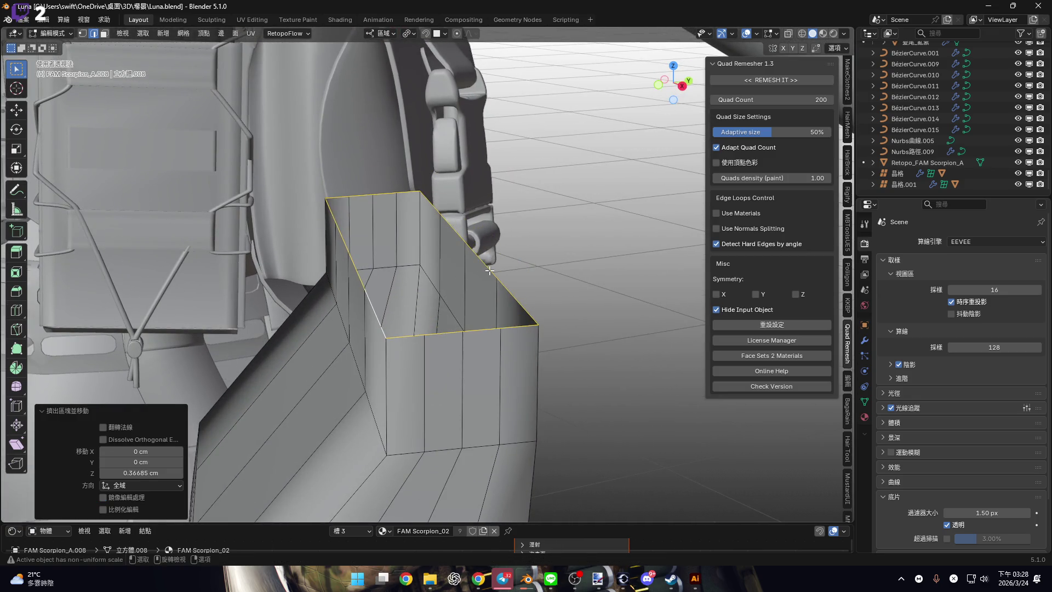
Select the full top rim loop of the new box wall.
{"action": "left_click", "coordinate": [381, 328], "text": "alt"}
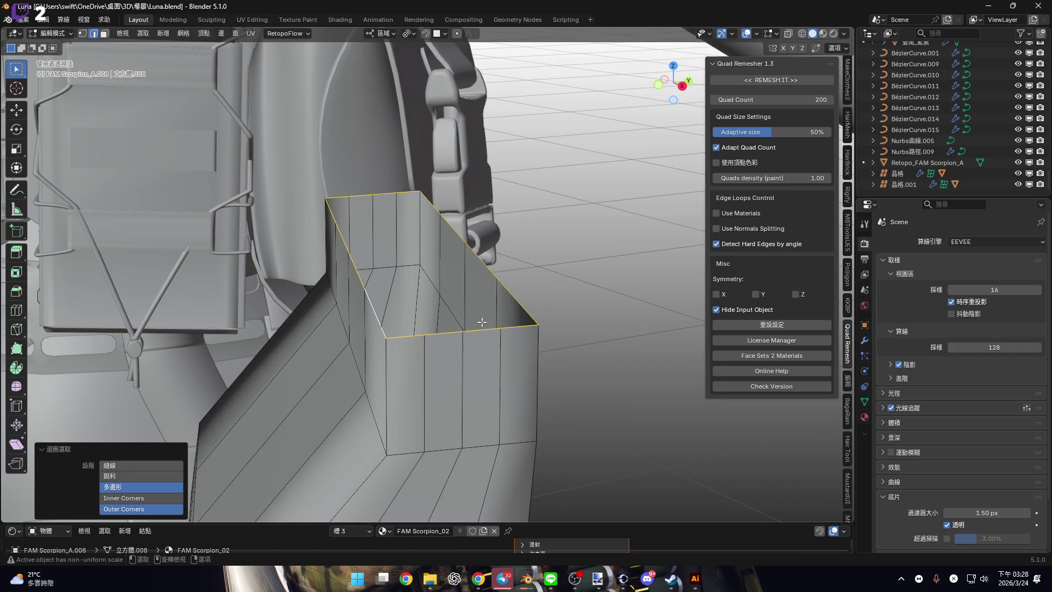
{"action": "left_click", "coordinate": [409, 338]}
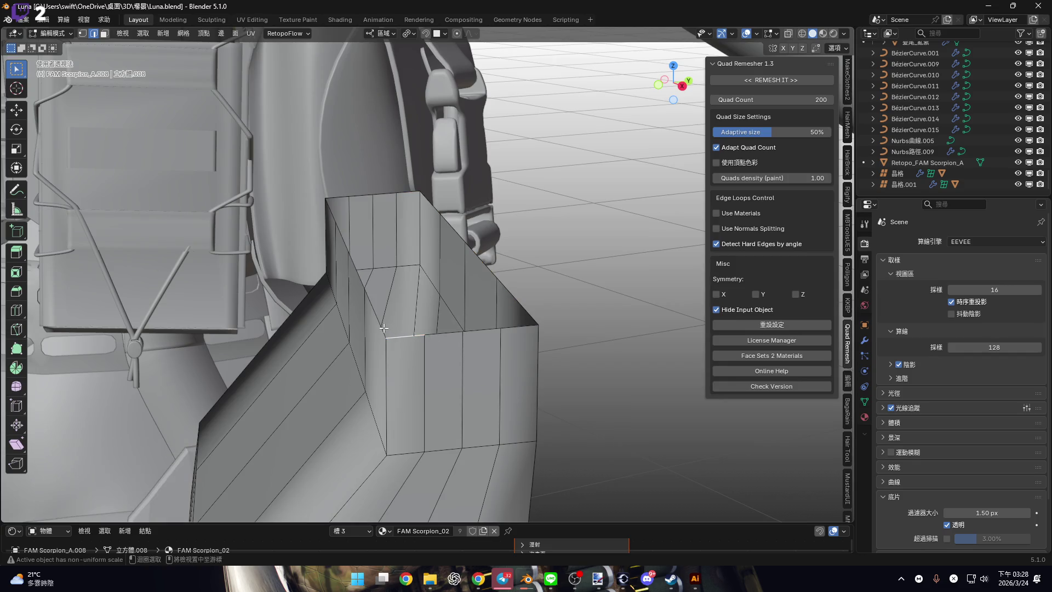
{"action": "middle_click_drag", "start_coordinate": [379, 299], "coordinate": [488, 329]}
{"action": "left_click", "coordinate": [487, 325], "text": "alt"}
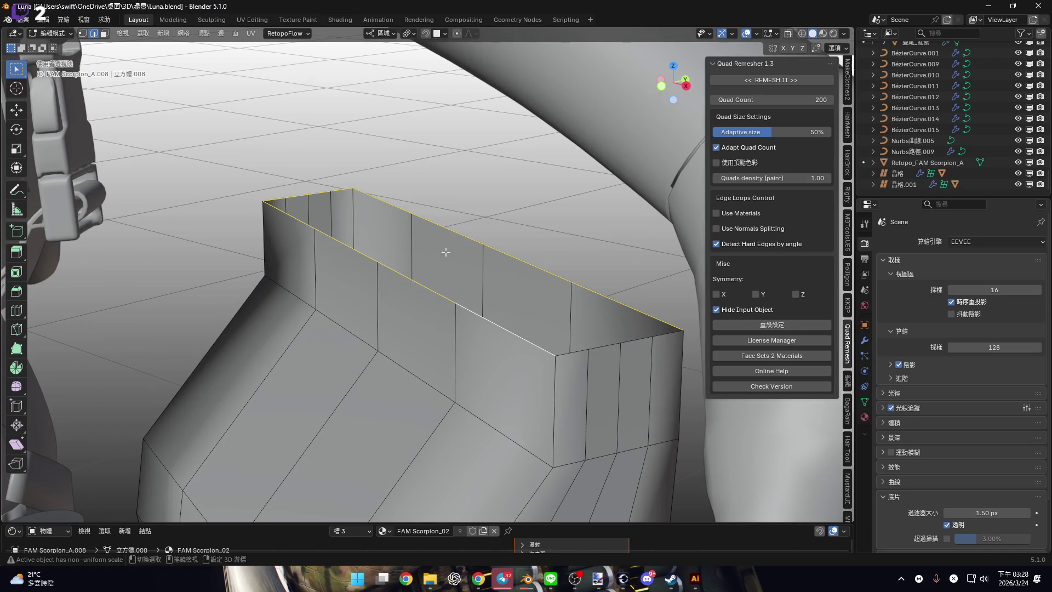
{"action": "mouse_move", "coordinate": [341, 199]}
{"action": "middle_mouse_down"}
{"action": "mouse_move", "coordinate": [289, 208]}
{"action": "mouse_move", "coordinate": [307, 258]}
{"action": "middle_mouse_up"}
Bridge the two rim loops to cap the box top with a row of faces.
{"action": "key", "text": "c"}
{"action": "key", "text": "Escape"}
{"action": "right_click", "coordinate": [307, 260]}
{"action": "left_click", "coordinate": [307, 293]}
Select the box's long top side edge loops and start bevelling them.
{"action": "mouse_move", "coordinate": [397, 280]}
{"action": "middle_mouse_down"}
{"action": "mouse_move", "coordinate": [366, 305]}
{"action": "mouse_move", "coordinate": [399, 305]}
{"action": "mouse_move", "coordinate": [393, 289]}
{"action": "mouse_move", "coordinate": [348, 312]}
{"action": "middle_mouse_up"}
{"action": "left_click", "coordinate": [347, 313], "text": "alt"}
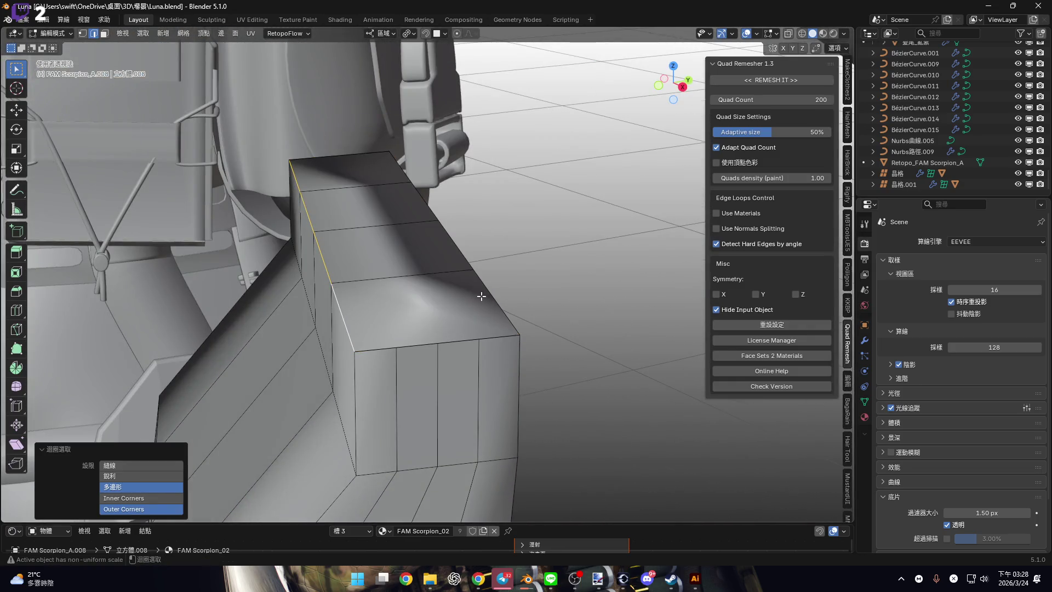
{"action": "middle_click_drag", "start_coordinate": [481, 296], "coordinate": [454, 299]}
{"action": "key", "text": "ctrl+b"}
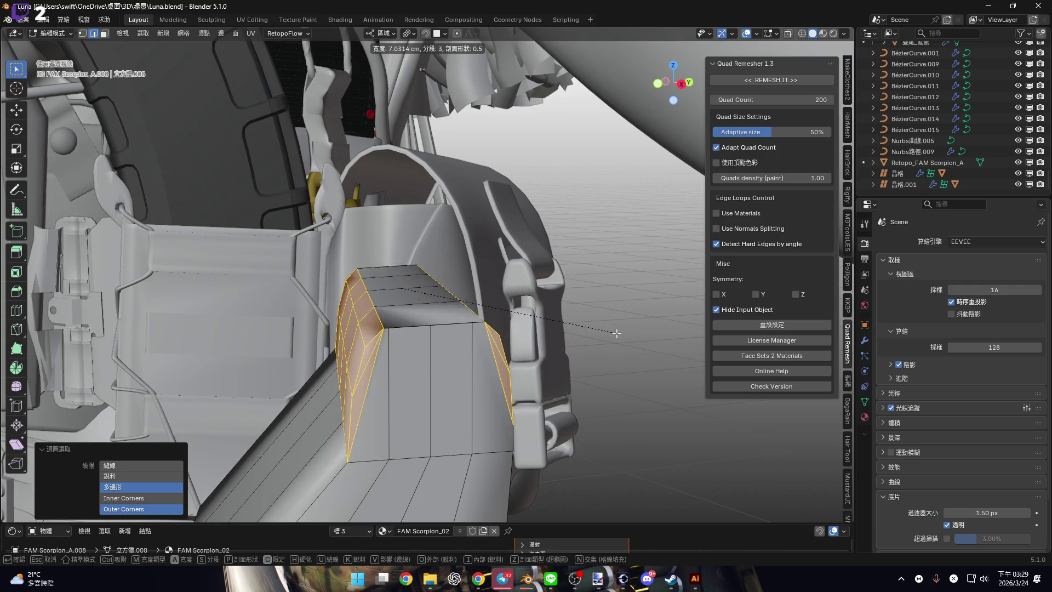
Re-bevel the box's top side edges at 9.66 cm with 2 segments and 0.5 profile.
{"action": "left_click", "coordinate": [617, 334]}
{"action": "mouse_move", "coordinate": [618, 334]}
{"action": "middle_mouse_down"}
{"action": "mouse_move", "coordinate": [522, 352]}
{"action": "mouse_move", "coordinate": [475, 346]}
{"action": "mouse_move", "coordinate": [447, 317]}
{"action": "mouse_move", "coordinate": [506, 320]}
{"action": "middle_mouse_up"}
{"action": "left_click", "coordinate": [447, 317]}
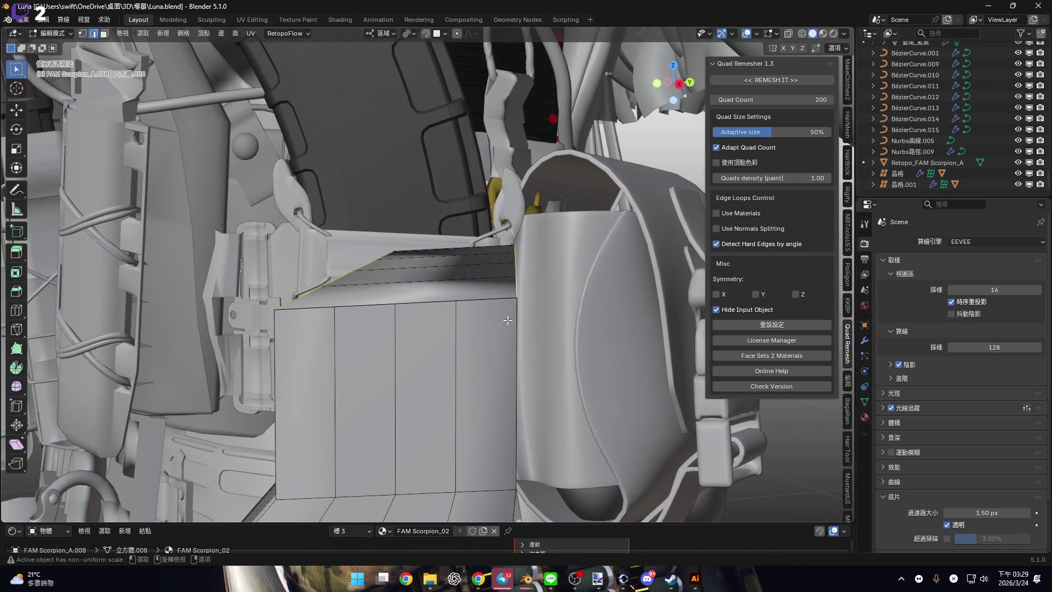
{"action": "key", "text": "ctrl+b"}
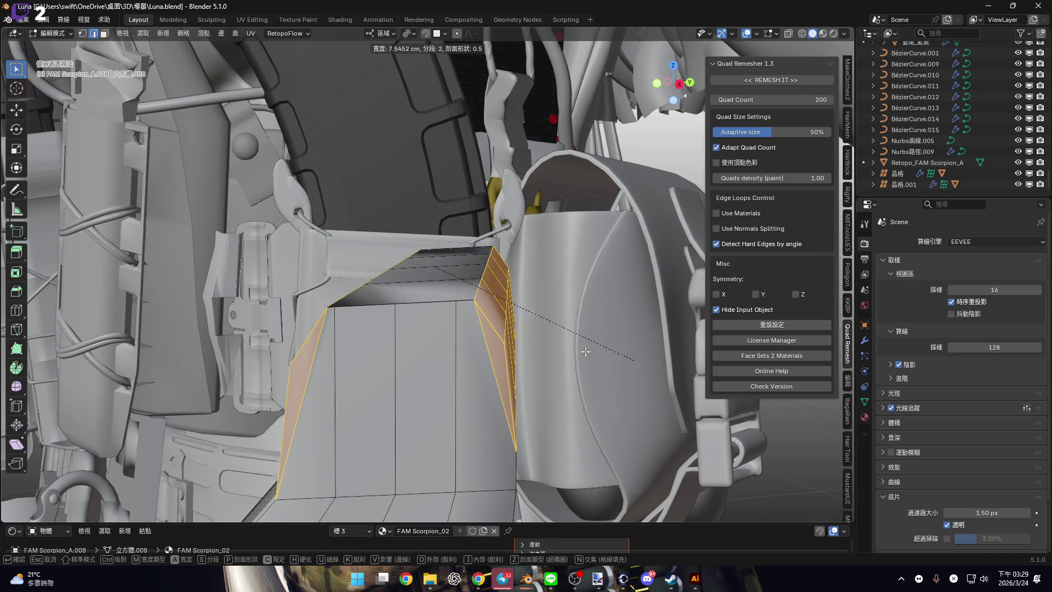
{"action": "key", "text": "m"}
{"action": "key", "text": "m"}
{"action": "key", "text": "m"}
{"action": "key", "text": "m"}
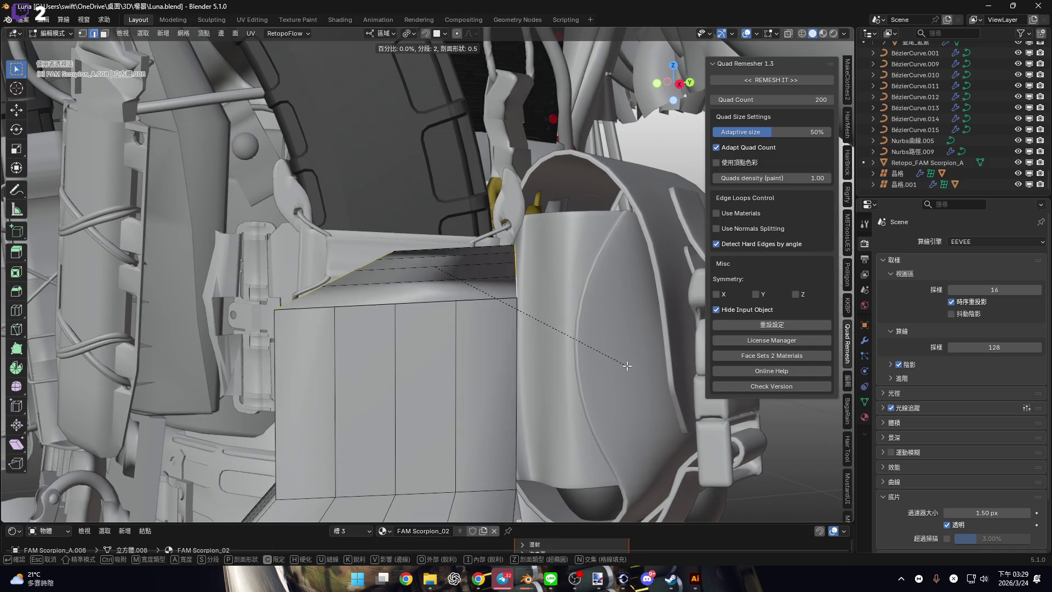
{"action": "scroll", "coordinate": [675, 384], "scroll_direction": "up", "scroll_amount": 1}
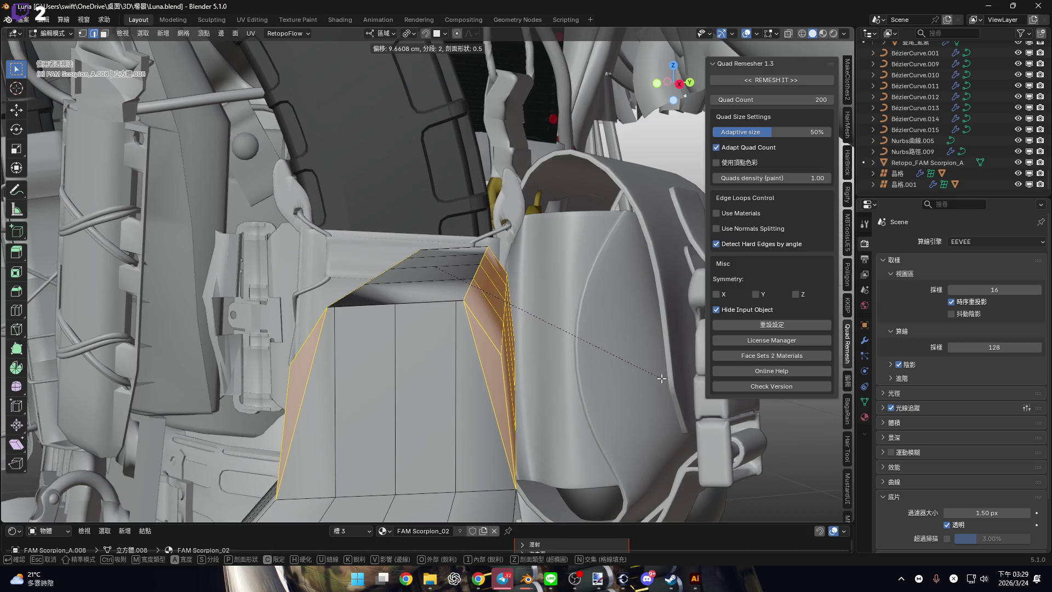
{"action": "left_click", "coordinate": [661, 378]}
Select the strip of faces along the box top.
{"action": "key", "text": "KP_Decimal"}
{"action": "mouse_move", "coordinate": [603, 356]}
{"action": "middle_mouse_down"}
{"action": "mouse_move", "coordinate": [467, 331]}
{"action": "mouse_move", "coordinate": [342, 219]}
{"action": "middle_mouse_up"}
{"action": "left_click", "coordinate": [466, 331]}
{"action": "left_click", "coordinate": [360, 243], "text": "shift"}
{"action": "left_click", "coordinate": [285, 127], "text": "shift"}
{"action": "mouse_move", "coordinate": [285, 127]}
{"action": "middle_mouse_down"}
{"action": "mouse_move", "coordinate": [325, 292]}
{"action": "mouse_move", "coordinate": [581, 336]}
{"action": "middle_mouse_up"}
Change the transform pivot point used for scaling the top strip.
{"action": "key", "text": "s"}
{"action": "key", "text": "x"}
{"action": "key", "text": "Escape"}
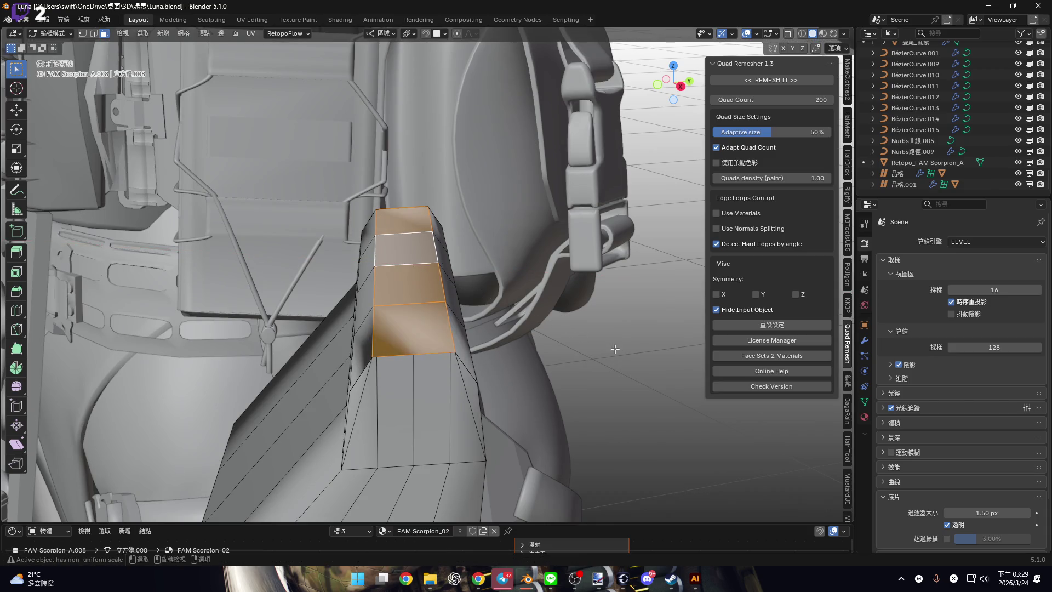
{"action": "key", "text": "s"}
{"action": "key", "text": "x"}
{"action": "key", "text": "Escape"}
{"action": "left_click", "coordinate": [411, 34]}
{"action": "left_click", "coordinate": [450, 84]}
{"action": "mouse_move", "coordinate": [449, 85]}
{"action": "middle_mouse_down"}
{"action": "mouse_move", "coordinate": [520, 284]}
{"action": "mouse_move", "coordinate": [537, 384]}
{"action": "mouse_move", "coordinate": [486, 363]}
{"action": "mouse_move", "coordinate": [565, 383]}
{"action": "middle_mouse_up"}
Scale the top face strip along X to about 0.8 so it tapers inward.
{"action": "key", "text": "s"}
{"action": "key", "text": "x"}
{"action": "key", "text": "Escape"}
{"action": "key", "text": "s"}
{"action": "key", "text": "x"}
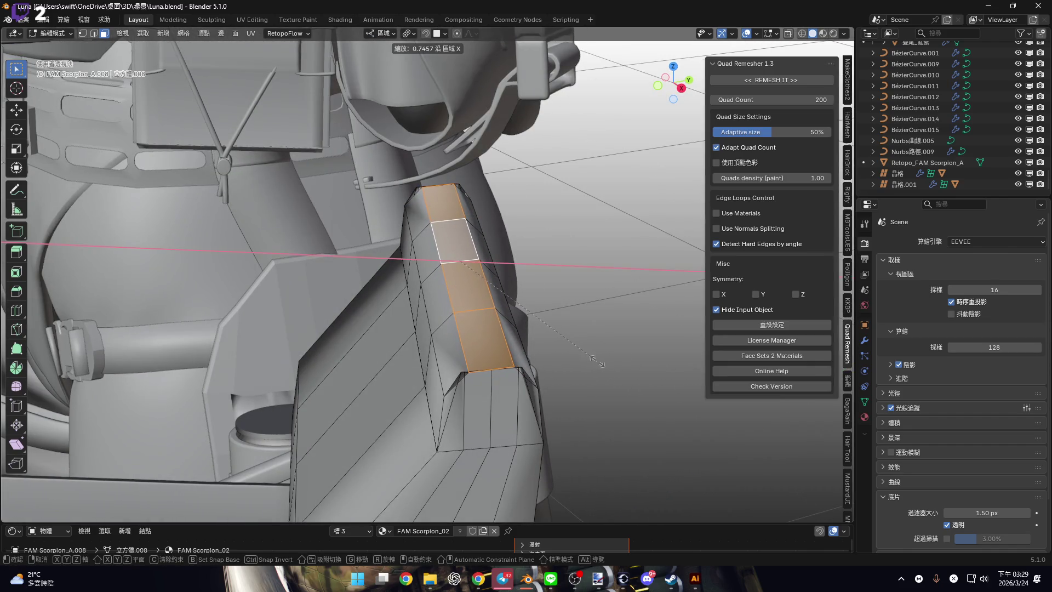
{"action": "left_click", "coordinate": [600, 363]}
Inspect the narrowed top and the rounded sides of the box from several angles.
{"action": "mouse_move", "coordinate": [600, 363]}
{"action": "middle_mouse_down"}
{"action": "mouse_move", "coordinate": [465, 352]}
{"action": "mouse_move", "coordinate": [526, 329]}
{"action": "middle_mouse_up"}
{"action": "left_click", "coordinate": [757, 34]}
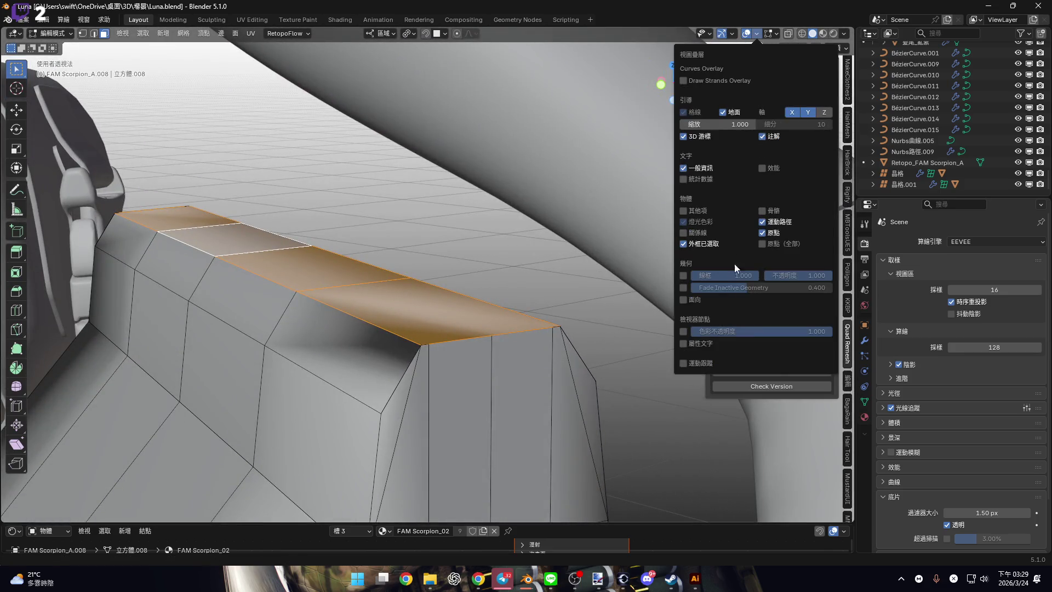
{"action": "mouse_move", "coordinate": [389, 323]}
{"action": "middle_mouse_down"}
{"action": "mouse_move", "coordinate": [430, 329]}
{"action": "mouse_move", "coordinate": [406, 339]}
{"action": "middle_mouse_up"}
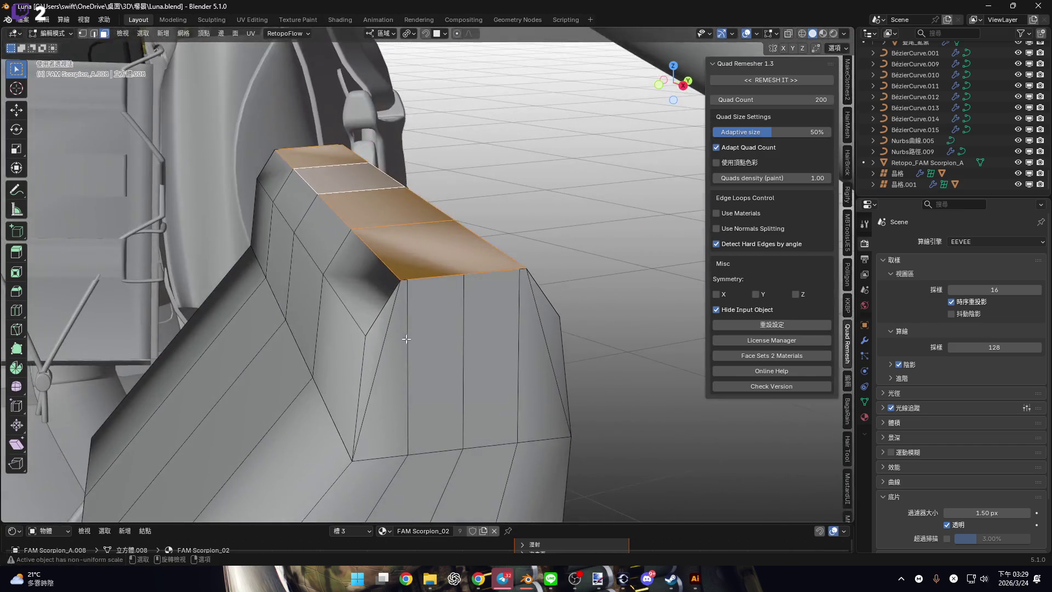
{"action": "left_click", "coordinate": [396, 337]}
{"action": "scroll", "coordinate": [397, 329], "scroll_direction": "up", "scroll_amount": 4}
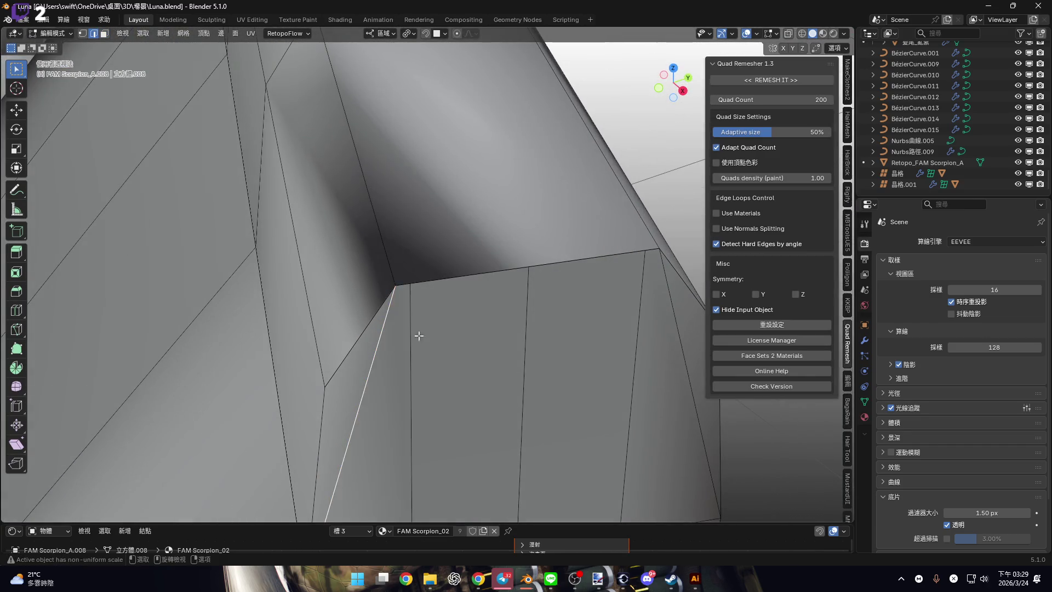
{"action": "scroll", "coordinate": [411, 270], "scroll_direction": "down", "scroll_amount": 8}
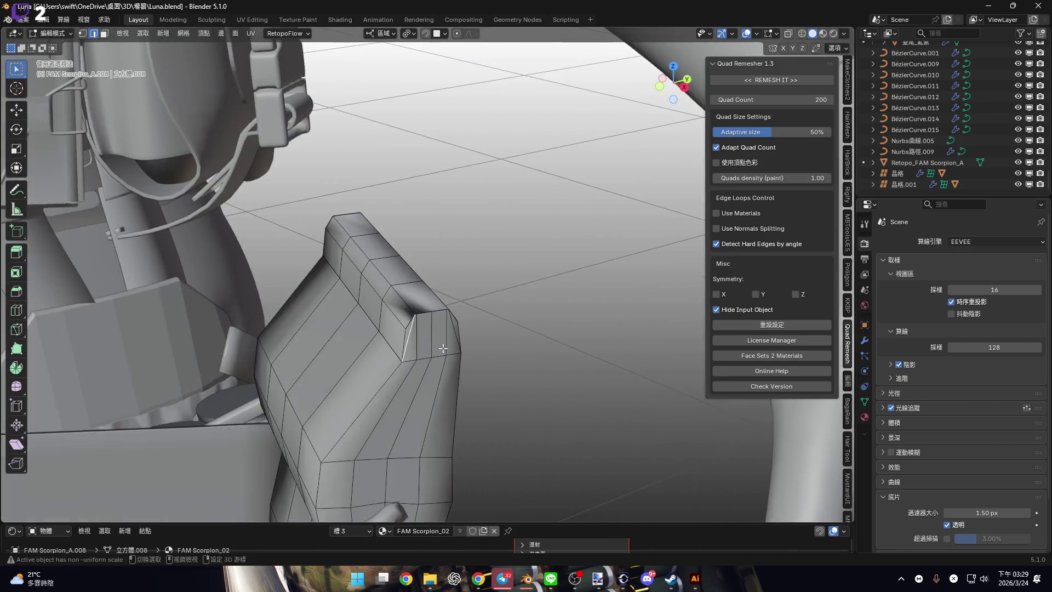
{"action": "middle_click_drag", "start_coordinate": [396, 222], "coordinate": [407, 232]}
{"action": "mouse_move", "coordinate": [311, 222]}
{"action": "middle_mouse_down"}
{"action": "mouse_move", "coordinate": [413, 254]}
{"action": "mouse_move", "coordinate": [364, 248]}
{"action": "mouse_move", "coordinate": [418, 272]}
{"action": "mouse_move", "coordinate": [297, 295]}
{"action": "mouse_move", "coordinate": [351, 285]}
{"action": "mouse_move", "coordinate": [307, 291]}
{"action": "mouse_move", "coordinate": [340, 282]}
{"action": "mouse_move", "coordinate": [314, 281]}
{"action": "mouse_move", "coordinate": [393, 295]}
{"action": "middle_mouse_up"}
Bevel the vertex at the strap's contact point into a small rounded patch of faces.
{"action": "scroll", "coordinate": [394, 294], "scroll_direction": "up", "scroll_amount": 4}
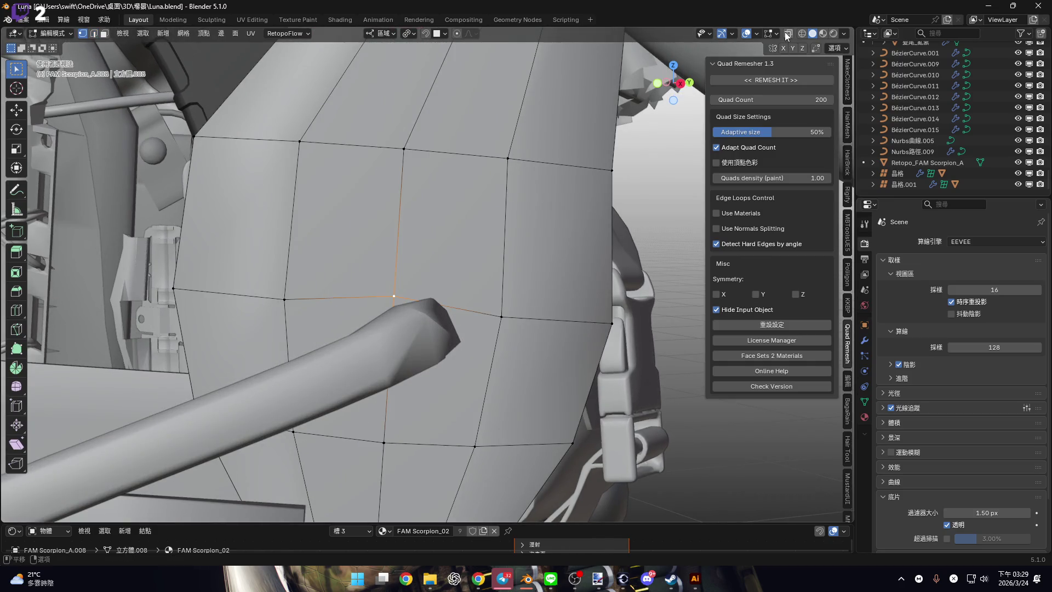
{"action": "left_click", "coordinate": [787, 35]}
{"action": "key", "text": "alt+z"}
{"action": "middle_click_drag", "start_coordinate": [496, 329], "coordinate": [498, 305], "text": "shift"}
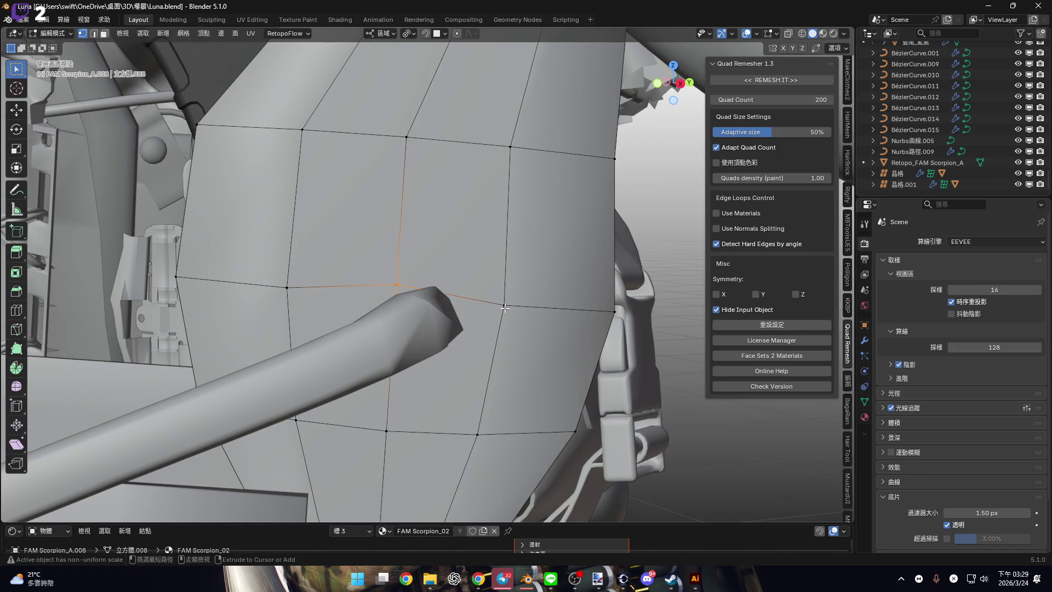
{"action": "key", "text": "ctrl+shift+b"}
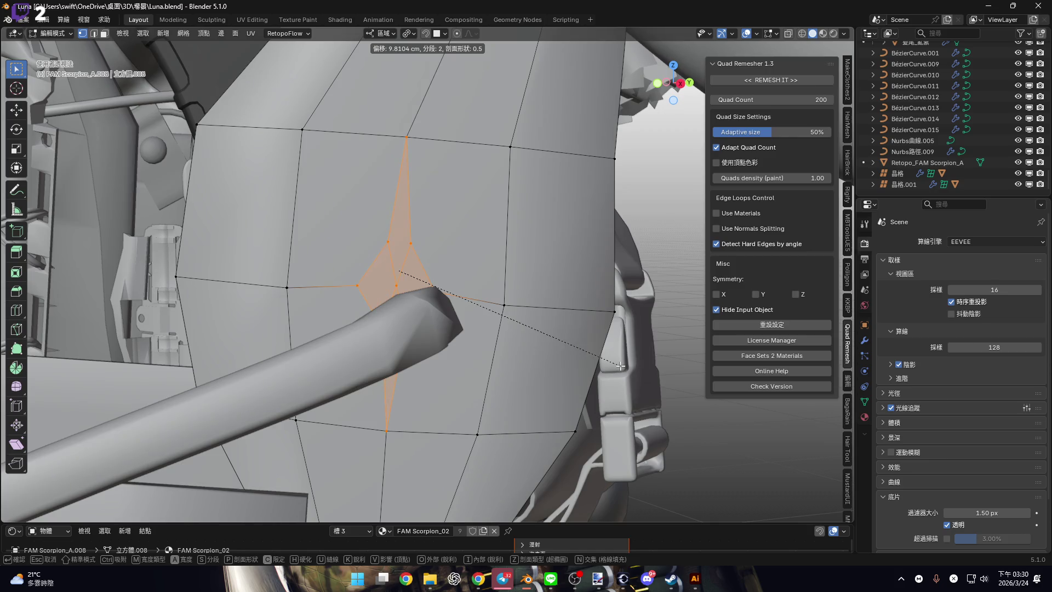
{"action": "left_click", "coordinate": [621, 365]}
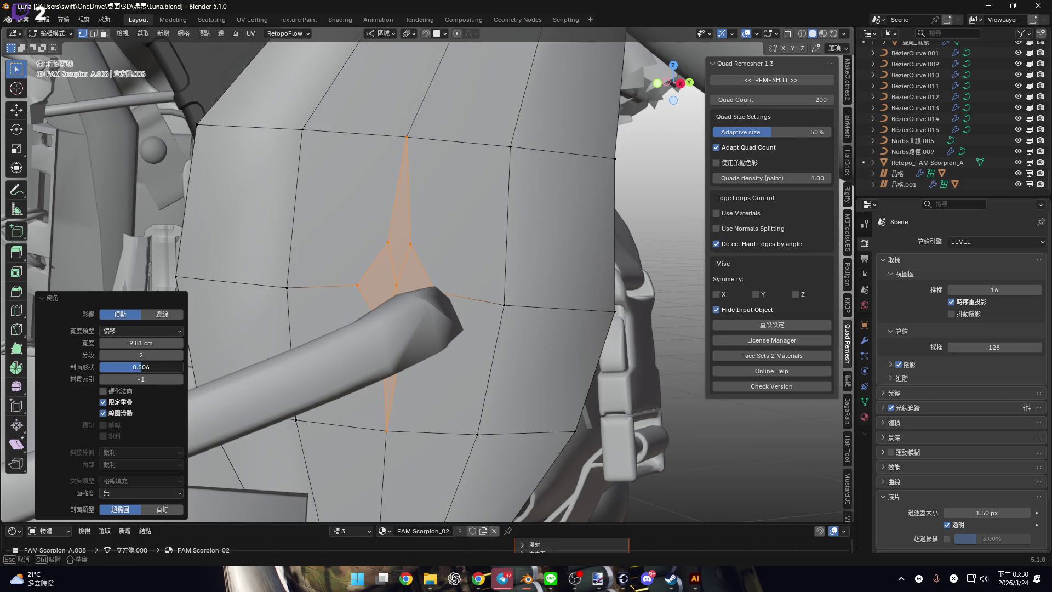
Try stretching the patch along X, then undo the oversized vertex bevel.
{"action": "middle_click_drag", "start_coordinate": [142, 370], "coordinate": [526, 383]}
{"action": "key", "text": "s"}
{"action": "key", "text": "x"}
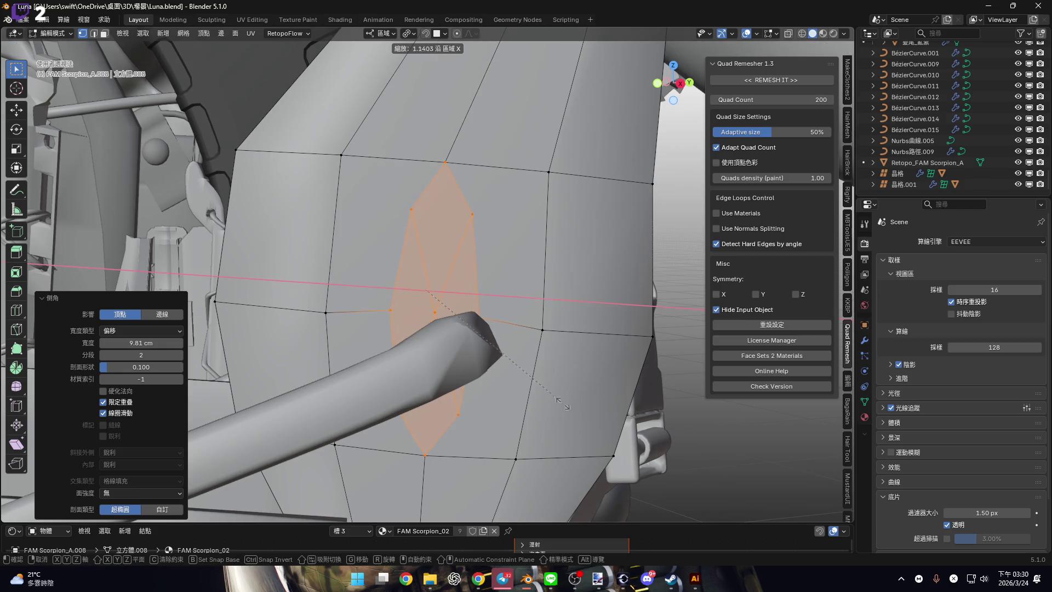
{"action": "middle_click_drag", "start_coordinate": [759, 469], "coordinate": [542, 356], "text": "shift"}
{"action": "key", "text": "Escape"}
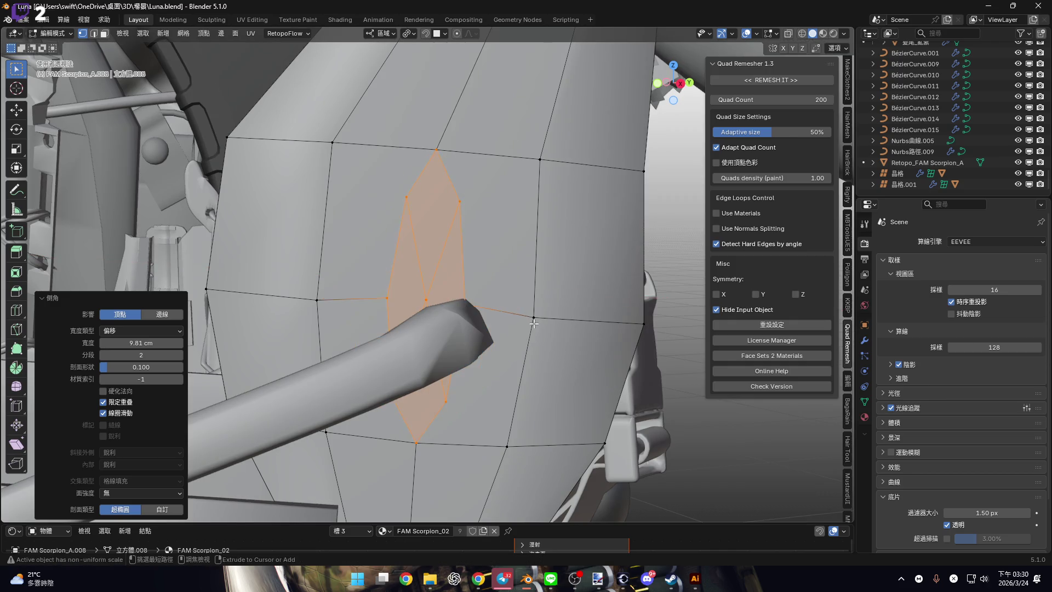
{"action": "key", "text": "ctrl+z"}
Re-bevel the vertex with a smaller offset and widen the patch along X.
{"action": "key", "text": "ctrl+shift+b"}
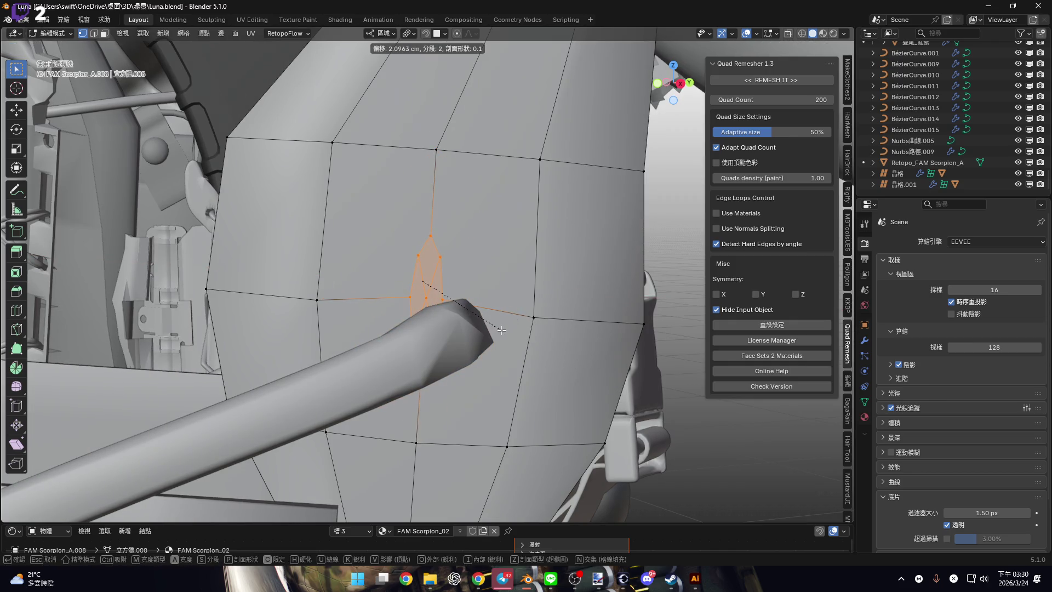
{"action": "left_click", "coordinate": [511, 336]}
{"action": "key", "text": "s"}
{"action": "key", "text": "x"}
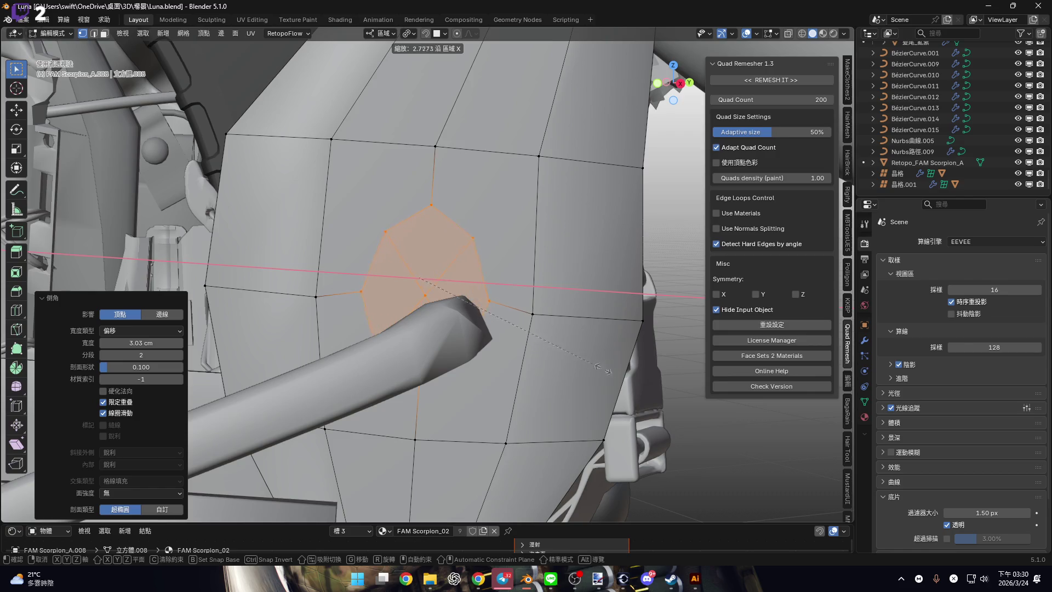
{"action": "left_click", "coordinate": [605, 367]}
{"action": "mouse_move", "coordinate": [604, 367]}
{"action": "middle_mouse_down"}
{"action": "mouse_move", "coordinate": [434, 308]}
{"action": "mouse_move", "coordinate": [458, 323]}
{"action": "middle_mouse_up"}
Change the scaling pivot and scale the patch faces down to 0.52 around the rope's end.
{"action": "key", "text": "ctrl+z"}
{"action": "key", "text": "ctrl+z"}
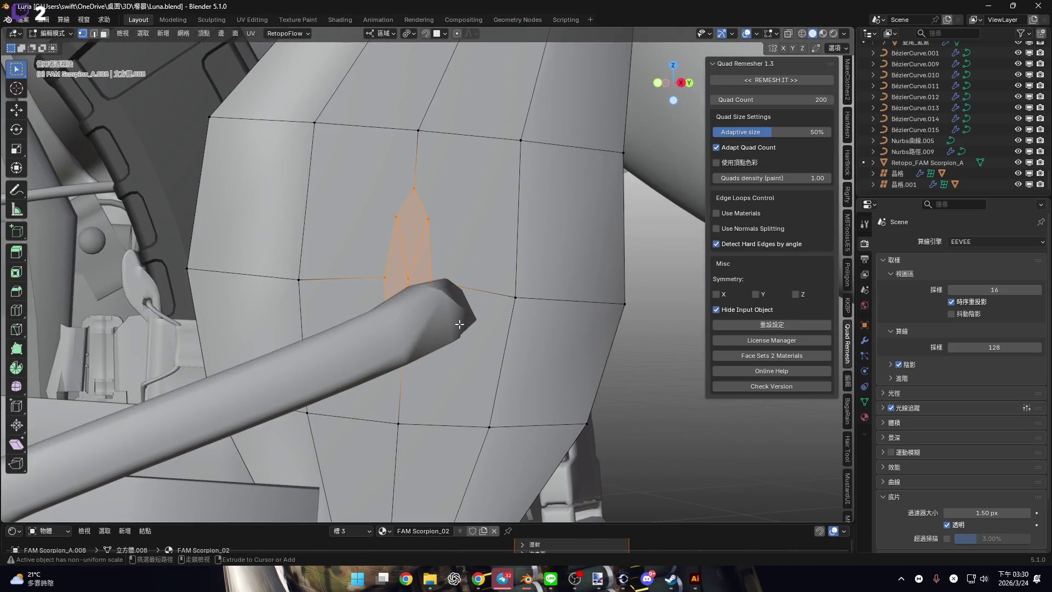
{"action": "left_click", "coordinate": [511, 116]}
{"action": "left_click", "coordinate": [408, 36]}
{"action": "left_click", "coordinate": [433, 86]}
{"action": "key", "text": "s"}
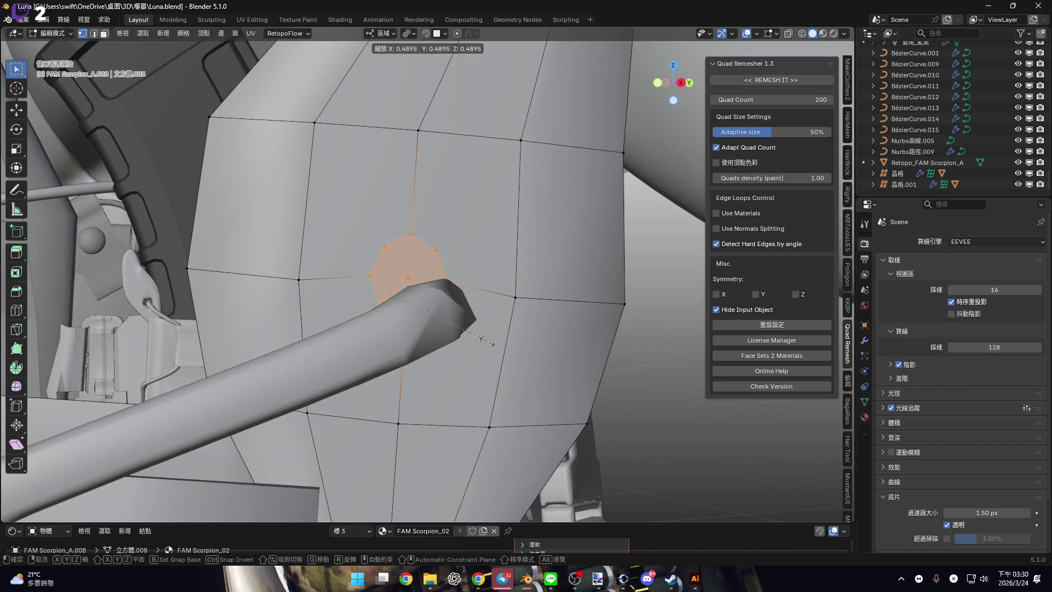
{"action": "left_click", "coordinate": [495, 344]}
{"action": "scroll", "coordinate": [460, 323], "scroll_direction": "up", "scroll_amount": 4}
{"action": "key", "text": "ctrl+e"}
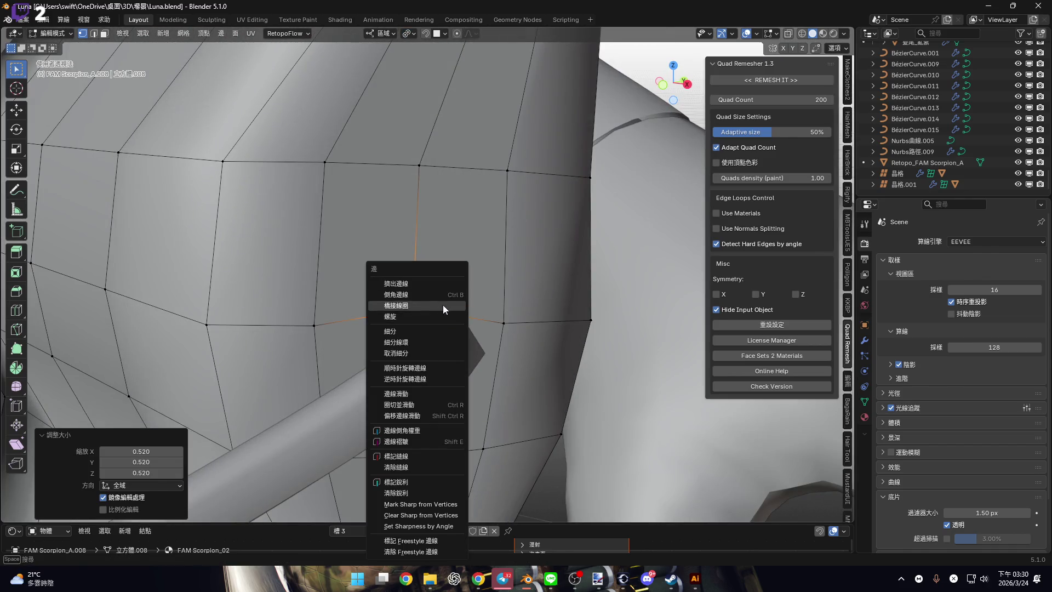
Bridge Edge Loops to join the rope's end to the pouch opening, checking the joint.
{"action": "left_click", "coordinate": [443, 305]}
{"action": "scroll", "coordinate": [443, 305], "scroll_direction": "down", "scroll_amount": 4}
{"action": "middle_click_drag", "start_coordinate": [442, 304], "coordinate": [521, 247]}
{"action": "scroll", "coordinate": [520, 247], "scroll_direction": "up", "scroll_amount": 5}
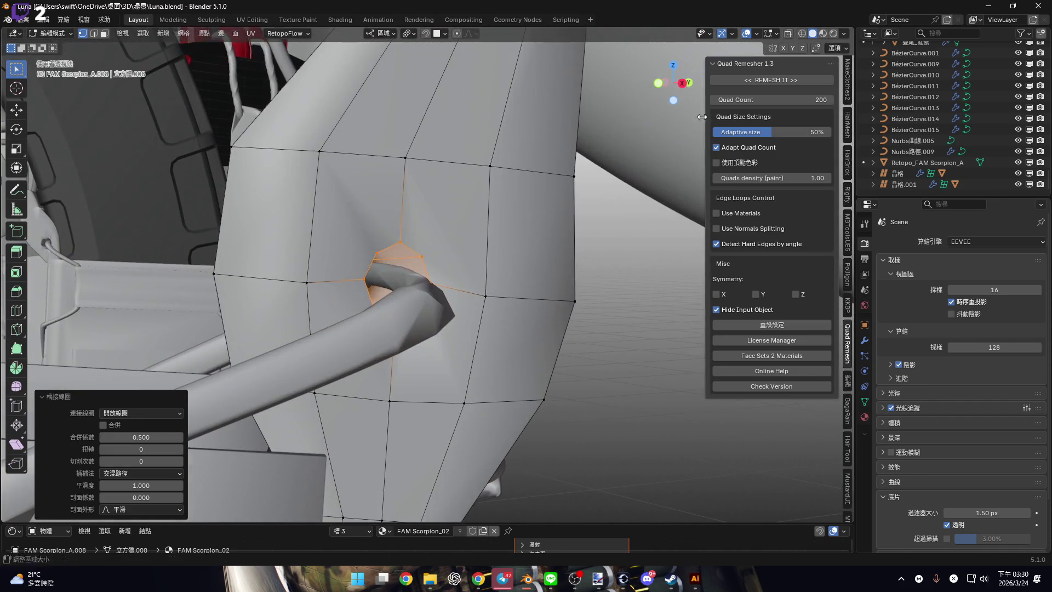
{"action": "left_click_drag", "start_coordinate": [682, 83], "coordinate": [447, 309]}
{"action": "scroll", "coordinate": [447, 310], "scroll_direction": "down", "scroll_amount": 4}
{"action": "scroll", "coordinate": [447, 309], "scroll_direction": "up", "scroll_amount": 5}
{"action": "mouse_move", "coordinate": [446, 310]}
{"action": "middle_mouse_down"}
{"action": "mouse_move", "coordinate": [453, 315]}
{"action": "mouse_move", "coordinate": [439, 315]}
{"action": "middle_mouse_up"}
{"action": "scroll", "coordinate": [454, 315], "scroll_direction": "down", "scroll_amount": 4}
{"action": "scroll", "coordinate": [439, 316], "scroll_direction": "up", "scroll_amount": 4}
{"action": "scroll", "coordinate": [439, 316], "scroll_direction": "down", "scroll_amount": 3}
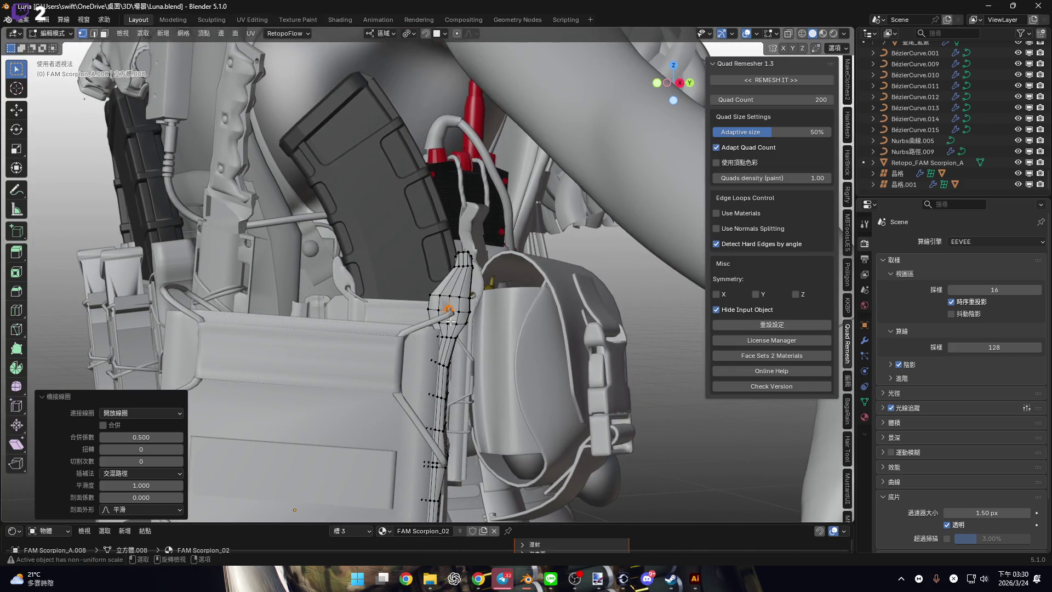
Return to Object Mode and select the Retopo_FAM Scorpion_A object.
{"action": "key", "text": "Tab"}
{"action": "scroll", "coordinate": [449, 319], "scroll_direction": "up", "scroll_amount": 5}
{"action": "left_click", "coordinate": [459, 304]}
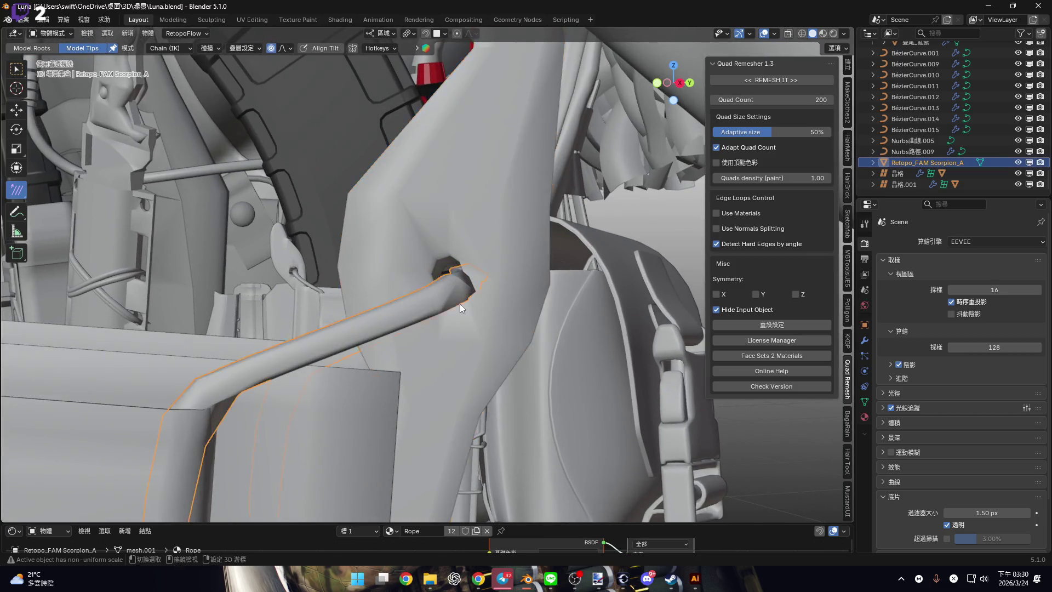
Apply Shade Auto Smooth to the large panel FAM Scorpion_A.008.
{"action": "scroll", "coordinate": [459, 303], "scroll_direction": "up", "scroll_amount": 1}
{"action": "left_click", "coordinate": [481, 237]}
{"action": "right_click", "coordinate": [481, 236]}
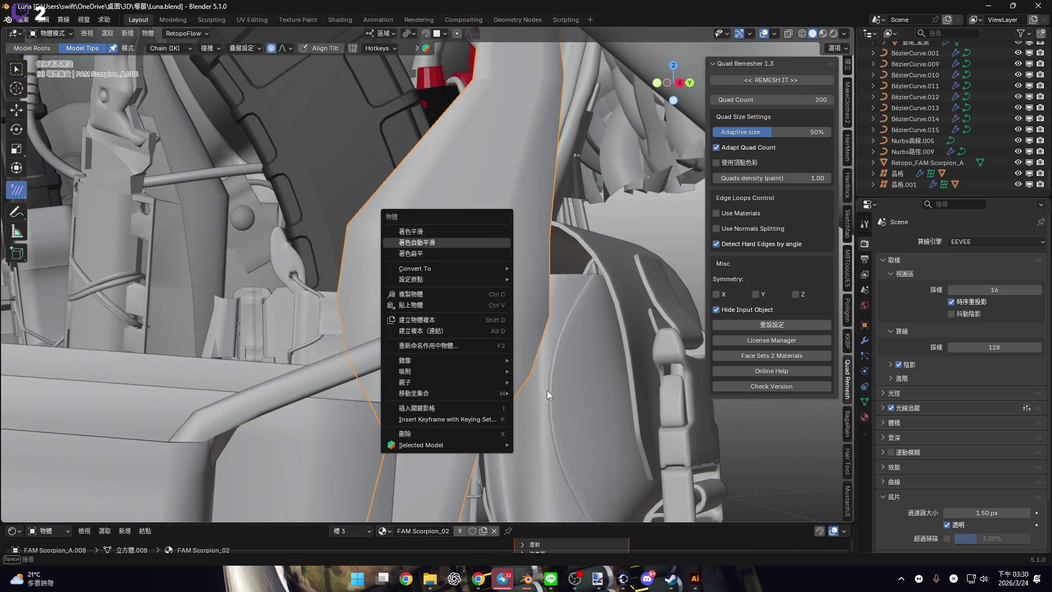
{"action": "key", "text": "Return"}
Select the rope tube, enter Edit Mode and turn on X-ray.
{"action": "left_click", "coordinate": [446, 335]}
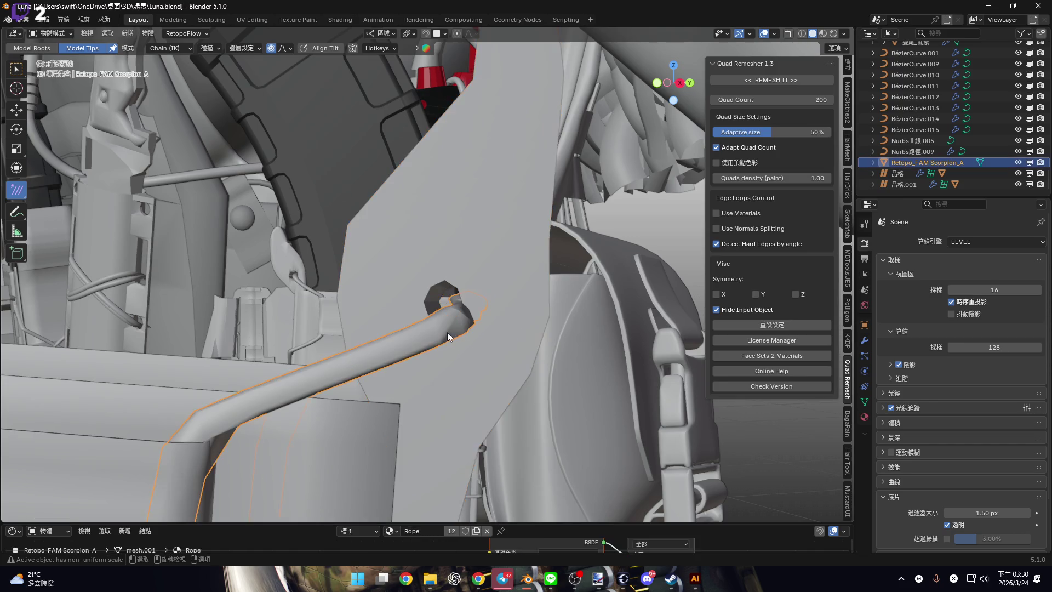
{"action": "scroll", "coordinate": [447, 332], "scroll_direction": "up", "scroll_amount": 3}
{"action": "key", "text": "Tab"}
{"action": "scroll", "coordinate": [486, 313], "scroll_direction": "up", "scroll_amount": 2}
{"action": "scroll", "coordinate": [486, 313], "scroll_direction": "down", "scroll_amount": 3}
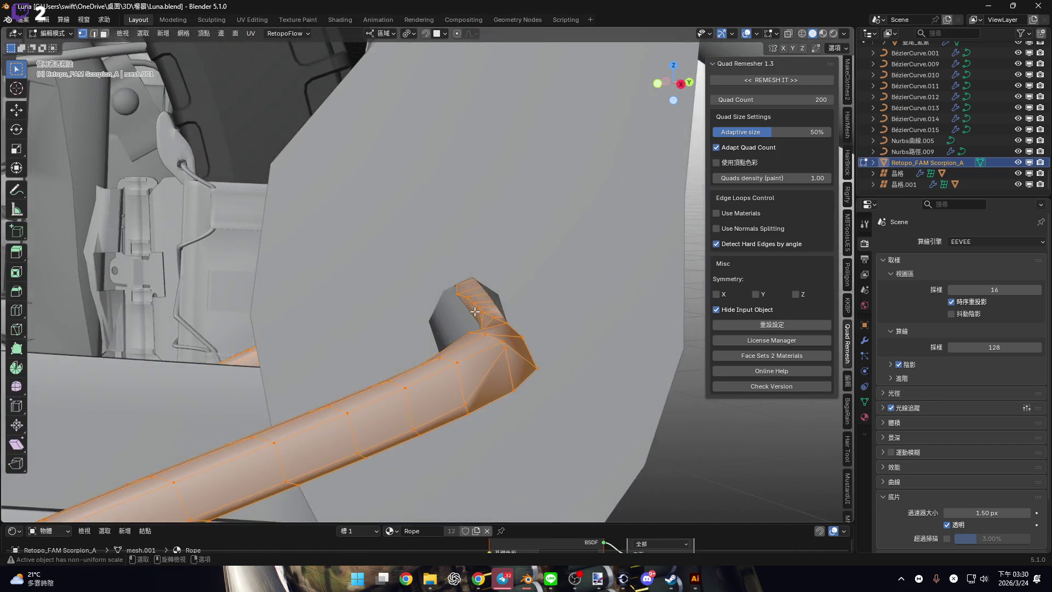
{"action": "left_click", "coordinate": [788, 33]}
{"action": "mouse_move", "coordinate": [493, 285]}
{"action": "middle_mouse_down"}
{"action": "mouse_move", "coordinate": [513, 287]}
{"action": "mouse_move", "coordinate": [350, 281]}
{"action": "mouse_move", "coordinate": [291, 308]}
{"action": "mouse_move", "coordinate": [399, 312]}
{"action": "mouse_move", "coordinate": [373, 293]}
{"action": "middle_mouse_up"}
{"action": "scroll", "coordinate": [290, 257], "scroll_direction": "up", "scroll_amount": 1}
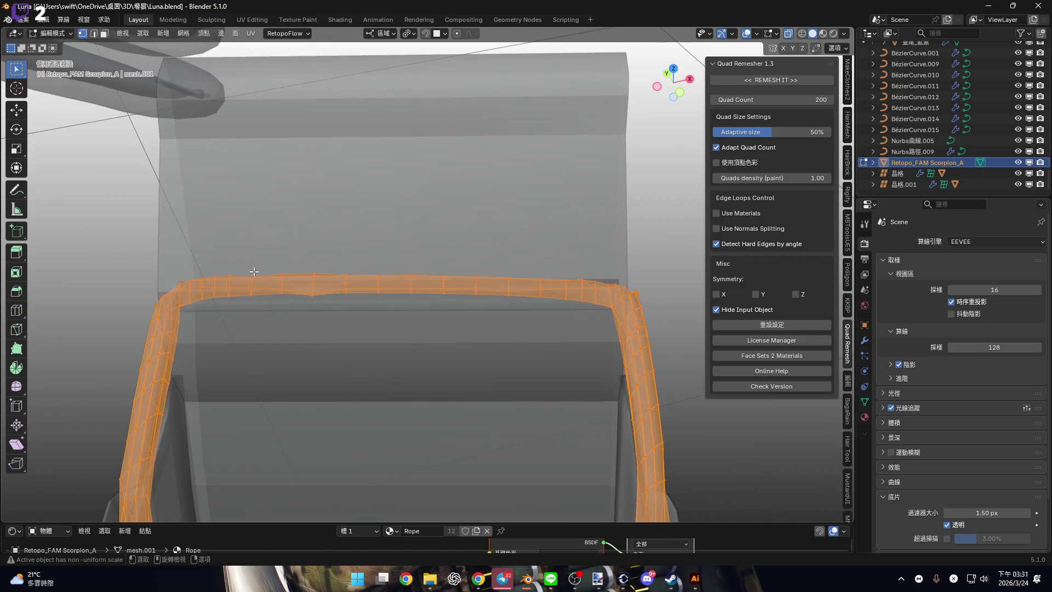
Try deleting the top tube segment, then restore it.
{"action": "left_click_drag", "start_coordinate": [599, 375], "coordinate": [600, 376]}
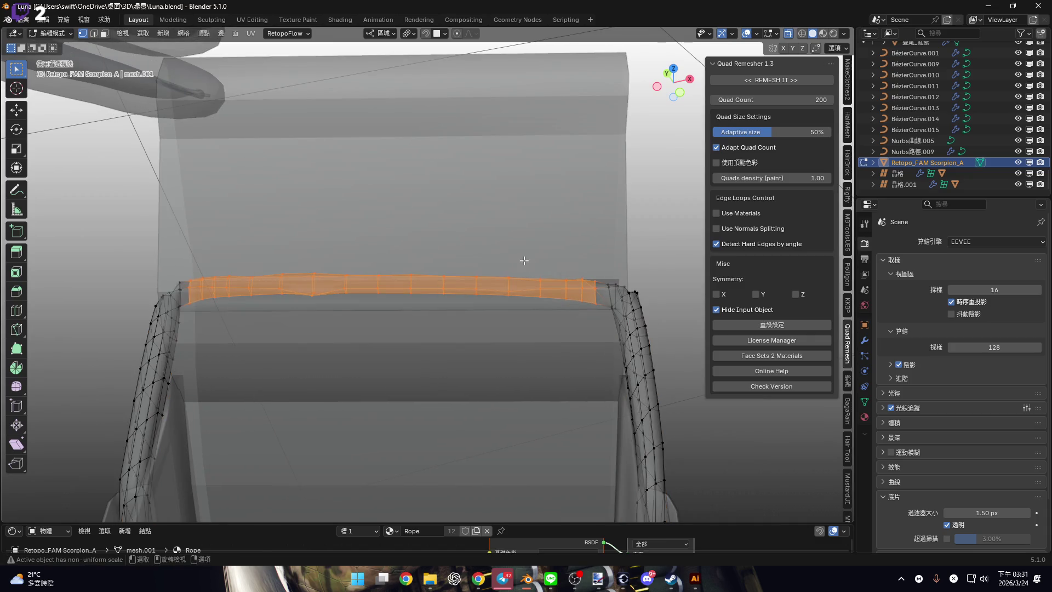
{"action": "key", "text": "x"}
{"action": "left_click", "coordinate": [521, 261]}
{"action": "mouse_move", "coordinate": [496, 288]}
{"action": "middle_mouse_down"}
{"action": "mouse_move", "coordinate": [531, 291]}
{"action": "mouse_move", "coordinate": [441, 298]}
{"action": "mouse_move", "coordinate": [512, 315]}
{"action": "mouse_move", "coordinate": [480, 291]}
{"action": "mouse_move", "coordinate": [553, 368]}
{"action": "mouse_move", "coordinate": [493, 328]}
{"action": "mouse_move", "coordinate": [427, 261]}
{"action": "middle_mouse_up"}
{"action": "key", "text": "ctrl+z"}
{"action": "key", "text": "x"}
{"action": "left_click", "coordinate": [507, 325]}
{"action": "key", "text": "ctrl+z"}
Box-select the rope's end faces near the pouch hole and delete them.
{"action": "left_click_drag", "start_coordinate": [428, 260], "coordinate": [586, 393]}
{"action": "scroll", "coordinate": [407, 332], "scroll_direction": "up", "scroll_amount": 4}
{"action": "key", "text": "alt+z"}
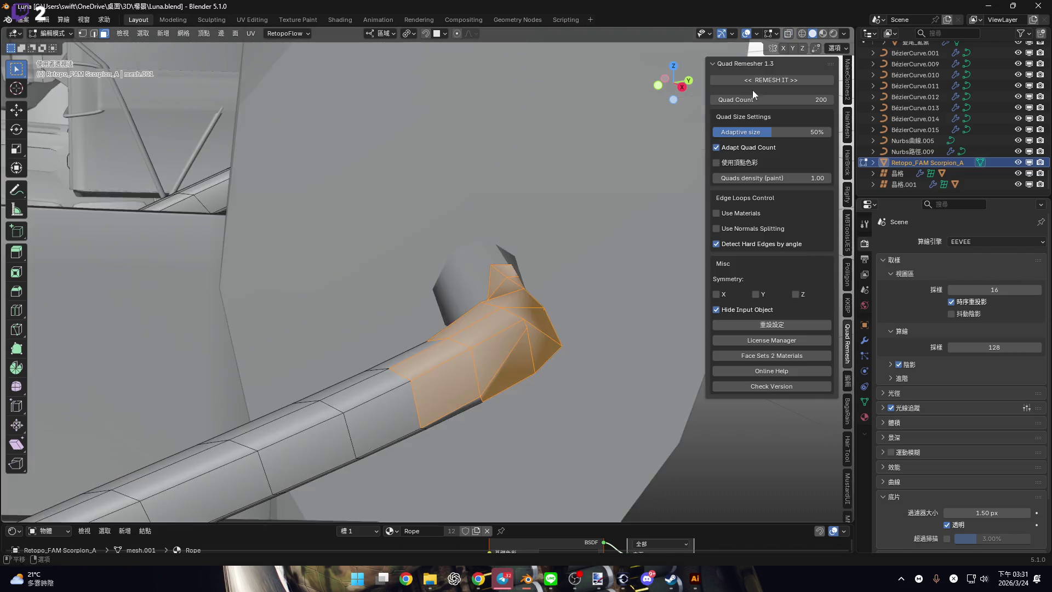
{"action": "scroll", "coordinate": [407, 332], "scroll_direction": "up", "scroll_amount": 2}
{"action": "mouse_move", "coordinate": [407, 331]}
{"action": "middle_mouse_down"}
{"action": "mouse_move", "coordinate": [425, 296]}
{"action": "mouse_move", "coordinate": [433, 318]}
{"action": "mouse_move", "coordinate": [492, 338]}
{"action": "mouse_move", "coordinate": [375, 292]}
{"action": "mouse_move", "coordinate": [377, 332]}
{"action": "mouse_move", "coordinate": [412, 301]}
{"action": "mouse_move", "coordinate": [390, 343]}
{"action": "mouse_move", "coordinate": [479, 347]}
{"action": "mouse_move", "coordinate": [429, 357]}
{"action": "mouse_move", "coordinate": [395, 298]}
{"action": "mouse_move", "coordinate": [383, 326]}
{"action": "mouse_move", "coordinate": [387, 313]}
{"action": "mouse_move", "coordinate": [363, 287]}
{"action": "mouse_move", "coordinate": [380, 282]}
{"action": "mouse_move", "coordinate": [380, 265]}
{"action": "middle_mouse_up"}
{"action": "left_click", "coordinate": [425, 296]}
{"action": "key", "text": "ctrl+z"}
{"action": "scroll", "coordinate": [424, 296], "scroll_direction": "down", "scroll_amount": 5}
{"action": "scroll", "coordinate": [433, 317], "scroll_direction": "up", "scroll_amount": 5}
{"action": "scroll", "coordinate": [433, 318], "scroll_direction": "down", "scroll_amount": 4}
{"action": "key", "text": "x"}
{"action": "left_click", "coordinate": [491, 340]}
Re-enable X-ray and select the remaining faces at the rope's end.
{"action": "scroll", "coordinate": [615, 221], "scroll_direction": "up", "scroll_amount": 2}
{"action": "left_click", "coordinate": [787, 33]}
{"action": "left_click", "coordinate": [380, 265], "text": "alt"}
{"action": "scroll", "coordinate": [360, 311], "scroll_direction": "down", "scroll_amount": 5}
{"action": "middle_click_drag", "start_coordinate": [361, 310], "coordinate": [424, 314]}
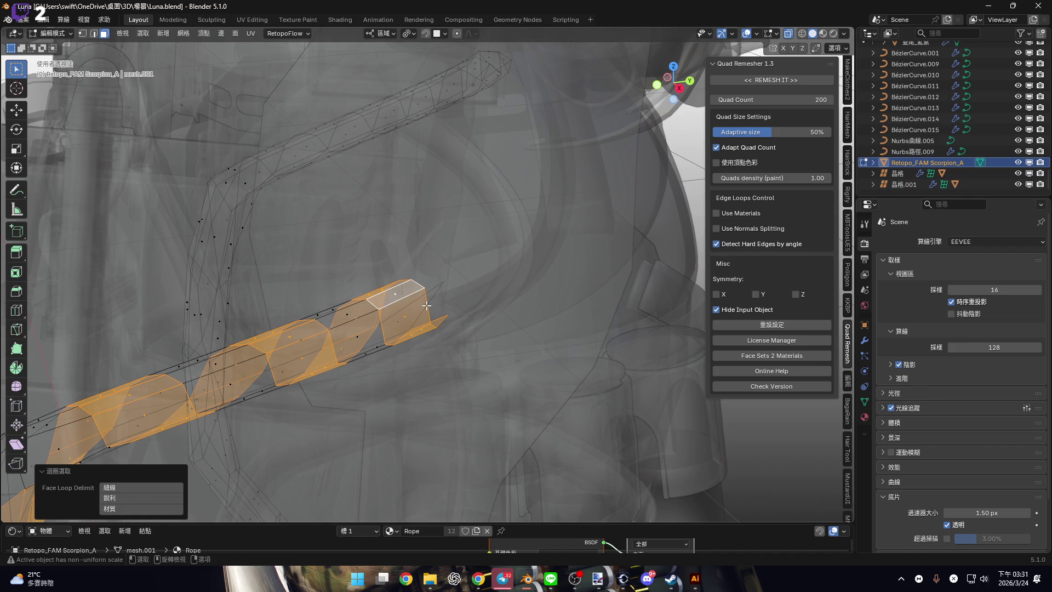
{"action": "left_click", "coordinate": [387, 340]}
{"action": "scroll", "coordinate": [387, 350], "scroll_direction": "up", "scroll_amount": 5}
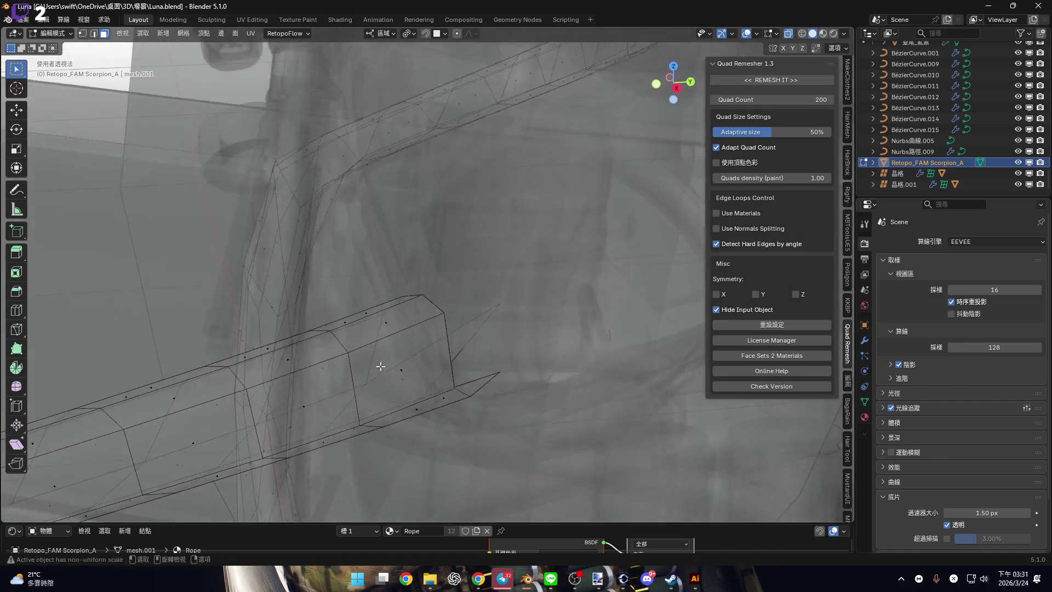
{"action": "scroll", "coordinate": [381, 366], "scroll_direction": "down", "scroll_amount": 5}
{"action": "left_click", "coordinate": [419, 346], "text": "ctrl"}
Select a face loop around the rope near its end in face mode.
{"action": "mouse_move", "coordinate": [458, 334]}
{"action": "middle_mouse_down"}
{"action": "mouse_move", "coordinate": [512, 327]}
{"action": "mouse_move", "coordinate": [486, 312]}
{"action": "middle_mouse_up"}
{"action": "key", "text": "2"}
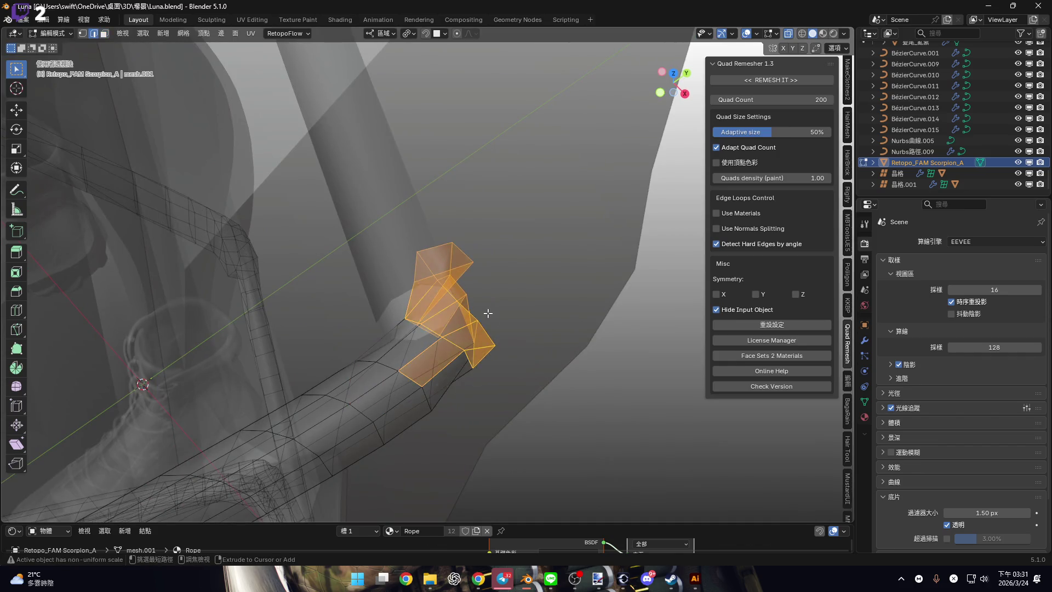
{"action": "key", "text": "ctrl+z"}
{"action": "mouse_move", "coordinate": [439, 287]}
{"action": "middle_mouse_down"}
{"action": "mouse_move", "coordinate": [360, 282]}
{"action": "mouse_move", "coordinate": [460, 293]}
{"action": "middle_mouse_up"}
{"action": "left_click", "coordinate": [360, 282], "text": "alt"}
{"action": "key", "text": "3"}
{"action": "left_click", "coordinate": [371, 287], "text": "alt"}
{"action": "scroll", "coordinate": [460, 293], "scroll_direction": "up", "scroll_amount": 4}
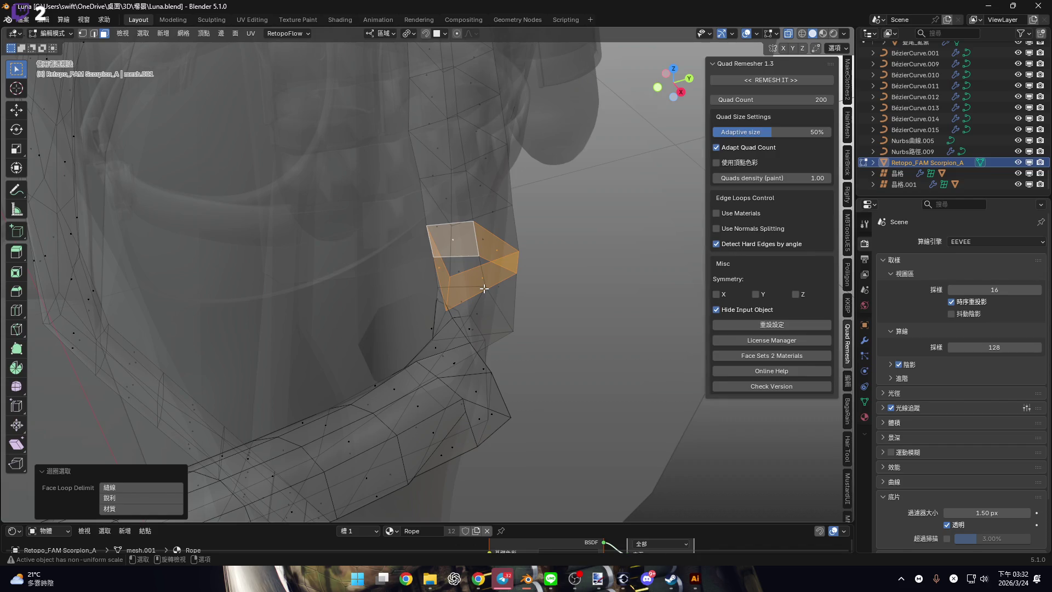
Duplicate the face loop and move the copy 0.97 cm along X.
{"action": "key", "text": "shift+d"}
{"action": "left_click", "coordinate": [352, 303]}
{"action": "middle_click_drag", "start_coordinate": [353, 302], "coordinate": [450, 329]}
{"action": "key", "text": "g"}
{"action": "key", "text": "x"}
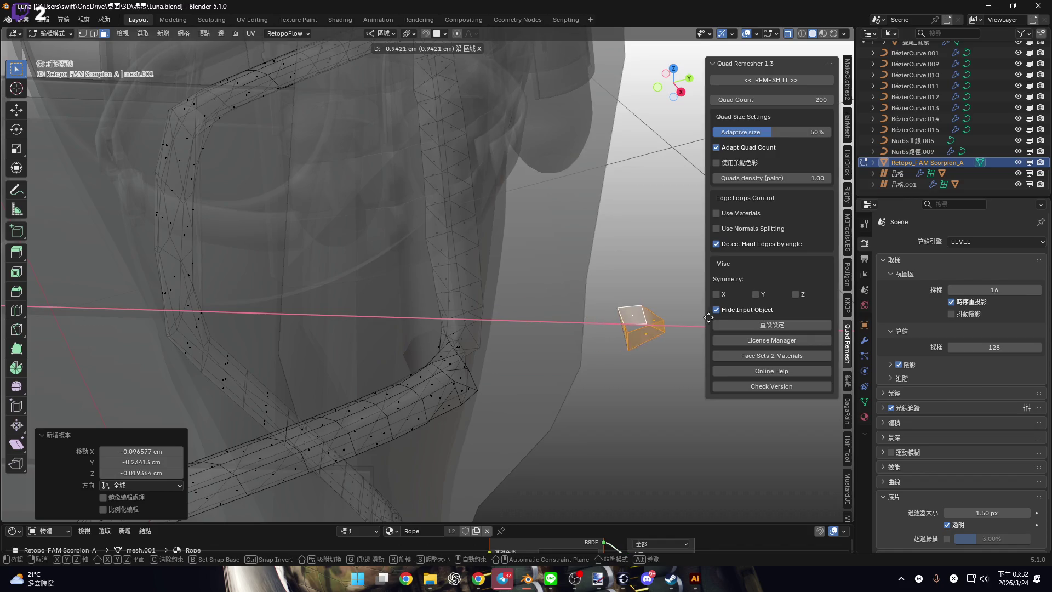
{"action": "left_click", "coordinate": [685, 323]}
{"action": "middle_click_drag", "start_coordinate": [685, 324], "coordinate": [377, 300]}
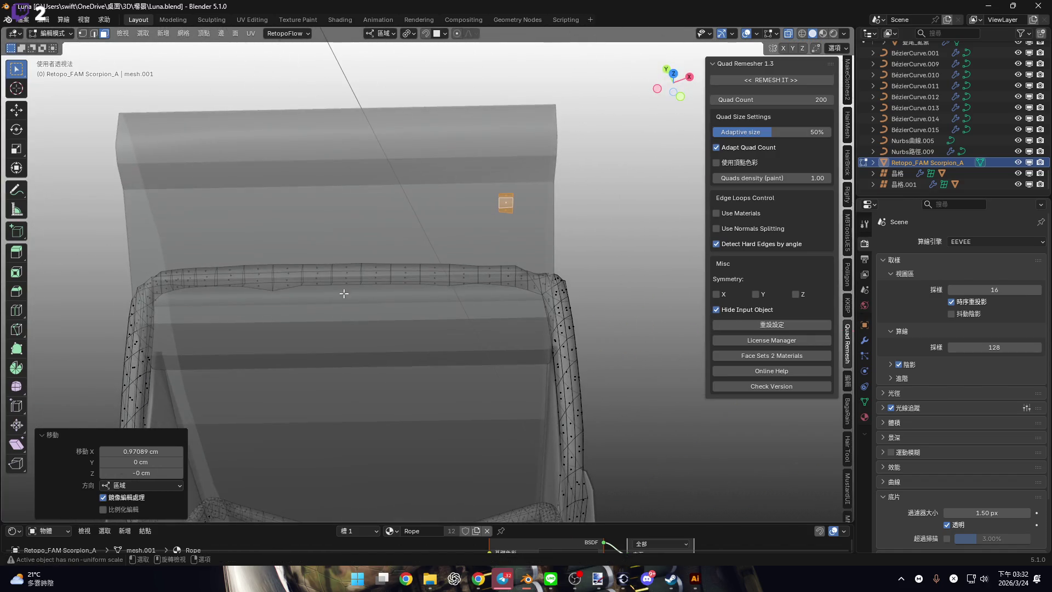
Deselect all, then paint-select the faces of the rope's horizontal top section.
{"action": "key", "text": "Escape"}
{"action": "left_click", "coordinate": [283, 198]}
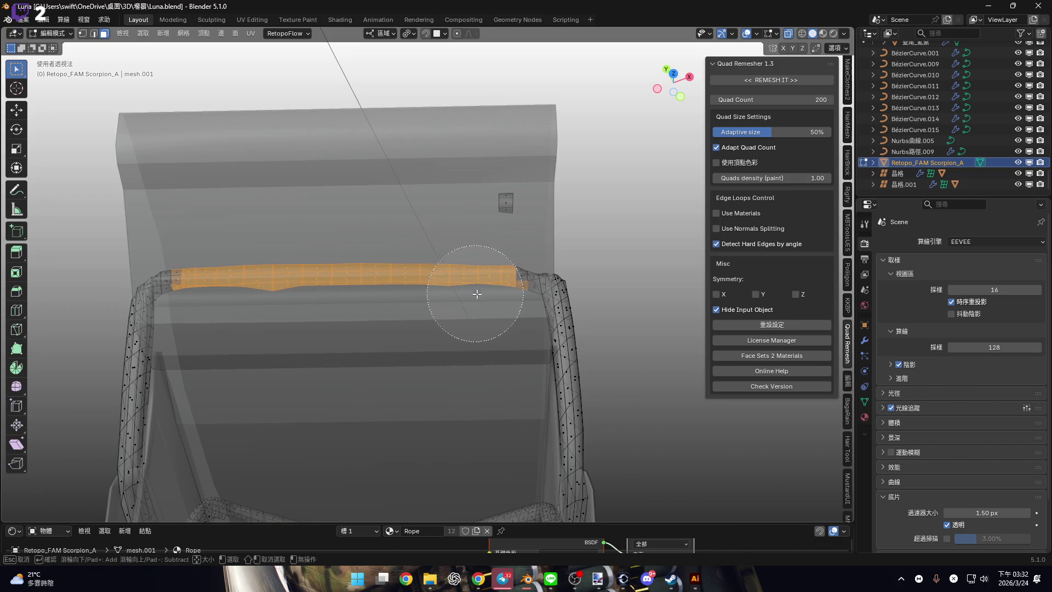
{"action": "middle_click_drag", "start_coordinate": [492, 294], "coordinate": [551, 295], "text": "ctrl"}
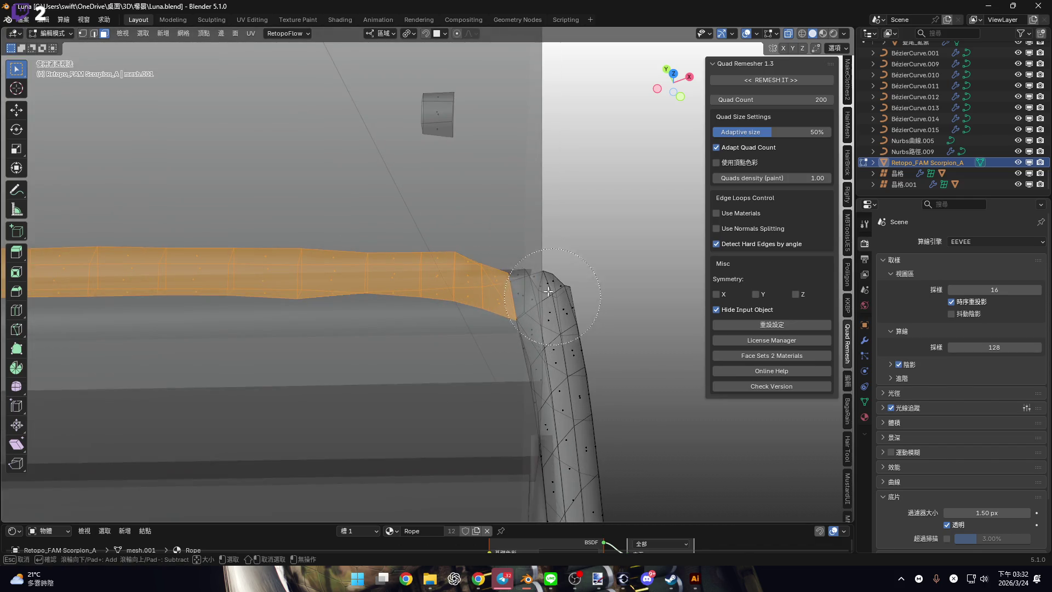
{"action": "scroll", "coordinate": [544, 296], "scroll_direction": "down", "scroll_amount": 5}
{"action": "scroll", "coordinate": [272, 309], "scroll_direction": "up", "scroll_amount": 5}
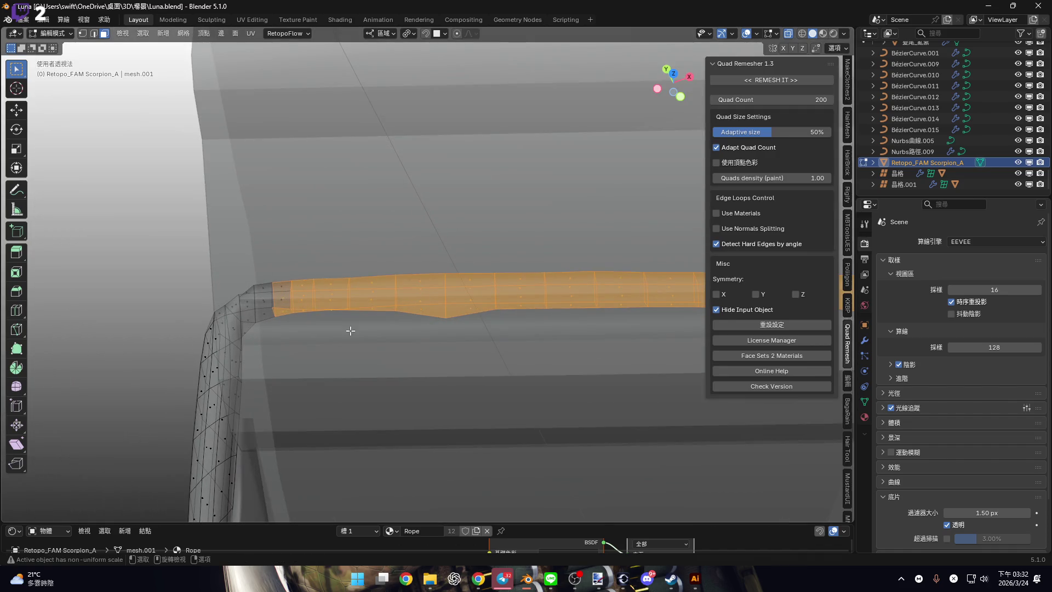
{"action": "scroll", "coordinate": [311, 326], "scroll_direction": "down", "scroll_amount": 5}
{"action": "scroll", "coordinate": [463, 282], "scroll_direction": "up", "scroll_amount": 5}
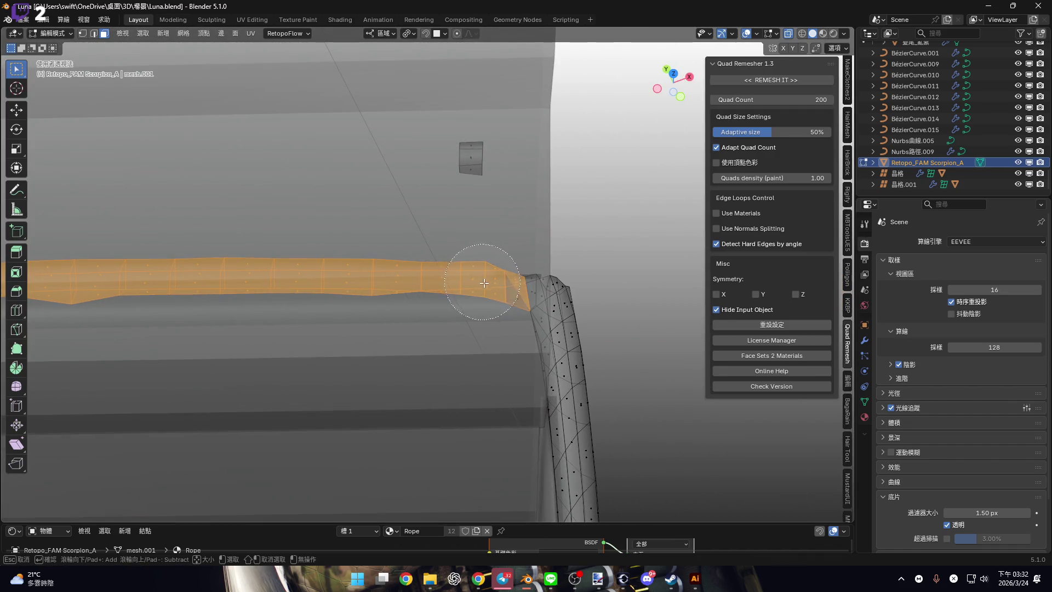
{"action": "scroll", "coordinate": [482, 282], "scroll_direction": "down", "scroll_amount": 5}
{"action": "scroll", "coordinate": [388, 301], "scroll_direction": "up", "scroll_amount": 5}
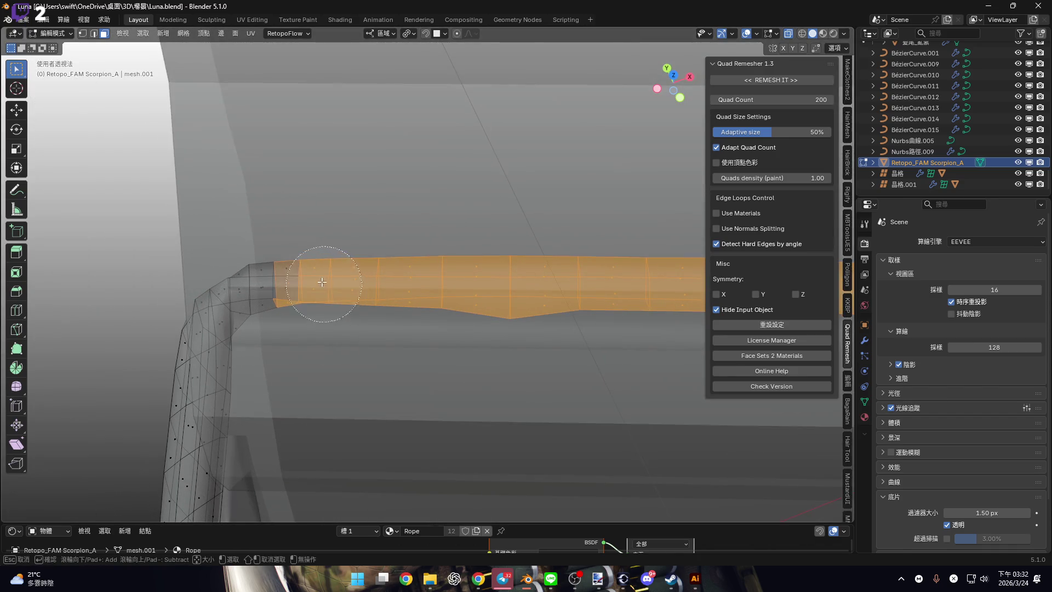
{"action": "scroll", "coordinate": [447, 328], "scroll_direction": "down", "scroll_amount": 5}
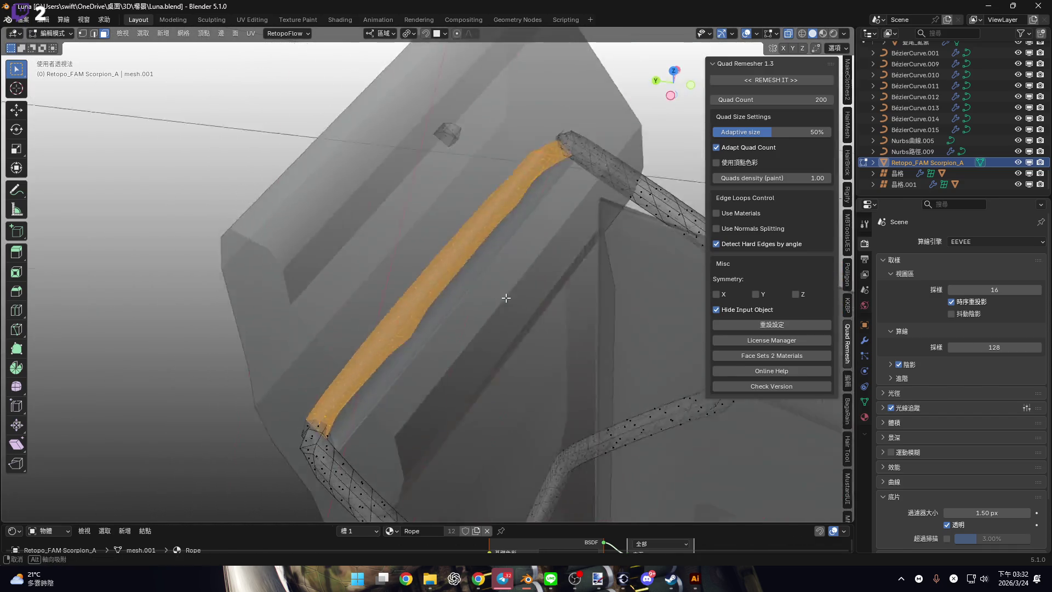
{"action": "scroll", "coordinate": [547, 351], "scroll_direction": "up", "scroll_amount": 5}
Delete the selected top faces, leaving a gap between the two side runs.
{"action": "key", "text": "x"}
{"action": "left_click", "coordinate": [547, 348]}
{"action": "middle_click_drag", "start_coordinate": [548, 349], "coordinate": [725, 88]}
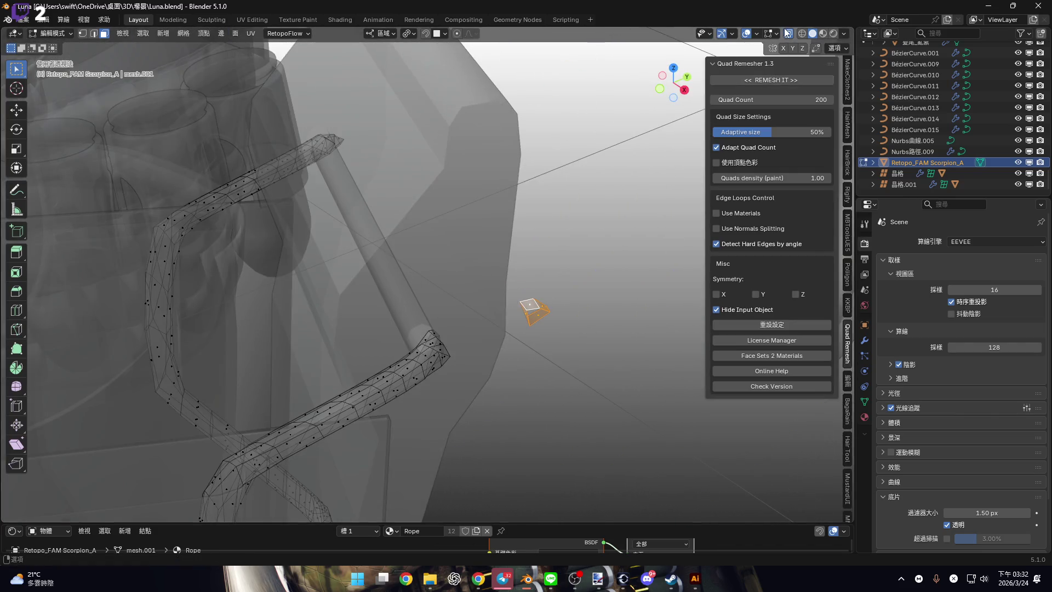
Nudge the rope-end vertices into position along X, then Z, then Y.
{"action": "left_click", "coordinate": [787, 33]}
{"action": "scroll", "coordinate": [433, 305], "scroll_direction": "up", "scroll_amount": 5}
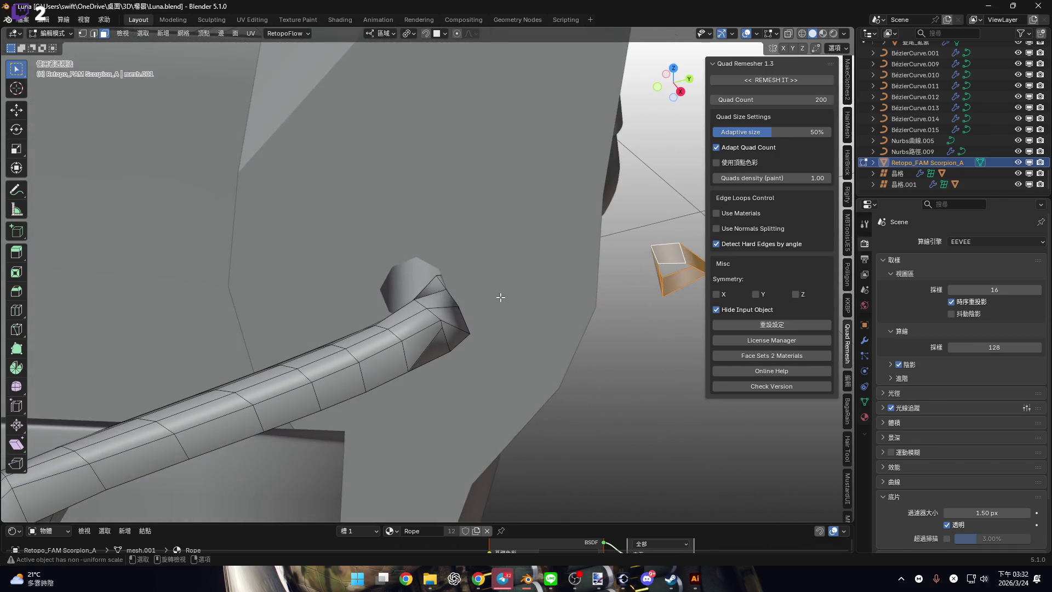
{"action": "key", "text": "g"}
{"action": "key", "text": "x"}
{"action": "left_click", "coordinate": [243, 311]}
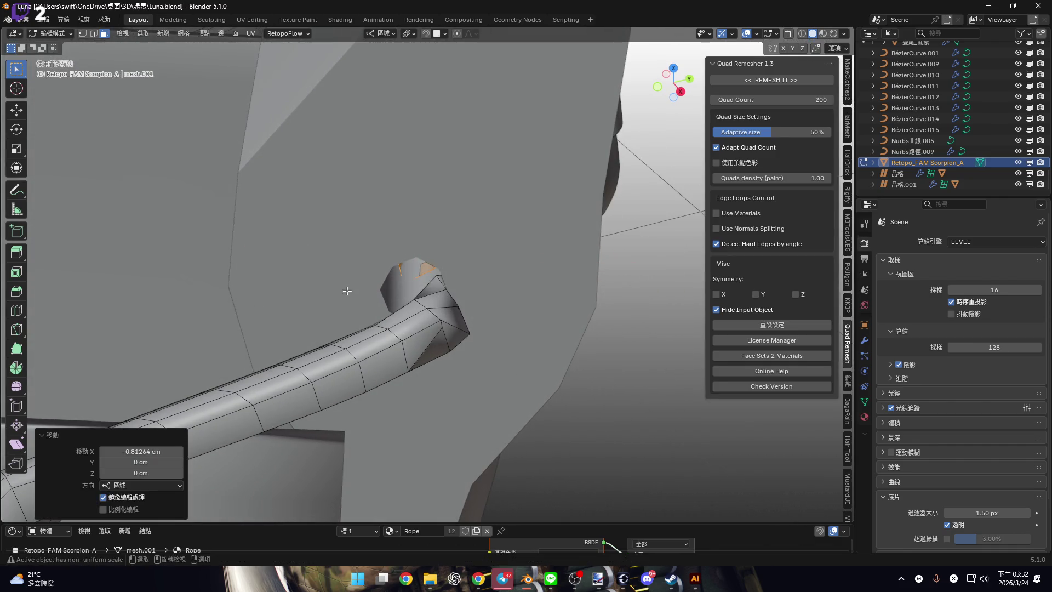
{"action": "scroll", "coordinate": [350, 296], "scroll_direction": "up", "scroll_amount": 8}
{"action": "key", "text": "g"}
{"action": "key", "text": "z"}
{"action": "left_click", "coordinate": [425, 260]}
{"action": "scroll", "coordinate": [426, 259], "scroll_direction": "down", "scroll_amount": 6}
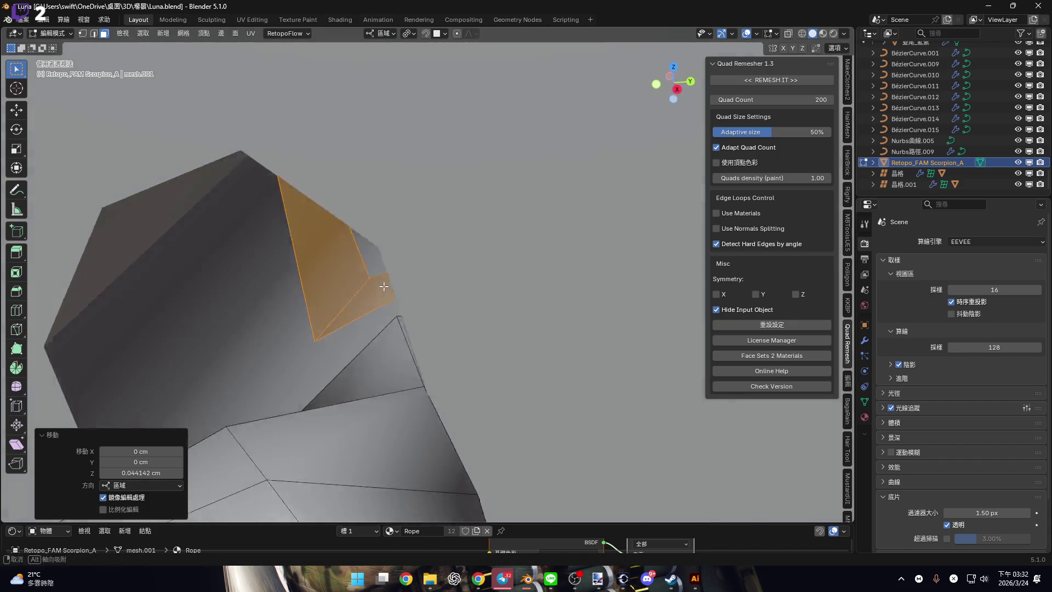
{"action": "key", "text": "g"}
{"action": "key", "text": "y"}
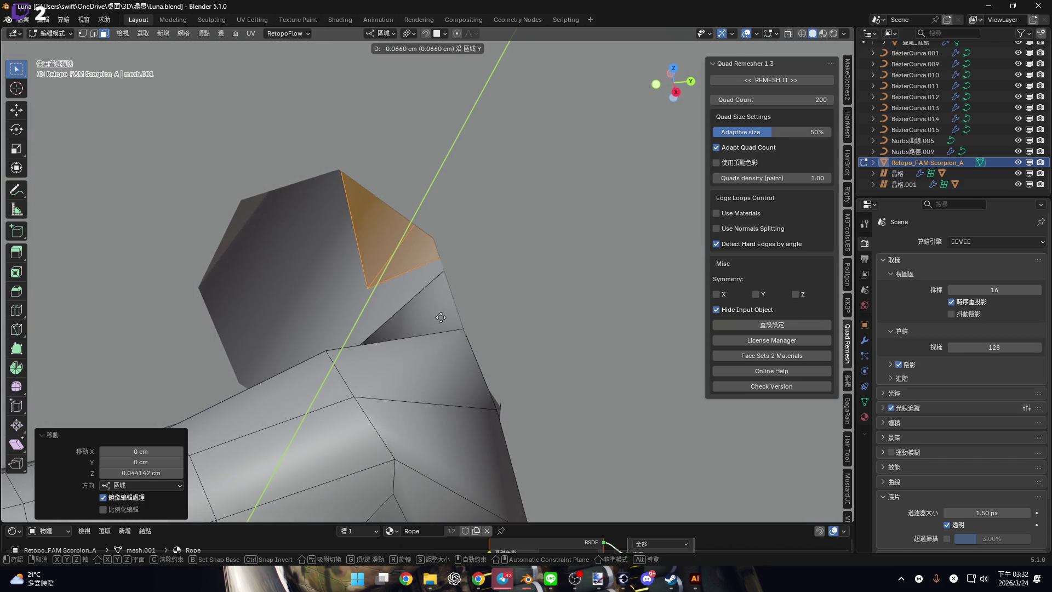
{"action": "left_click", "coordinate": [441, 317]}
{"action": "scroll", "coordinate": [444, 304], "scroll_direction": "down", "scroll_amount": 7}
With X-ray on, select the two open edge loops at the rope tip.
{"action": "mouse_move", "coordinate": [447, 291]}
{"action": "middle_mouse_down"}
{"action": "mouse_move", "coordinate": [804, 48]}
{"action": "mouse_move", "coordinate": [689, 79]}
{"action": "middle_mouse_up"}
{"action": "left_click", "coordinate": [786, 31]}
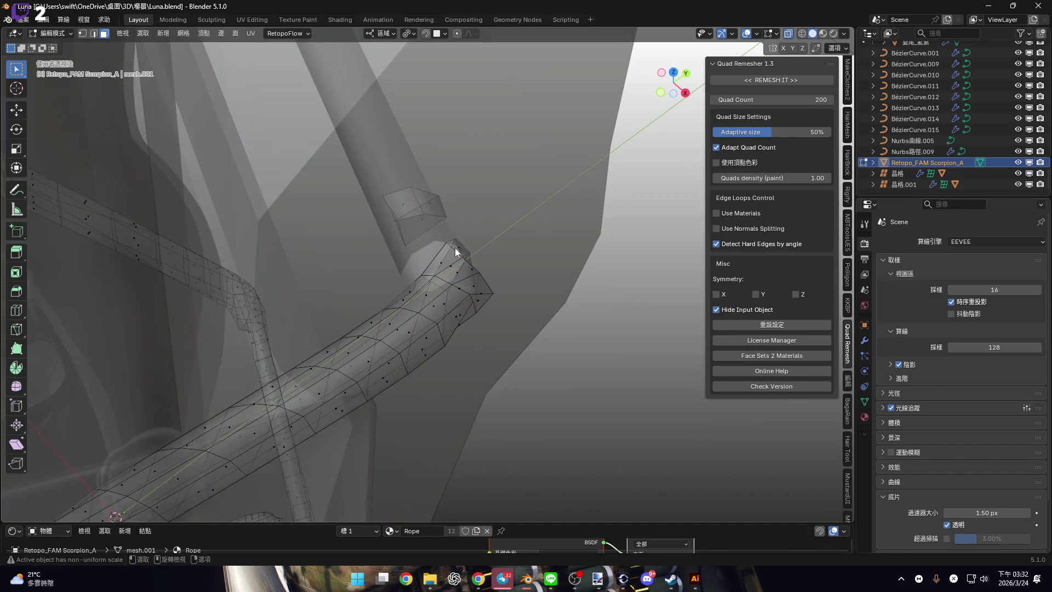
{"action": "scroll", "coordinate": [475, 249], "scroll_direction": "up", "scroll_amount": 3}
{"action": "key", "text": "c"}
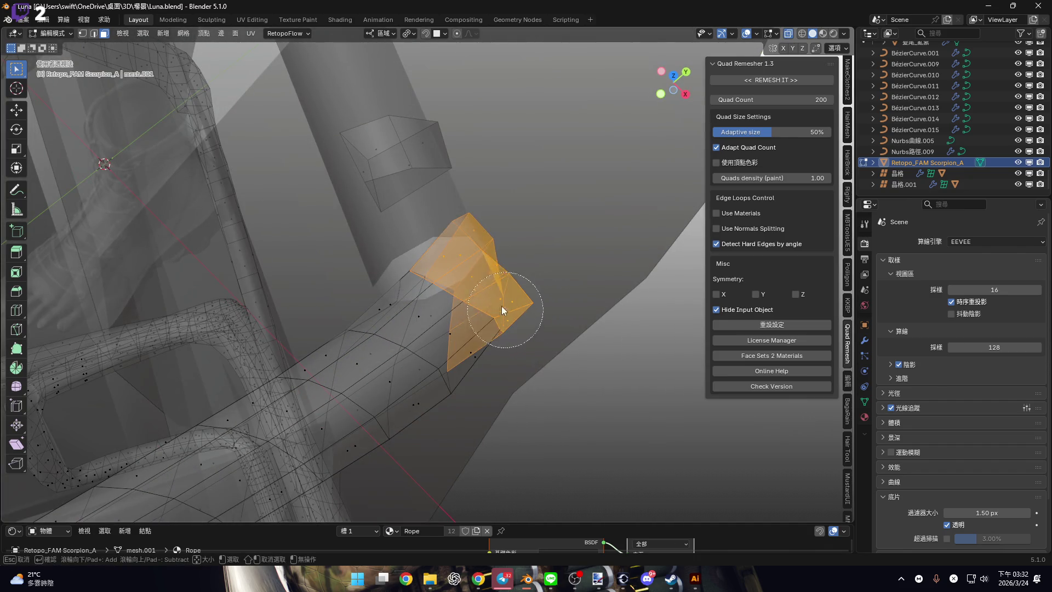
{"action": "mouse_move", "coordinate": [464, 323]}
{"action": "middle_mouse_down"}
{"action": "mouse_move", "coordinate": [415, 279]}
{"action": "mouse_move", "coordinate": [386, 270]}
{"action": "mouse_move", "coordinate": [557, 337]}
{"action": "middle_mouse_up"}
{"action": "left_click", "coordinate": [620, 359]}
{"action": "mouse_move", "coordinate": [606, 364]}
{"action": "middle_mouse_down"}
{"action": "mouse_move", "coordinate": [439, 353]}
{"action": "mouse_move", "coordinate": [445, 402]}
{"action": "mouse_move", "coordinate": [435, 319]}
{"action": "mouse_move", "coordinate": [559, 313]}
{"action": "mouse_move", "coordinate": [336, 371]}
{"action": "mouse_move", "coordinate": [373, 417]}
{"action": "mouse_move", "coordinate": [375, 364]}
{"action": "mouse_move", "coordinate": [482, 347]}
{"action": "mouse_move", "coordinate": [481, 383]}
{"action": "mouse_move", "coordinate": [487, 300]}
{"action": "middle_mouse_up"}
{"action": "left_click", "coordinate": [440, 354], "text": "ctrl"}
{"action": "left_click", "coordinate": [487, 301], "text": "alt+shift"}
{"action": "right_click", "coordinate": [518, 304]}
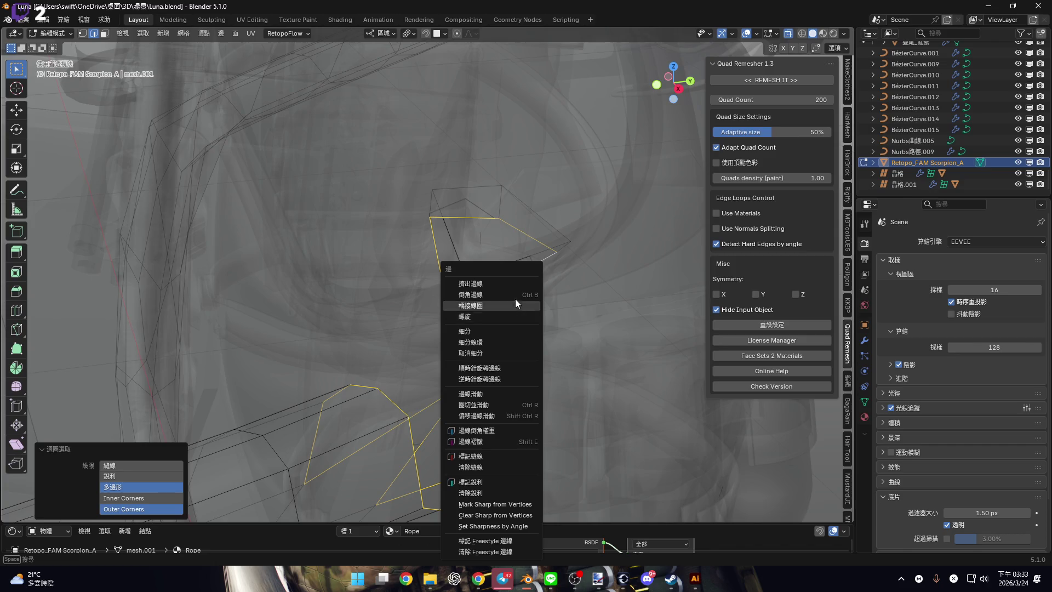
Bridge the two selected edge loops to fill the rope tip with faces.
{"action": "left_click", "coordinate": [518, 304]}
{"action": "left_click", "coordinate": [788, 33]}
{"action": "mouse_move", "coordinate": [536, 242]}
{"action": "middle_mouse_down"}
{"action": "mouse_move", "coordinate": [513, 293]}
{"action": "mouse_move", "coordinate": [451, 301]}
{"action": "mouse_move", "coordinate": [458, 294]}
{"action": "mouse_move", "coordinate": [456, 320]}
{"action": "mouse_move", "coordinate": [460, 262]}
{"action": "middle_mouse_up"}
Move the rope's end edge loop and enable proportional editing.
{"action": "left_click", "coordinate": [455, 321], "text": "alt"}
{"action": "mouse_move", "coordinate": [465, 336]}
{"action": "middle_mouse_down"}
{"action": "mouse_move", "coordinate": [474, 321]}
{"action": "mouse_move", "coordinate": [466, 301]}
{"action": "mouse_move", "coordinate": [538, 291]}
{"action": "mouse_move", "coordinate": [458, 297]}
{"action": "mouse_move", "coordinate": [423, 327]}
{"action": "middle_mouse_up"}
{"action": "key", "text": "g"}
{"action": "left_click", "coordinate": [471, 302]}
{"action": "key", "text": "o"}
{"action": "key", "text": "g"}
{"action": "scroll", "coordinate": [424, 327], "scroll_direction": "down", "scroll_amount": 5}
{"action": "scroll", "coordinate": [424, 326], "scroll_direction": "up", "scroll_amount": 3}
{"action": "left_click", "coordinate": [424, 328]}
Reposition the rope-end vertices with falloff using the right and back views.
{"action": "key", "text": "KP_3"}
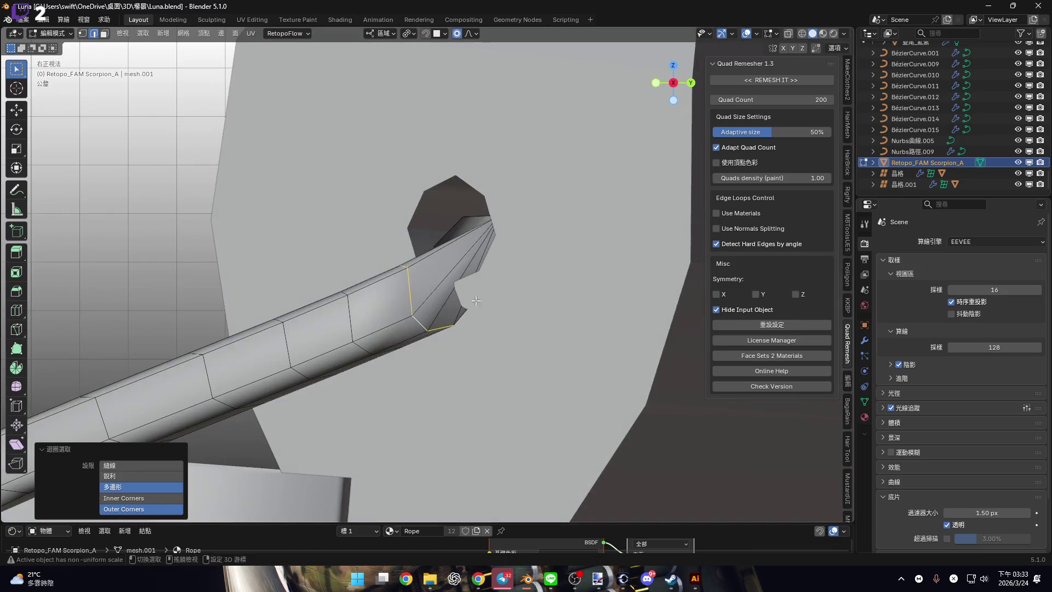
{"action": "key", "text": "ctrl+KP_1"}
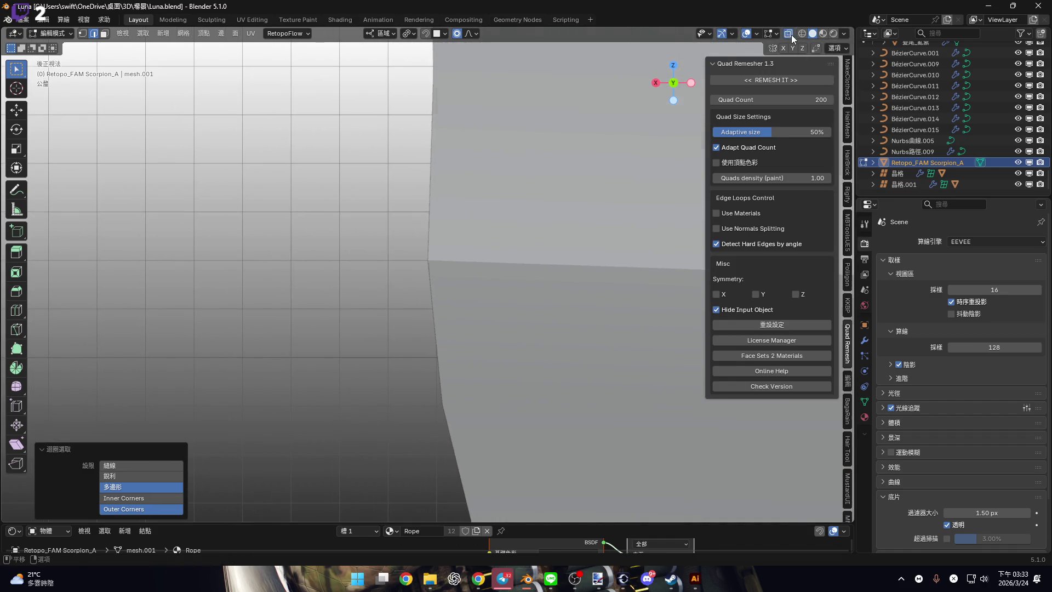
{"action": "left_click", "coordinate": [788, 33]}
{"action": "key", "text": "g"}
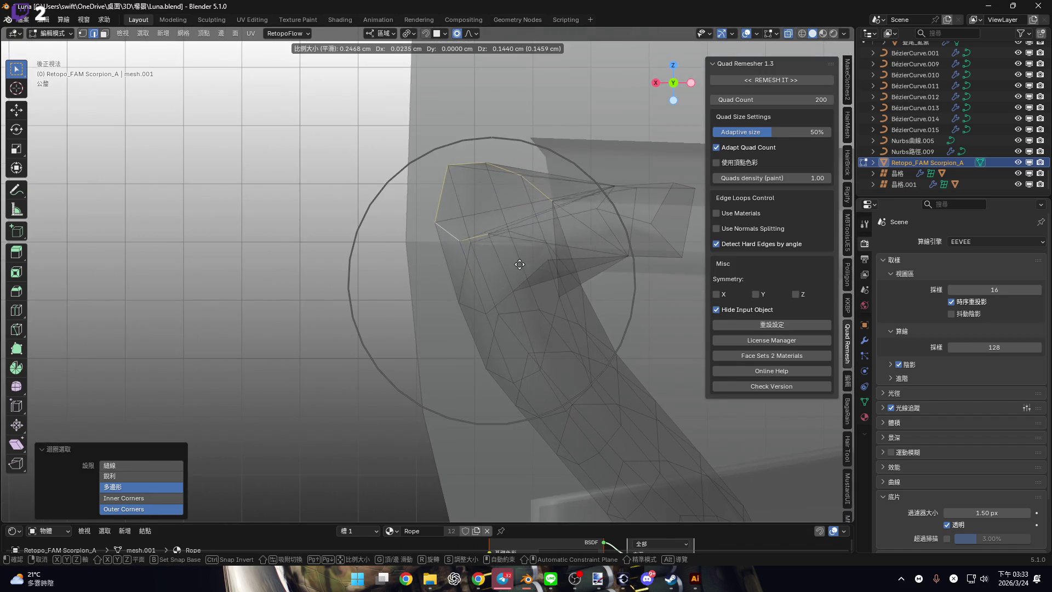
{"action": "left_click", "coordinate": [522, 264]}
{"action": "left_click", "coordinate": [788, 36]}
{"action": "mouse_move", "coordinate": [576, 274]}
{"action": "middle_mouse_down"}
{"action": "mouse_move", "coordinate": [651, 267]}
{"action": "mouse_move", "coordinate": [513, 275]}
{"action": "middle_mouse_up"}
Centre on the rope end and reselect it in face mode.
{"action": "key", "text": "KP_Decimal"}
{"action": "left_click", "coordinate": [470, 284]}
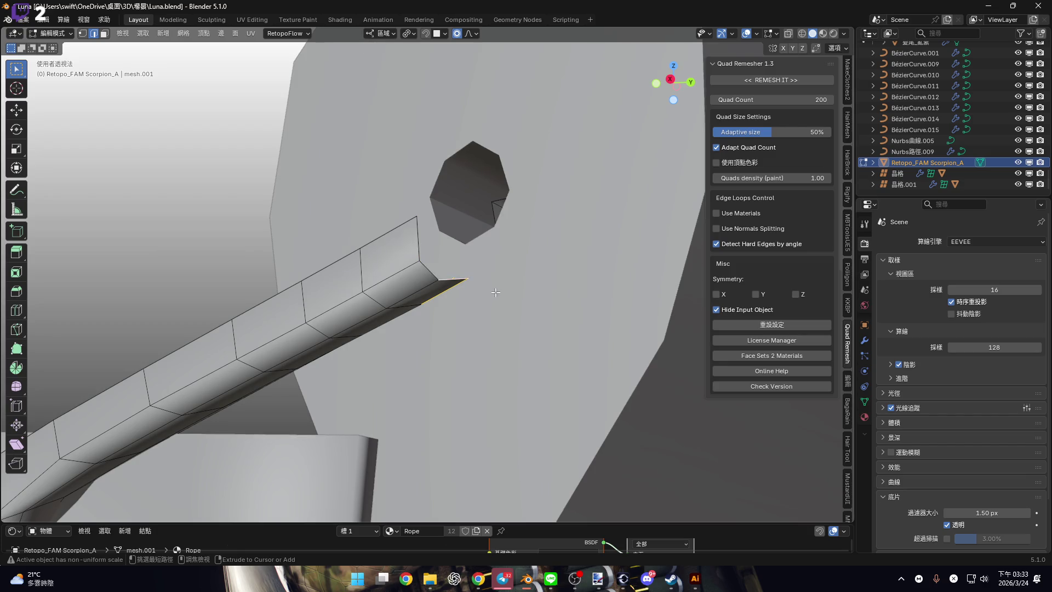
{"action": "key", "text": "3"}
{"action": "middle_click_drag", "start_coordinate": [498, 285], "coordinate": [551, 325]}
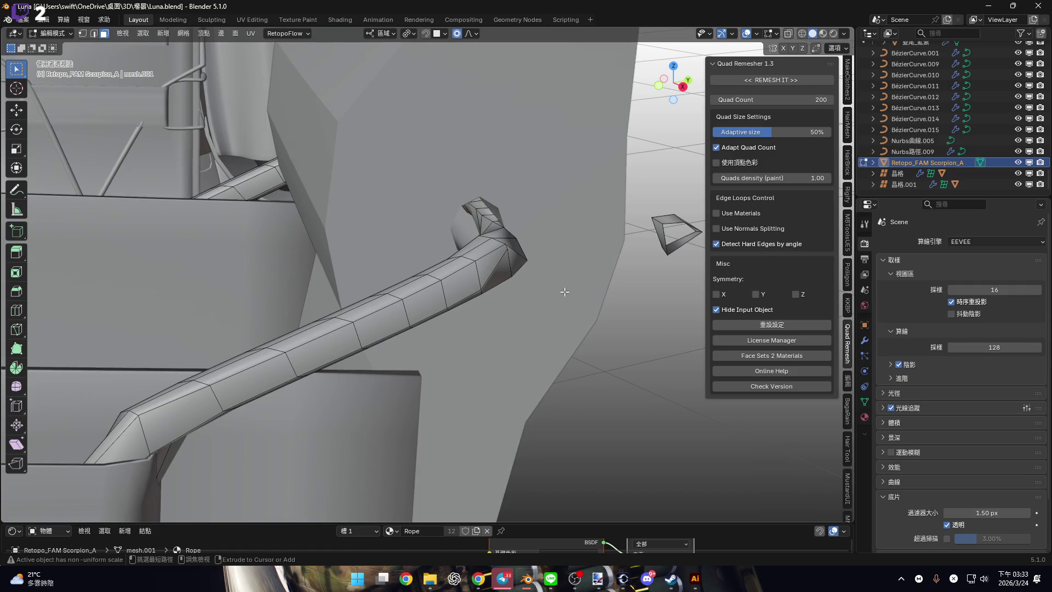
{"action": "mouse_move", "coordinate": [569, 290]}
{"action": "middle_mouse_down"}
{"action": "mouse_move", "coordinate": [550, 265]}
{"action": "mouse_move", "coordinate": [550, 217]}
{"action": "middle_mouse_up"}
{"action": "right_click", "coordinate": [551, 265]}
{"action": "left_click", "coordinate": [789, 34]}
{"action": "middle_click_drag", "start_coordinate": [548, 285], "coordinate": [317, 262]}
Box-select the rope's top faces and shift them along X with proportional falloff.
{"action": "left_click_drag", "start_coordinate": [550, 335], "coordinate": [622, 348]}
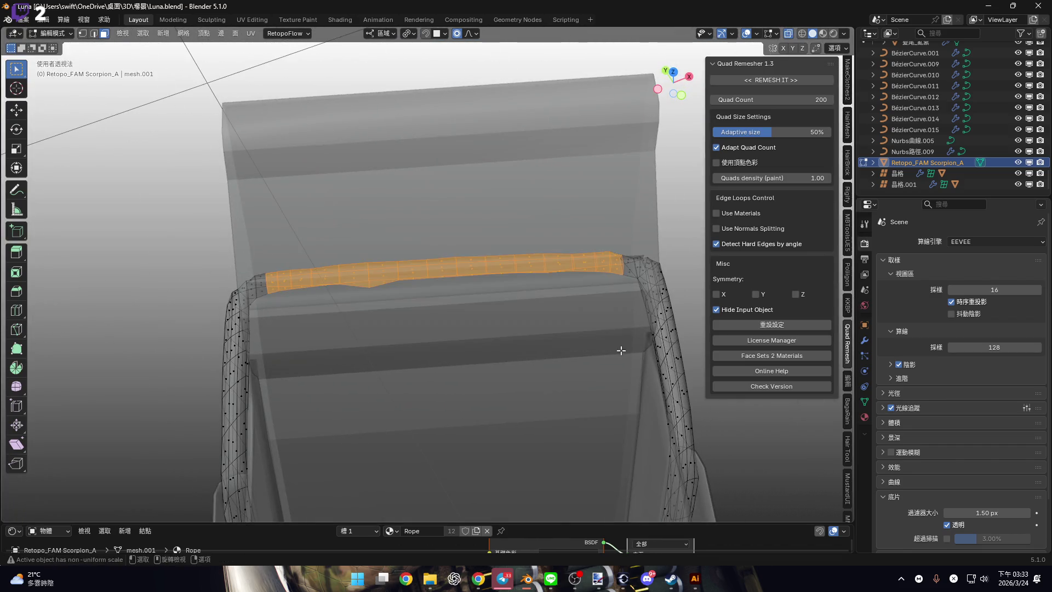
{"action": "middle_click_drag", "start_coordinate": [622, 348], "coordinate": [603, 282]}
{"action": "scroll", "coordinate": [602, 282], "scroll_direction": "up", "scroll_amount": 5}
{"action": "scroll", "coordinate": [530, 312], "scroll_direction": "down", "scroll_amount": 3}
{"action": "mouse_move", "coordinate": [530, 311]}
{"action": "middle_mouse_down"}
{"action": "mouse_move", "coordinate": [433, 310]}
{"action": "mouse_move", "coordinate": [446, 328]}
{"action": "middle_mouse_up"}
{"action": "scroll", "coordinate": [444, 315], "scroll_direction": "up", "scroll_amount": 2}
{"action": "scroll", "coordinate": [445, 327], "scroll_direction": "down", "scroll_amount": 3}
{"action": "key", "text": "g"}
{"action": "key", "text": "x"}
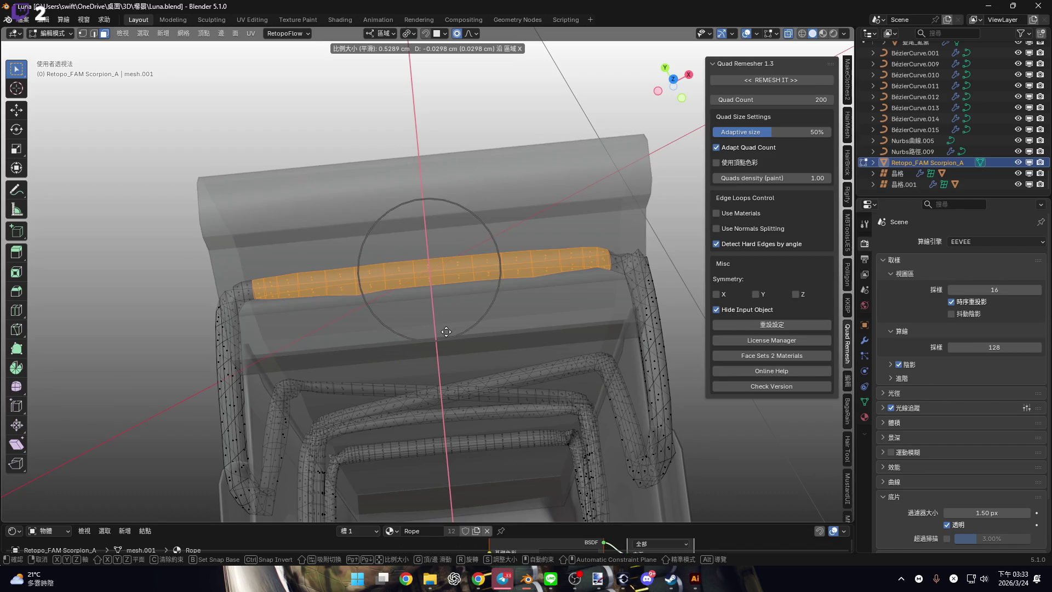
{"action": "scroll", "coordinate": [446, 332], "scroll_direction": "down", "scroll_amount": 1}
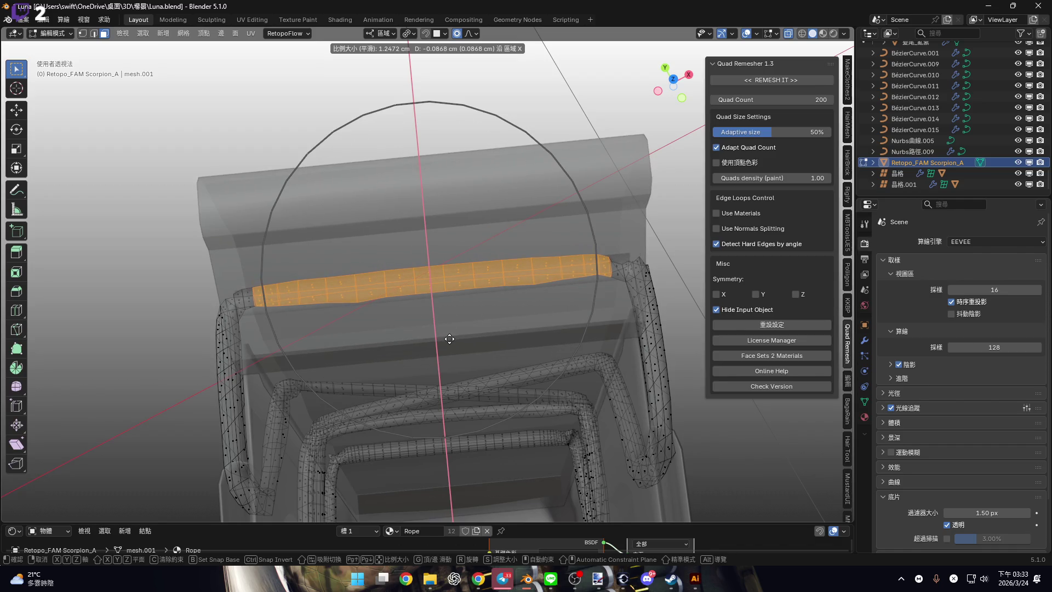
{"action": "left_click", "coordinate": [450, 339]}
{"action": "middle_click_drag", "start_coordinate": [500, 291], "coordinate": [603, 230]}
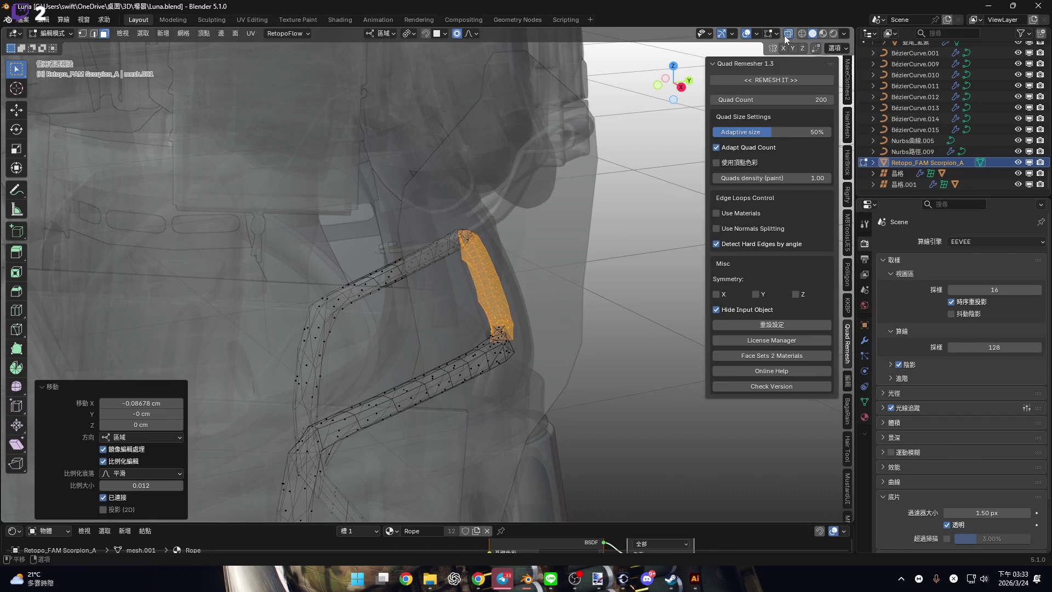
Raise the rope end slightly along local Z, then switch to the Ornata.blend window.
{"action": "left_click", "coordinate": [786, 39]}
{"action": "mouse_move", "coordinate": [493, 328]}
{"action": "middle_mouse_down"}
{"action": "mouse_move", "coordinate": [538, 342]}
{"action": "mouse_move", "coordinate": [474, 350]}
{"action": "middle_mouse_up"}
{"action": "key", "text": "g"}
{"action": "key", "text": "z"}
{"action": "left_click", "coordinate": [535, 343]}
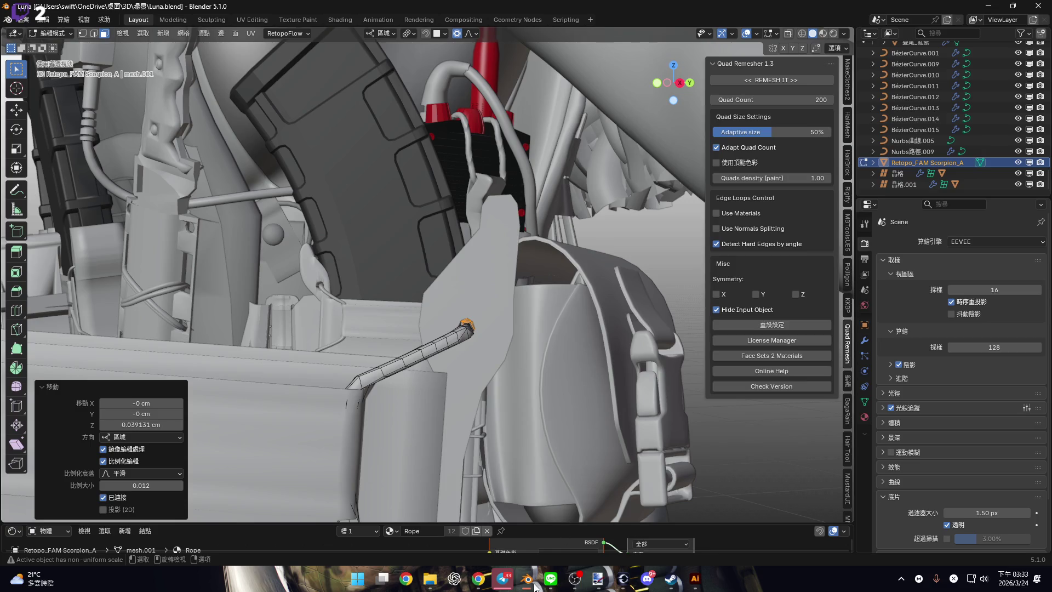
{"action": "mouse_move", "coordinate": [527, 581]}
{"action": "left_click", "coordinate": [504, 529]}
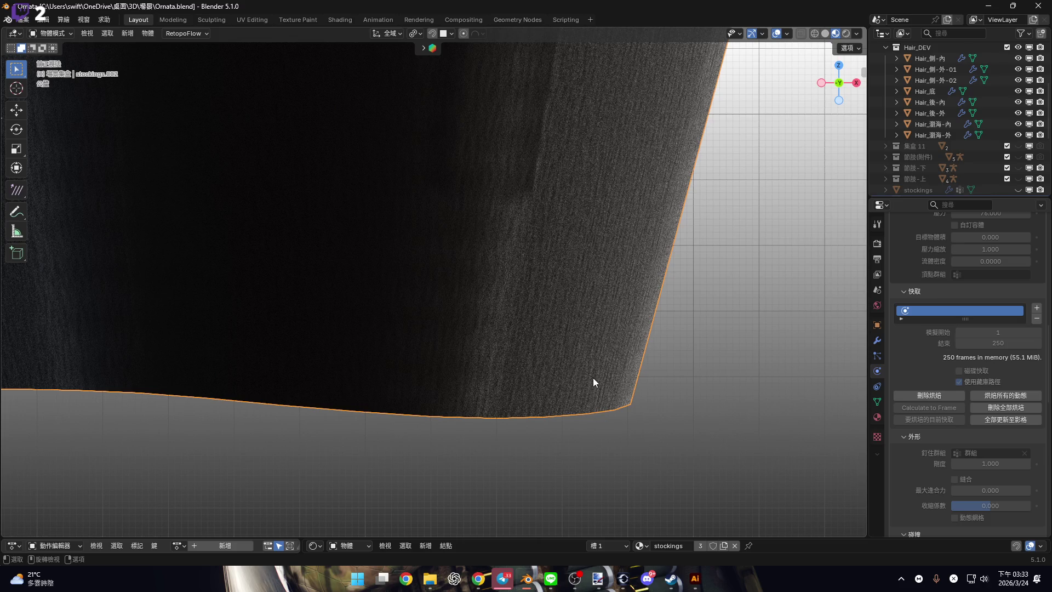
Zoom out and pan onto the stocking, then play its baked cloth simulation.
{"action": "scroll", "coordinate": [593, 383], "scroll_direction": "down", "scroll_amount": 2}
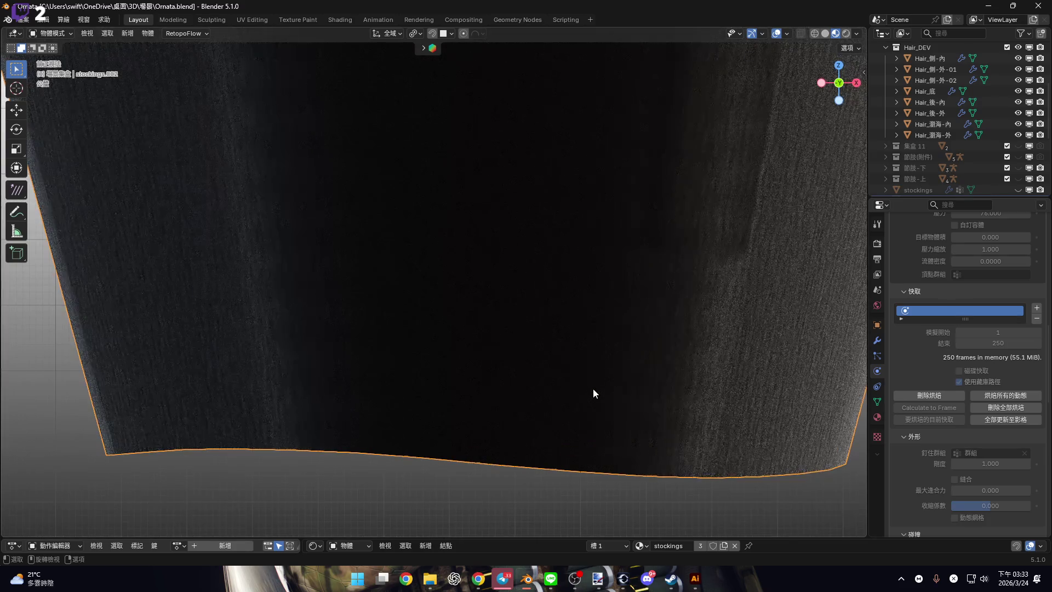
{"action": "scroll", "coordinate": [592, 389], "scroll_direction": "down", "scroll_amount": 5}
{"action": "middle_click_drag", "start_coordinate": [592, 386], "coordinate": [592, 415], "text": "shift"}
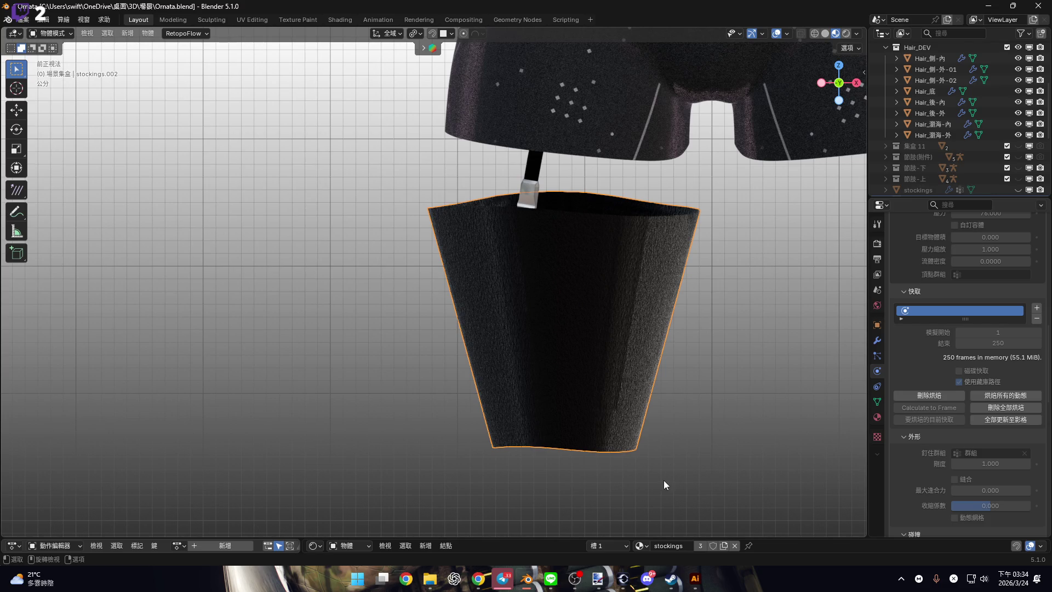
{"action": "middle_click_drag", "start_coordinate": [642, 344], "coordinate": [626, 335], "text": "shift"}
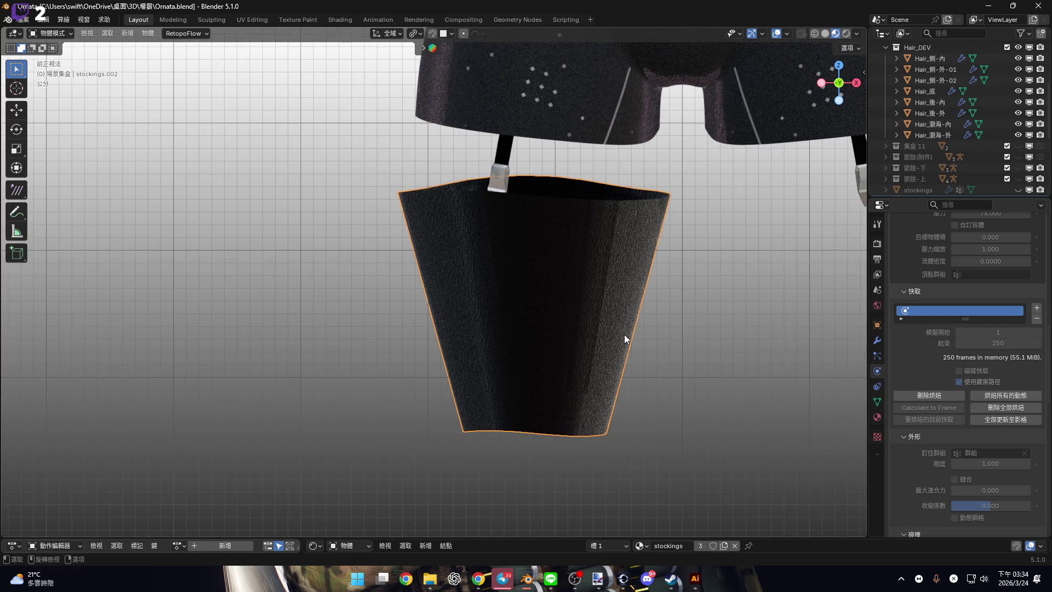
{"action": "scroll", "coordinate": [636, 339], "scroll_direction": "up", "scroll_amount": 2}
{"action": "scroll", "coordinate": [603, 356], "scroll_direction": "down", "scroll_amount": 3}
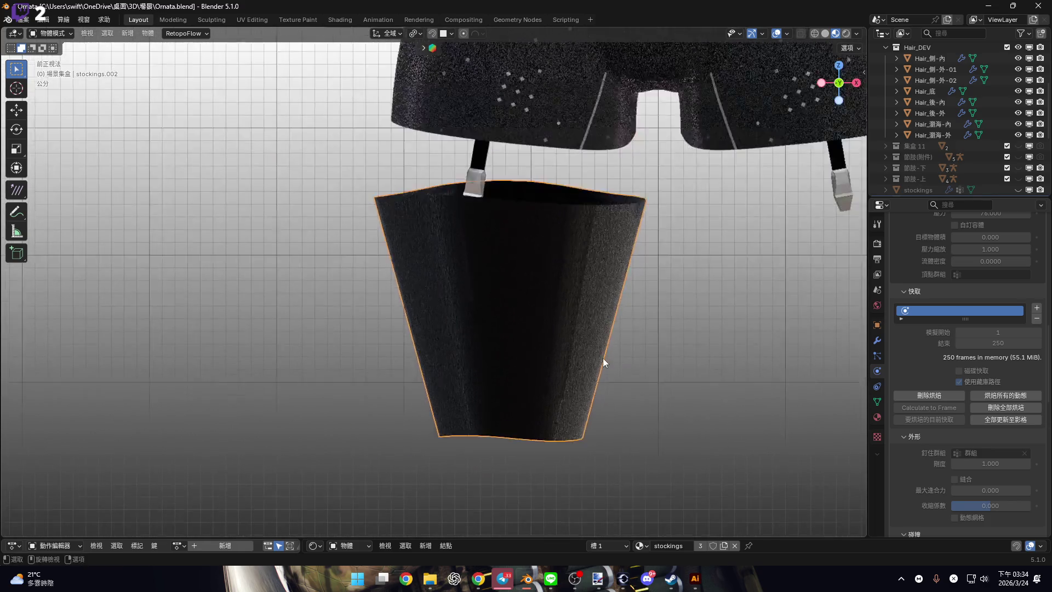
{"action": "key", "text": "space"}
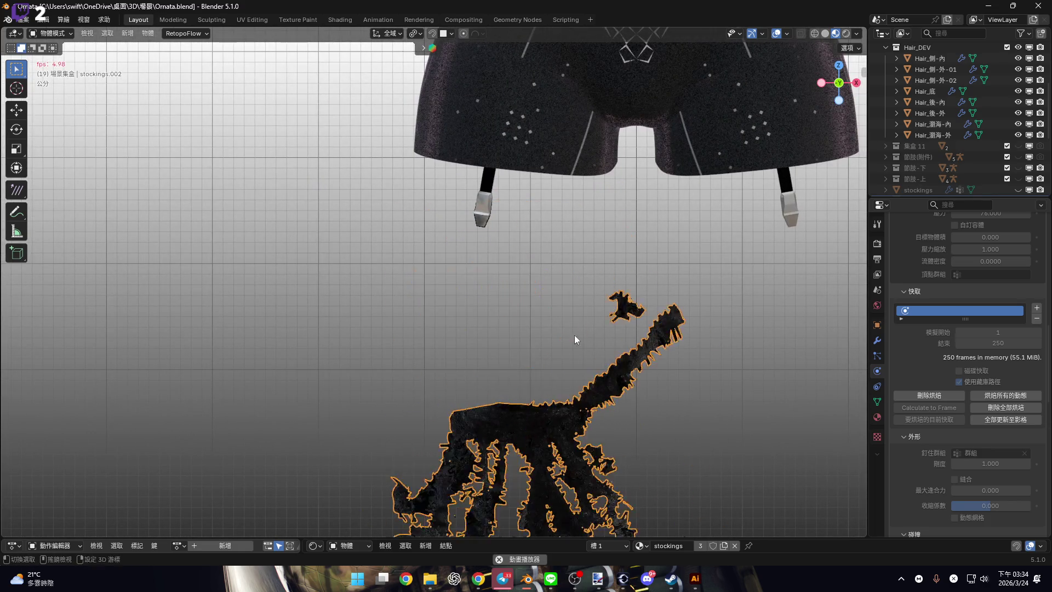
Stop playback and scrub the stocking's cloth simulation to frames 29 and 40.
{"action": "mouse_move", "coordinate": [526, 355]}
{"action": "middle_mouse_down"}
{"action": "mouse_move", "coordinate": [534, 329]}
{"action": "mouse_move", "coordinate": [538, 342]}
{"action": "middle_mouse_up"}
{"action": "left_click", "coordinate": [498, 559]}
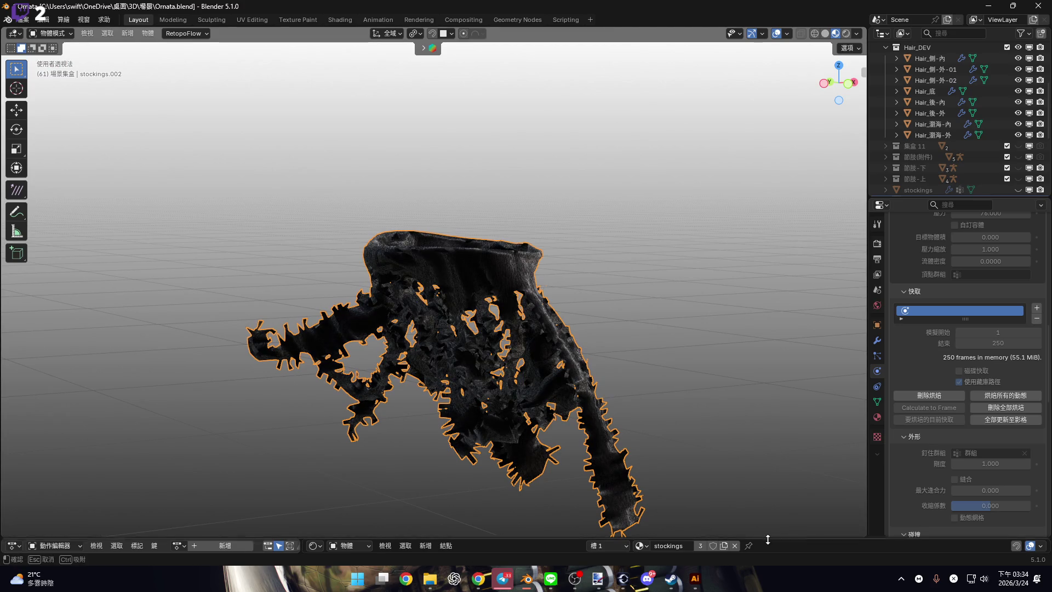
{"action": "left_click_drag", "start_coordinate": [768, 540], "coordinate": [768, 389]}
{"action": "left_click_drag", "start_coordinate": [184, 415], "coordinate": [175, 415]}
{"action": "mouse_move", "coordinate": [577, 283]}
{"action": "middle_mouse_down"}
{"action": "mouse_move", "coordinate": [617, 346]}
{"action": "mouse_move", "coordinate": [525, 314]}
{"action": "mouse_move", "coordinate": [593, 318]}
{"action": "middle_mouse_up"}
{"action": "scroll", "coordinate": [594, 318], "scroll_direction": "down", "scroll_amount": 6}
{"action": "mouse_move", "coordinate": [484, 278]}
{"action": "middle_mouse_down"}
{"action": "mouse_move", "coordinate": [507, 275]}
{"action": "mouse_move", "coordinate": [493, 290]}
{"action": "middle_mouse_up"}
{"action": "left_click_drag", "start_coordinate": [180, 415], "coordinate": [160, 417]}
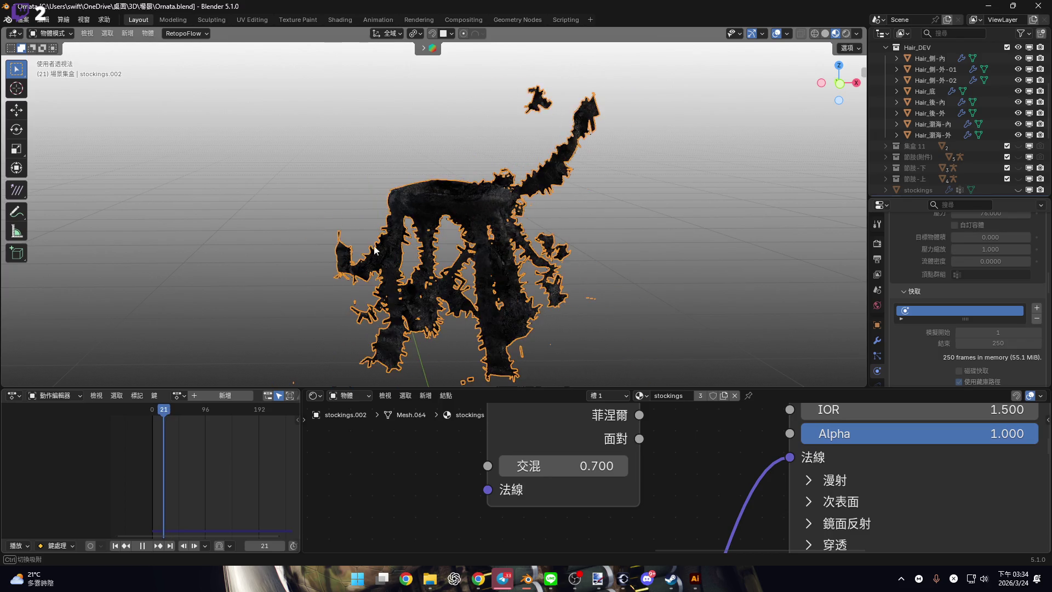
{"action": "middle_click_drag", "start_coordinate": [467, 248], "coordinate": [751, 429]}
{"action": "key", "text": "space"}
Inspect the torn stocking mesh closely and step the simulation back to frame 3.
{"action": "left_click_drag", "start_coordinate": [766, 387], "coordinate": [766, 534]}
{"action": "scroll", "coordinate": [505, 269], "scroll_direction": "up", "scroll_amount": 5}
{"action": "mouse_move", "coordinate": [505, 269]}
{"action": "middle_mouse_down"}
{"action": "mouse_move", "coordinate": [560, 255]}
{"action": "mouse_move", "coordinate": [491, 252]}
{"action": "mouse_move", "coordinate": [507, 259]}
{"action": "middle_mouse_up"}
{"action": "scroll", "coordinate": [507, 258], "scroll_direction": "down", "scroll_amount": 6}
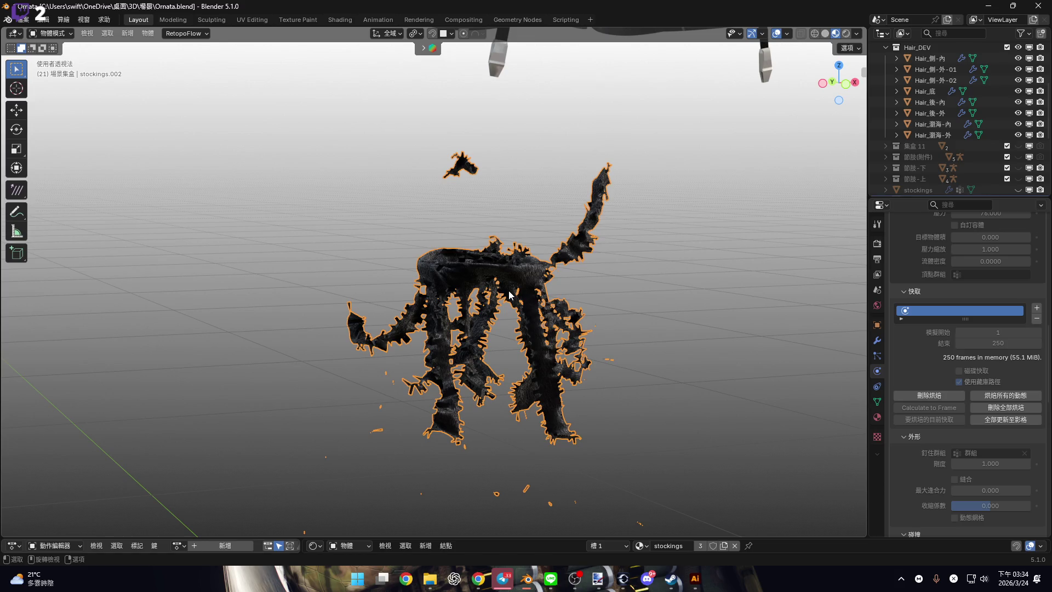
{"action": "scroll", "coordinate": [508, 290], "scroll_direction": "up", "scroll_amount": 4}
{"action": "mouse_move", "coordinate": [508, 290]}
{"action": "middle_mouse_down"}
{"action": "mouse_move", "coordinate": [590, 268]}
{"action": "mouse_move", "coordinate": [473, 272]}
{"action": "mouse_move", "coordinate": [475, 290]}
{"action": "middle_mouse_up"}
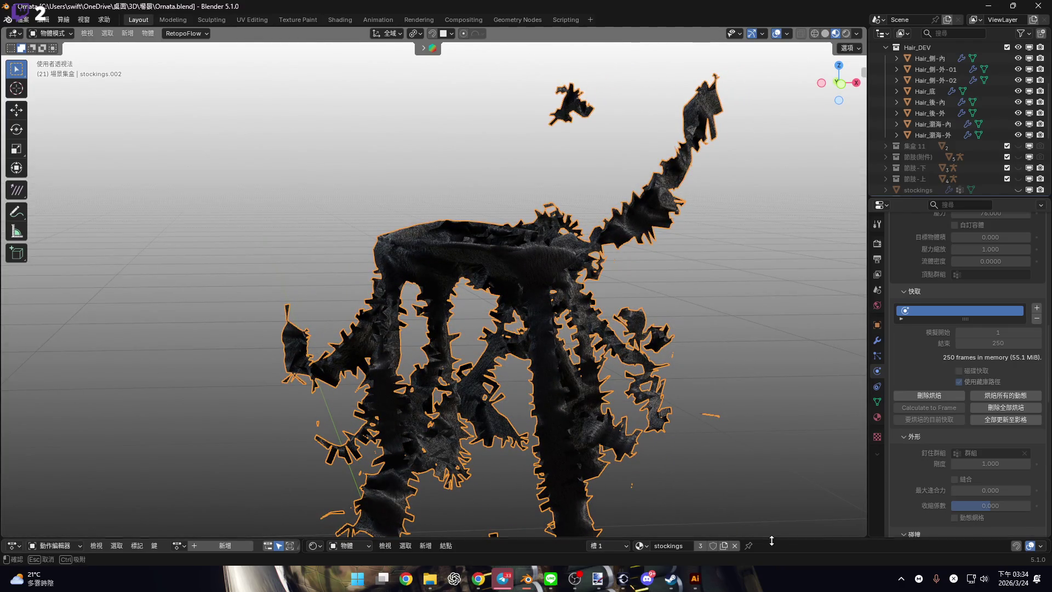
{"action": "left_click_drag", "start_coordinate": [771, 541], "coordinate": [772, 408]}
{"action": "left_click_drag", "start_coordinate": [168, 433], "coordinate": [104, 432]}
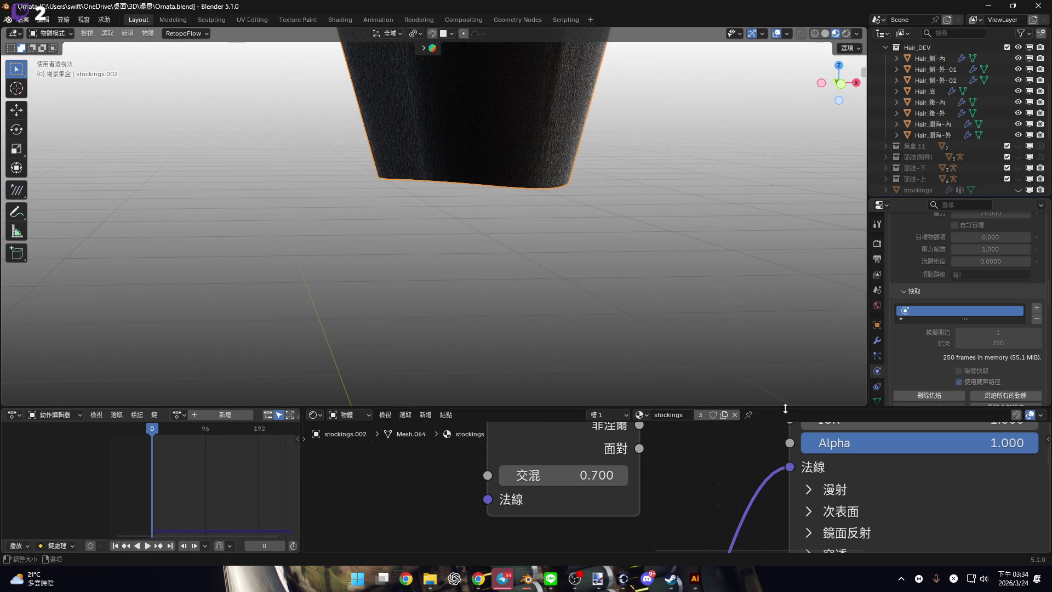
{"action": "left_click_drag", "start_coordinate": [789, 408], "coordinate": [789, 540]}
Delete the stockings' cloth bake, apply the Silk preset, and return to Luna.blend.
{"action": "left_click", "coordinate": [948, 398]}
{"action": "scroll", "coordinate": [1004, 334], "scroll_direction": "up", "scroll_amount": 15}
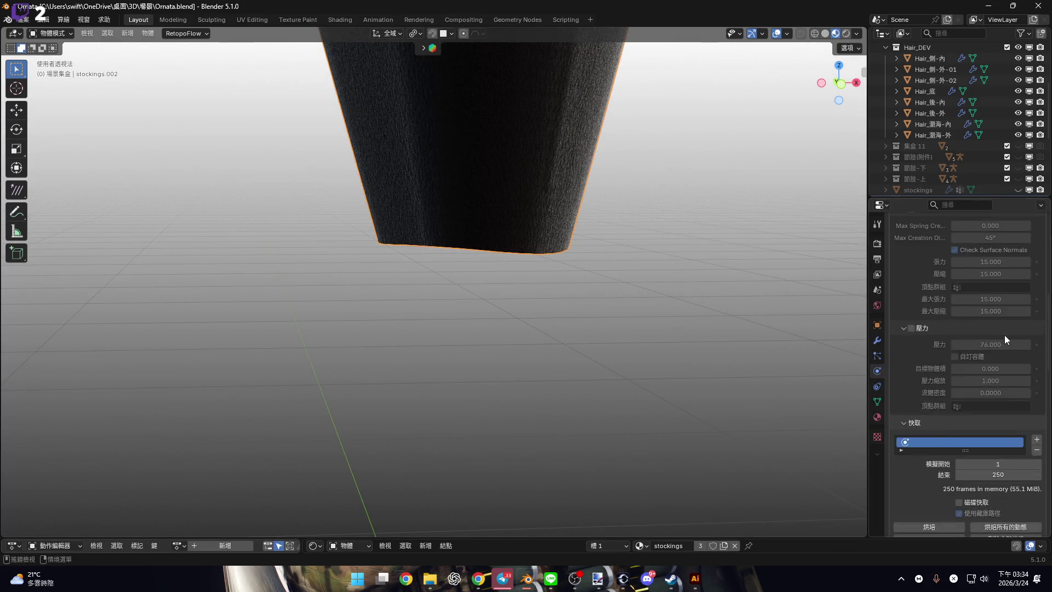
{"action": "left_click", "coordinate": [1026, 296]}
{"action": "left_click", "coordinate": [999, 256]}
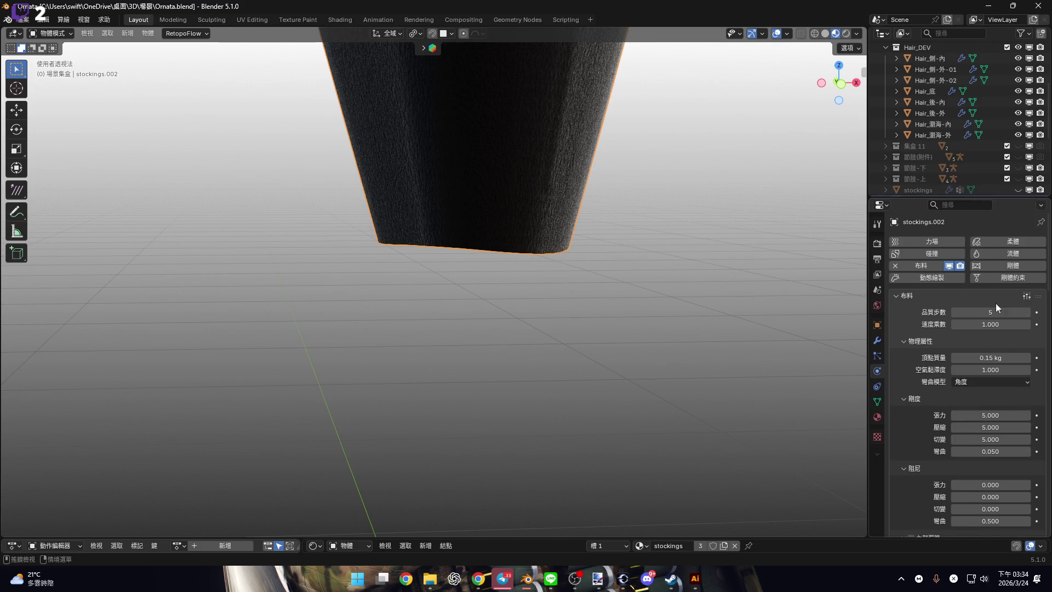
{"action": "scroll", "coordinate": [974, 360], "scroll_direction": "down", "scroll_amount": 15}
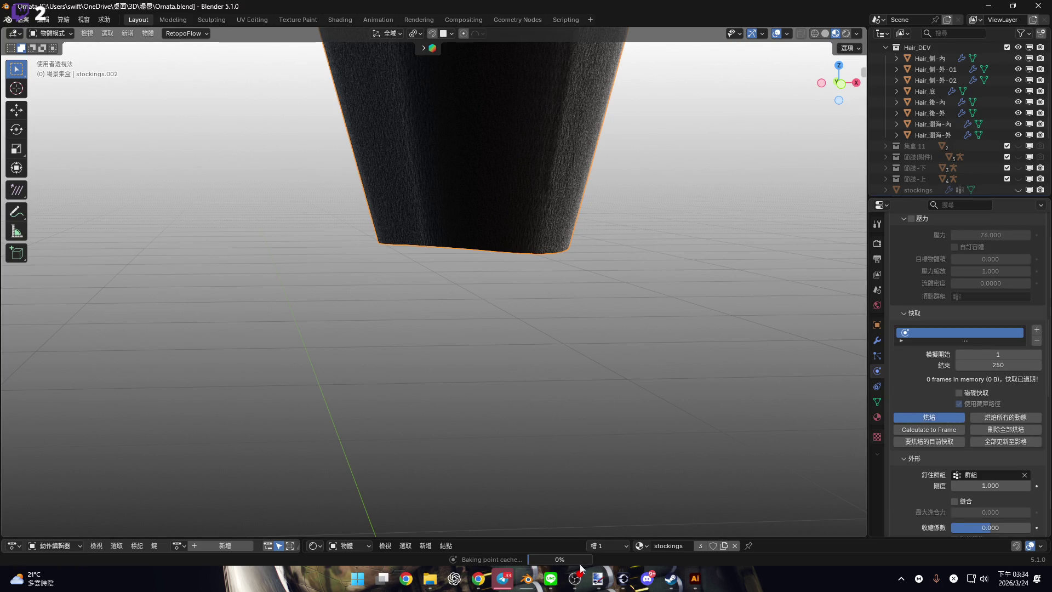
{"action": "mouse_move", "coordinate": [526, 578]}
{"action": "left_click", "coordinate": [377, 531]}
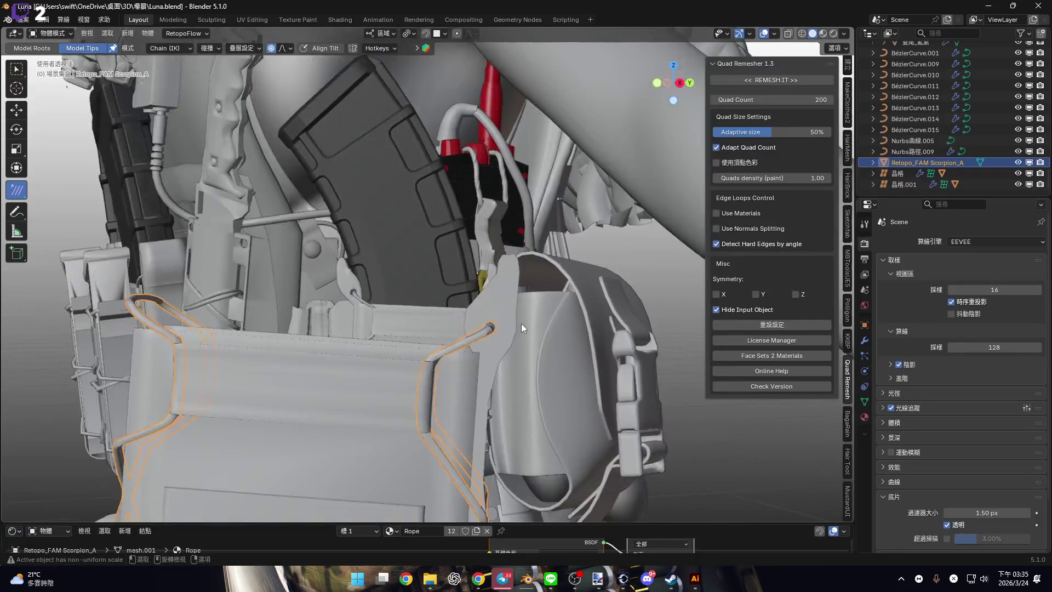
Zoom in and select the FAM Scorpion_A.008 pouch panel.
{"action": "mouse_move", "coordinate": [382, 323]}
{"action": "middle_mouse_down"}
{"action": "mouse_move", "coordinate": [339, 303]}
{"action": "mouse_move", "coordinate": [413, 245]}
{"action": "middle_mouse_up"}
{"action": "scroll", "coordinate": [339, 303], "scroll_direction": "up", "scroll_amount": 5}
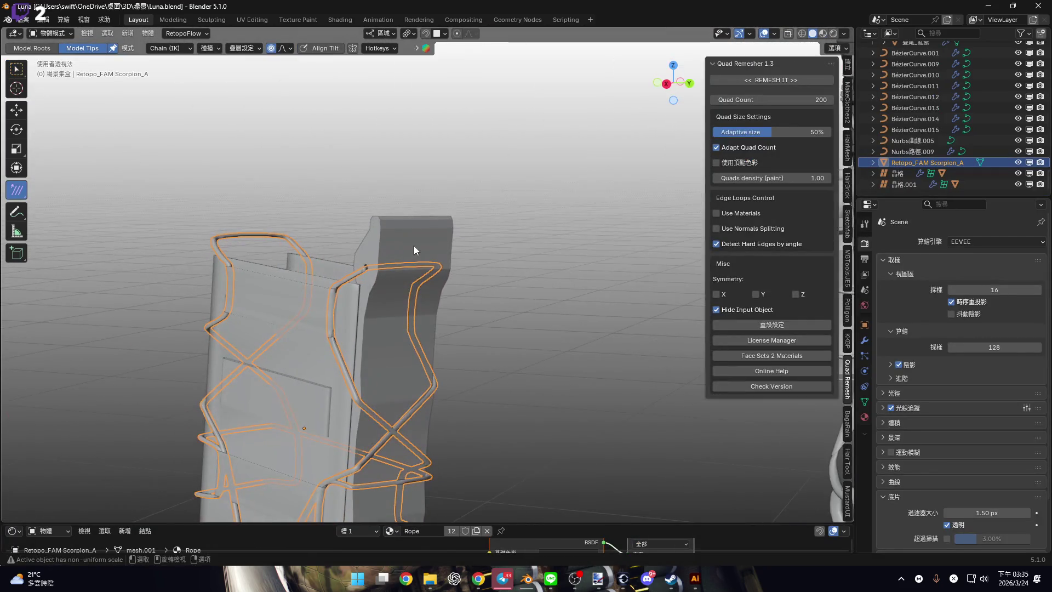
{"action": "left_click", "coordinate": [403, 305]}
{"action": "scroll", "coordinate": [406, 288], "scroll_direction": "up", "scroll_amount": 2}
{"action": "mouse_move", "coordinate": [406, 288]}
{"action": "middle_mouse_down"}
{"action": "mouse_move", "coordinate": [389, 317]}
{"action": "mouse_move", "coordinate": [383, 287]}
{"action": "mouse_move", "coordinate": [413, 255]}
{"action": "mouse_move", "coordinate": [403, 326]}
{"action": "mouse_move", "coordinate": [305, 331]}
{"action": "mouse_move", "coordinate": [493, 192]}
{"action": "mouse_move", "coordinate": [603, 137]}
{"action": "middle_mouse_up"}
{"action": "scroll", "coordinate": [396, 278], "scroll_direction": "up", "scroll_amount": 3}
Put the panel into Edit Mode with X-ray on, viewed from below.
{"action": "key", "text": "Tab"}
{"action": "scroll", "coordinate": [403, 326], "scroll_direction": "up", "scroll_amount": 4}
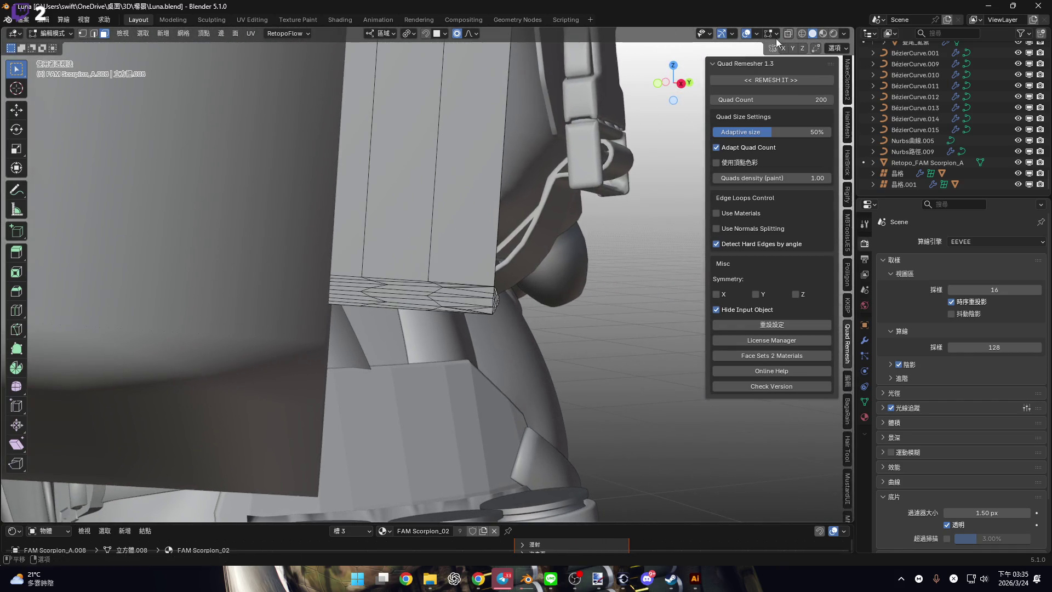
{"action": "key", "text": "alt+z"}
{"action": "scroll", "coordinate": [235, 277], "scroll_direction": "down", "scroll_amount": 5}
{"action": "mouse_move", "coordinate": [235, 277]}
{"action": "middle_mouse_down"}
{"action": "mouse_move", "coordinate": [307, 219]}
{"action": "mouse_move", "coordinate": [350, 119]}
{"action": "mouse_move", "coordinate": [282, 341]}
{"action": "middle_mouse_up"}
{"action": "right_click", "coordinate": [328, 323]}
Turn off X-ray, switch to edge select, and select and frame the box's bottom edge loop.
{"action": "right_click", "coordinate": [376, 290]}
{"action": "left_click", "coordinate": [344, 295]}
{"action": "key", "text": "2"}
{"action": "key", "text": "alt+z"}
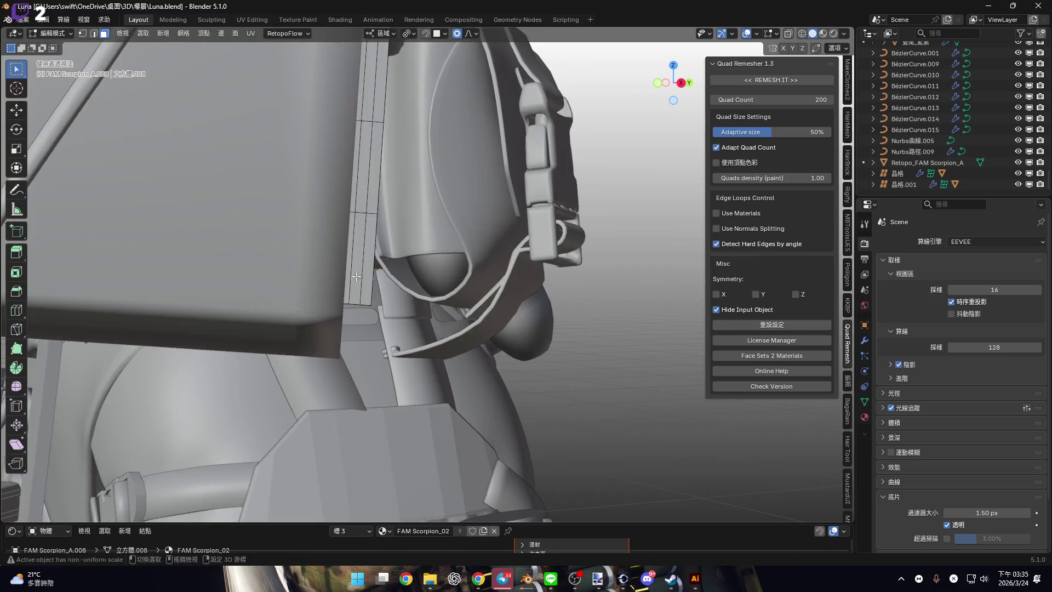
{"action": "middle_click_drag", "start_coordinate": [383, 274], "coordinate": [409, 308]}
{"action": "scroll", "coordinate": [409, 308], "scroll_direction": "up", "scroll_amount": 4}
{"action": "left_click", "coordinate": [410, 308], "text": "alt"}
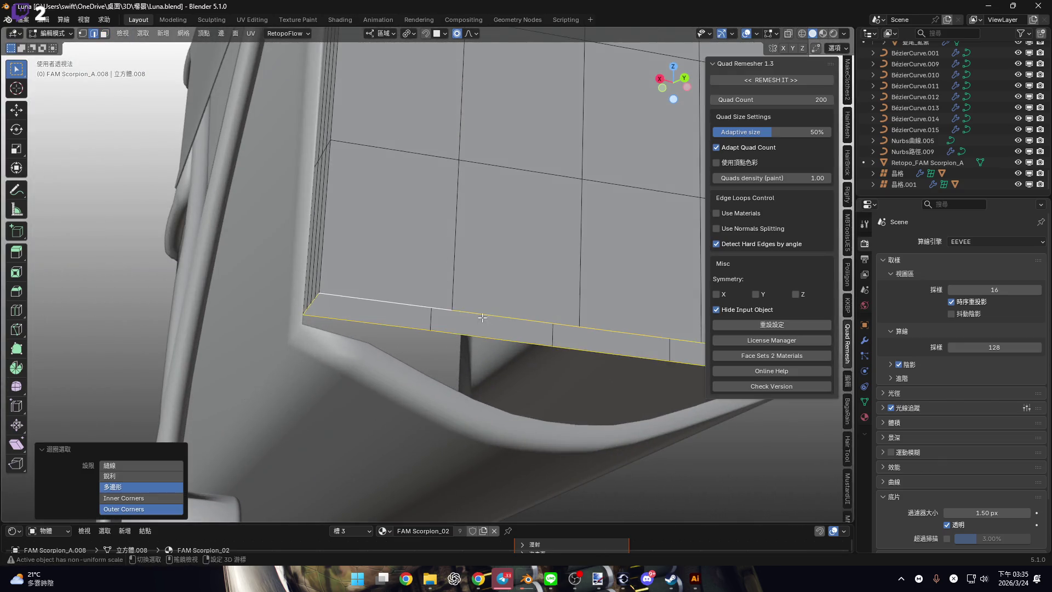
{"action": "key", "text": "KP_Decimal"}
{"action": "scroll", "coordinate": [419, 316], "scroll_direction": "up", "scroll_amount": 3}
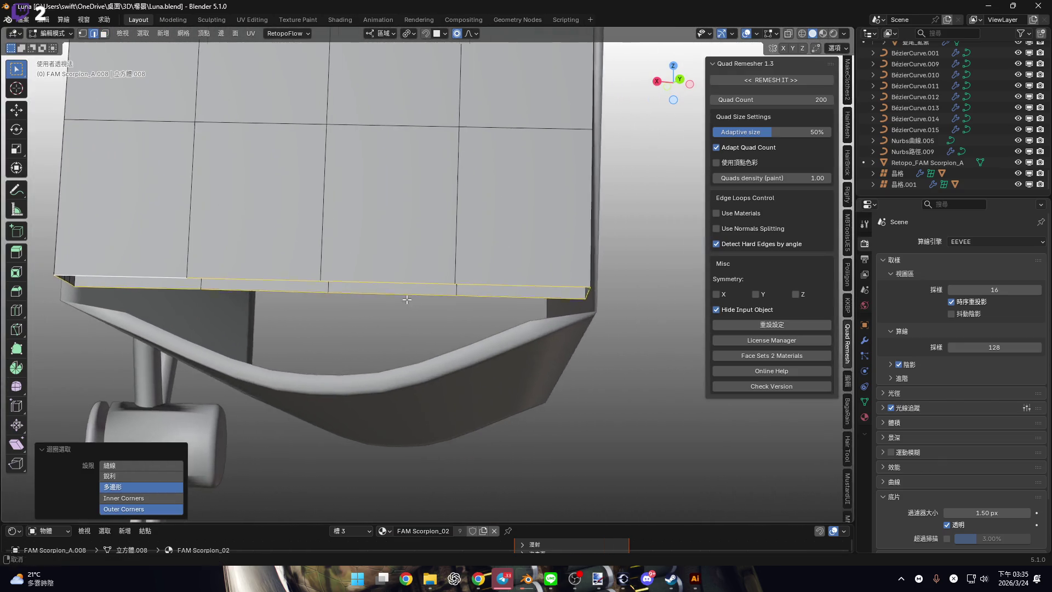
Extrude the bottom edge loop and lower it about 0.081 cm along Z.
{"action": "key", "text": "e"}
{"action": "right_click", "coordinate": [529, 298]}
{"action": "key", "text": "g"}
{"action": "key", "text": "g"}
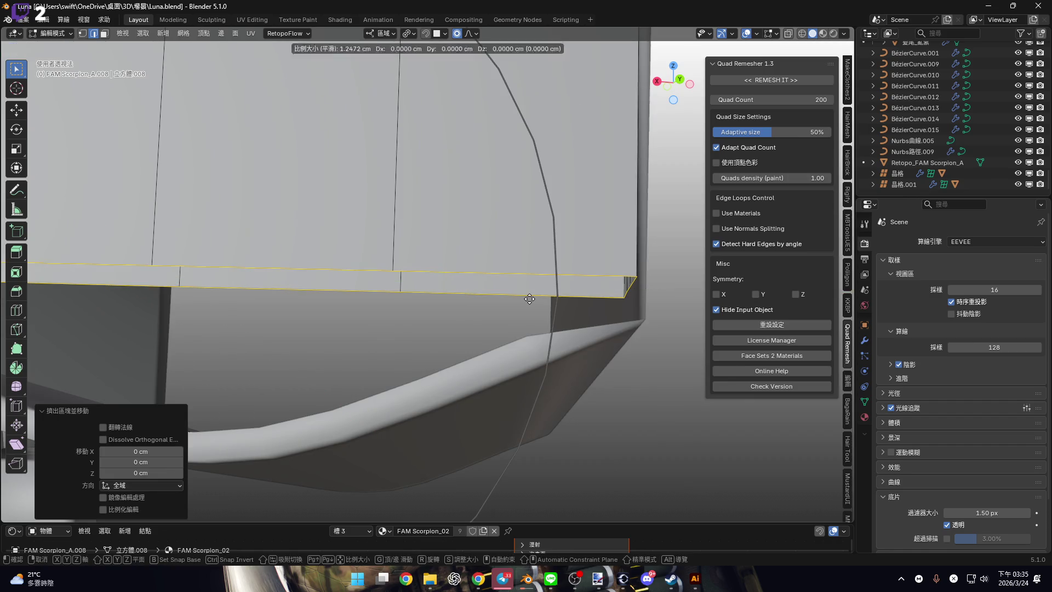
{"action": "key", "text": "Escape"}
{"action": "key", "text": "g"}
{"action": "key", "text": "z"}
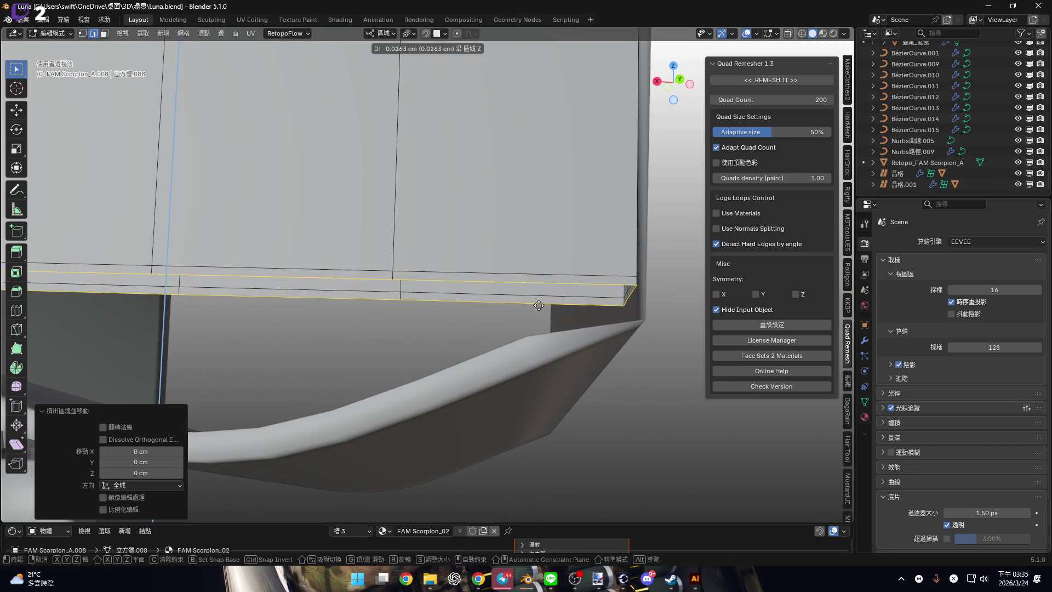
{"action": "left_click", "coordinate": [538, 316]}
Select the run of edges along the box's bottom for bridging.
{"action": "middle_click_drag", "start_coordinate": [538, 316], "coordinate": [367, 244], "text": "shift"}
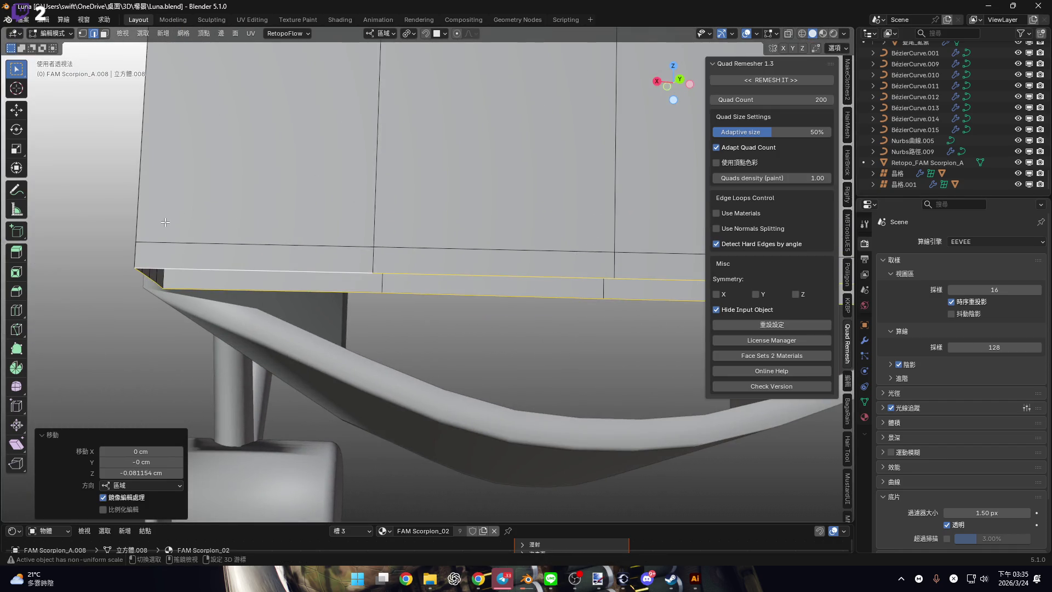
{"action": "scroll", "coordinate": [205, 278], "scroll_direction": "up", "scroll_amount": 3, "text": "shift"}
{"action": "scroll", "coordinate": [221, 257], "scroll_direction": "up", "scroll_amount": 3}
{"action": "middle_click_drag", "start_coordinate": [242, 256], "coordinate": [356, 226], "text": "shift"}
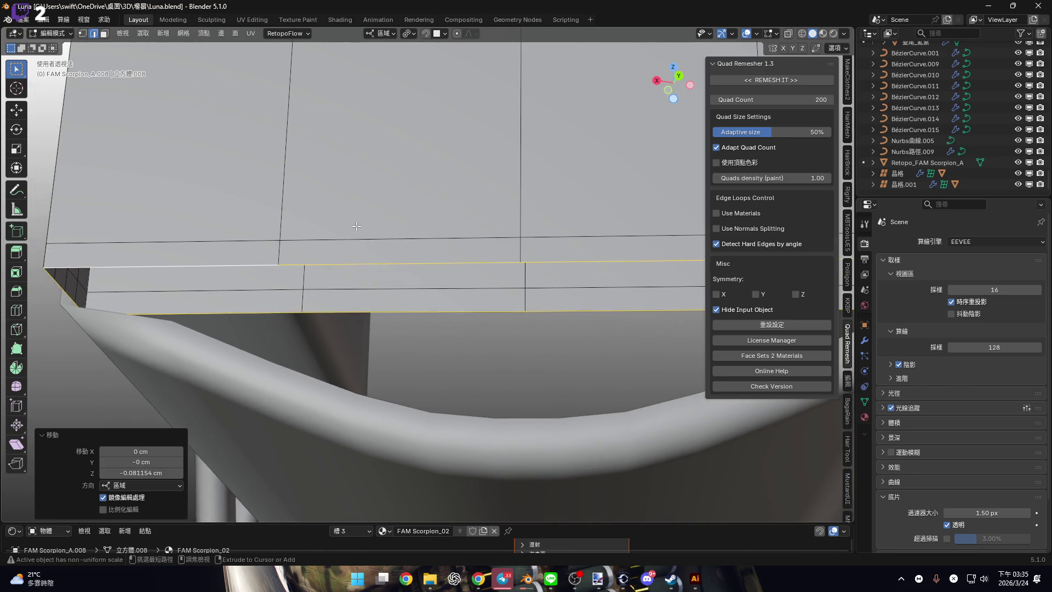
{"action": "left_click", "coordinate": [215, 265]}
{"action": "scroll", "coordinate": [417, 263], "scroll_direction": "down", "scroll_amount": 2, "text": "ctrl"}
{"action": "scroll", "coordinate": [603, 258], "scroll_direction": "up", "scroll_amount": 2, "text": "shift"}
{"action": "left_click", "coordinate": [572, 273], "text": "ctrl"}
{"action": "scroll", "coordinate": [526, 236], "scroll_direction": "down", "scroll_amount": 4}
{"action": "key", "text": "ctrl+e"}
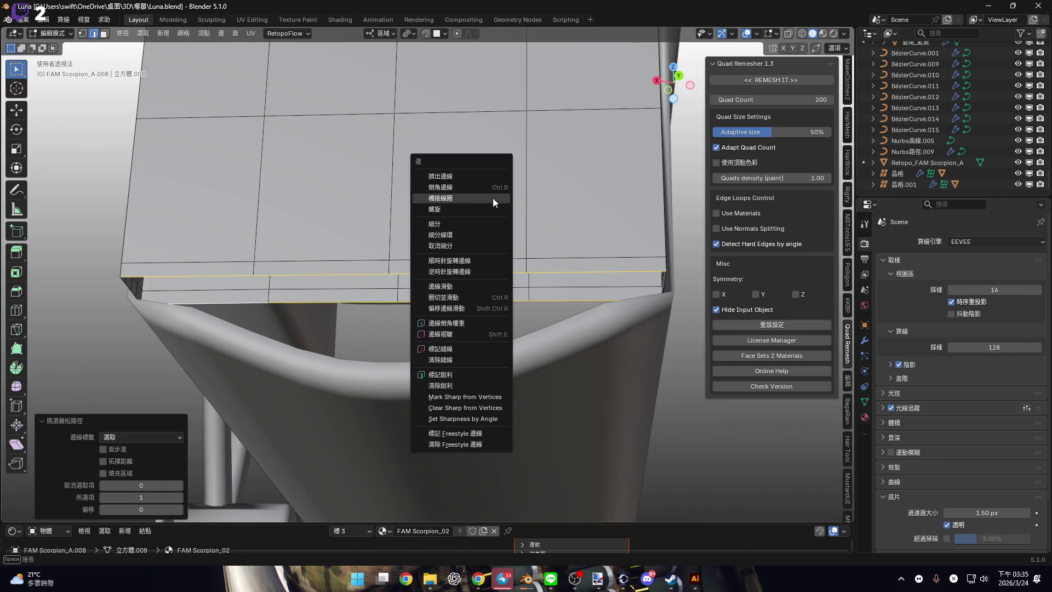
Bridge the edge loops into a face band, then shrink/fatten the new bottom face loop.
{"action": "left_click", "coordinate": [492, 199]}
{"action": "scroll", "coordinate": [578, 243], "scroll_direction": "up", "scroll_amount": 2}
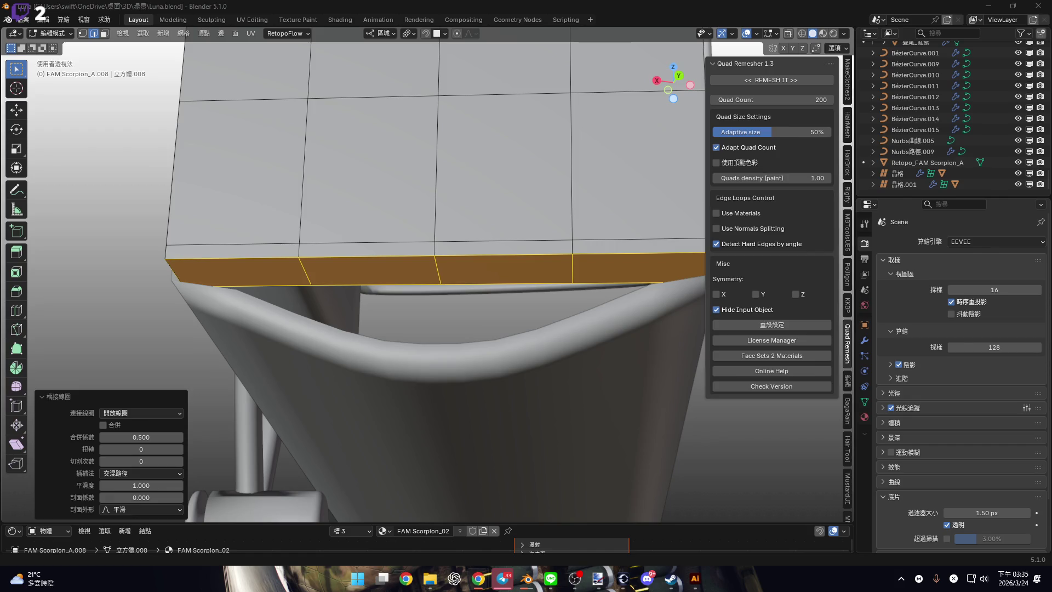
{"action": "scroll", "coordinate": [236, 272], "scroll_direction": "up", "scroll_amount": 4}
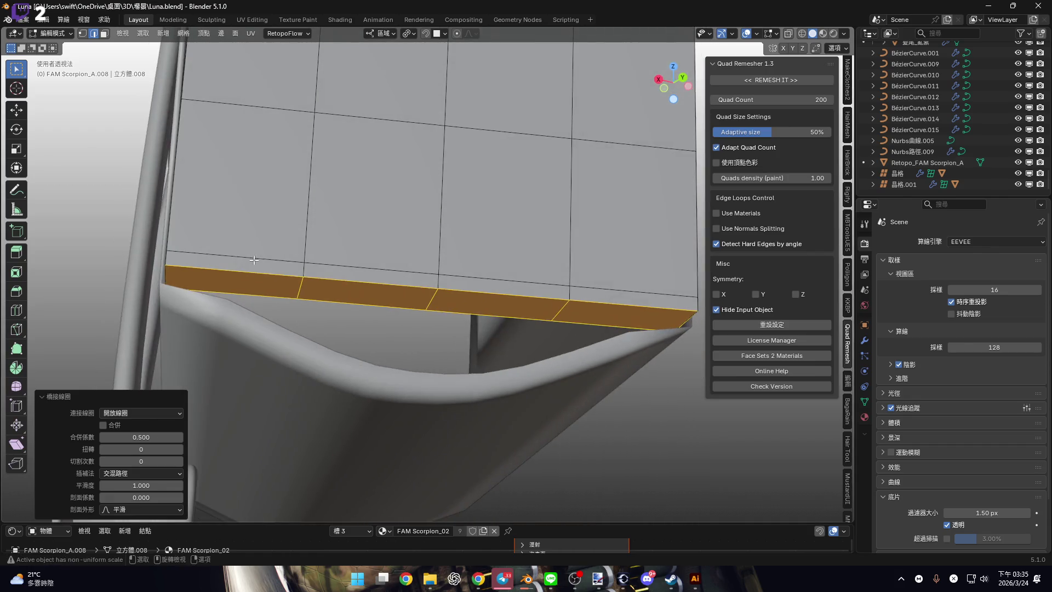
{"action": "left_click", "coordinate": [325, 281], "text": "alt"}
{"action": "middle_click_drag", "start_coordinate": [325, 280], "coordinate": [456, 339]}
{"action": "mouse_move", "coordinate": [202, 301]}
{"action": "middle_mouse_down"}
{"action": "mouse_move", "coordinate": [352, 312]}
{"action": "mouse_move", "coordinate": [336, 311]}
{"action": "middle_mouse_up"}
{"action": "key", "text": "alt+s"}
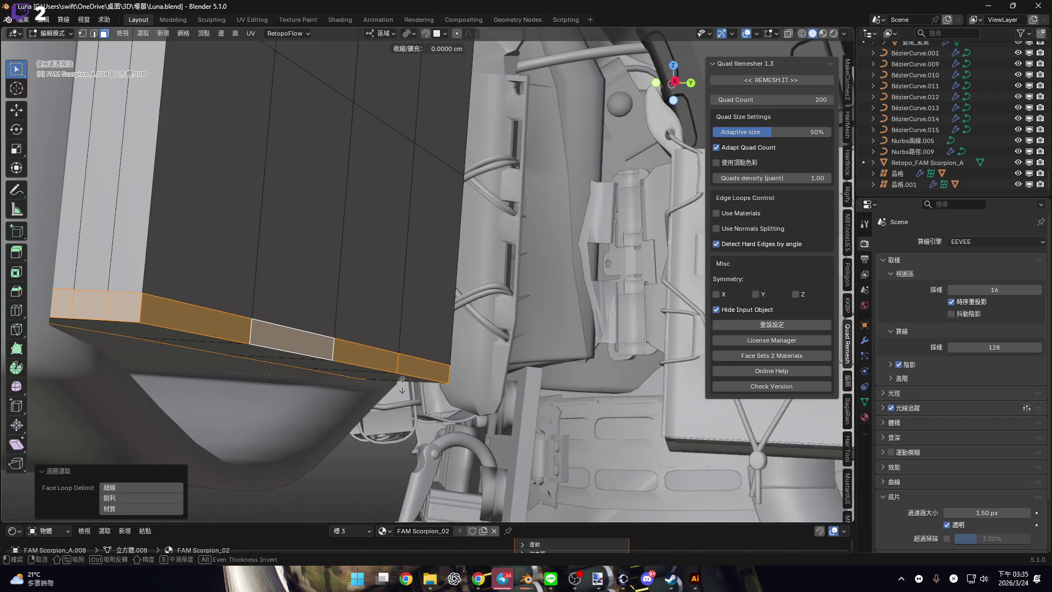
{"action": "left_click", "coordinate": [400, 318]}
Select the bottom face strip and try a normal move, then cancel it.
{"action": "scroll", "coordinate": [384, 320], "scroll_direction": "up", "scroll_amount": 5}
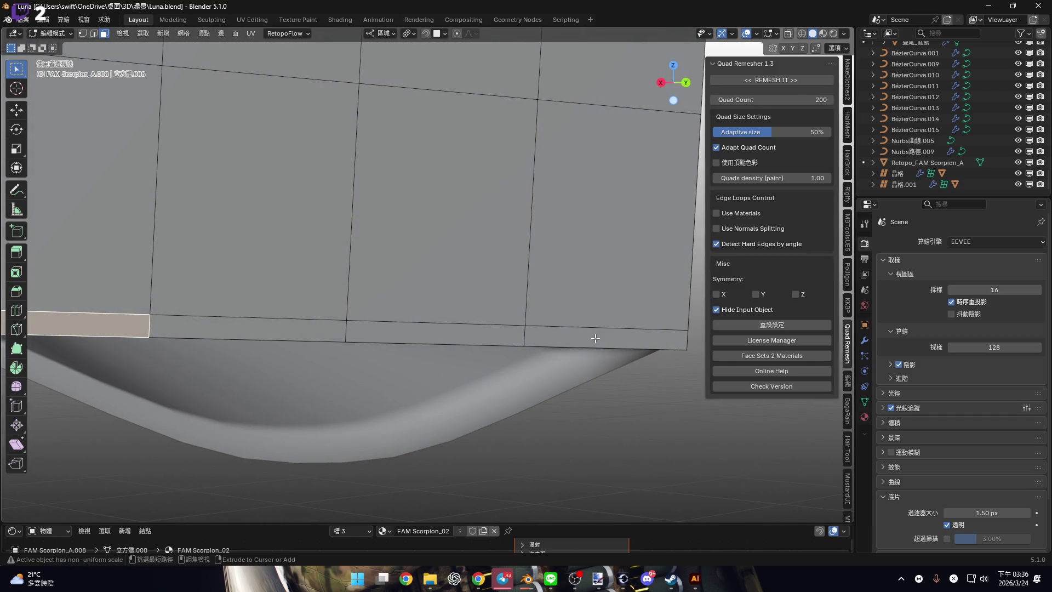
{"action": "left_click", "coordinate": [596, 338], "text": "ctrl"}
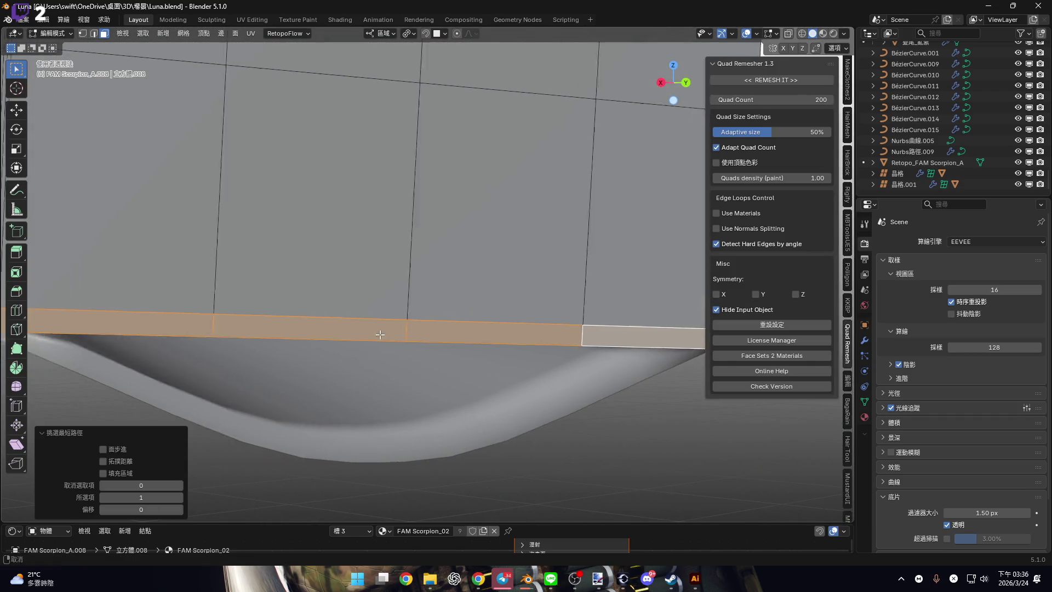
{"action": "scroll", "coordinate": [369, 331], "scroll_direction": "down", "scroll_amount": 4}
{"action": "middle_click_drag", "start_coordinate": [369, 331], "coordinate": [300, 330]}
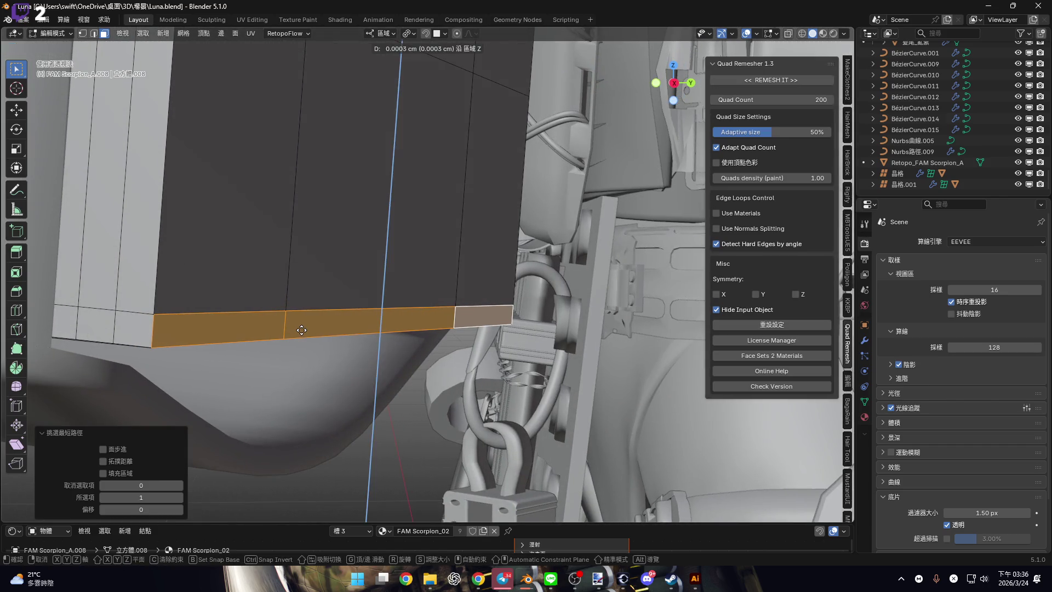
{"action": "key", "text": "e"}
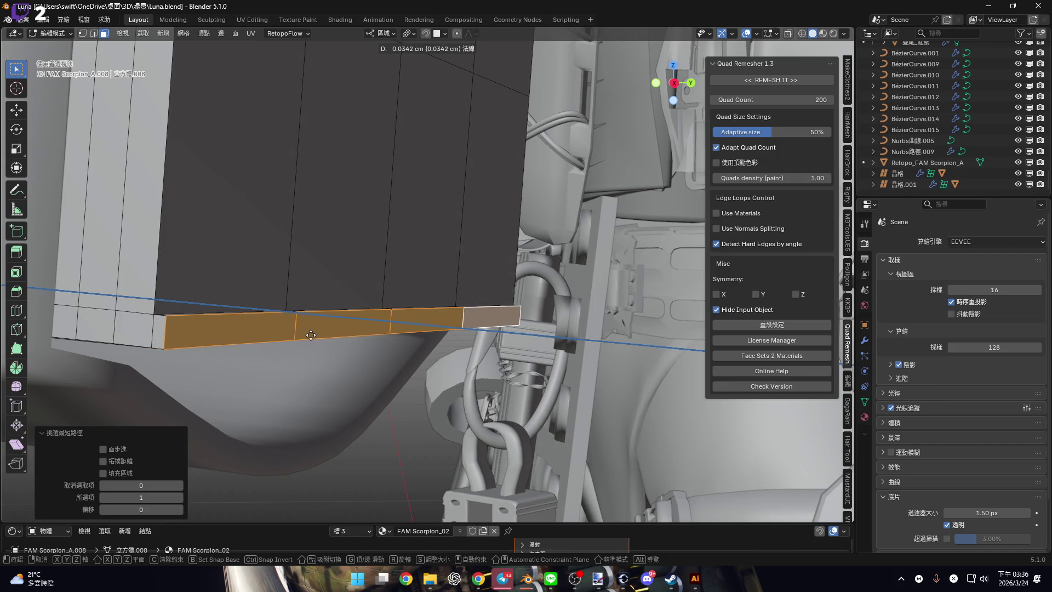
{"action": "right_click", "coordinate": [311, 334]}
Extrude the bottom face loop and scale it outward about 1.03 into a protruding lip.
{"action": "middle_click_drag", "start_coordinate": [311, 335], "coordinate": [310, 345]}
{"action": "left_click", "coordinate": [310, 346], "text": "alt"}
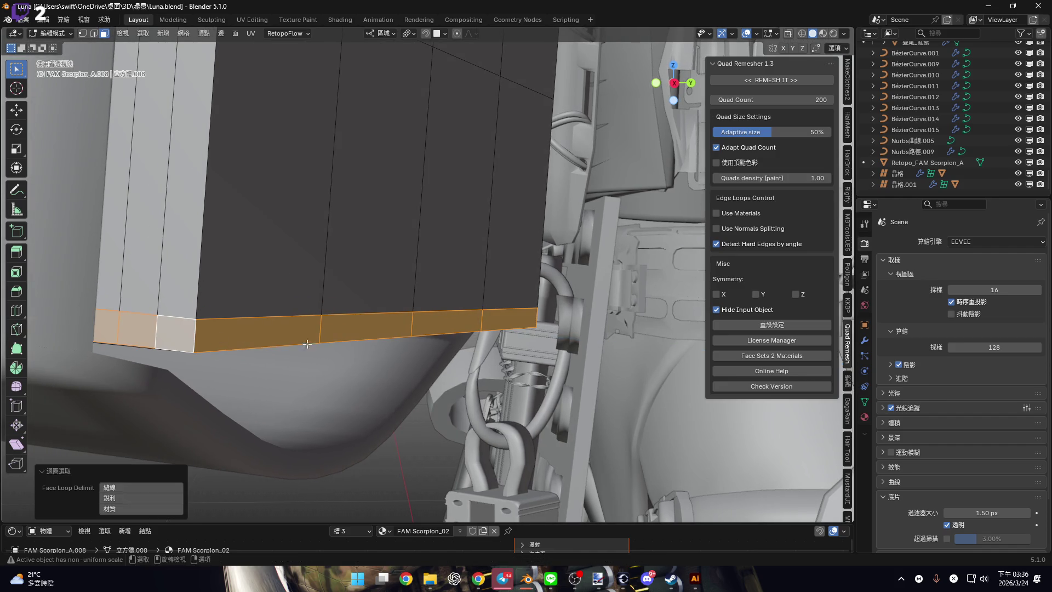
{"action": "key", "text": "e"}
{"action": "key", "text": "s"}
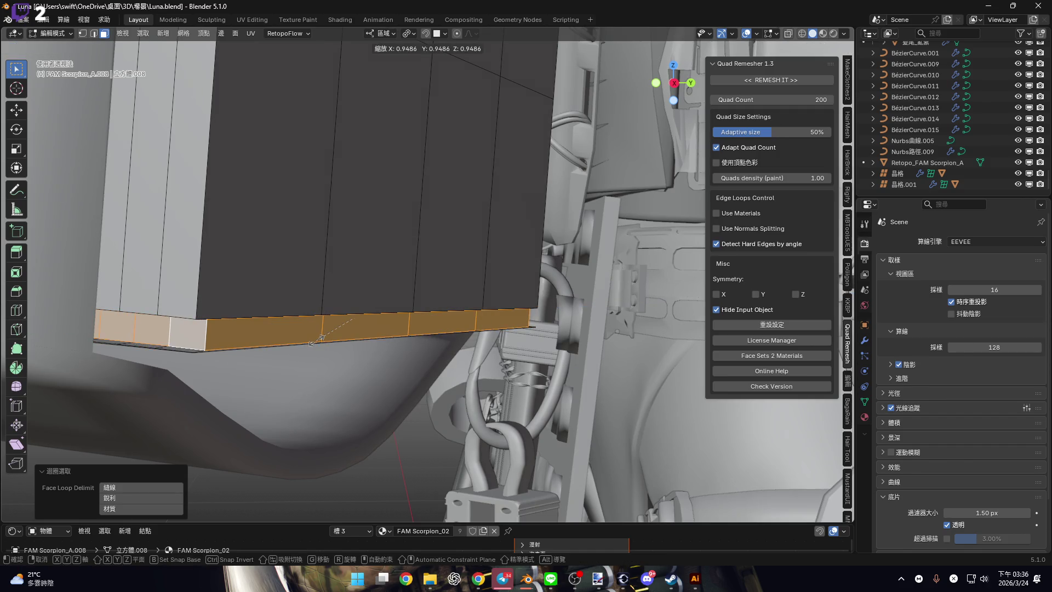
{"action": "mouse_move", "coordinate": [314, 338]}
{"action": "middle_mouse_down"}
{"action": "mouse_move", "coordinate": [413, 300]}
{"action": "mouse_move", "coordinate": [601, 361]}
{"action": "middle_mouse_up"}
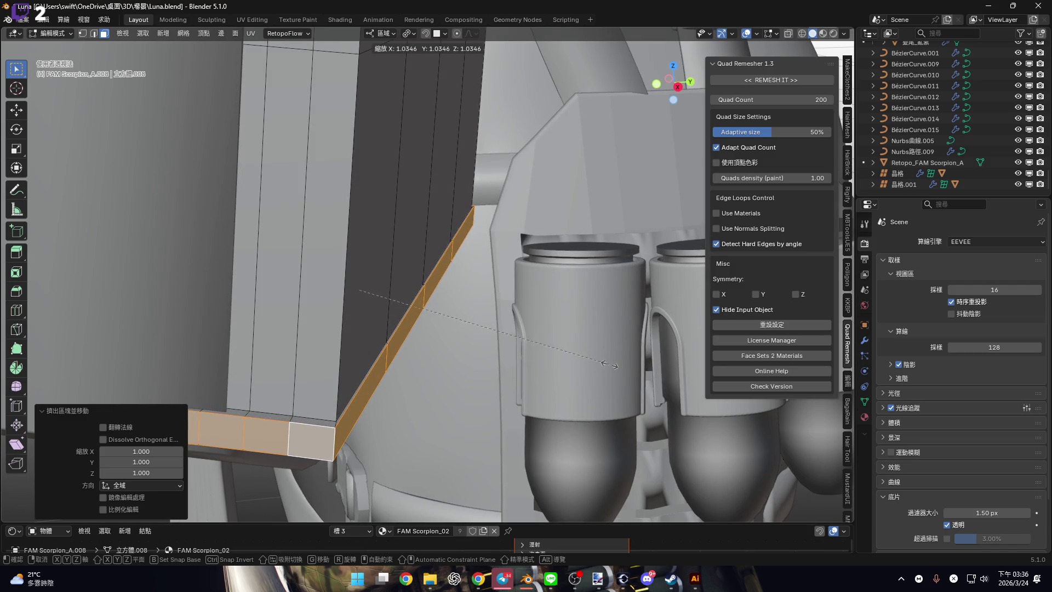
{"action": "left_click", "coordinate": [606, 364]}
{"action": "mouse_move", "coordinate": [291, 335]}
{"action": "middle_mouse_down"}
{"action": "mouse_move", "coordinate": [285, 374]}
{"action": "mouse_move", "coordinate": [252, 315]}
{"action": "middle_mouse_up"}
{"action": "scroll", "coordinate": [285, 374], "scroll_direction": "down", "scroll_amount": 5}
{"action": "scroll", "coordinate": [655, 116], "scroll_direction": "up", "scroll_amount": 3}
{"action": "scroll", "coordinate": [353, 346], "scroll_direction": "down", "scroll_amount": 3}
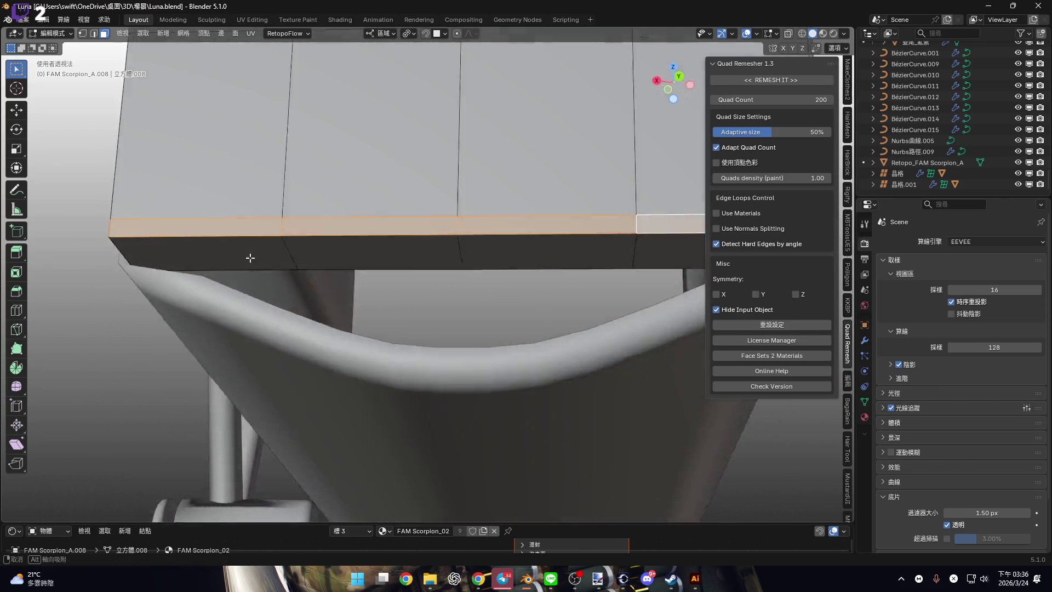